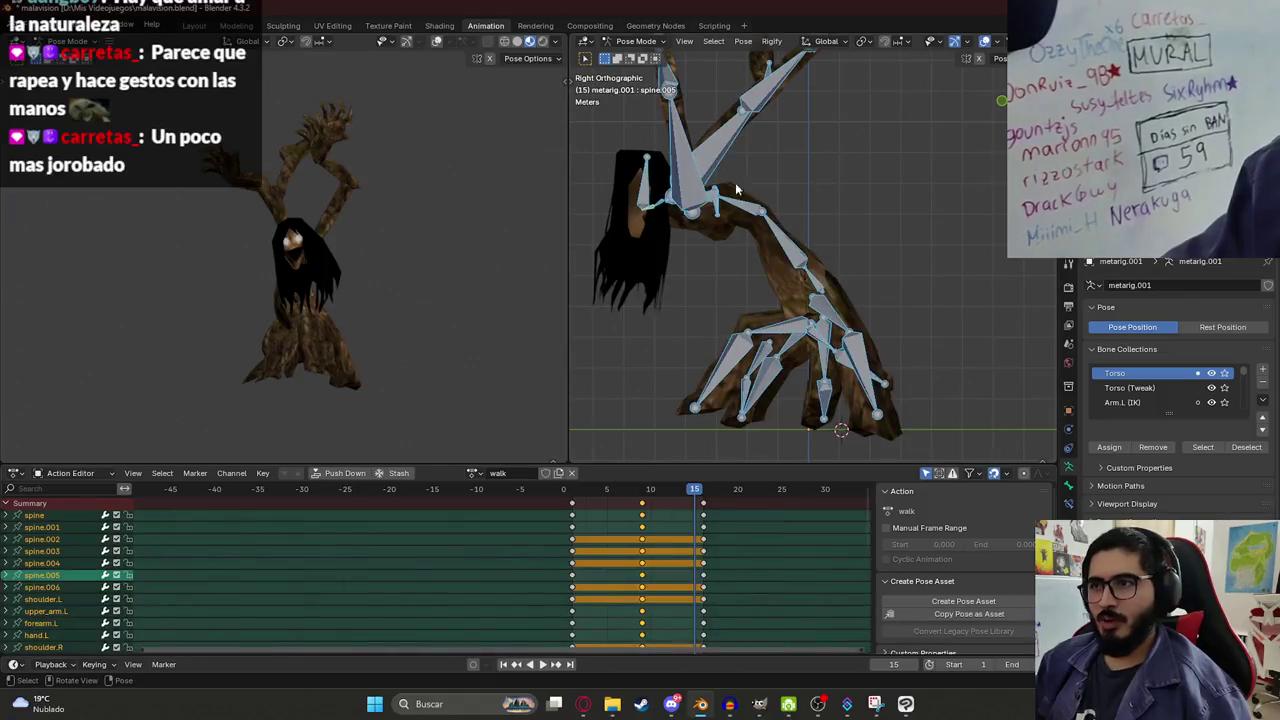
Select the hand.L and hand.R.001 bones and copy their pose.
left_click(680, 235)
left_click(863, 222, "shift")
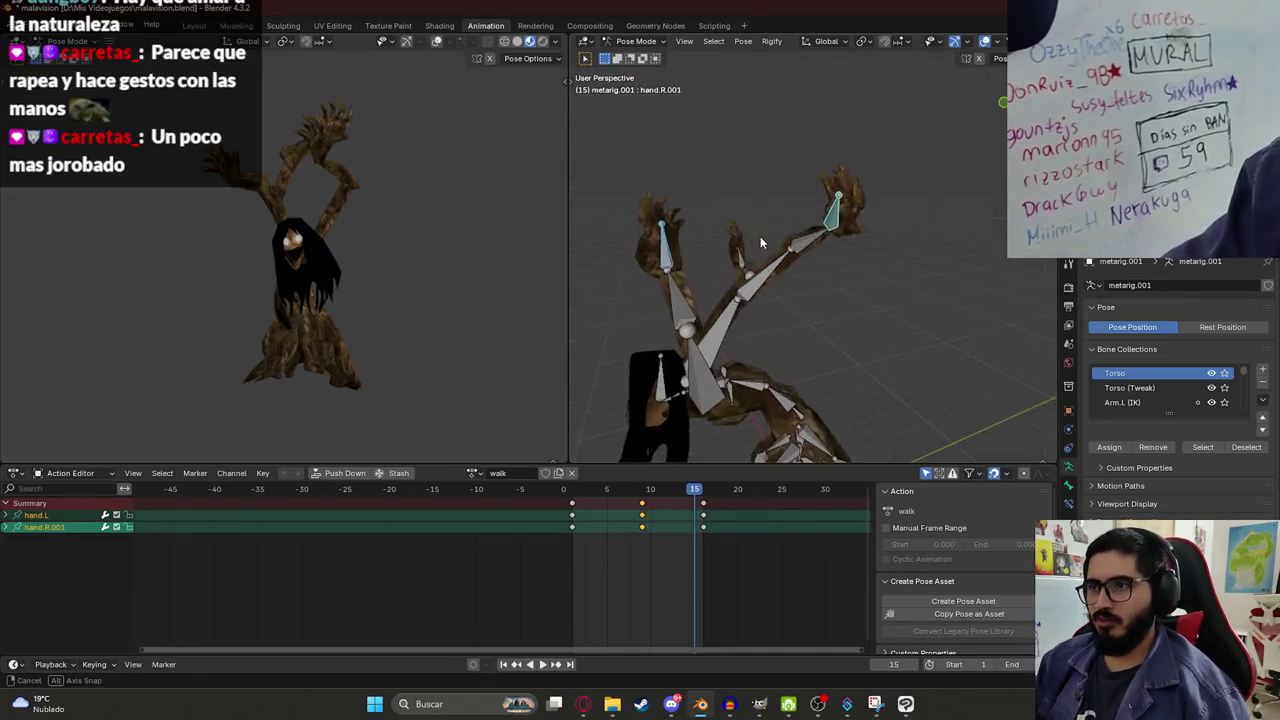
key("ctrl+c")
Play the walk action from frame 9, orbit both views, and save malavision.blend.
left_click(645, 489)
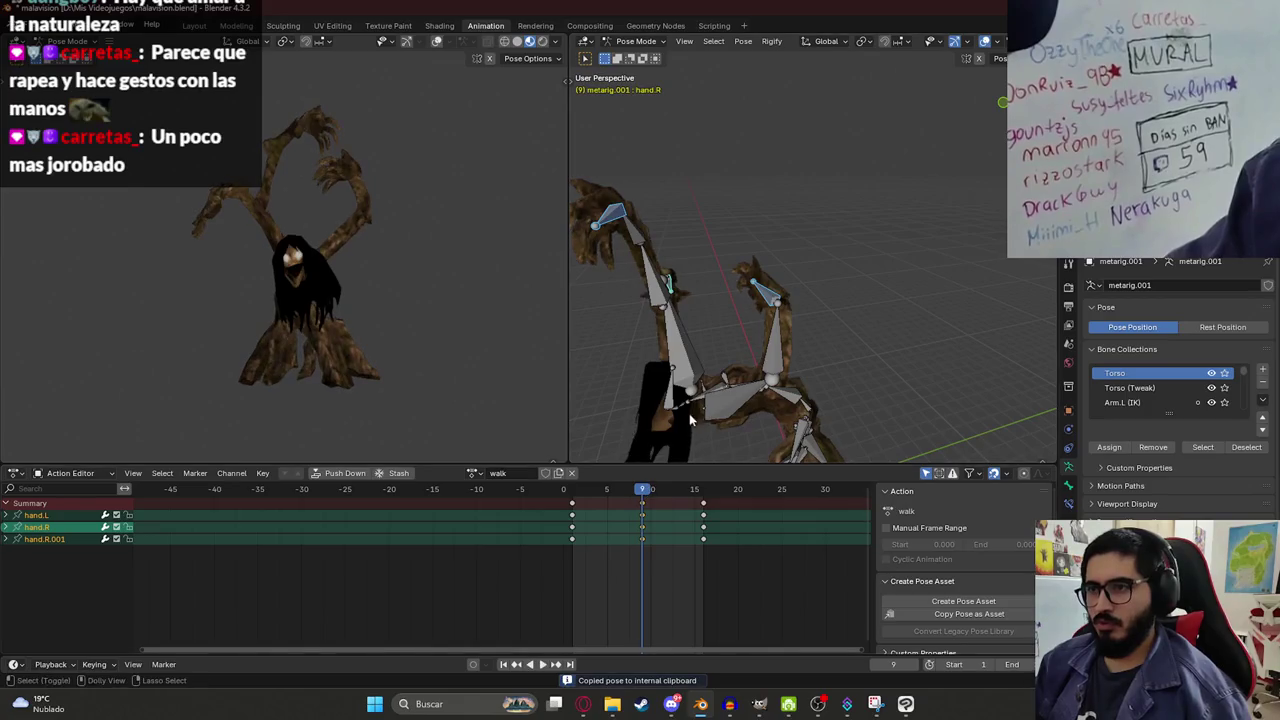
key("space")
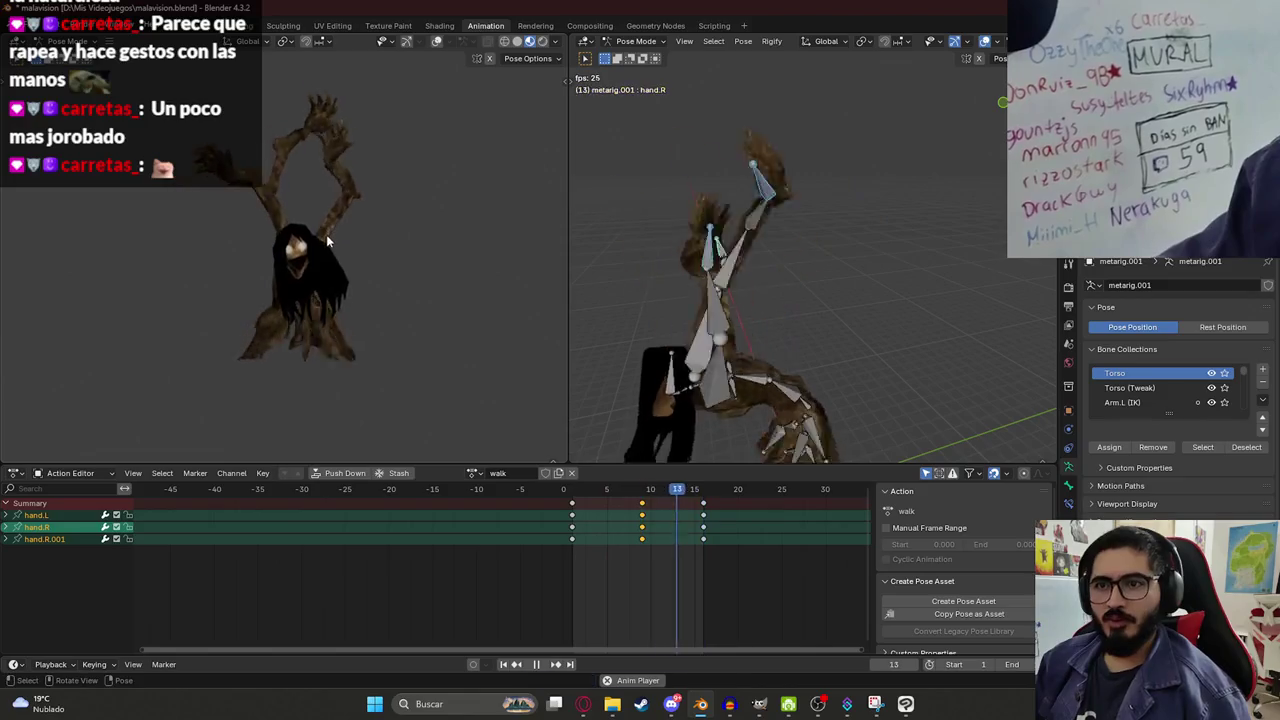
mouse_move(336, 248)
left_mouse_down()
mouse_move(285, 265)
mouse_move(324, 272)
left_mouse_up()
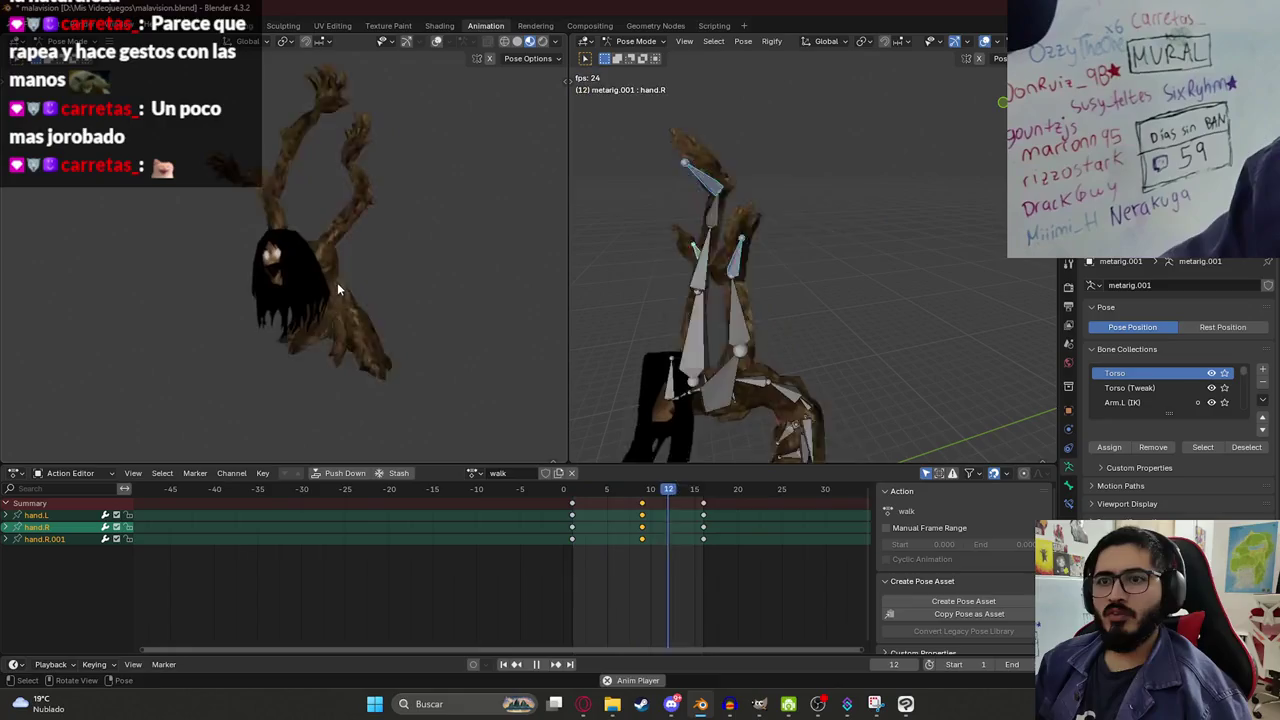
key("ctrl+s")
mouse_move(333, 296)
left_mouse_down()
mouse_move(464, 308)
mouse_move(354, 310)
mouse_move(294, 277)
mouse_move(414, 300)
mouse_move(409, 285)
left_mouse_up()
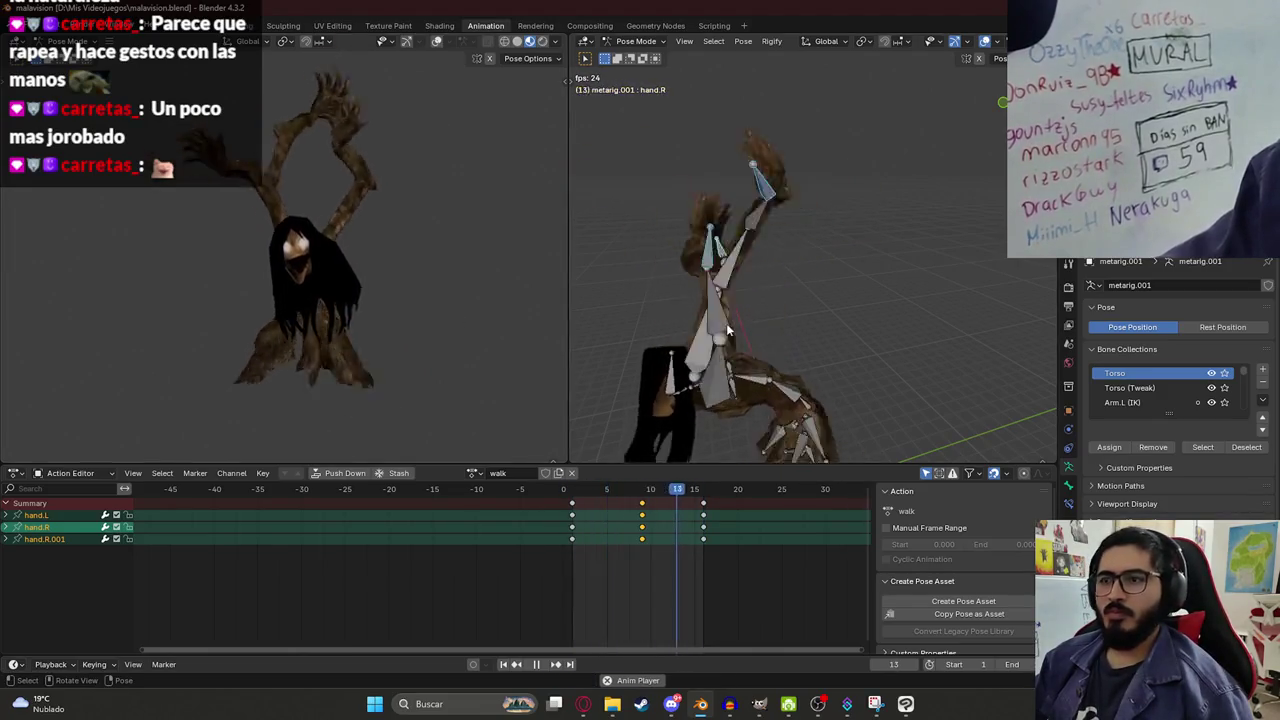
mouse_move(733, 331)
left_mouse_down()
mouse_move(772, 381)
mouse_move(796, 284)
mouse_move(790, 320)
left_mouse_up()
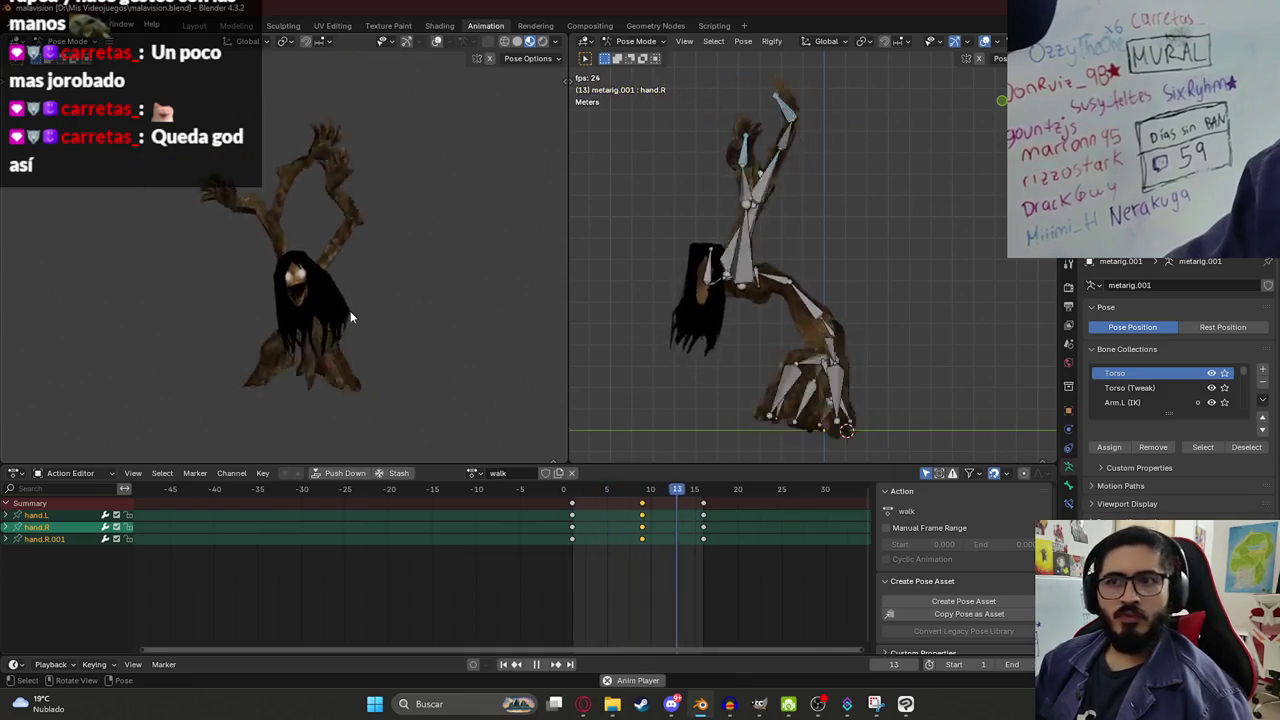
key("ctrl+s")
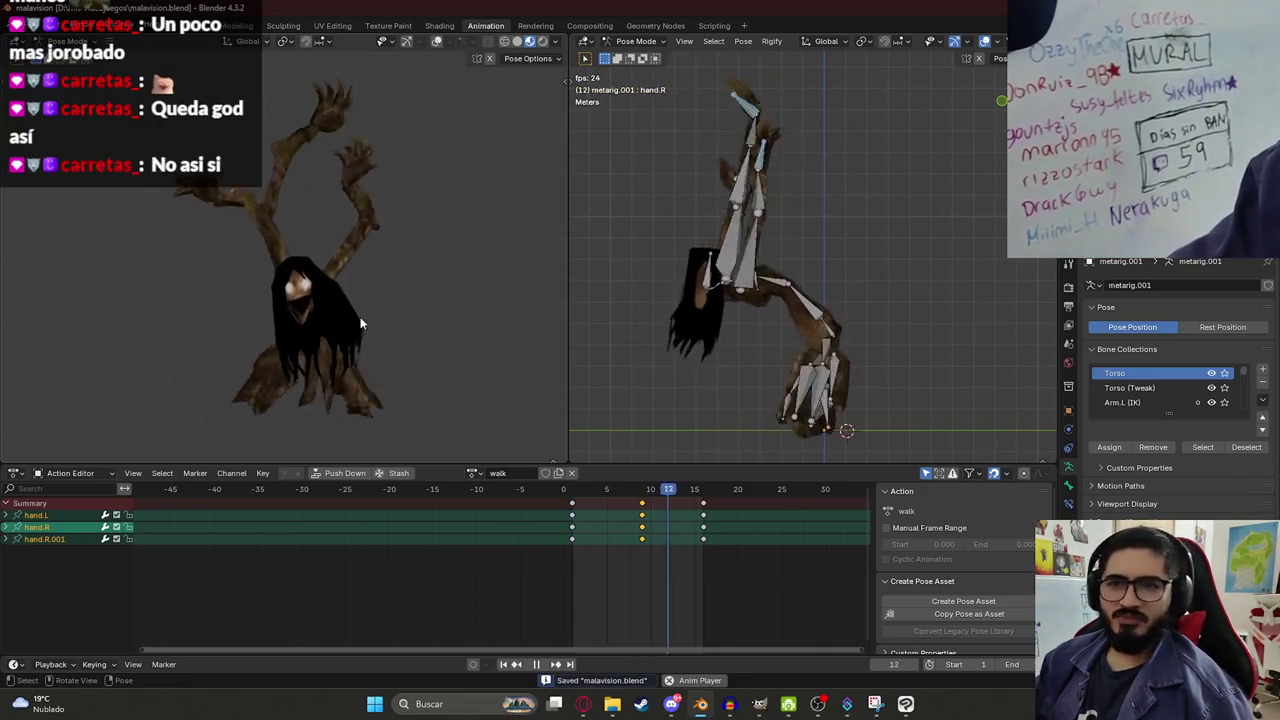
Deselect the hand bones, orbit closer to the creature, and scrub the walk animation.
left_click(625, 312)
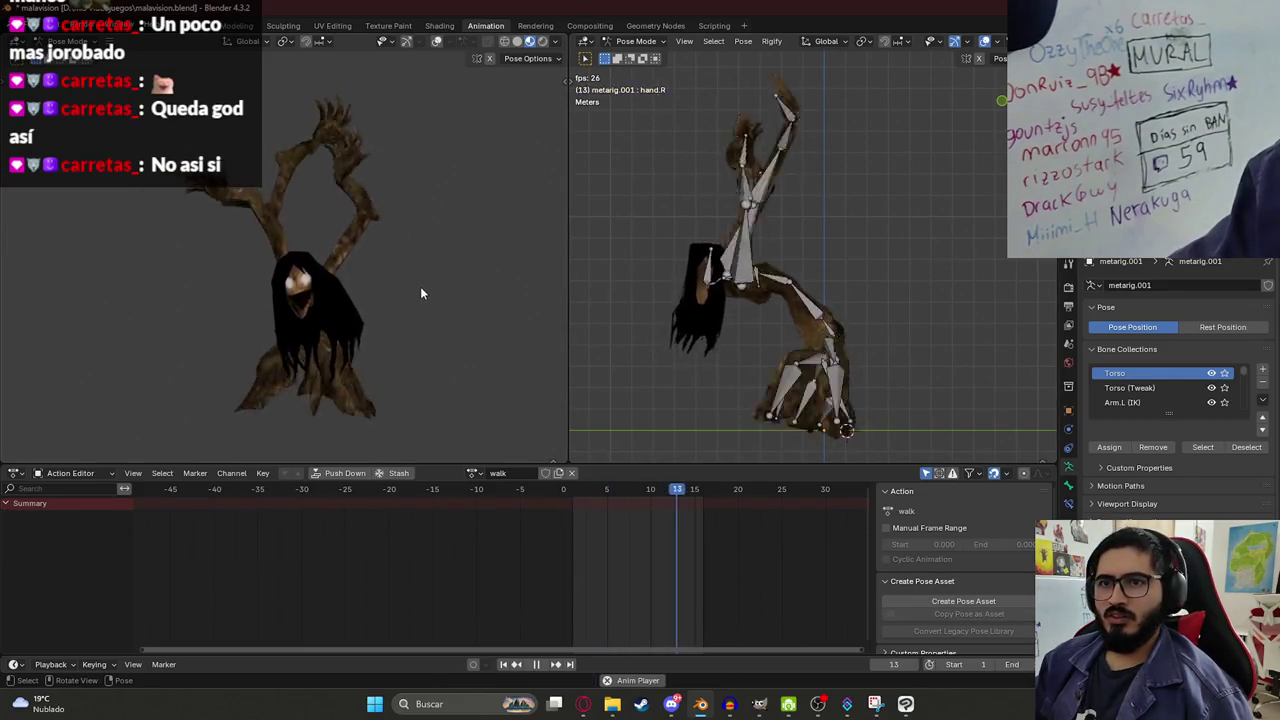
mouse_move(480, 286)
left_mouse_down()
mouse_move(314, 305)
mouse_move(409, 352)
mouse_move(443, 421)
mouse_move(344, 337)
mouse_move(372, 335)
mouse_move(345, 326)
left_mouse_up()
mouse_move(576, 497)
left_mouse_down()
mouse_move(716, 491)
mouse_move(592, 505)
mouse_move(572, 493)
left_mouse_up()
Tilt all bones at frame 1, keyframe that pose, and paste it at frame 16.
key("a")
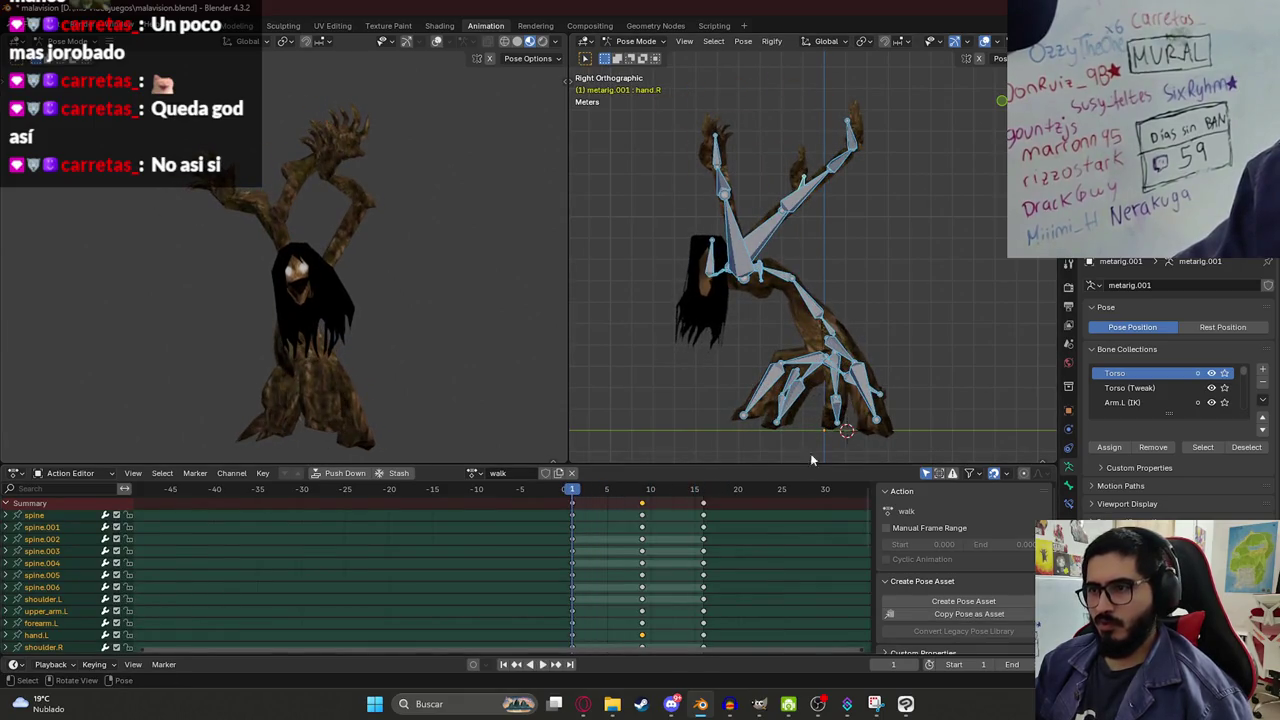
key("r")
left_click(882, 351)
key("i")
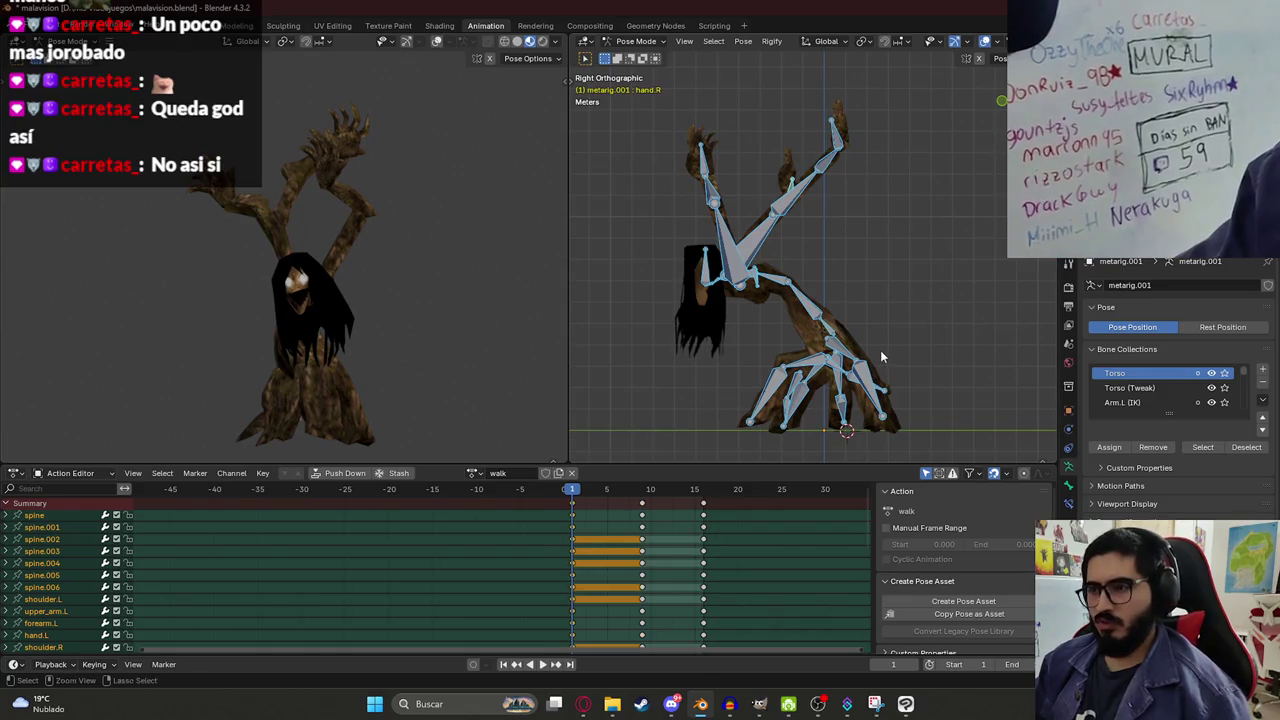
key("ctrl+c")
left_click_drag(684, 490, 705, 495)
key("ctrl+v")
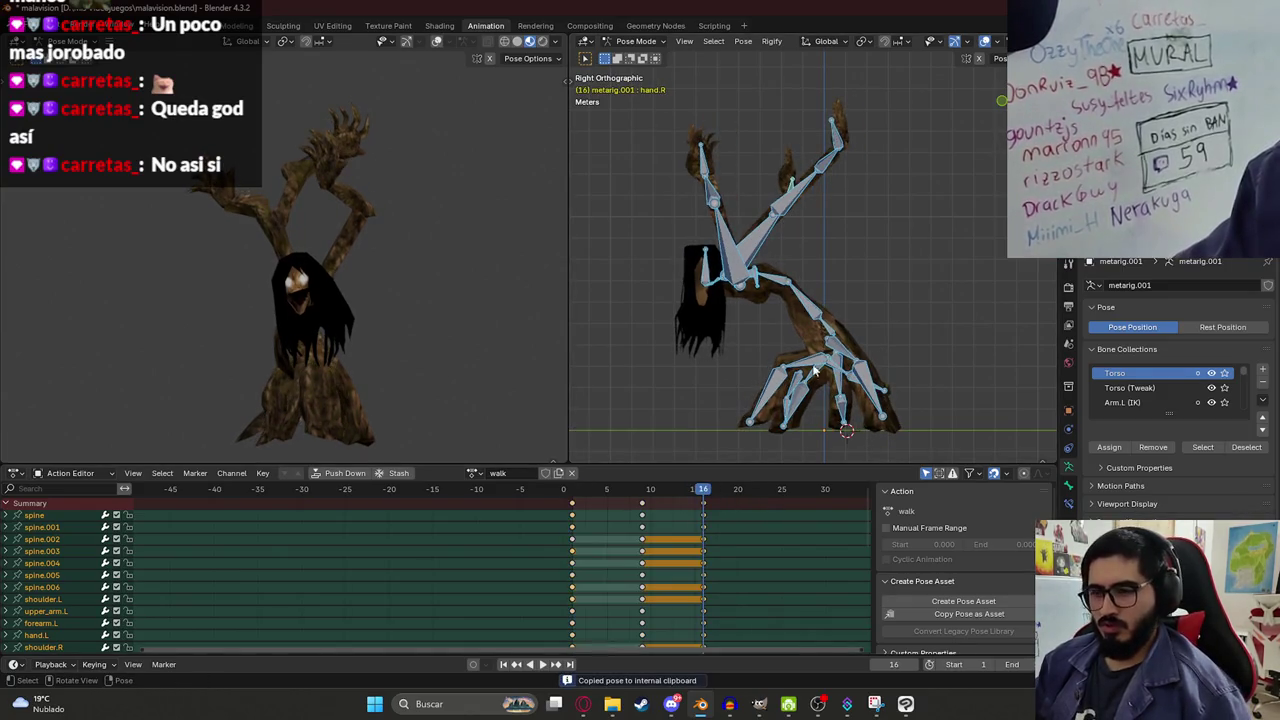
key("space")
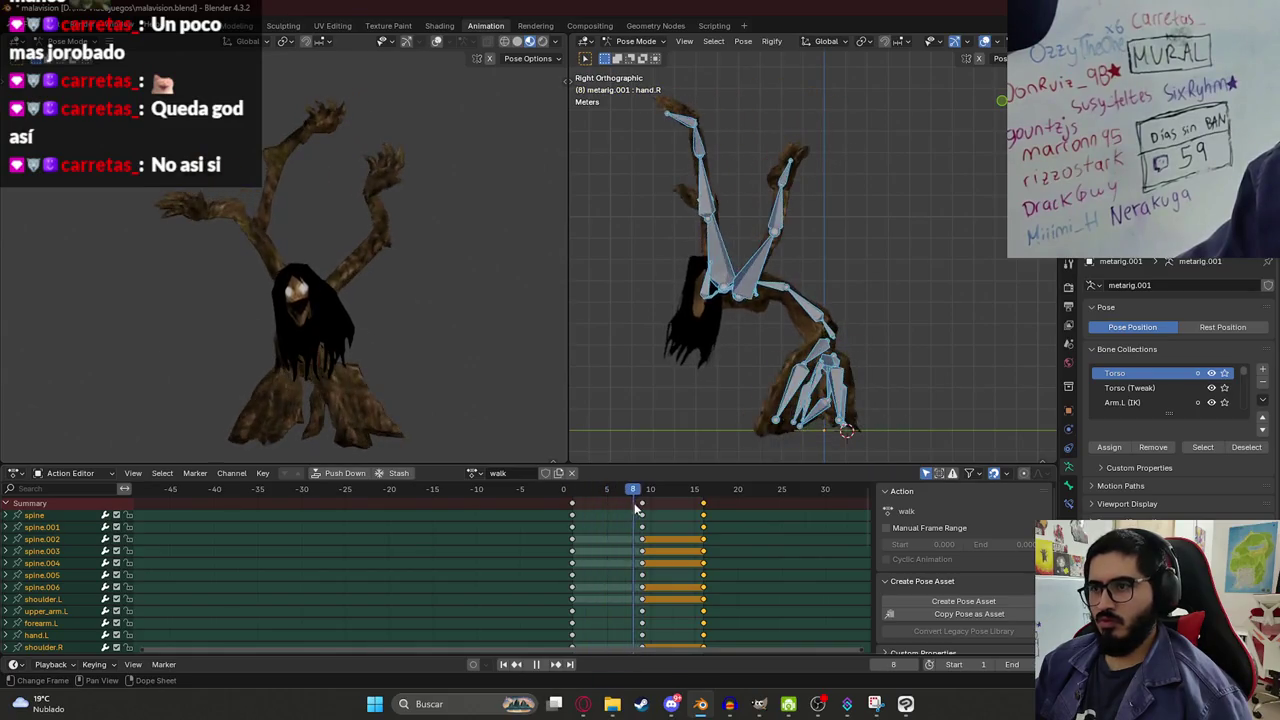
Move and rotate the bones into a new frame 9 middle pose and key it.
key("g")
left_click(943, 383)
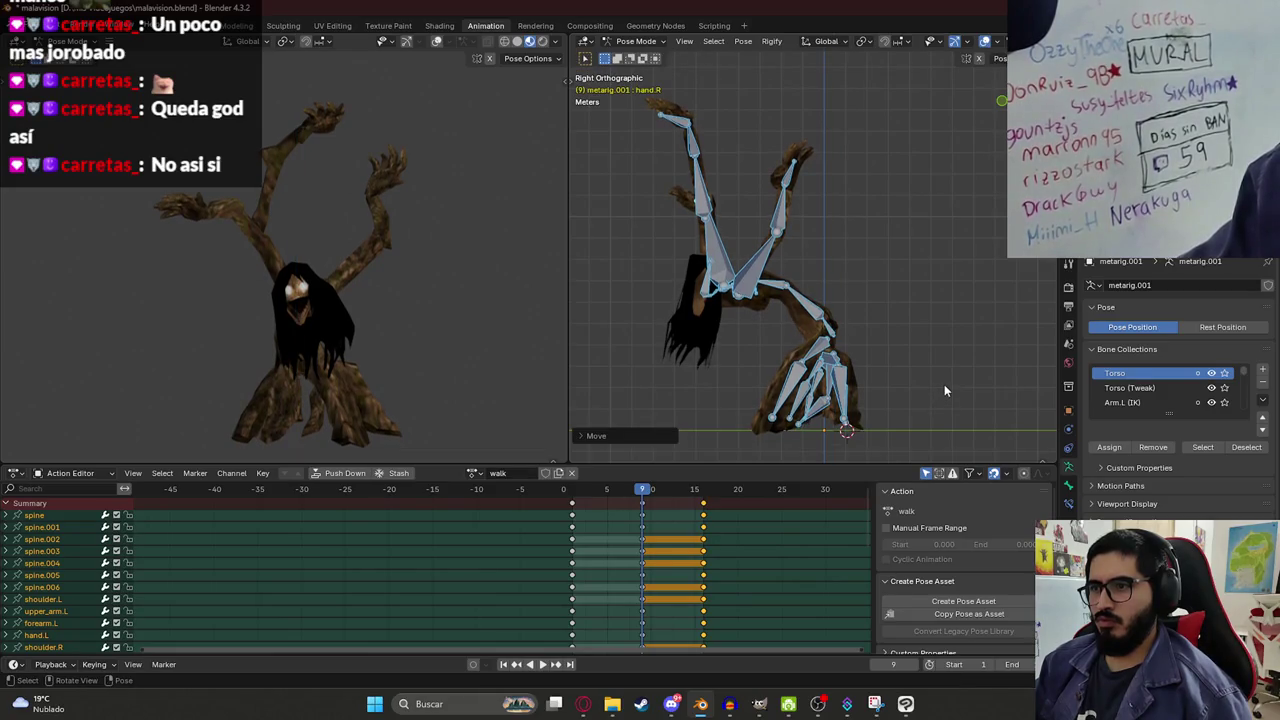
key("r")
key("ctrl+z")
key("r")
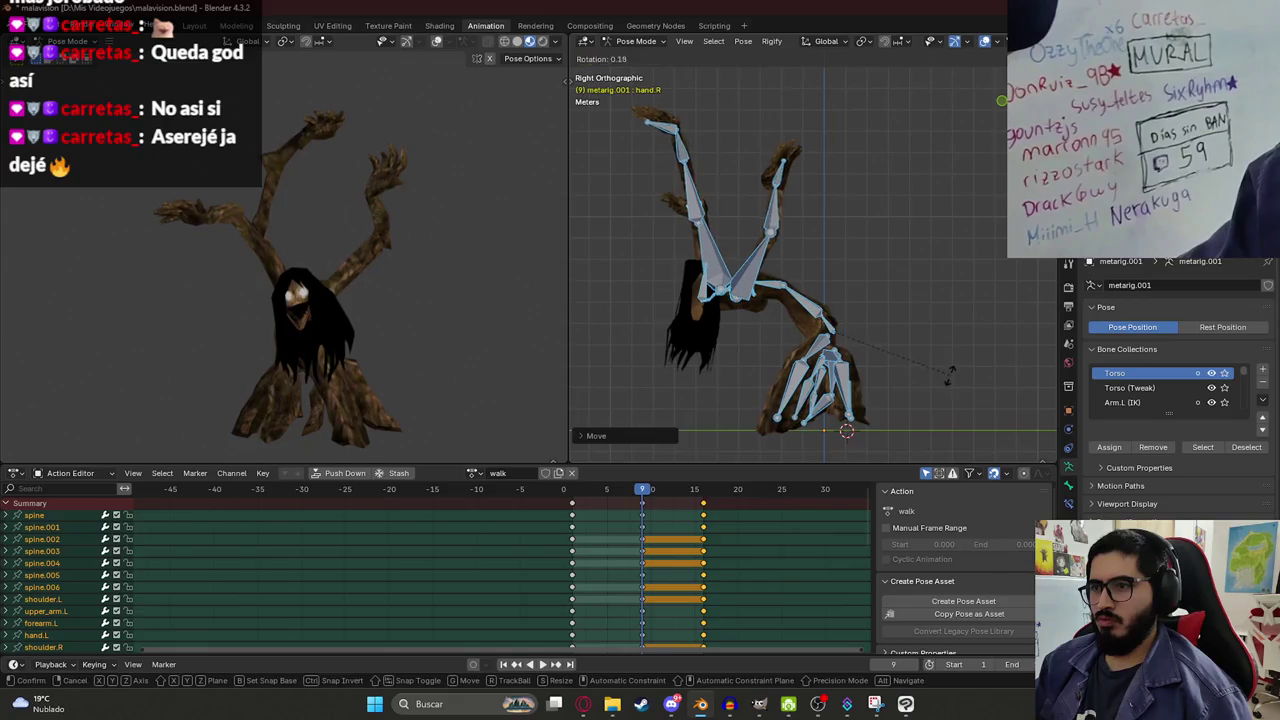
left_click(950, 381)
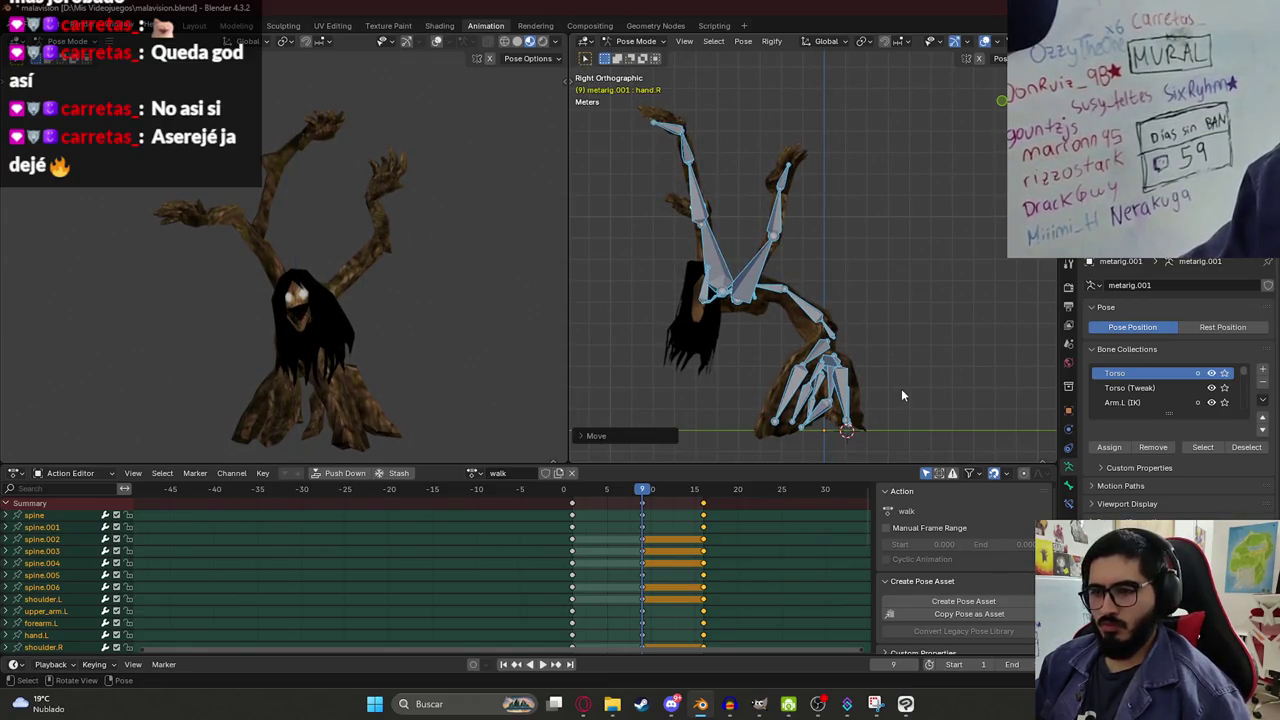
key("ctrl+z")
Play the revised walk, save malavision.blend, stop playback and return to the Layout workspace.
key("space")
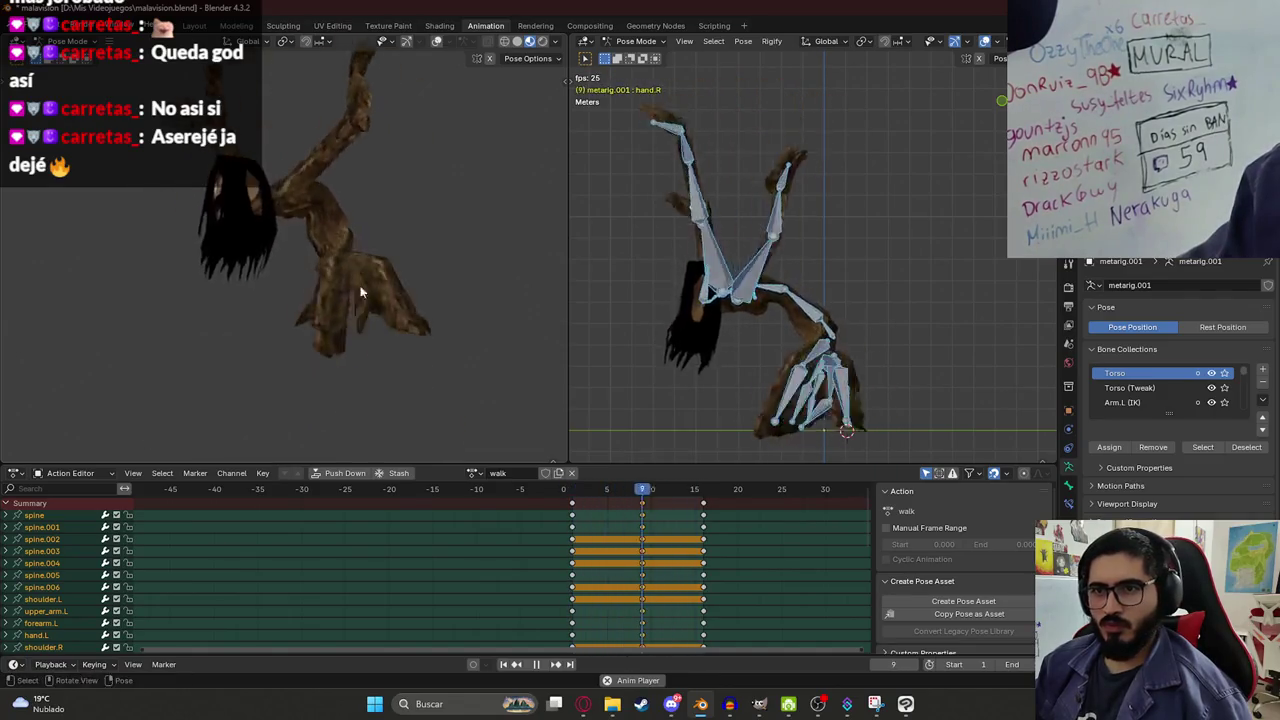
mouse_move(335, 295)
left_mouse_down()
mouse_move(207, 299)
mouse_move(444, 292)
mouse_move(254, 307)
mouse_move(363, 308)
mouse_move(386, 294)
mouse_move(362, 299)
mouse_move(316, 276)
mouse_move(301, 291)
left_mouse_up()
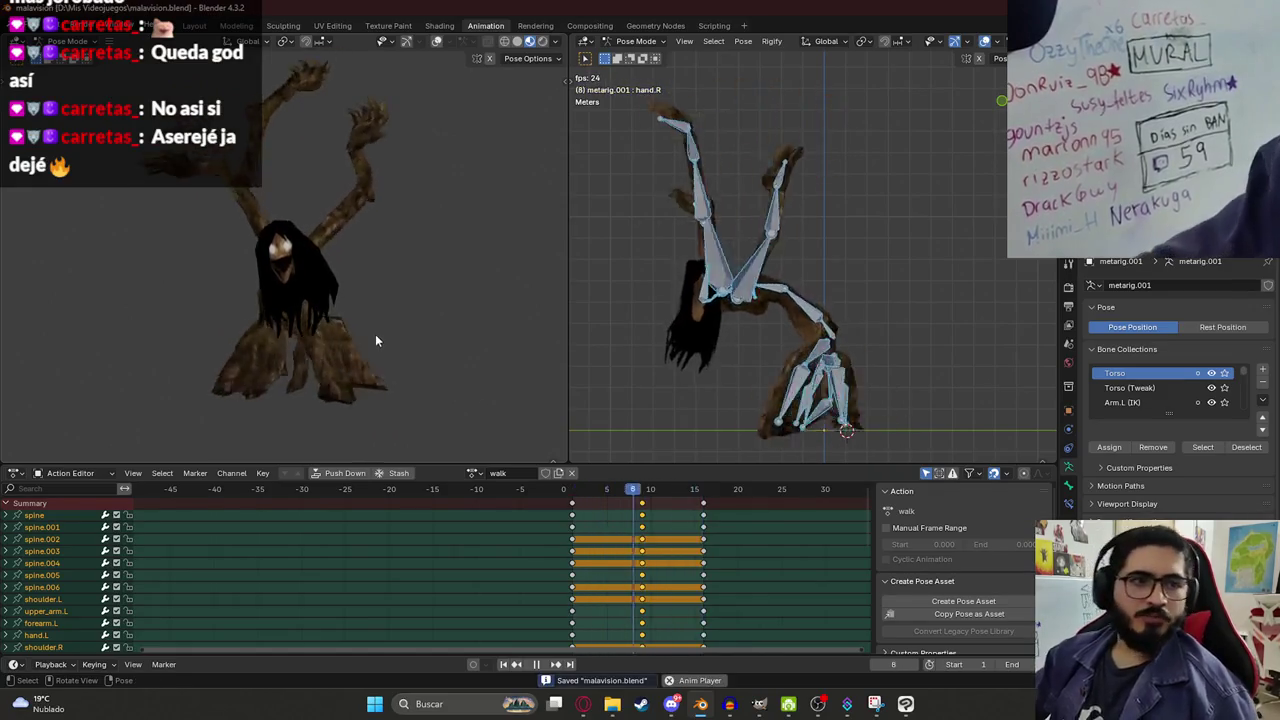
key("ctrl+s")
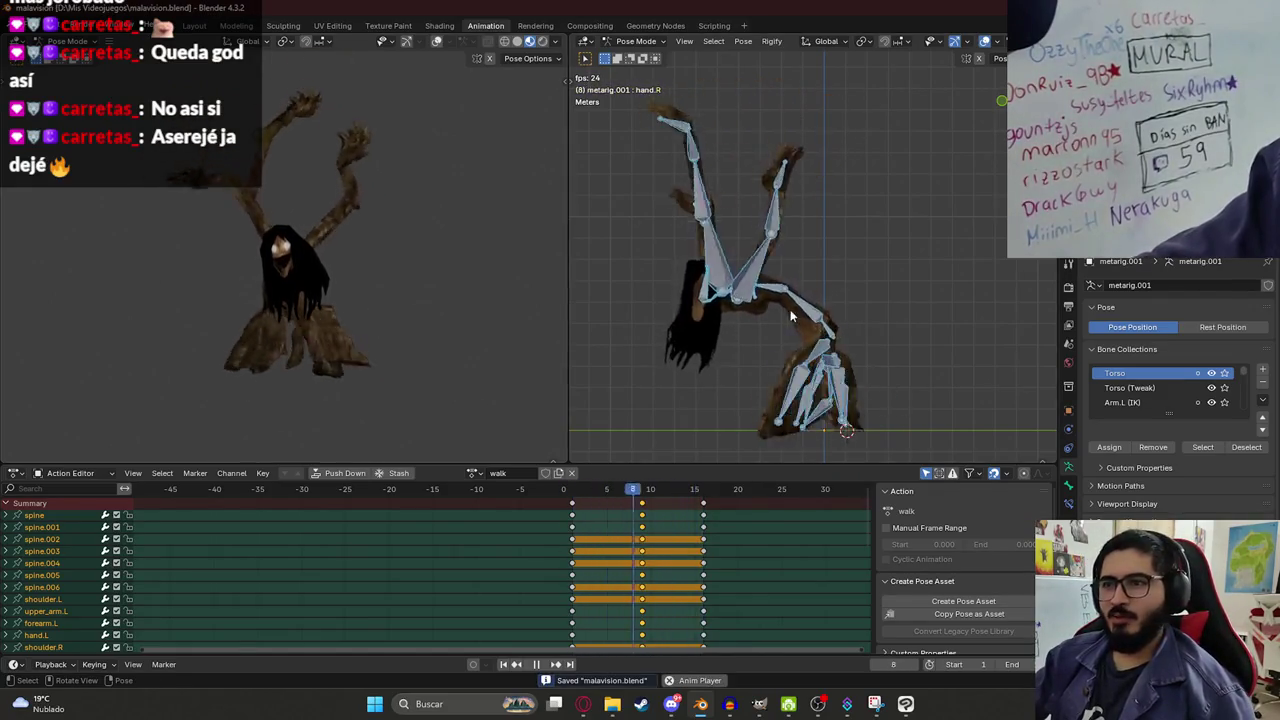
key("space")
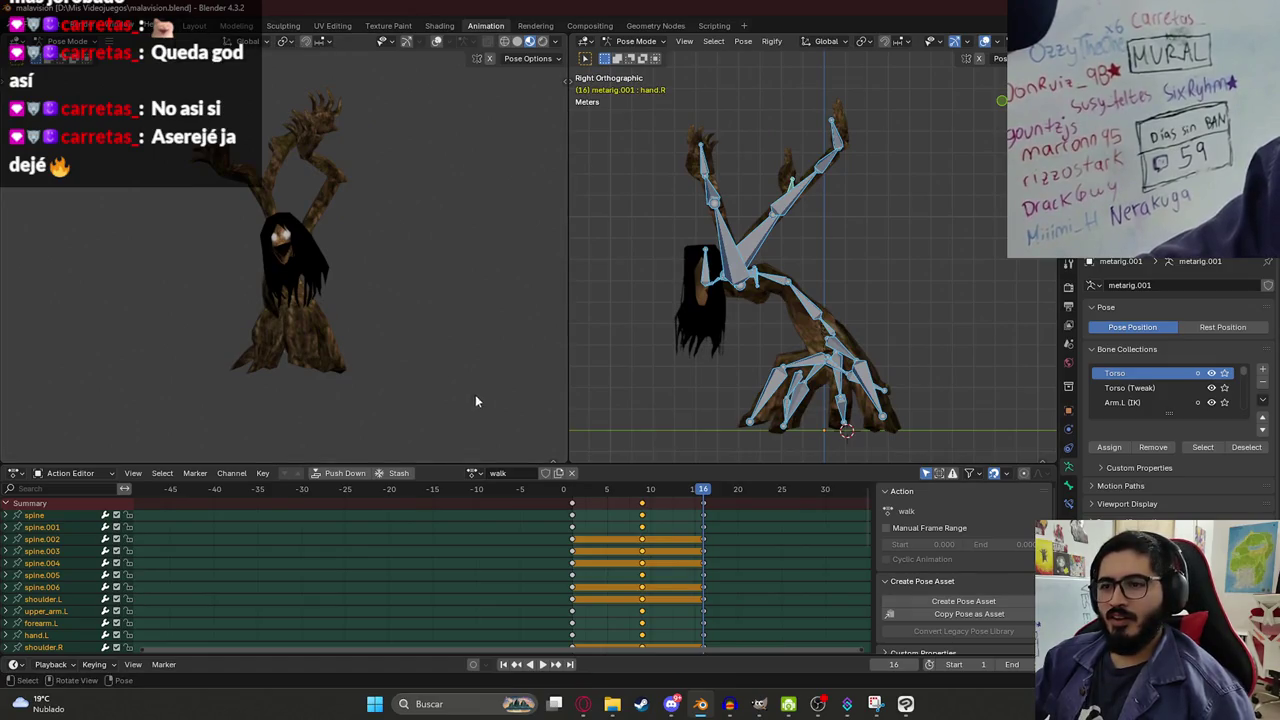
left_click(194, 26)
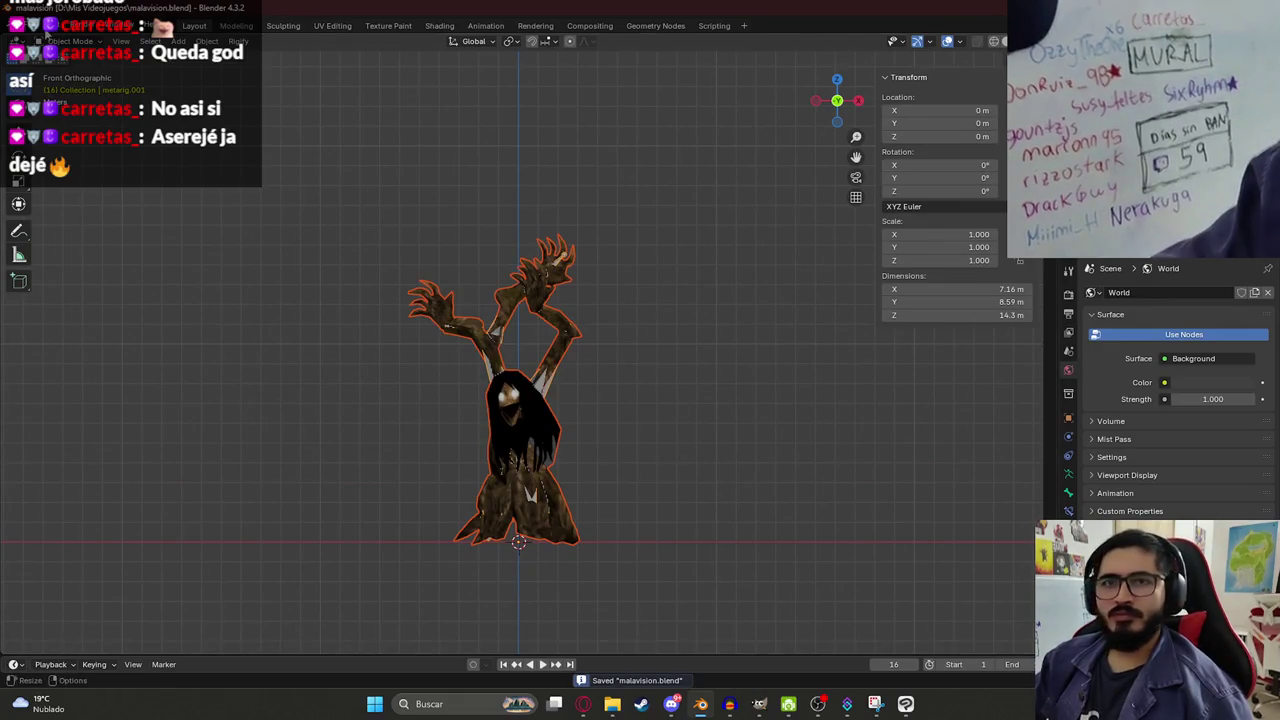
Export the creature as glTF 2.0 malavision.glb into juegoterror1\assets\characters.
left_click(30, 26)
mouse_move(100, 228)
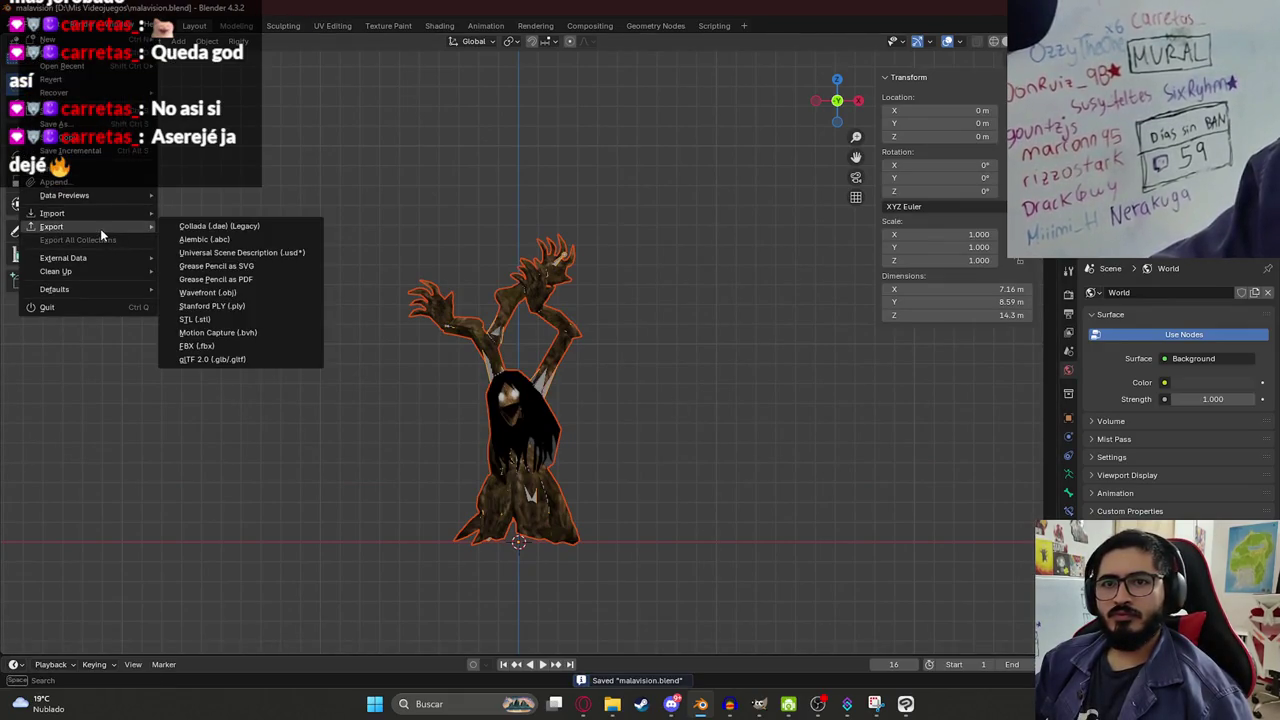
left_click(190, 352)
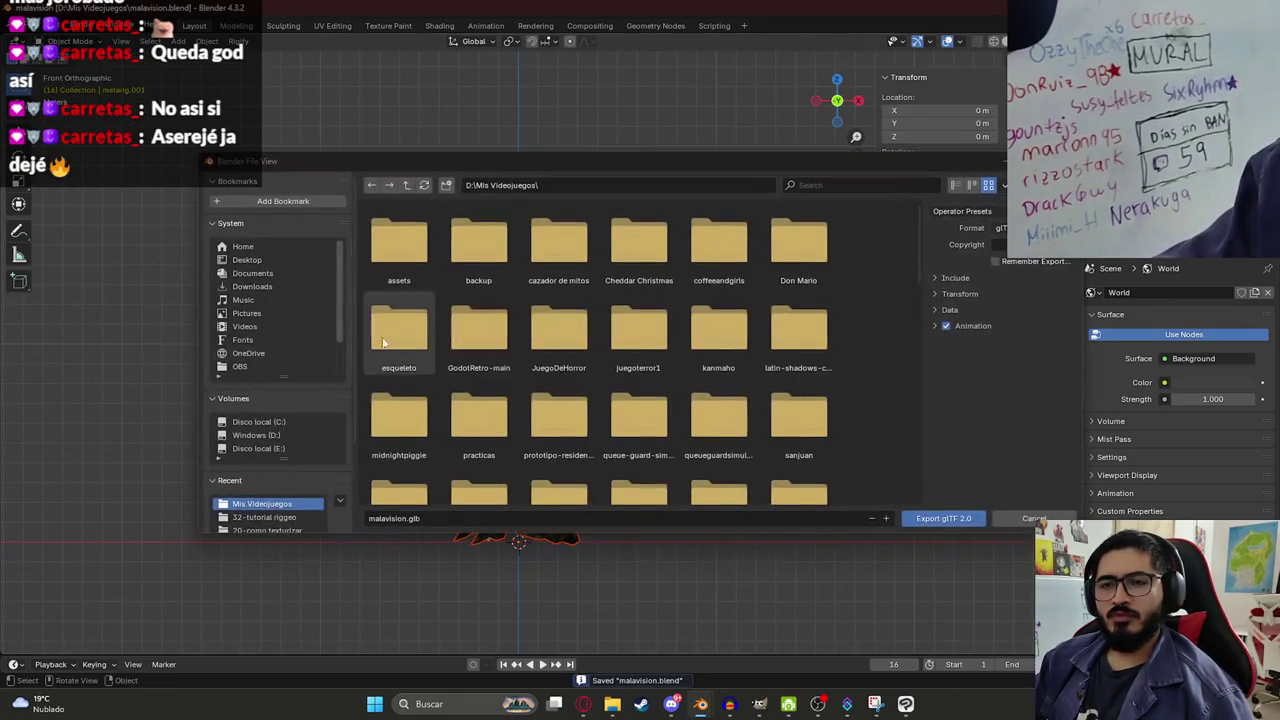
double_click(638, 330)
double_click(703, 254)
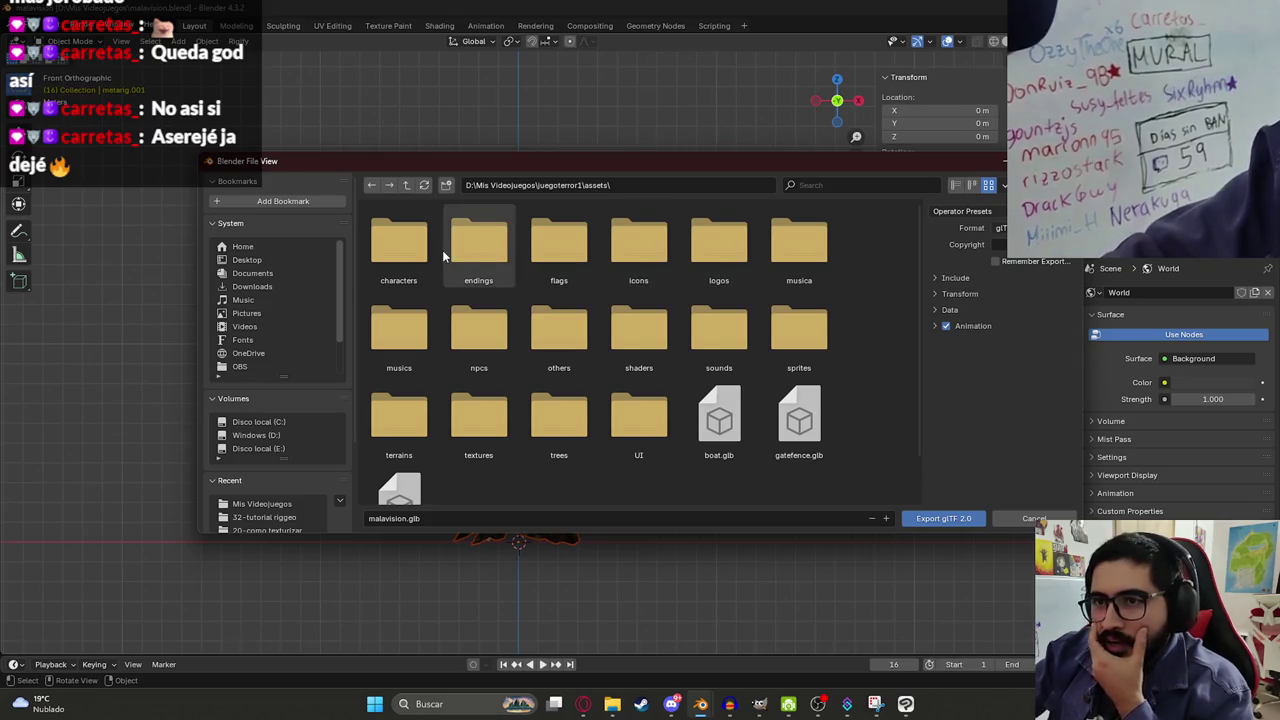
double_click(405, 258)
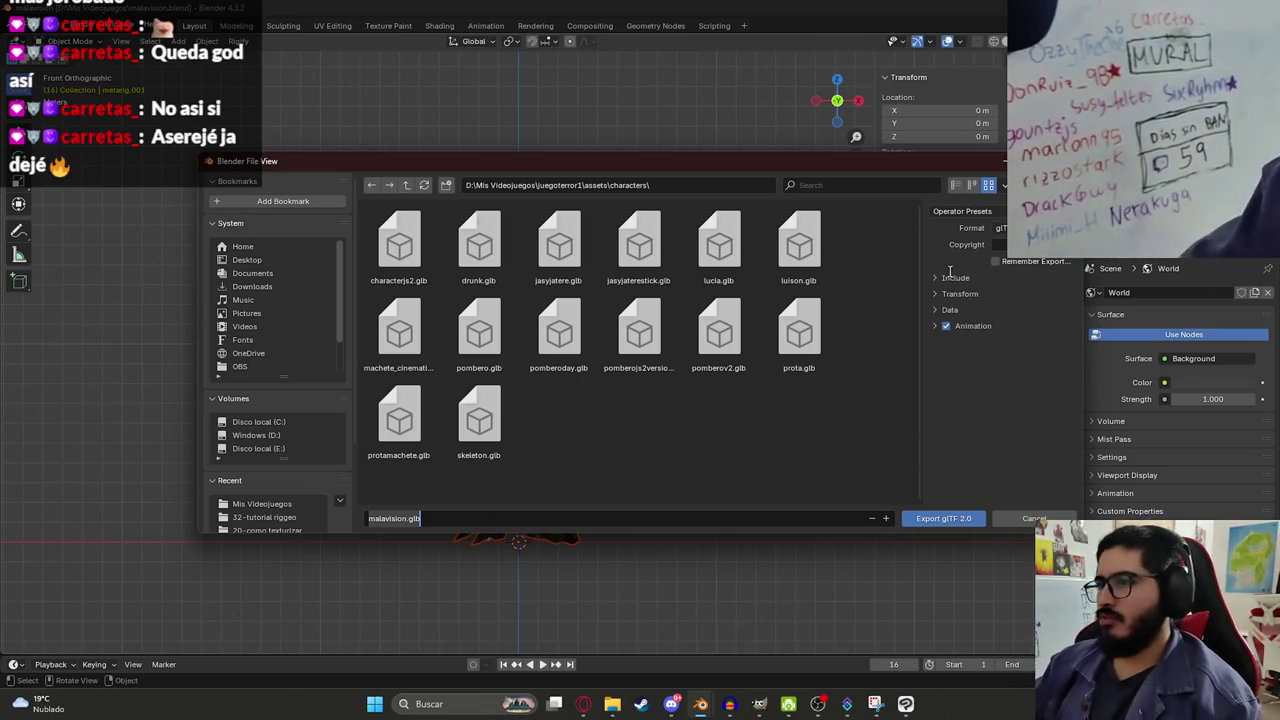
left_click(974, 520)
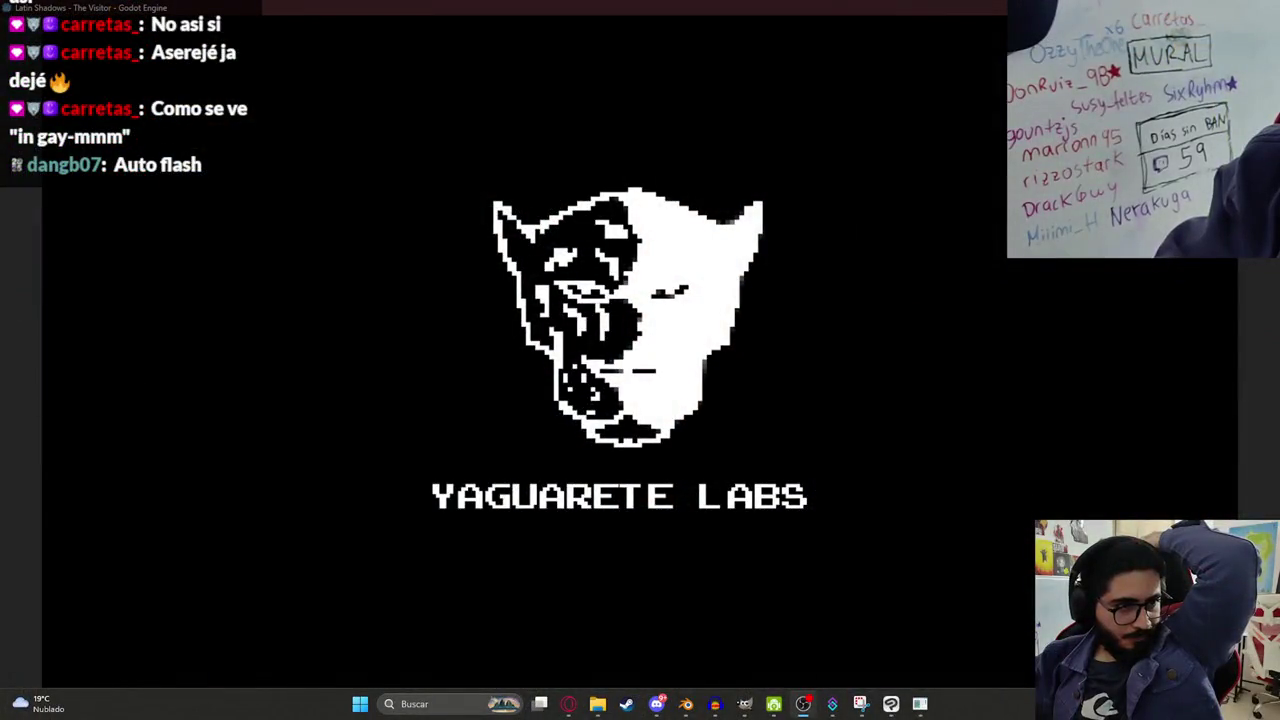
Bring Blender back to the front after the Yaguarete Labs splash screen shows.
left_click(686, 704)
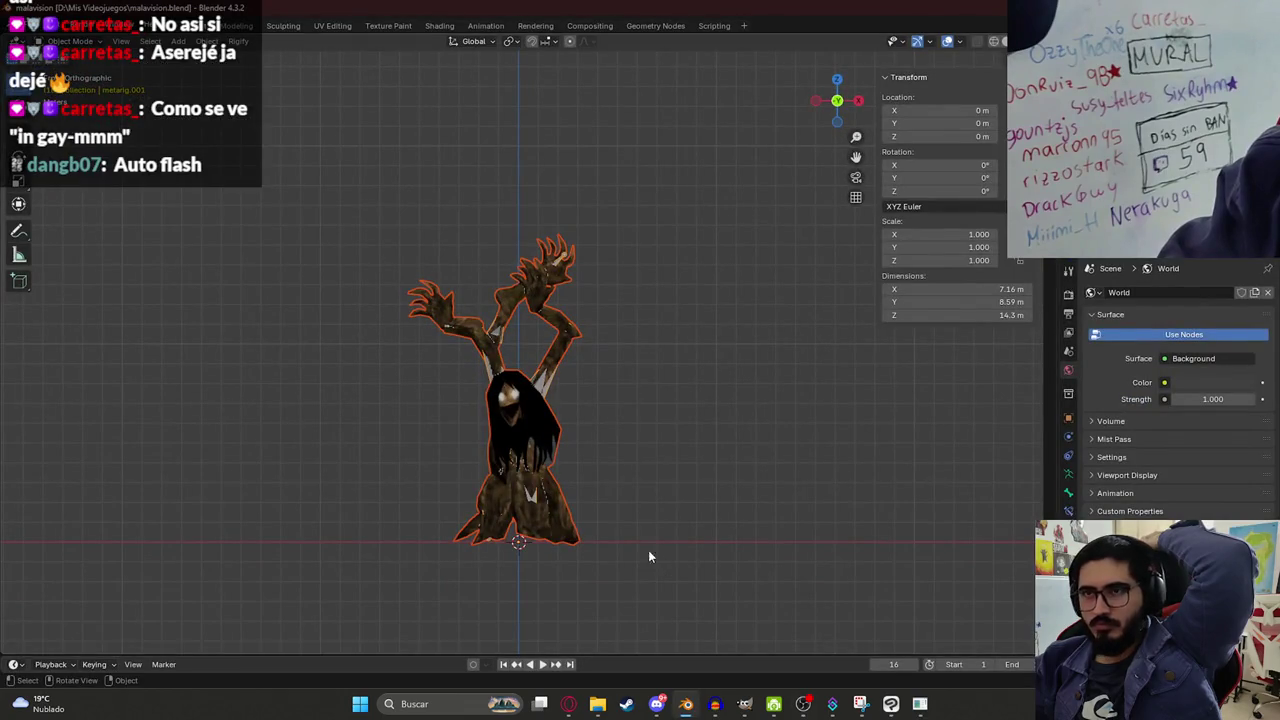
Play the creature's animation, orbit around it, then stop playback and save malavision.blend.
key("space")
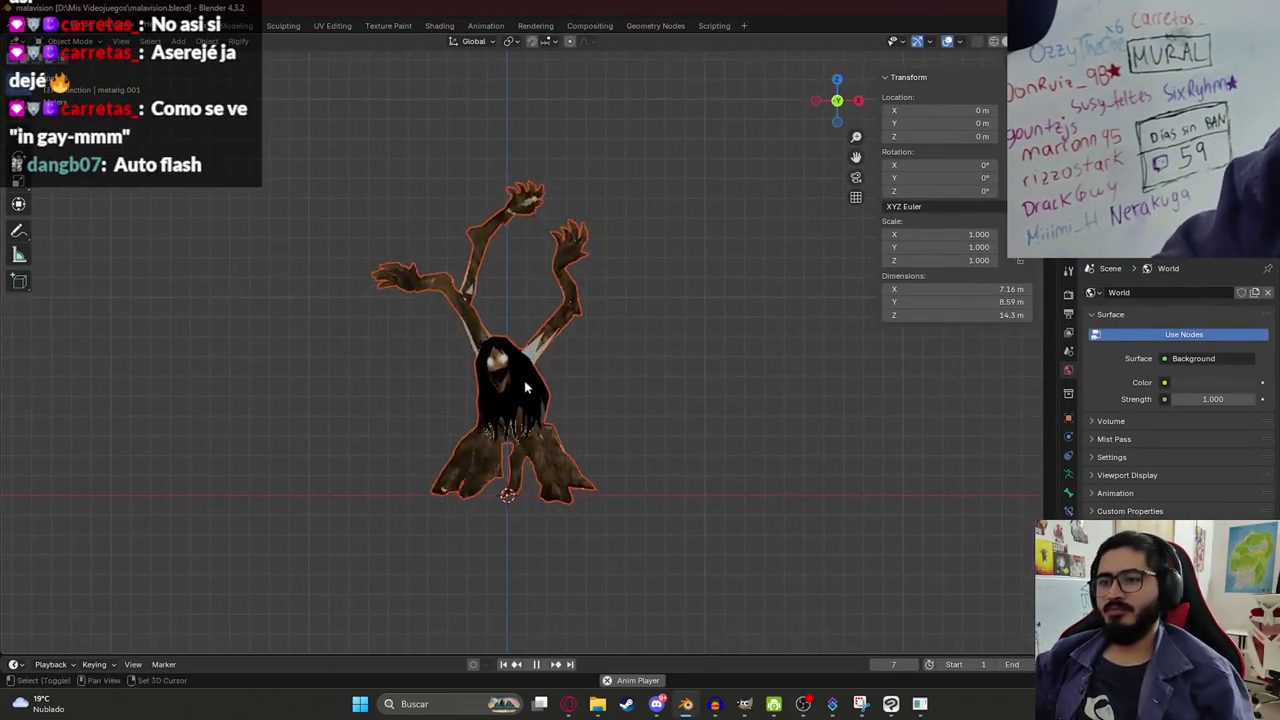
scroll(529, 449, "up", 2)
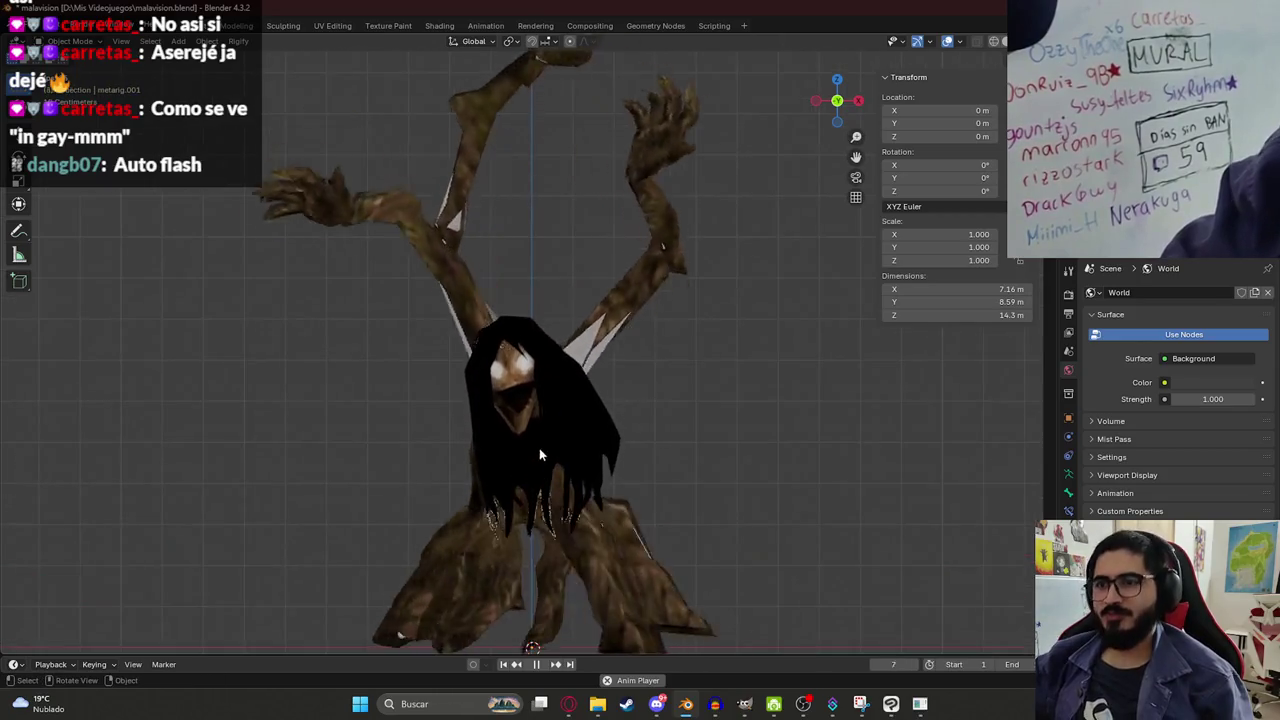
mouse_move(646, 346)
left_mouse_down()
mouse_move(590, 336)
mouse_move(502, 375)
mouse_move(421, 378)
mouse_move(608, 383)
mouse_move(523, 378)
mouse_move(622, 440)
left_mouse_up()
key("ctrl+s")
key("space")
Orbit to a low front view of the legs, show the walk keyframes in Animation workspace, return to the game.
left_click_drag(618, 513, 615, 360)
scroll(614, 357, "up", 5)
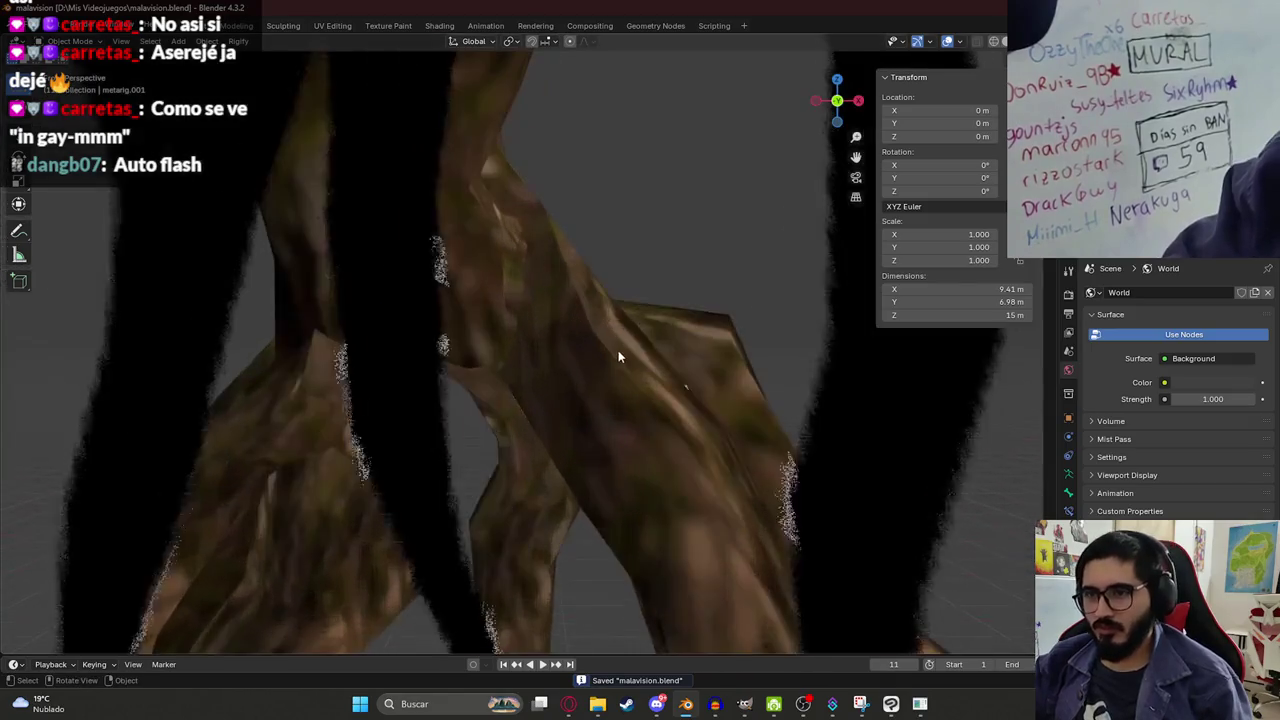
scroll(600, 371, "down", 4)
left_click_drag(481, 320, 470, 360)
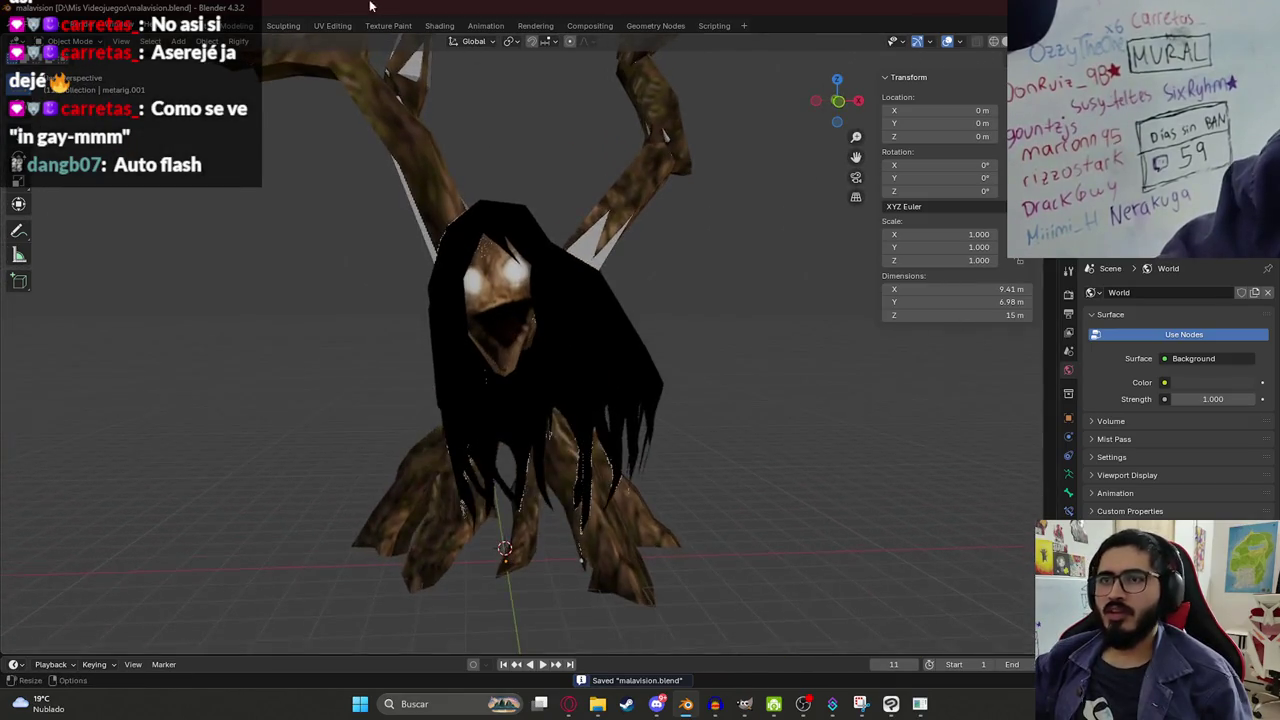
left_click(486, 25)
scroll(320, 314, "up", 3)
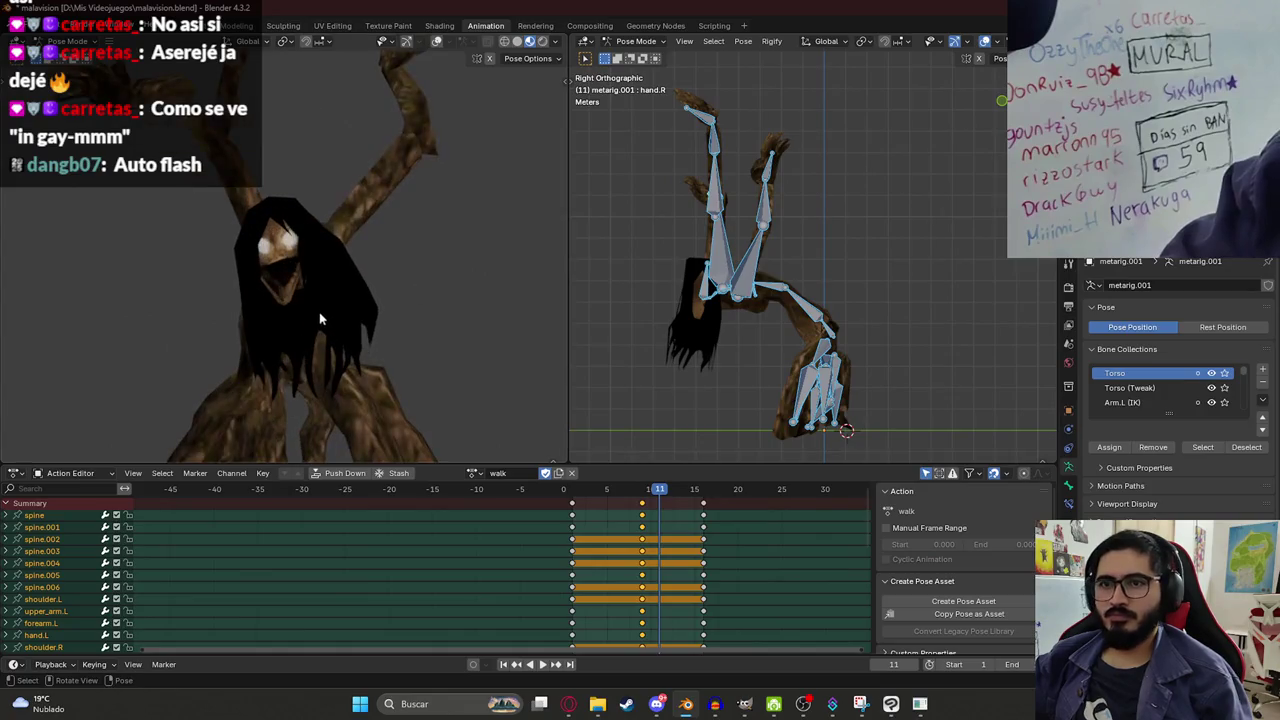
scroll(320, 314, "down", 3)
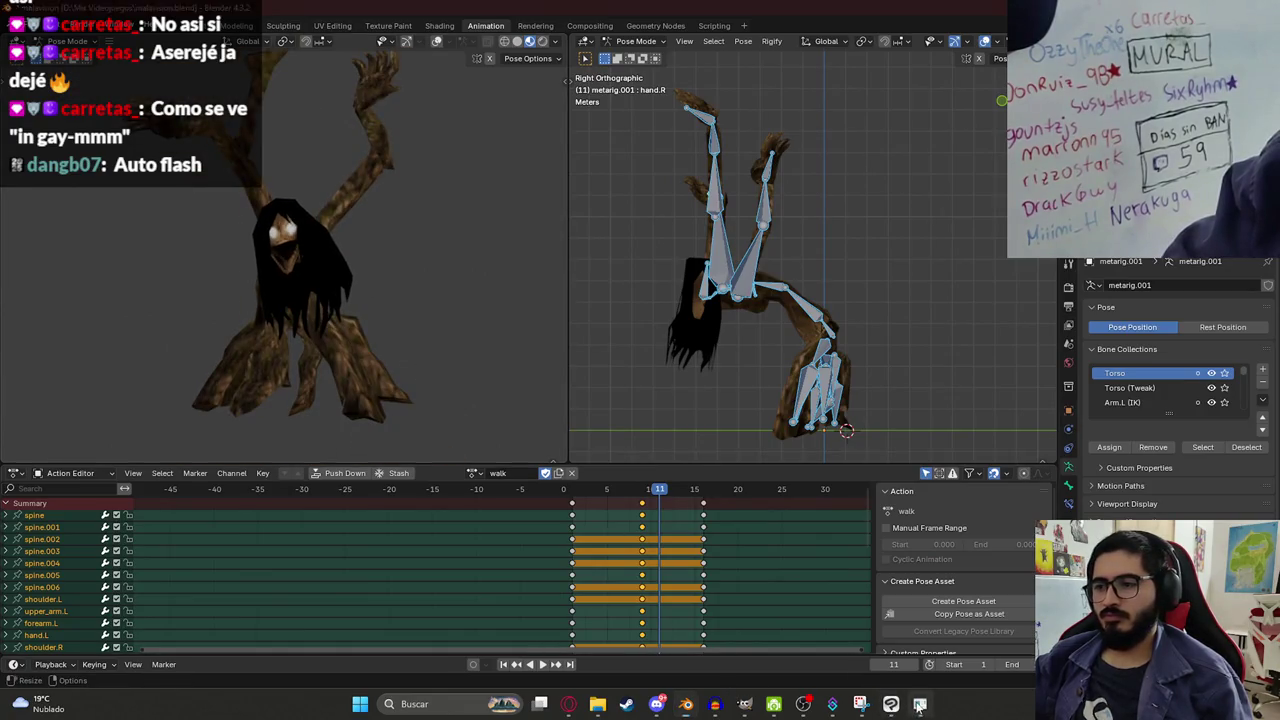
left_click(919, 704)
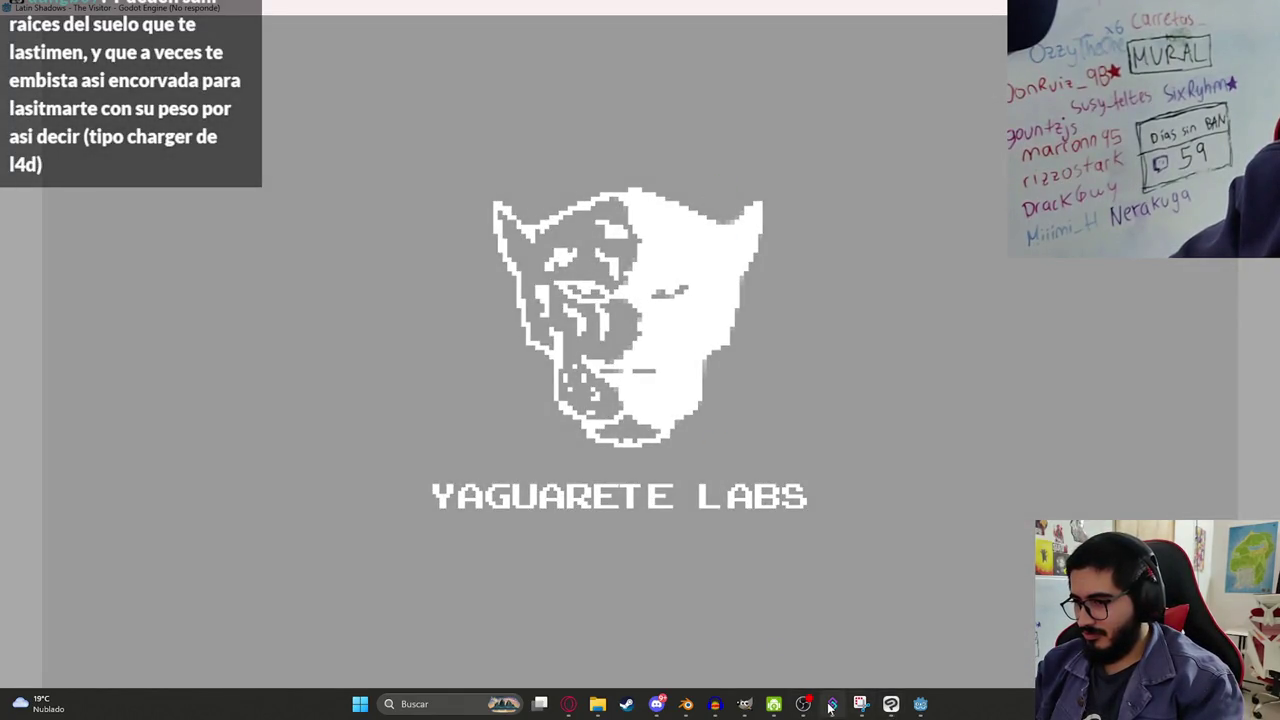
Open Streamer.bot over the game, then dismiss it to return to Godot.
left_click(831, 704)
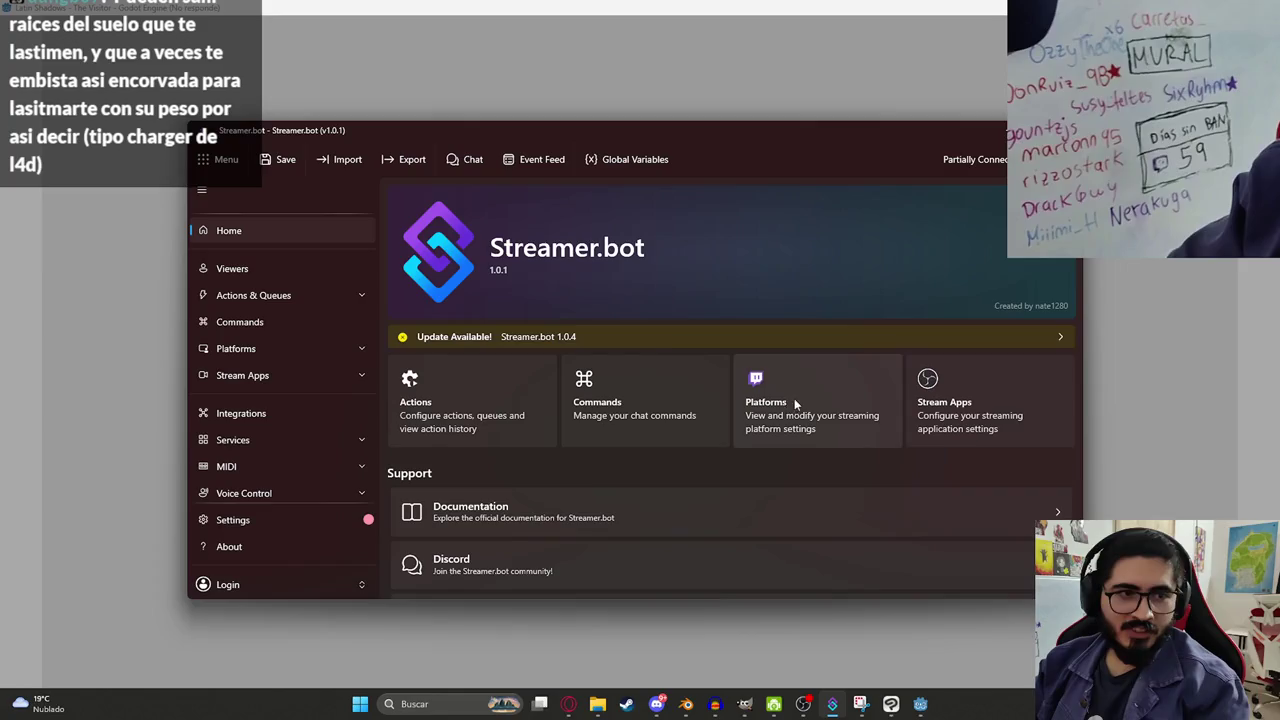
left_click(527, 90)
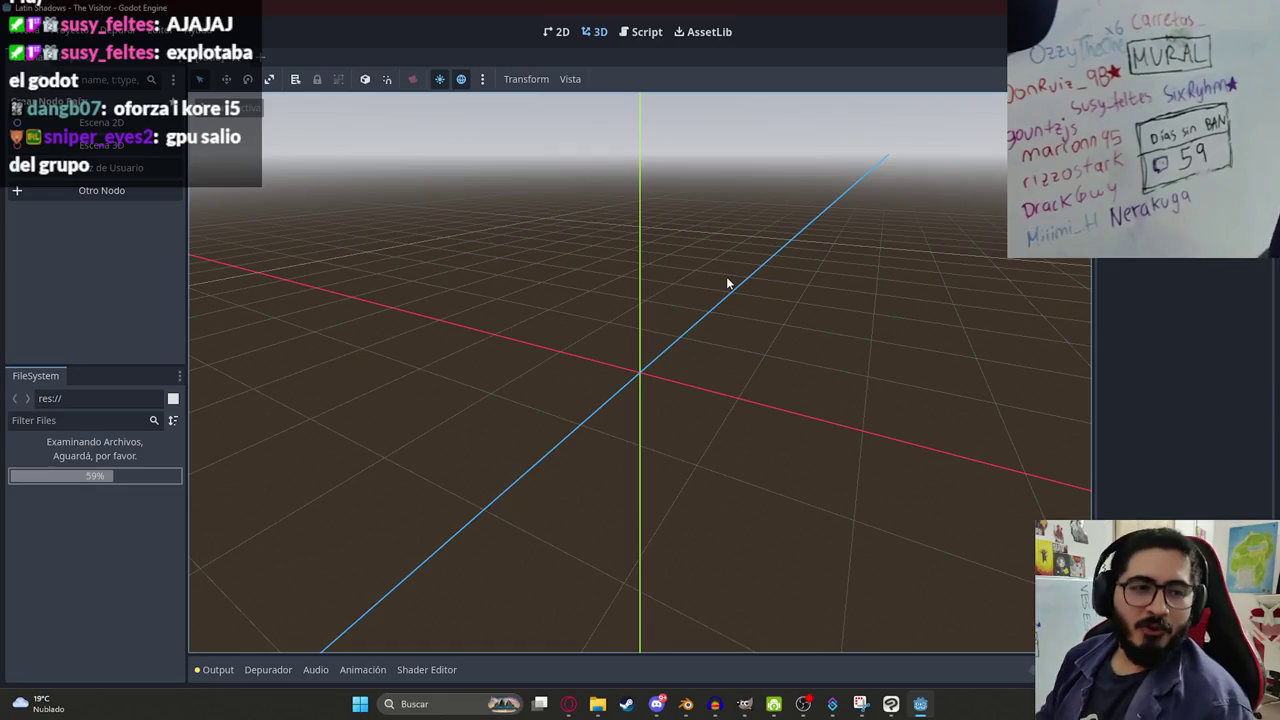
Orbit the empty 3D scene while the scan and re-import finish, then switch to Blender.
mouse_move(740, 267)
left_mouse_down()
mouse_move(531, 266)
mouse_move(826, 397)
mouse_move(735, 412)
left_mouse_up()
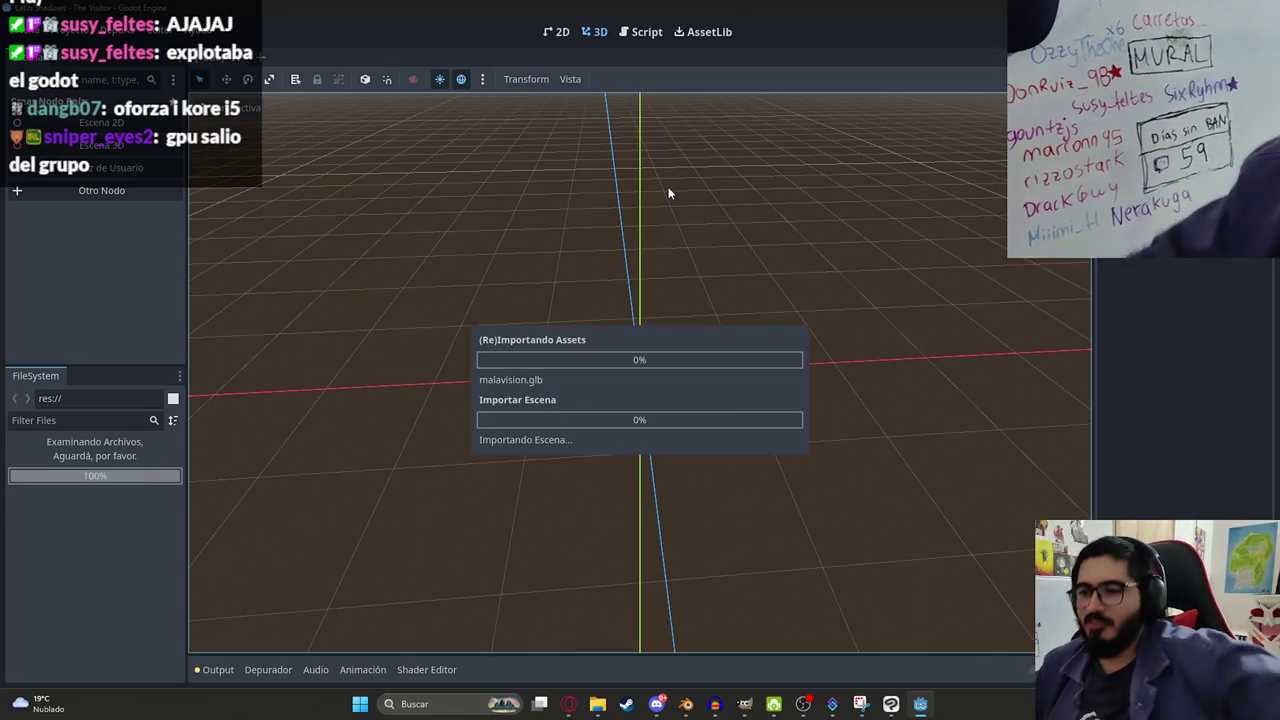
left_click(686, 704)
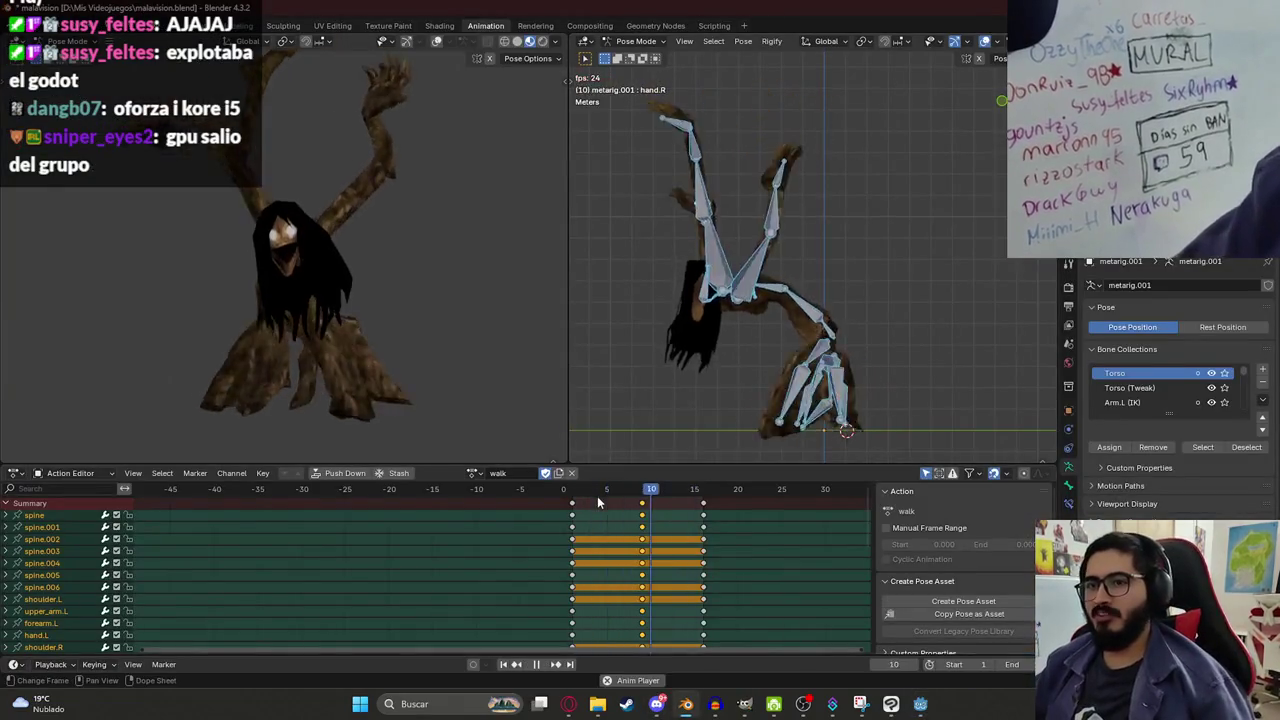
Stop the walk playback in Blender and switch back to the Godot editor.
key("space")
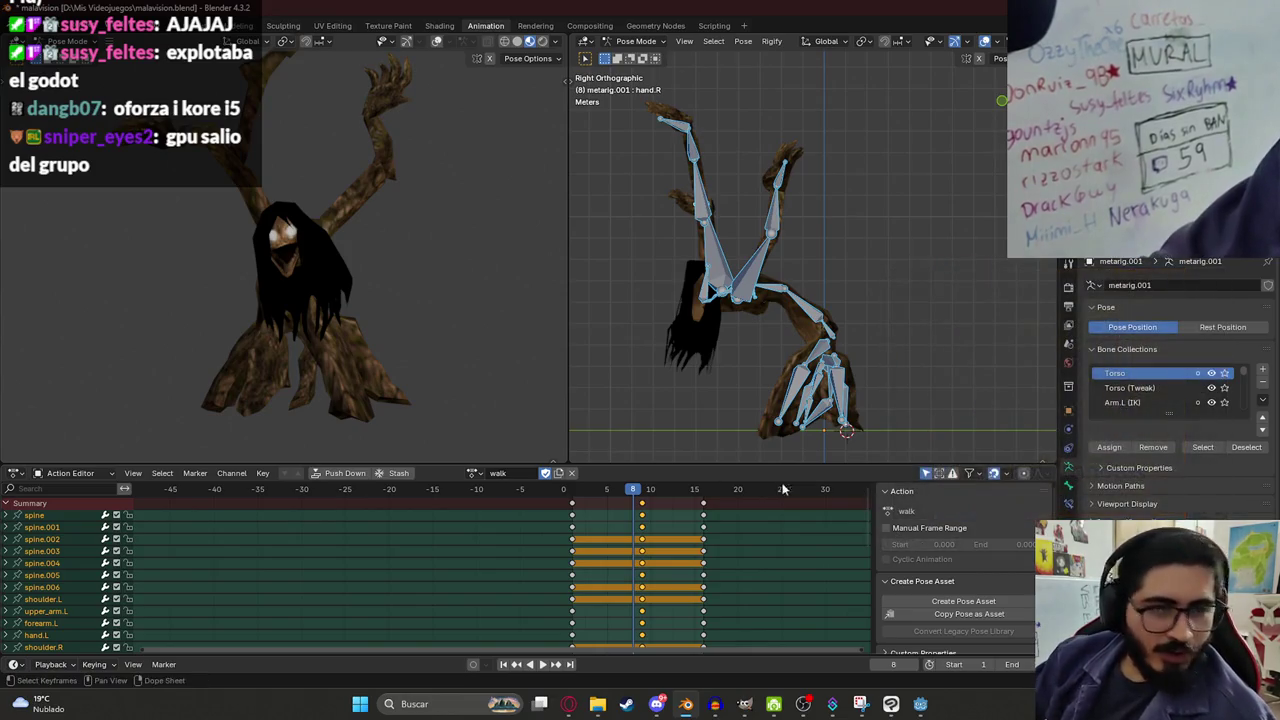
left_click(920, 704)
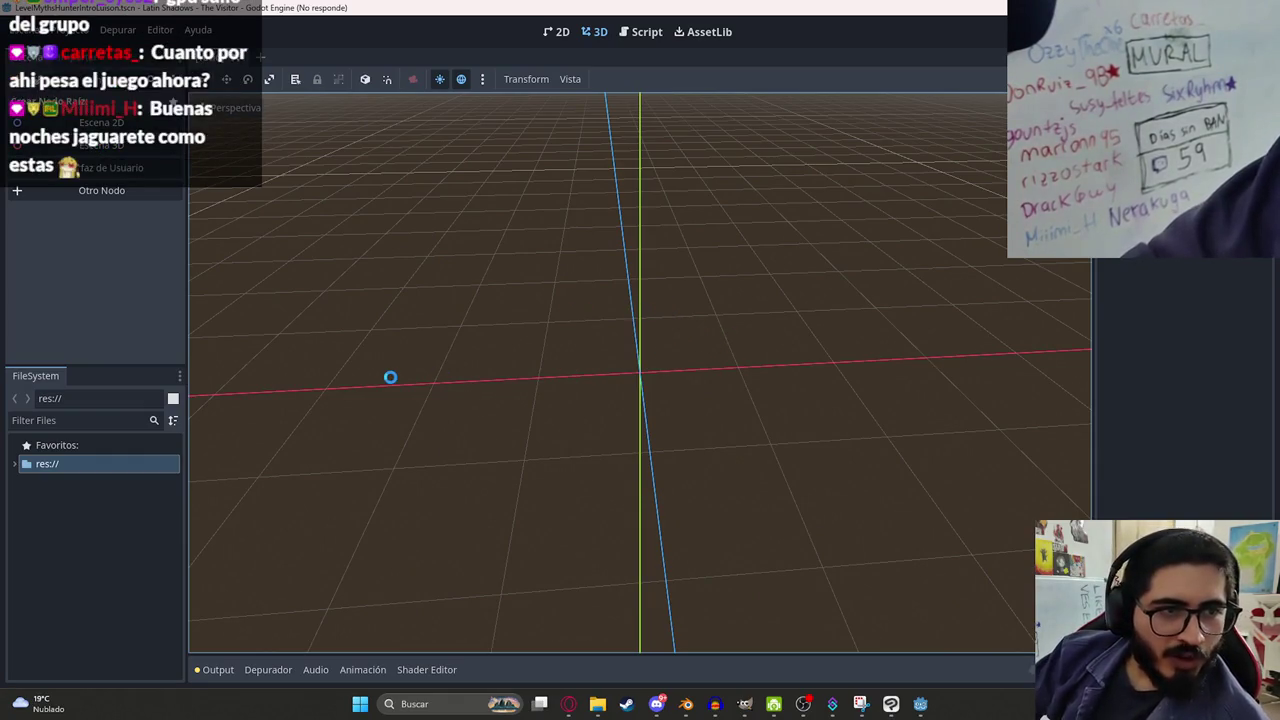
Open the juegoterror1 folder's Properties in Explorer, then resume the walk playback in Blender.
left_click(598, 704)
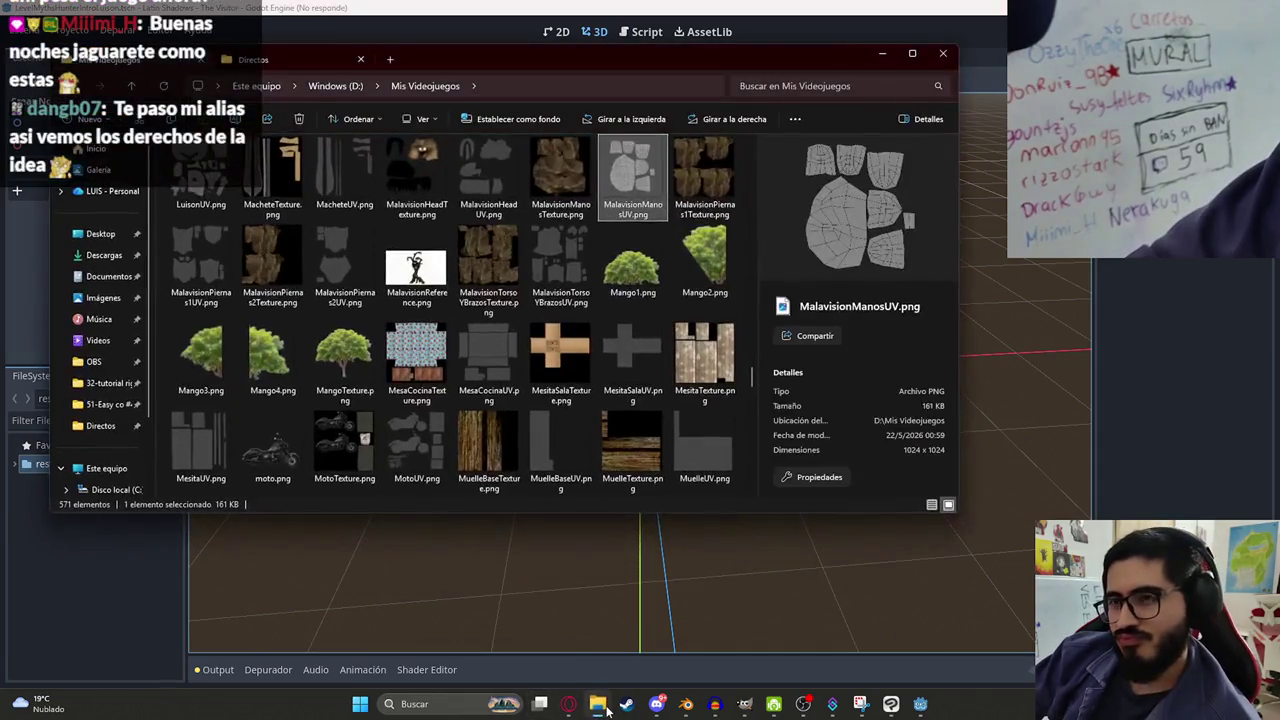
scroll(521, 354, "down", 5)
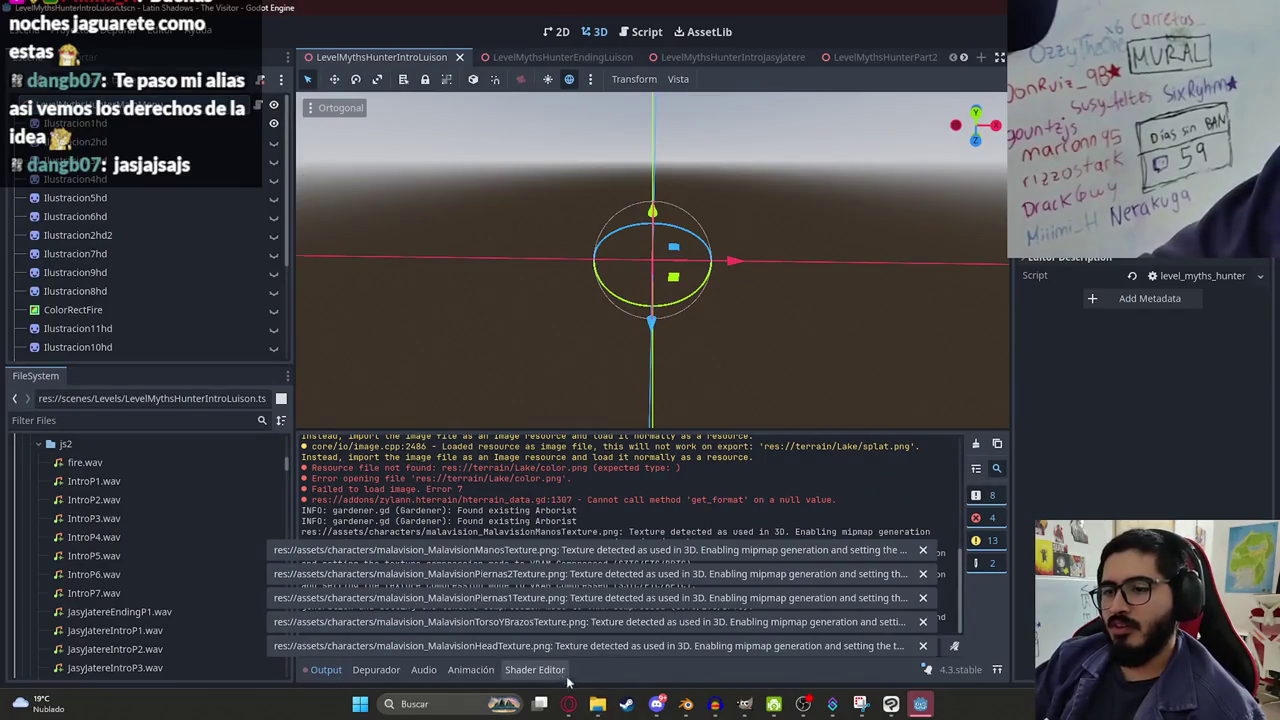
left_click(600, 705)
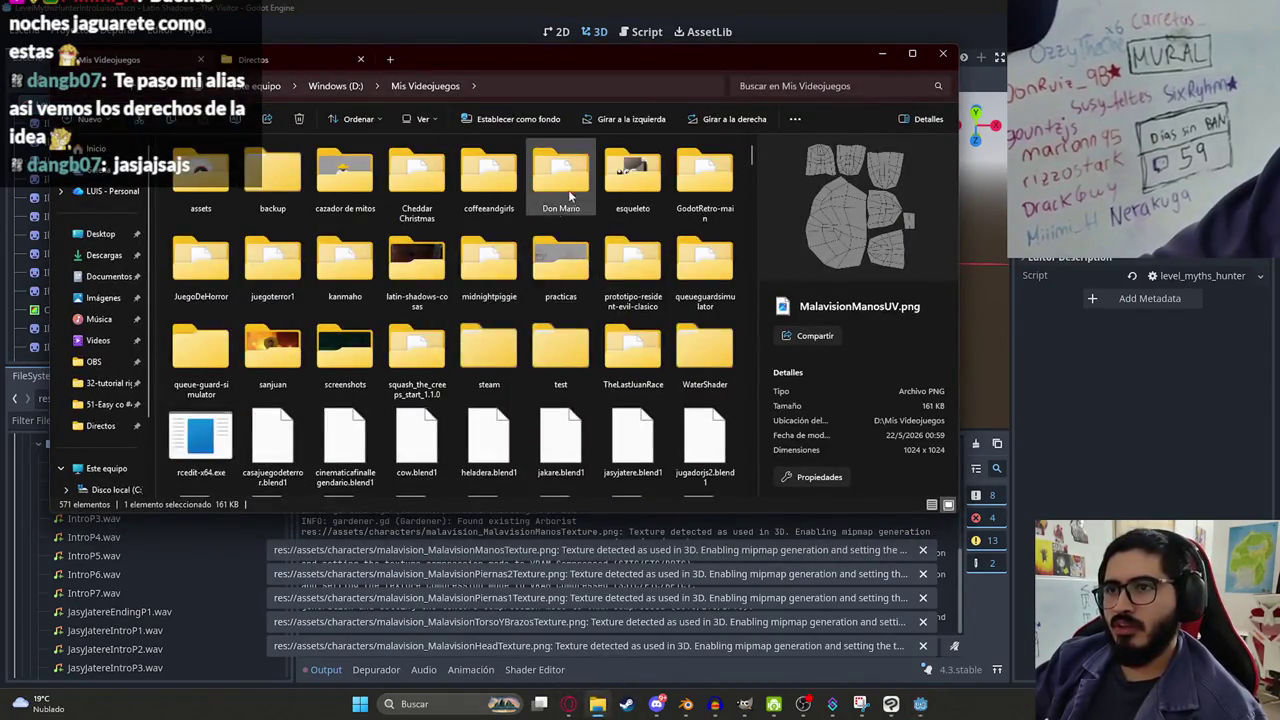
double_click(272, 262)
right_click(558, 489)
left_click(592, 478)
left_click(620, 668)
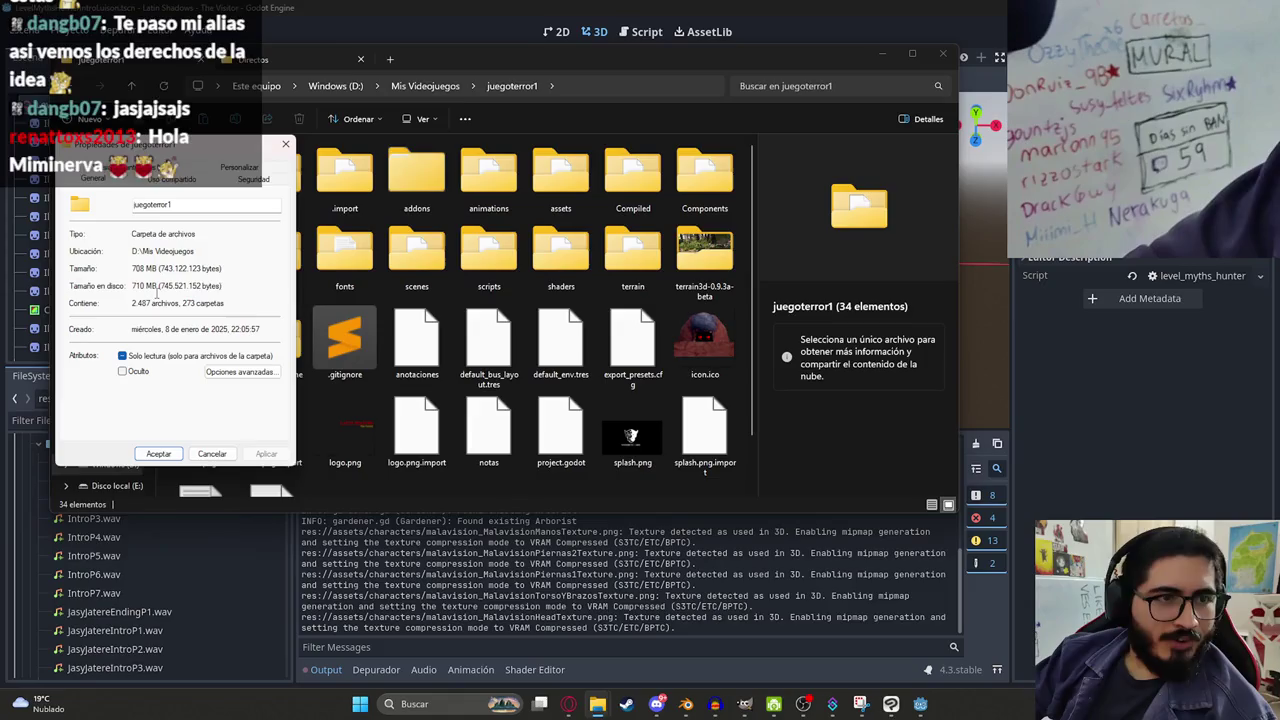
left_click(686, 703)
key("space")
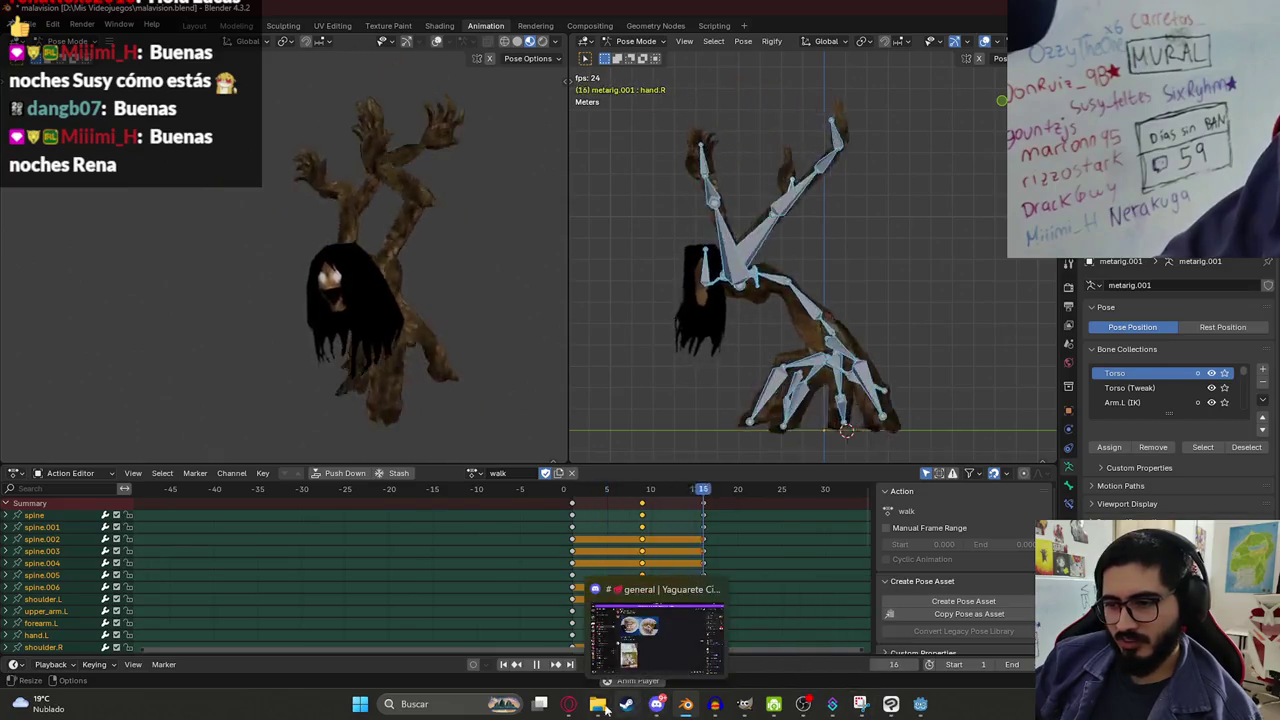
Check the juegoterror1 folder's 11,1 GB size, close its Properties, and return to Godot.
mouse_move(597, 704)
left_click(668, 640)
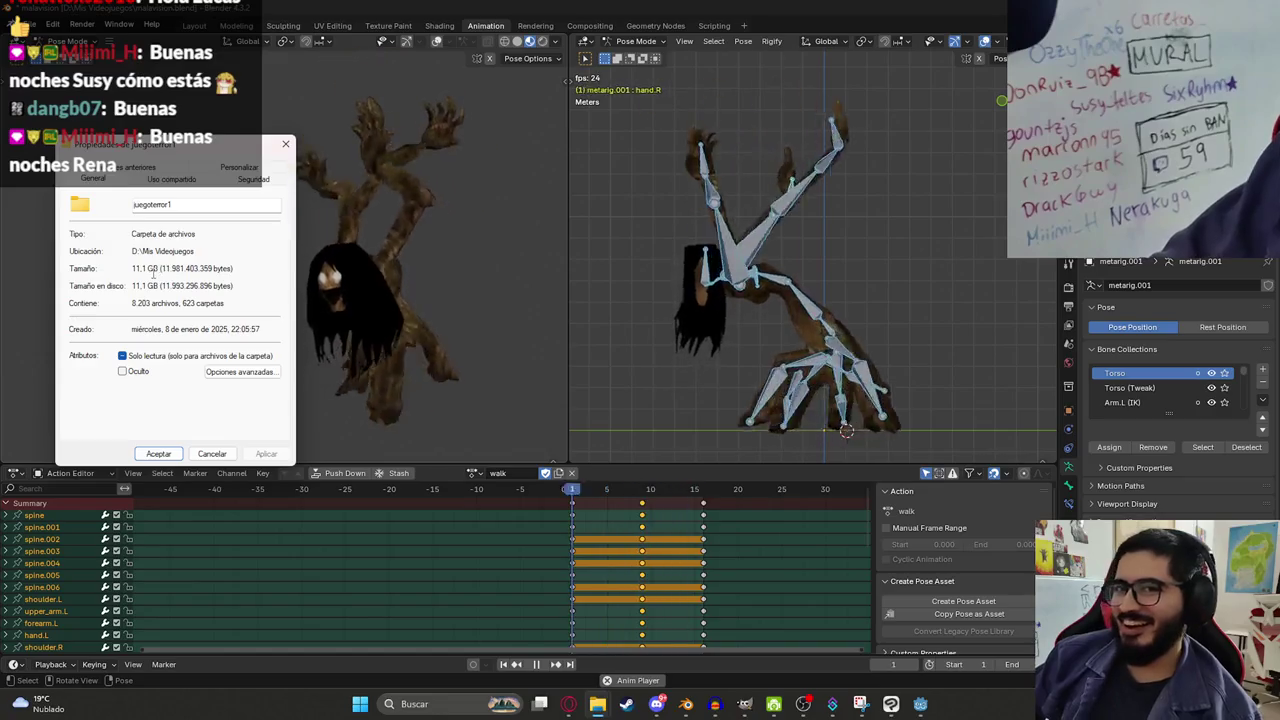
double_click(145, 268)
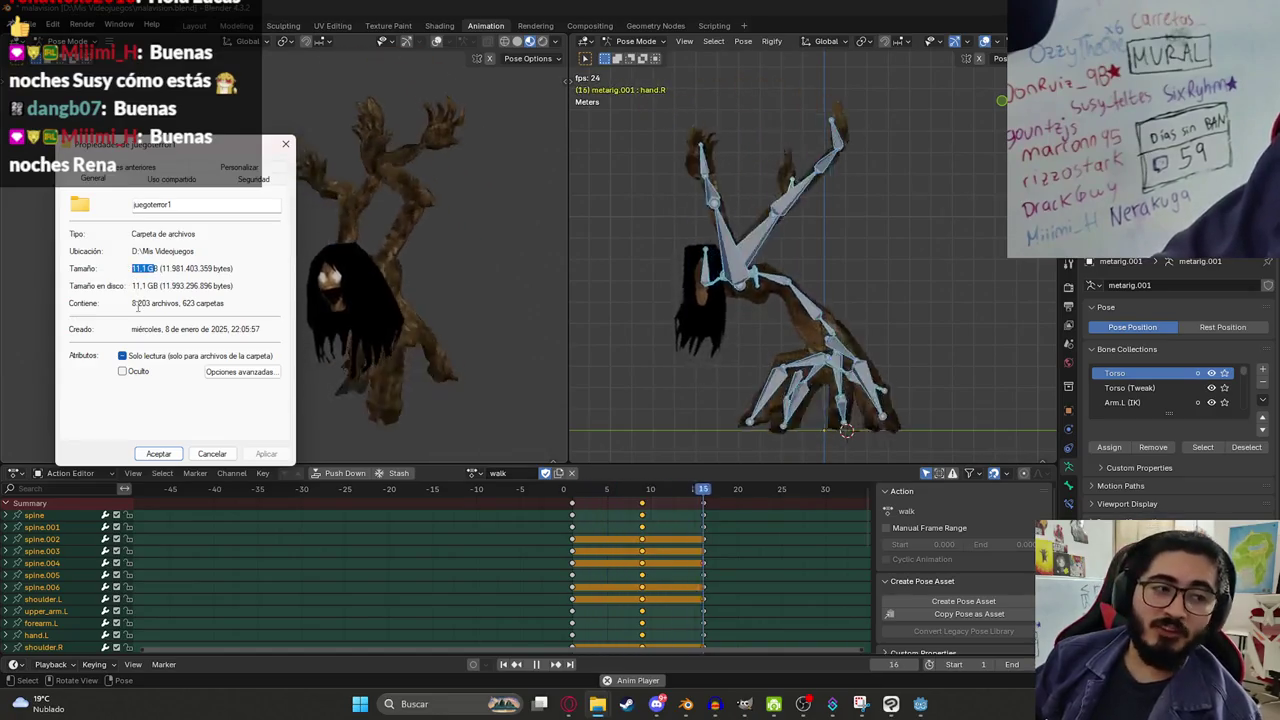
left_click(160, 266)
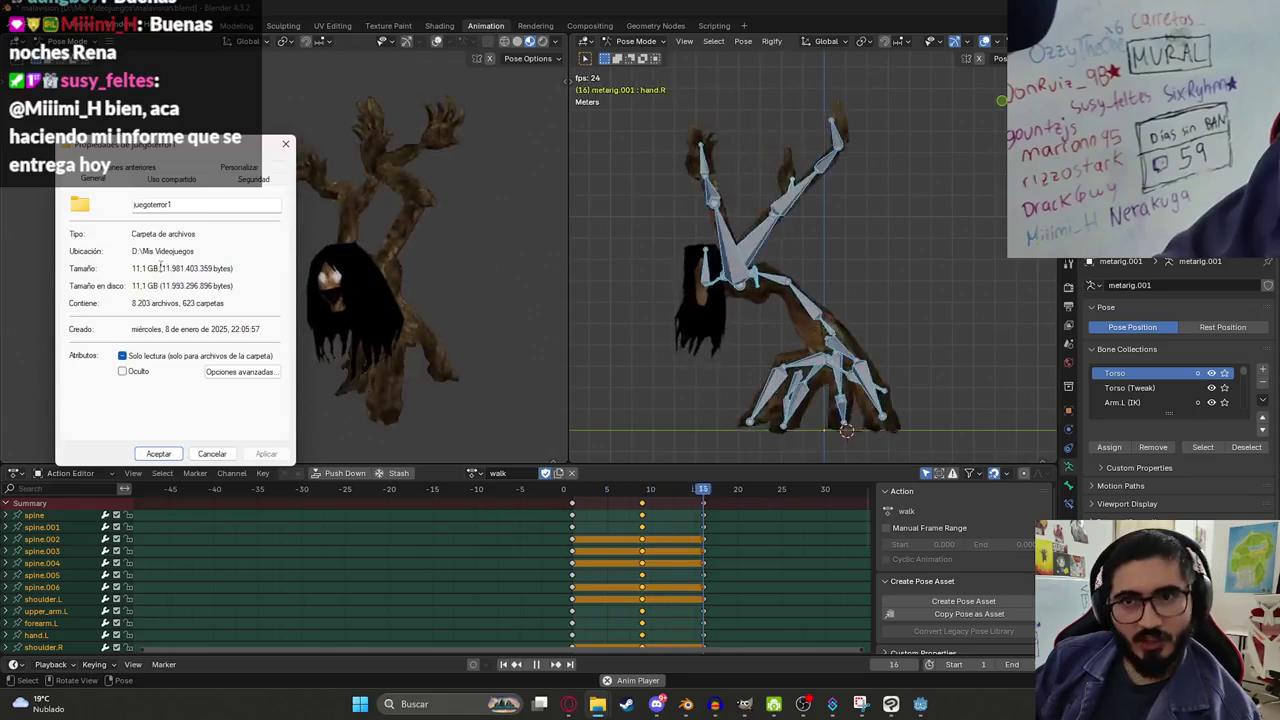
double_click(158, 268)
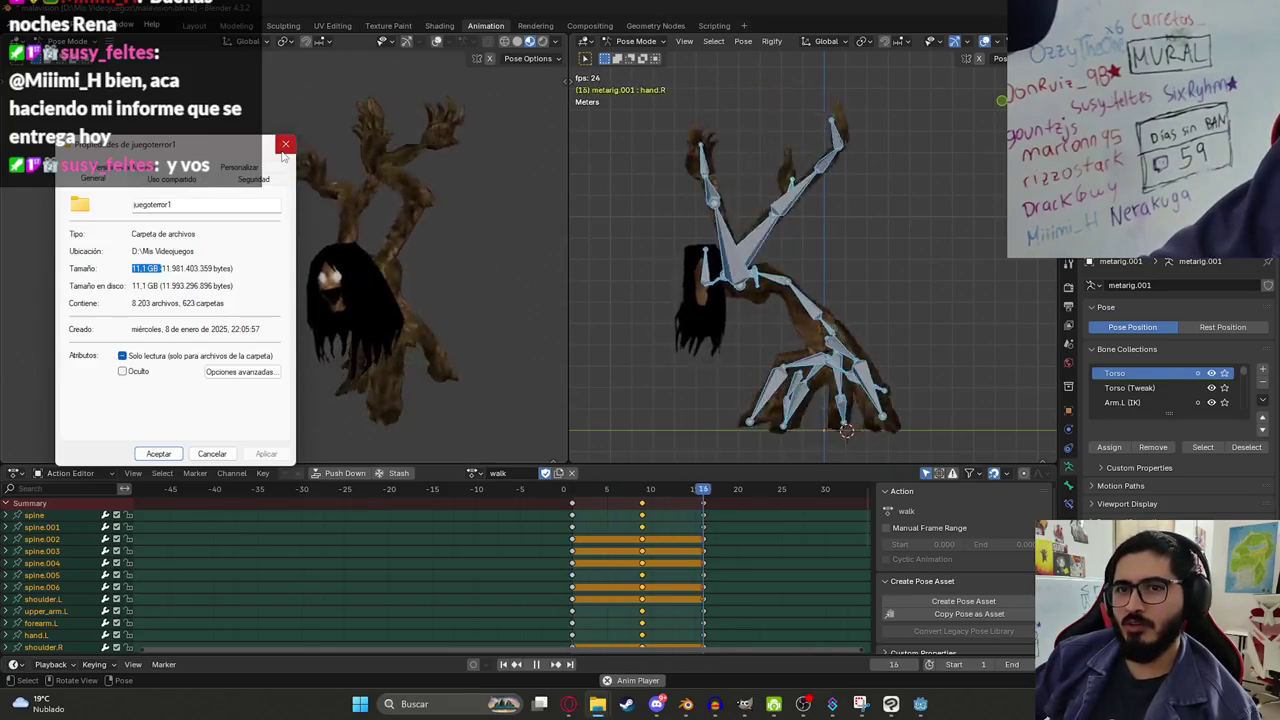
left_click(284, 148)
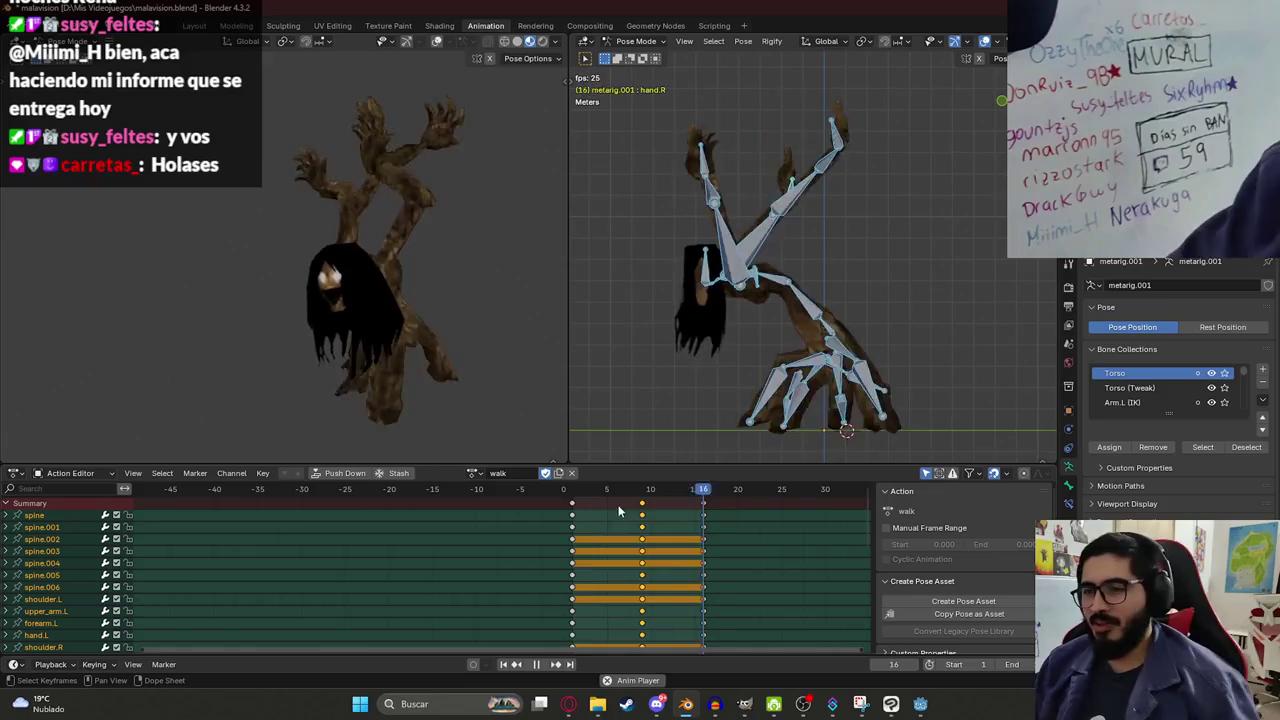
left_click(920, 703)
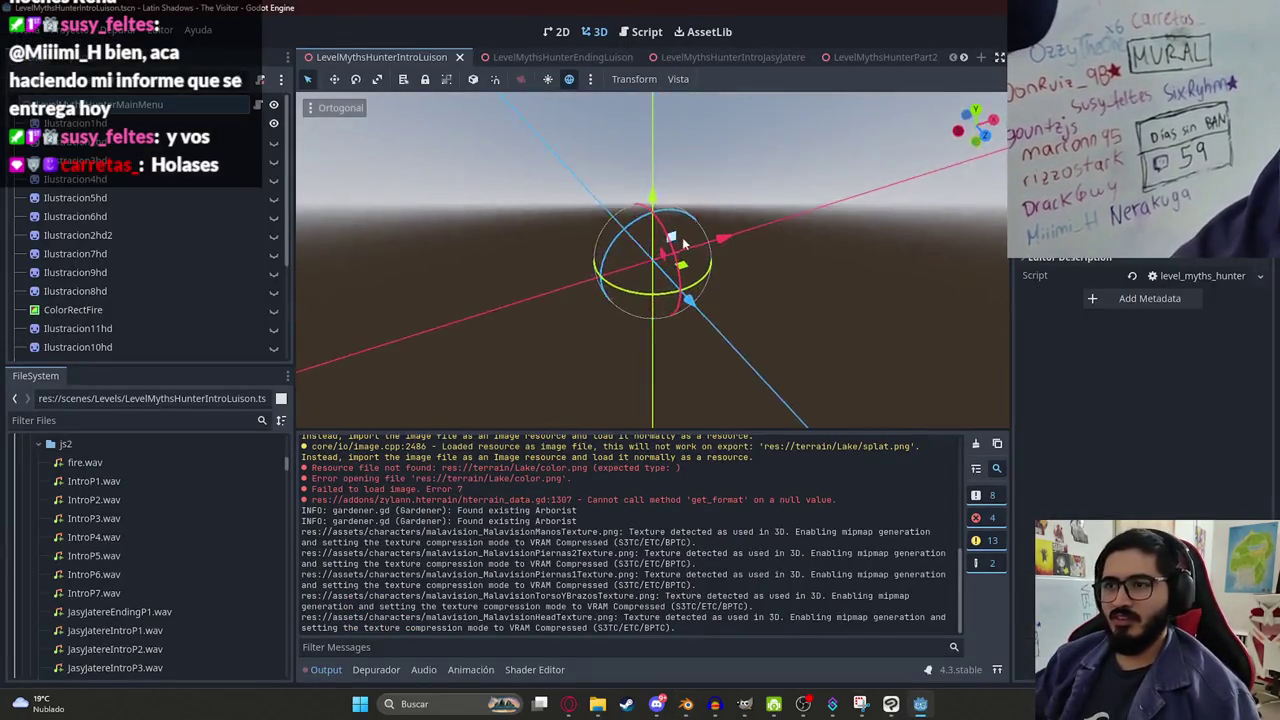
Filter the FileSystem for 'malavisi' and open malavision.glb's Advanced Import Settings.
left_click(80, 420)
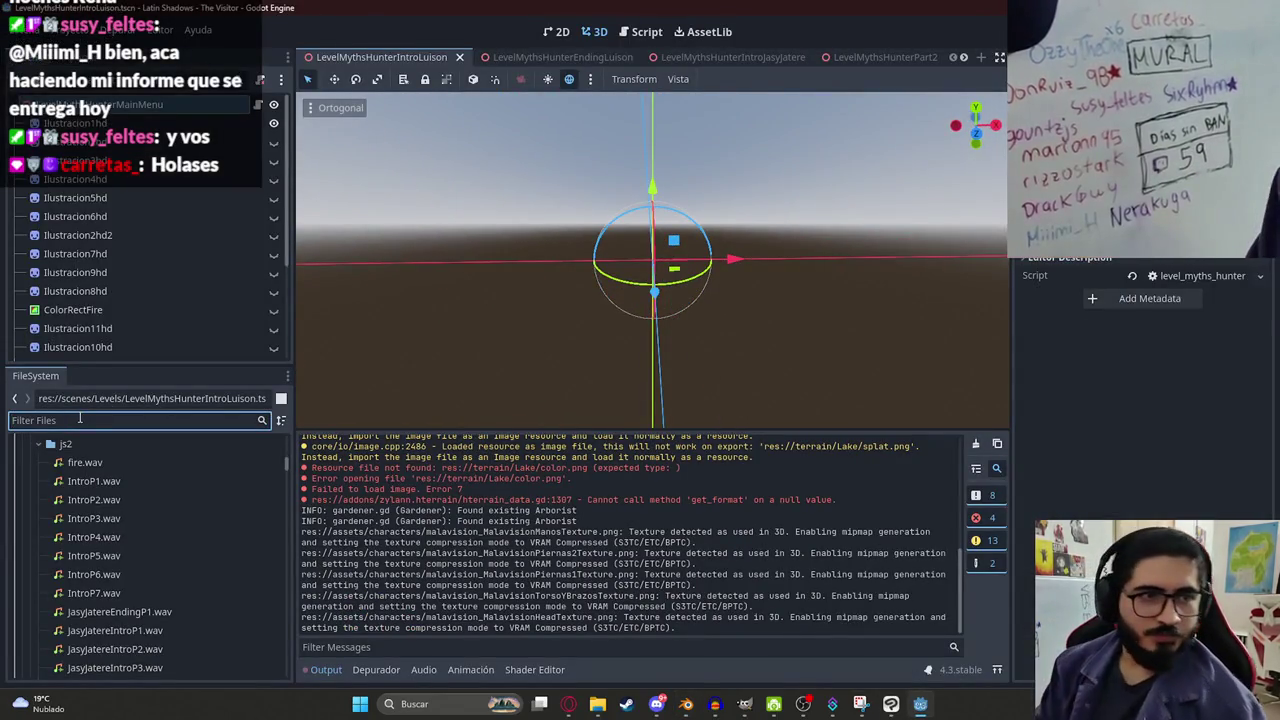
type("malavisi")
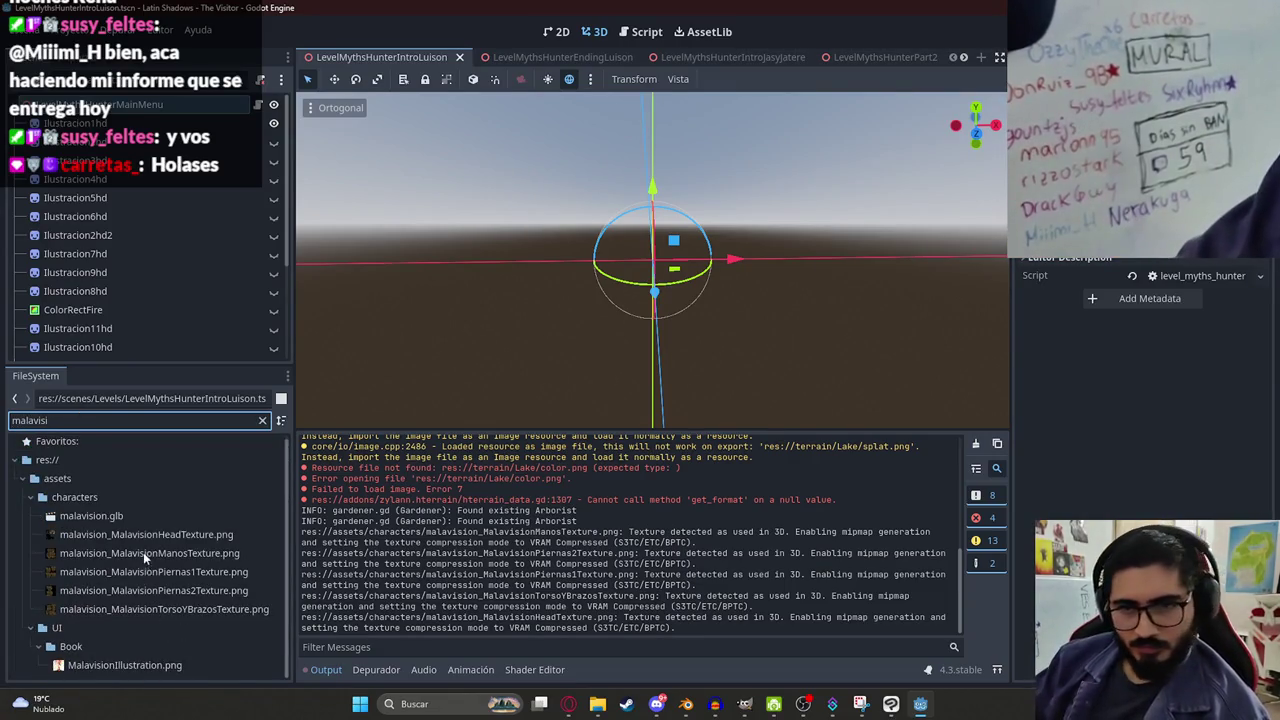
double_click(90, 515)
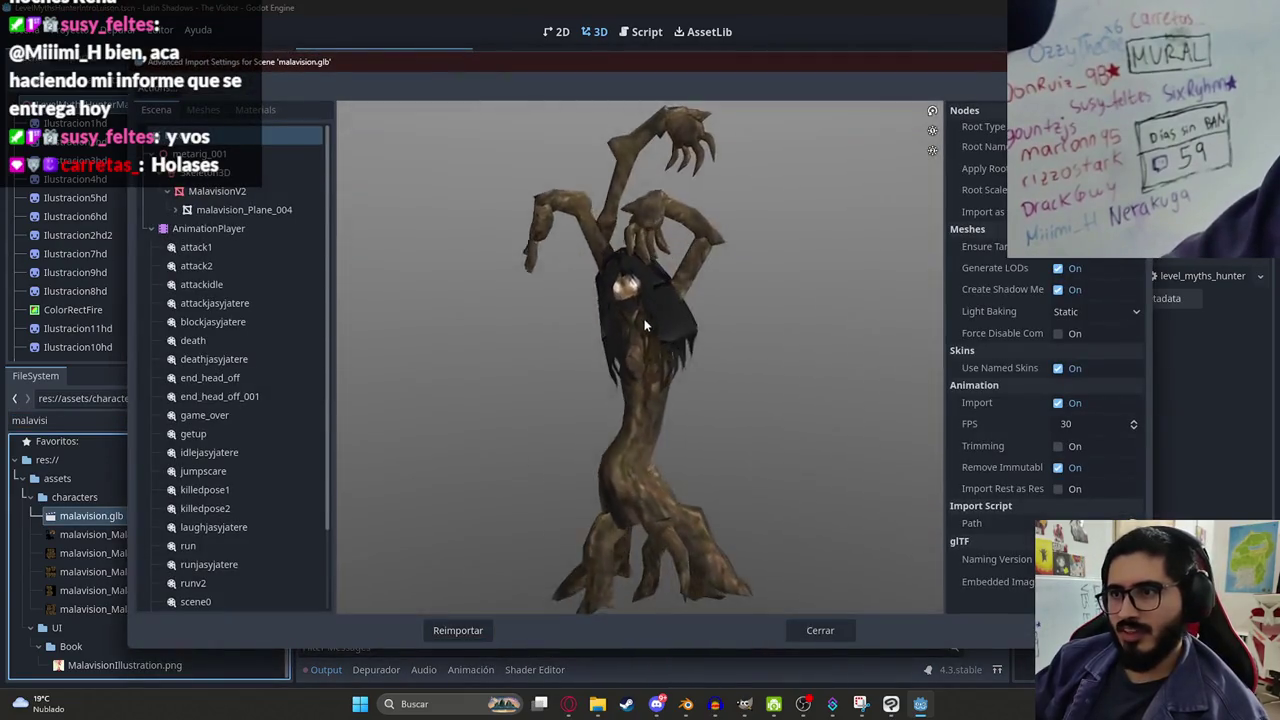
Preview the attack1 and walk animations in the import settings.
left_click(196, 247)
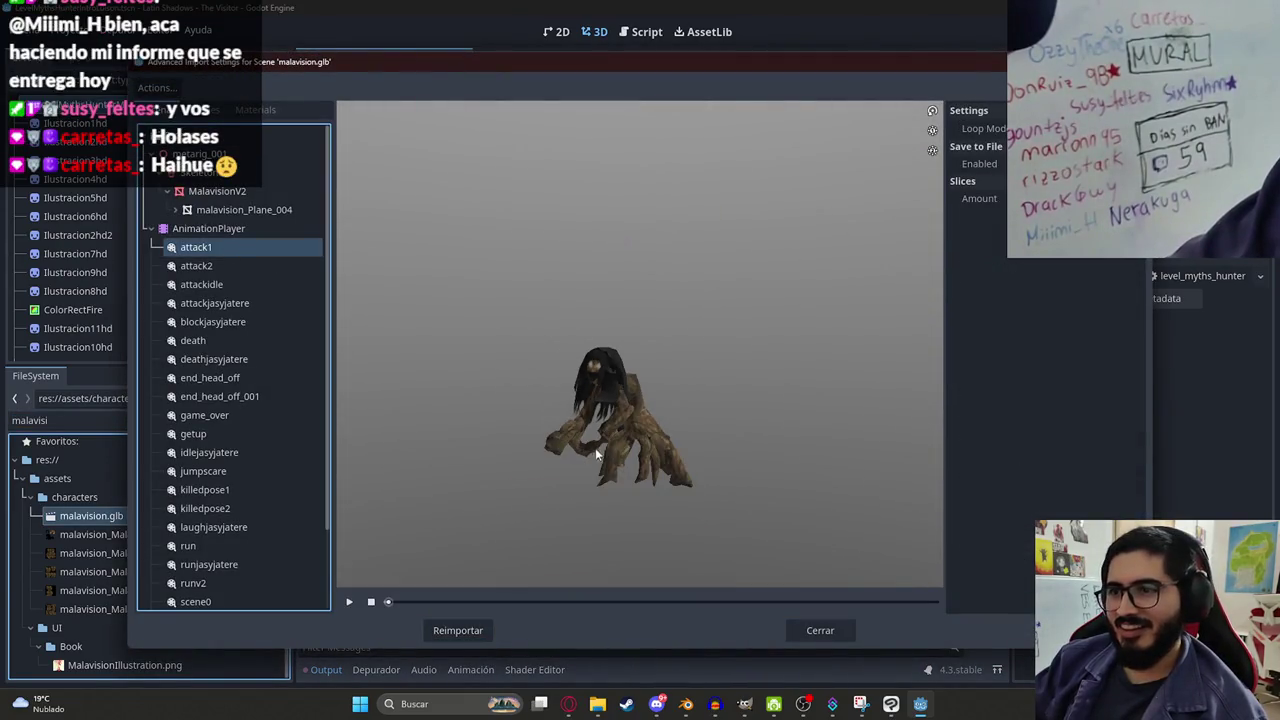
mouse_move(424, 603)
left_mouse_down()
mouse_move(837, 603)
mouse_move(400, 600)
left_mouse_up()
left_click(349, 602)
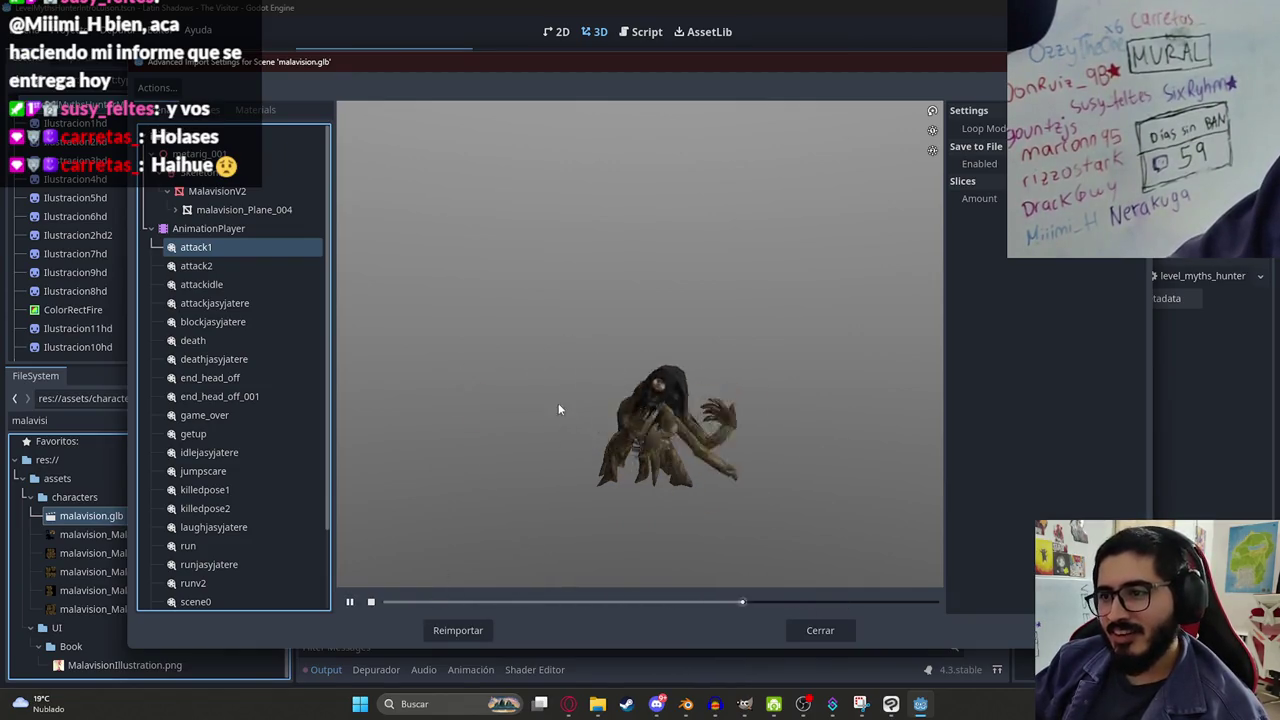
scroll(196, 290, "down", 3)
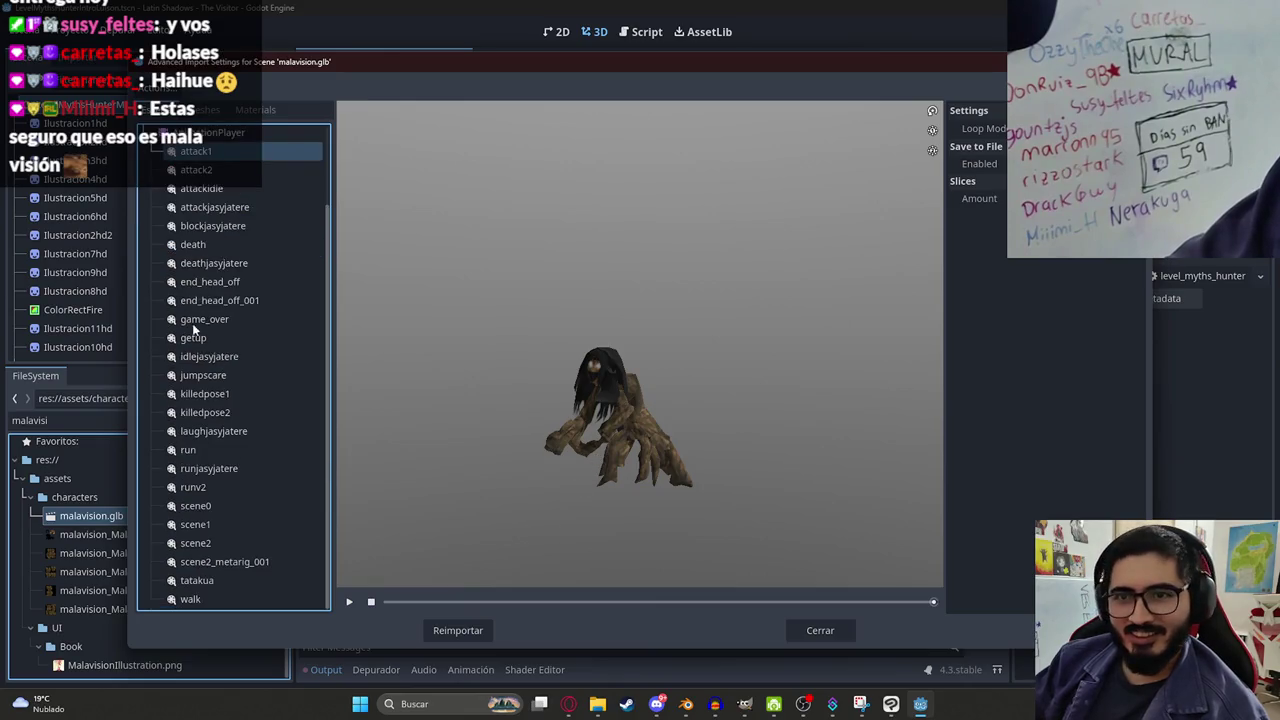
left_click(228, 597)
left_click(355, 601)
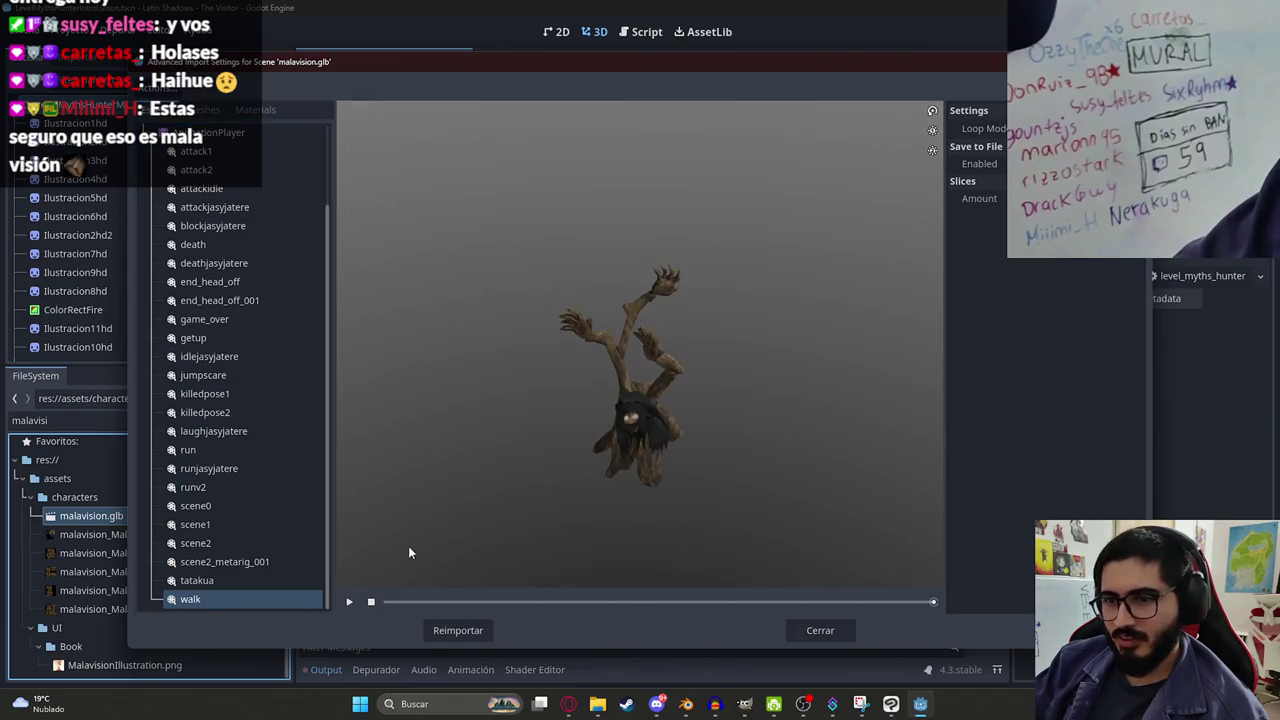
Reimport malavision.glb and close the import settings window.
left_click(458, 628)
double_click(198, 516)
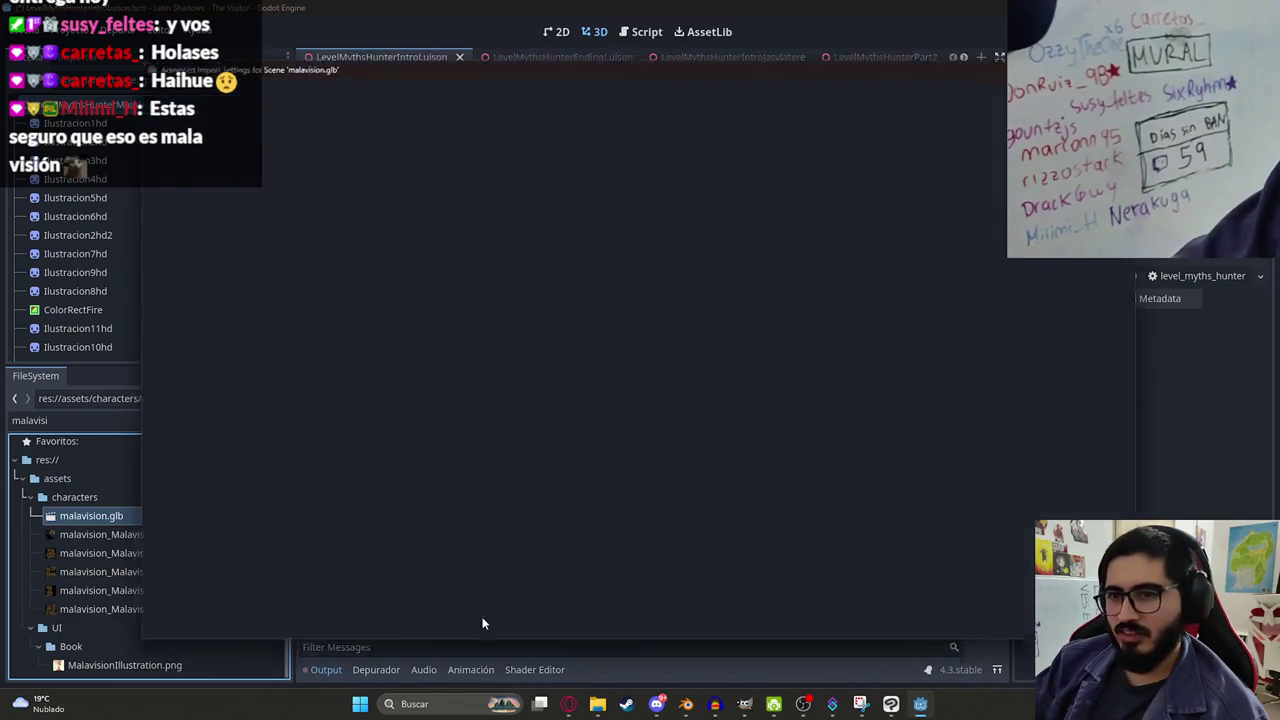
left_click(455, 628)
double_click(226, 517)
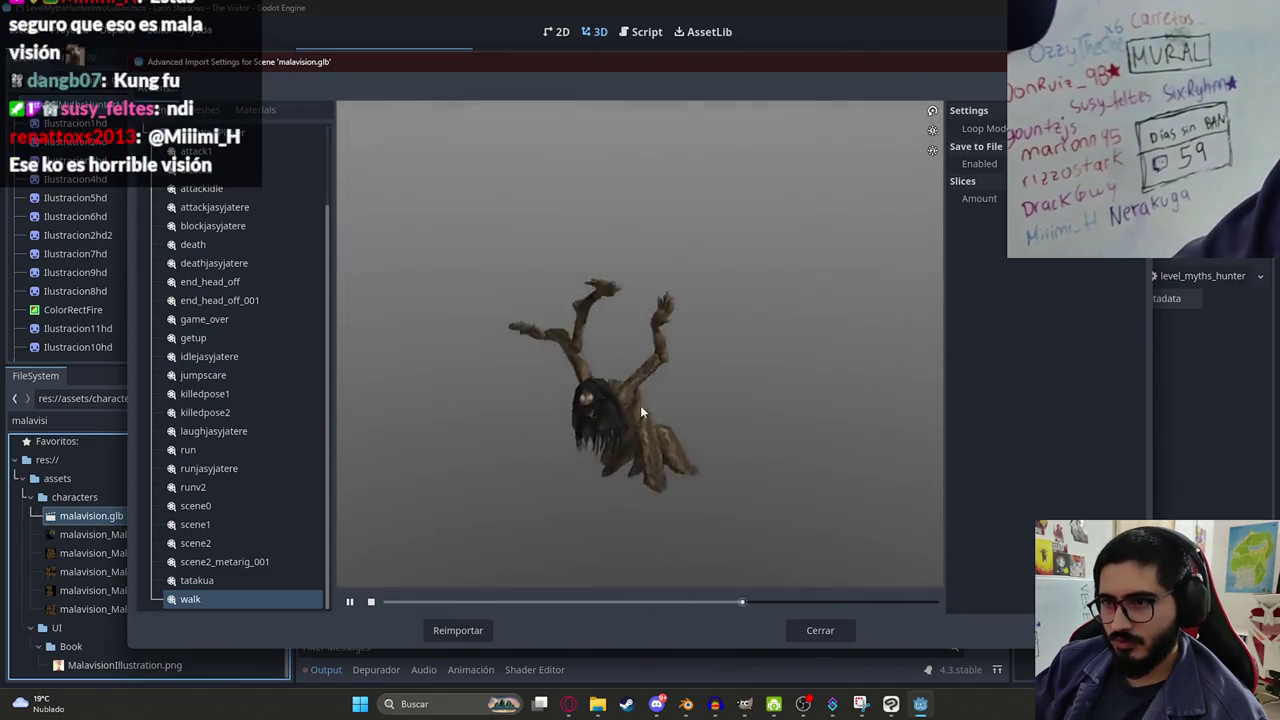
scroll(636, 473, "up", 4)
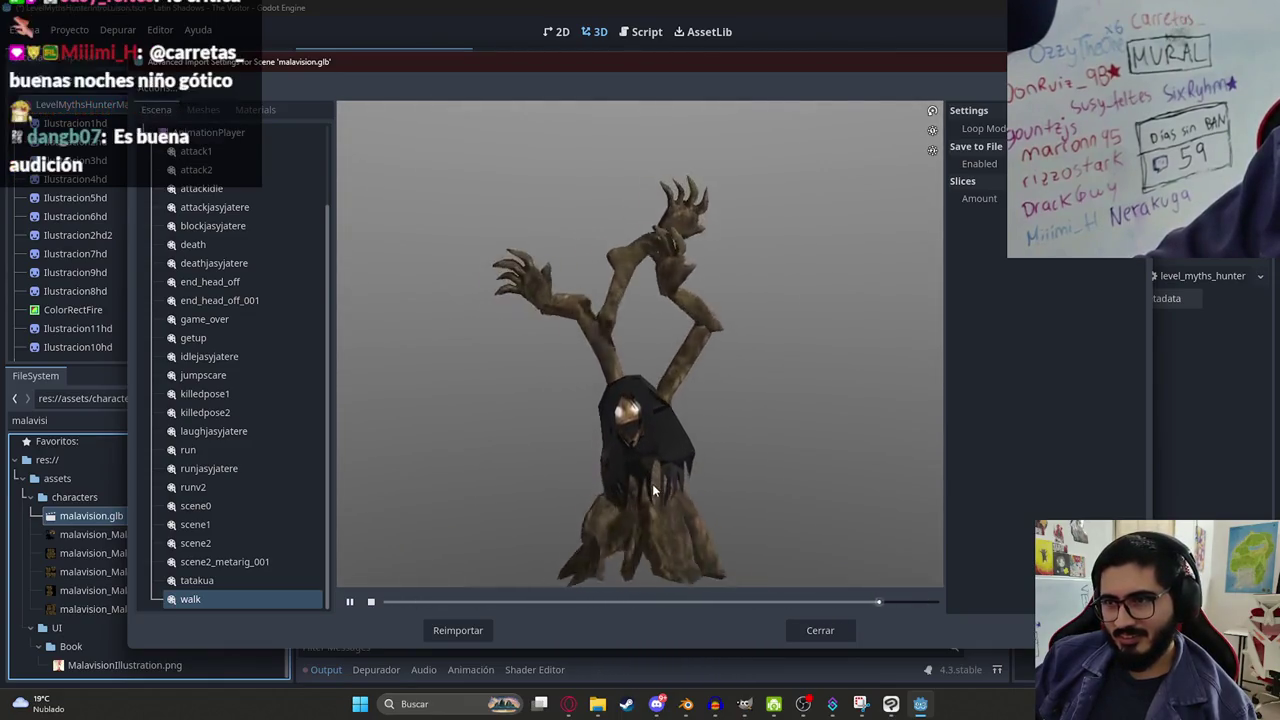
left_click(818, 626)
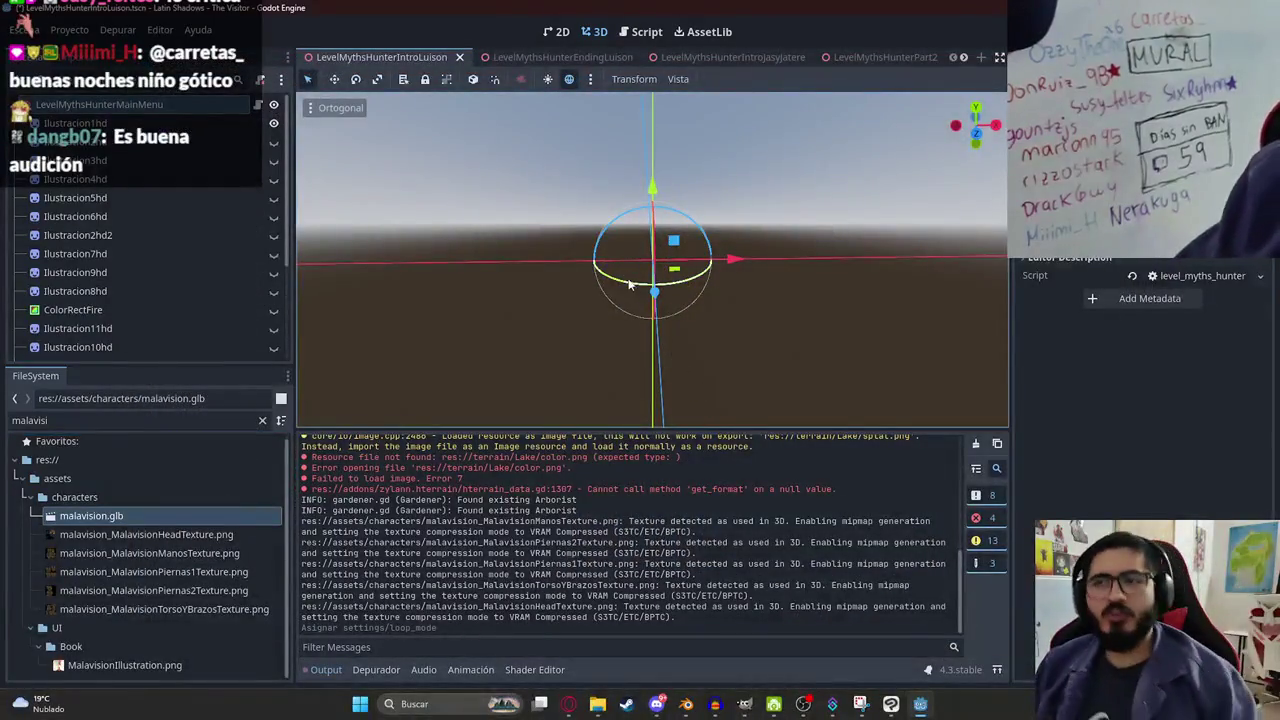
Filter the FileSystem for 'part2' and open the LevelMythsHunterPart2 scene.
left_click(222, 418)
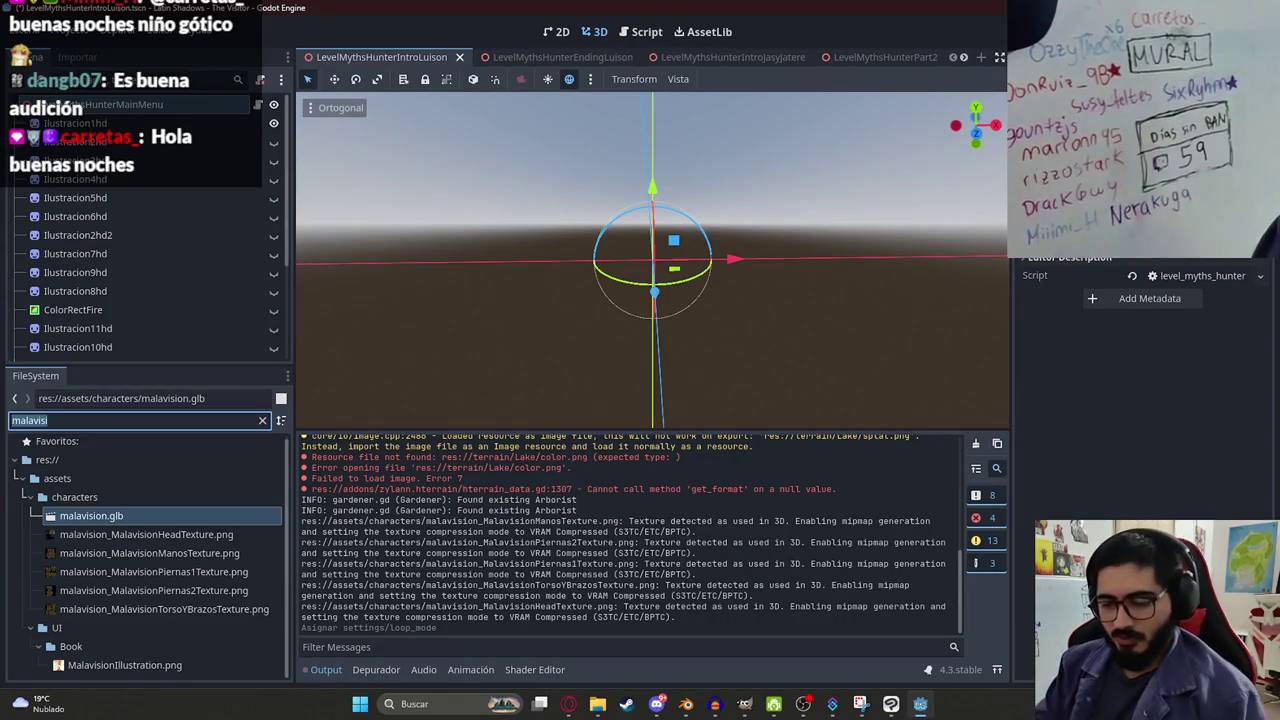
type("part2")
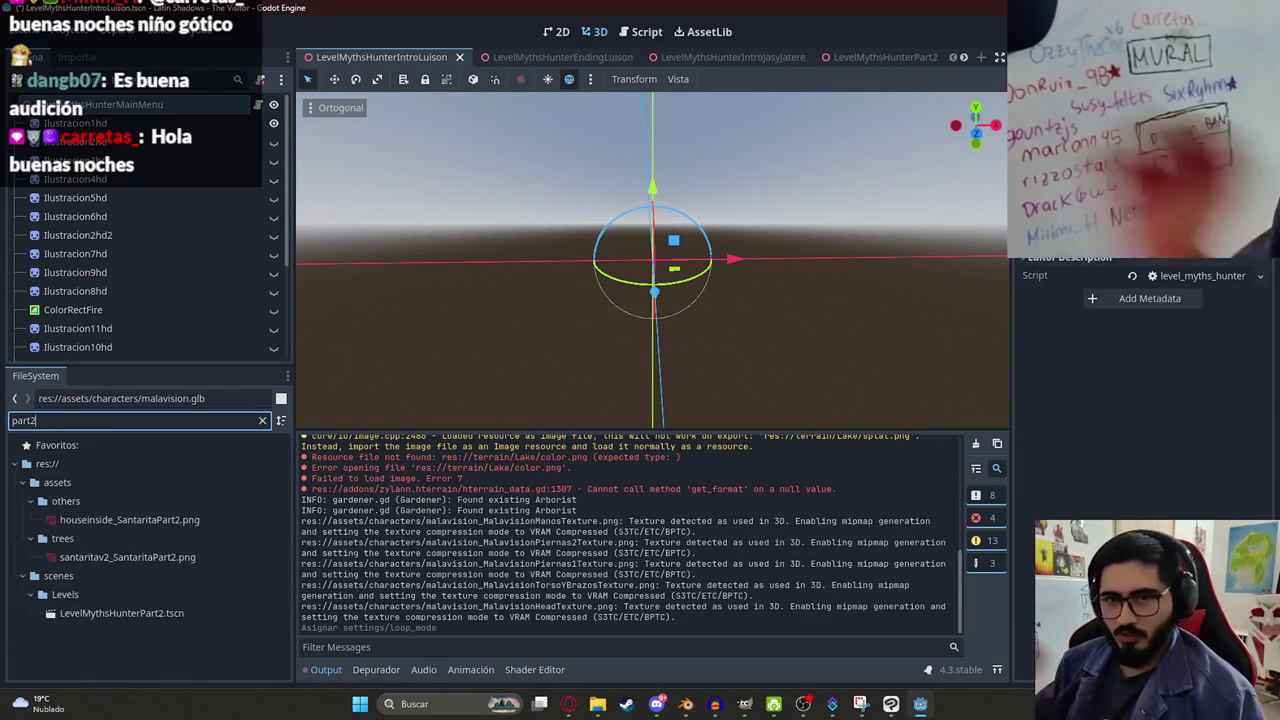
double_click(166, 613)
left_click(262, 420)
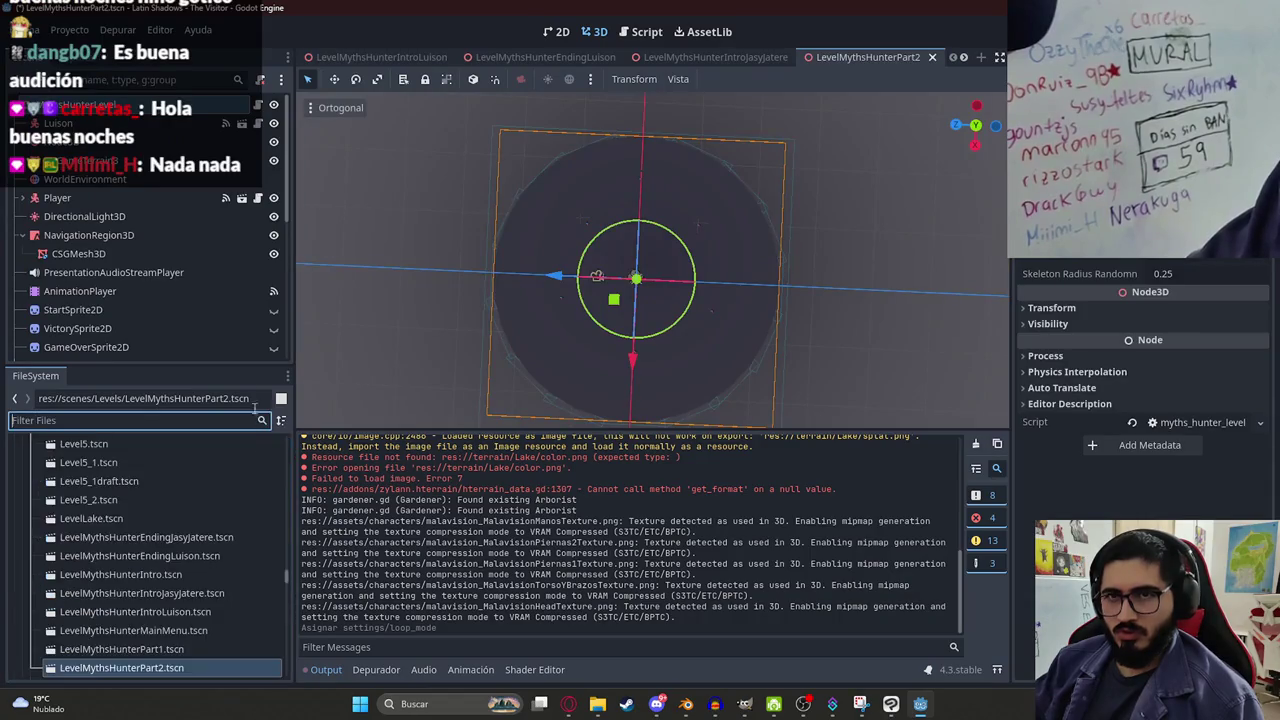
Duplicate it as LevelMythsHunterPart3.tscn and open the new scene.
key("ctrl+d")
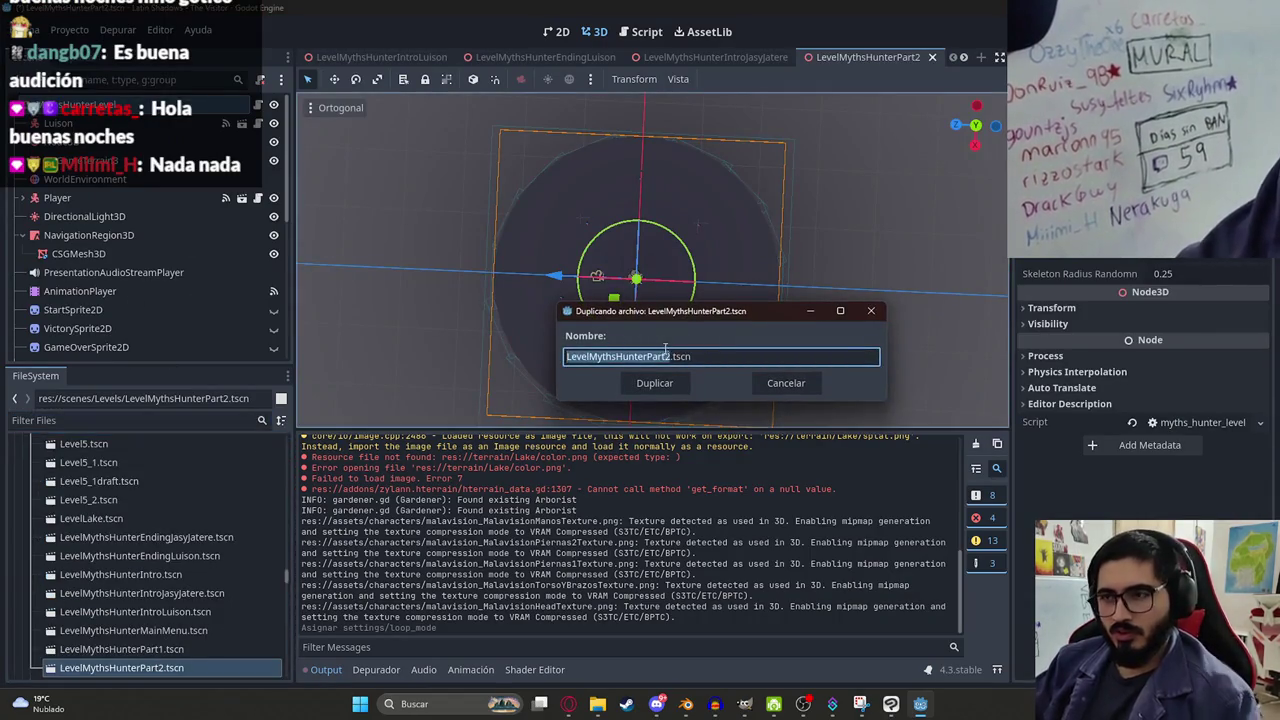
key("Return")
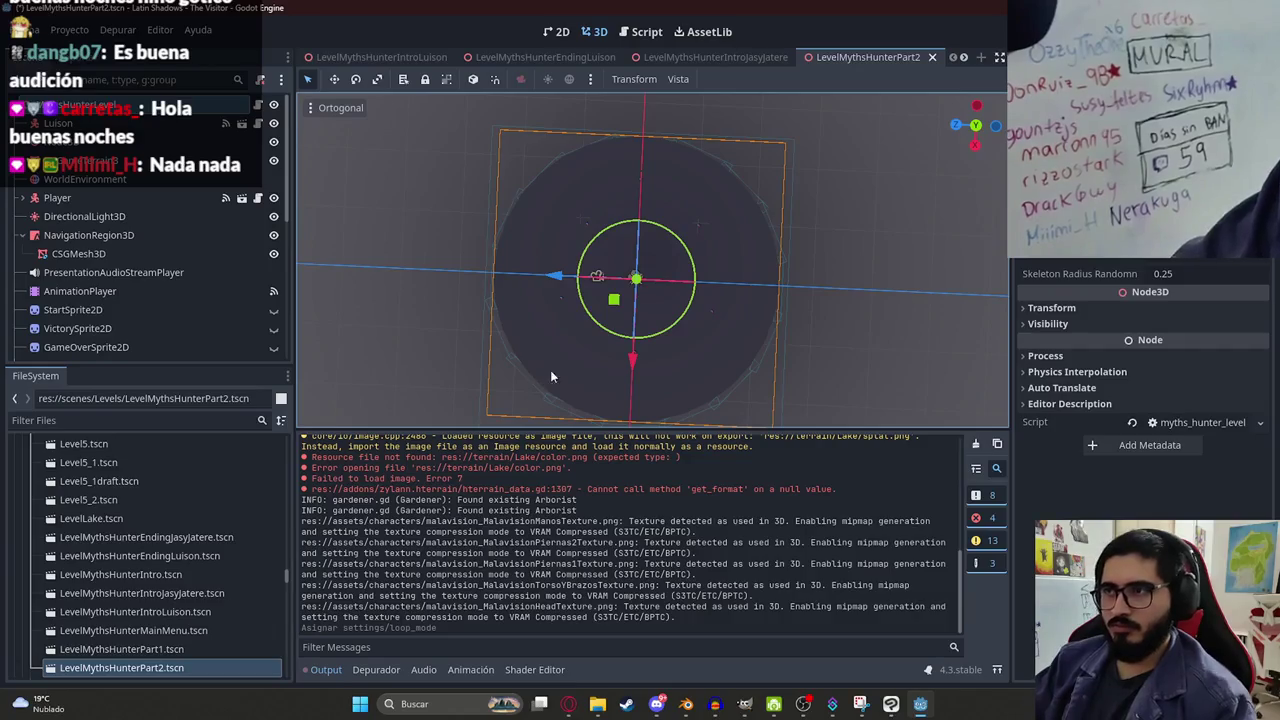
scroll(186, 636, "down", 2)
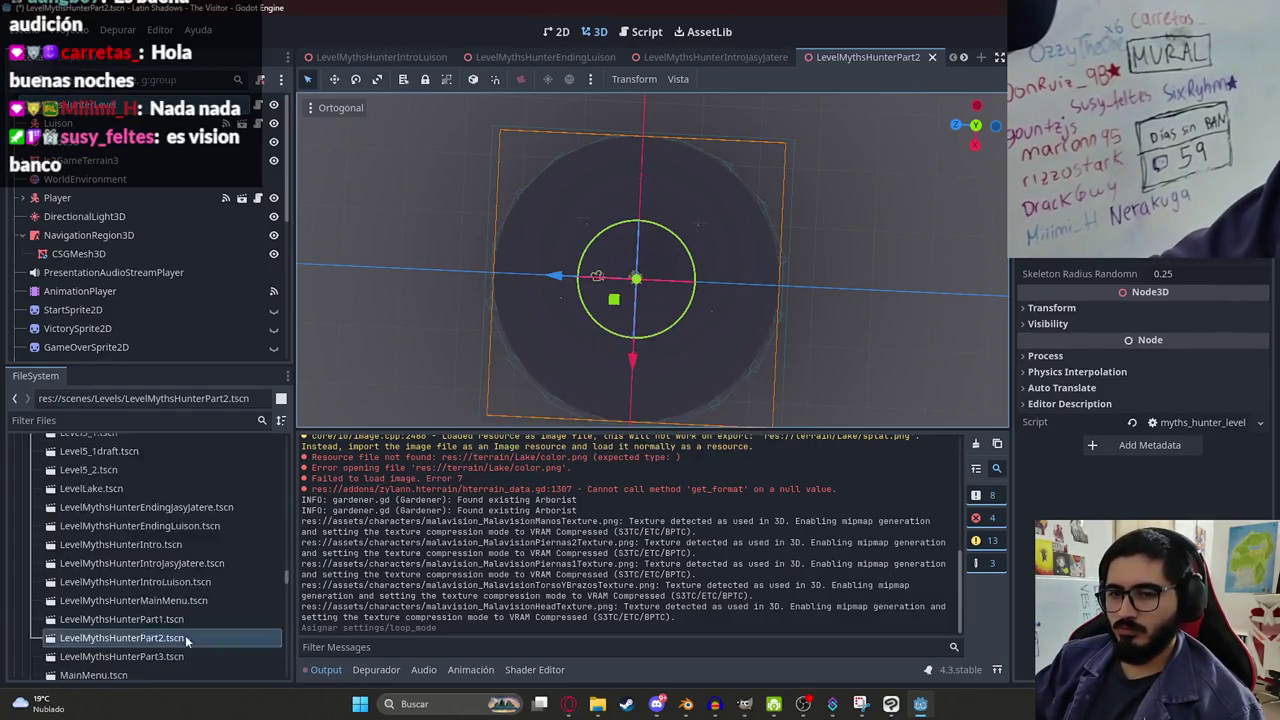
double_click(186, 628)
Close every scene tab except LevelMythsHunterPart3 and detach the node's script.
right_click(870, 57)
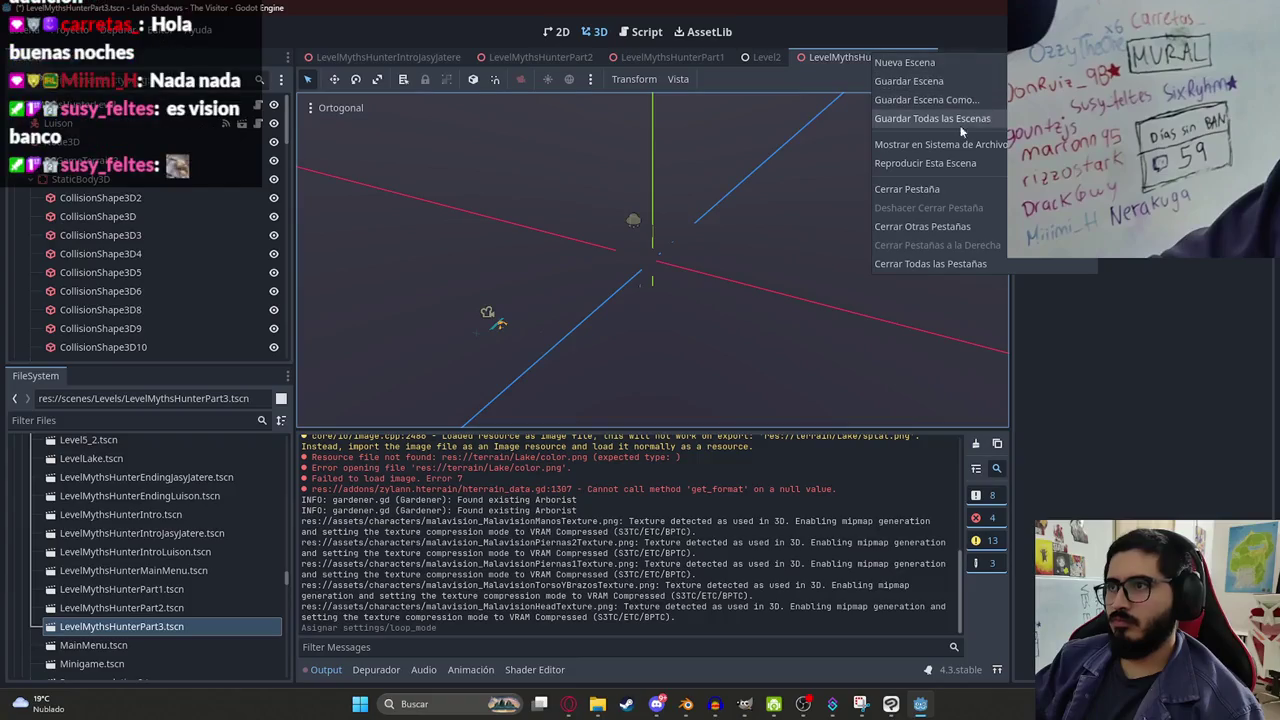
left_click(928, 228)
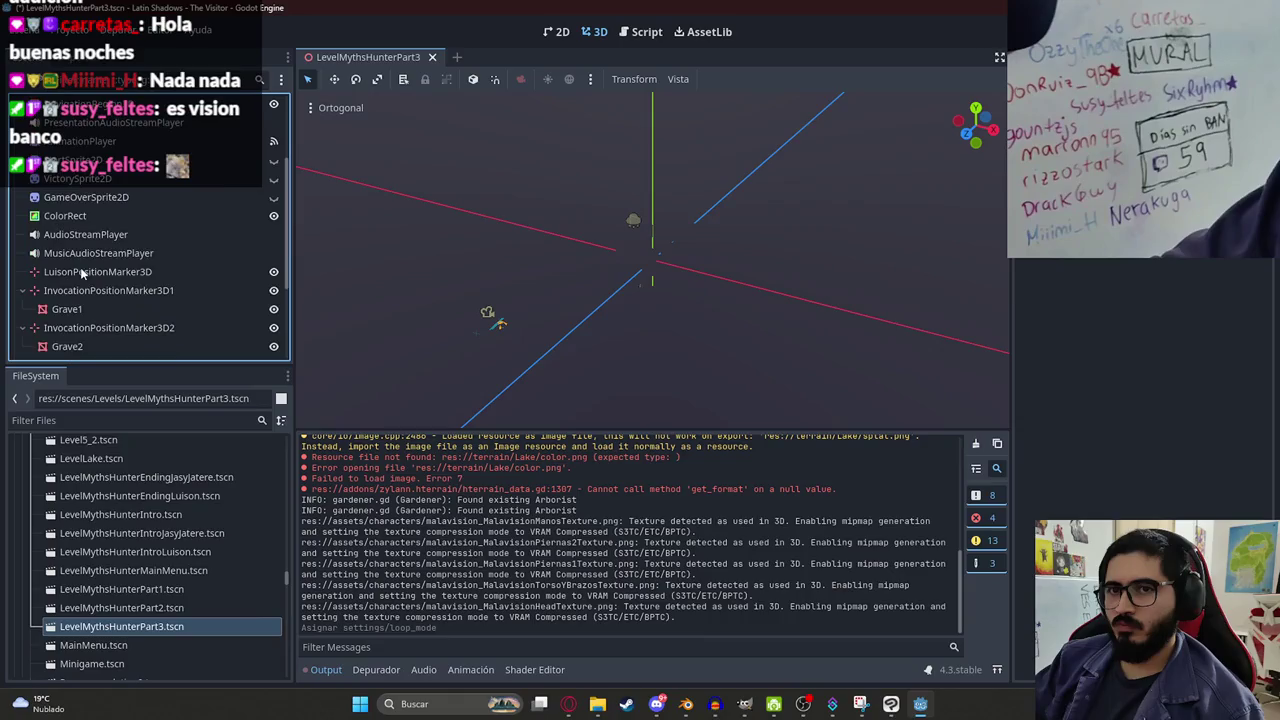
left_click(260, 79)
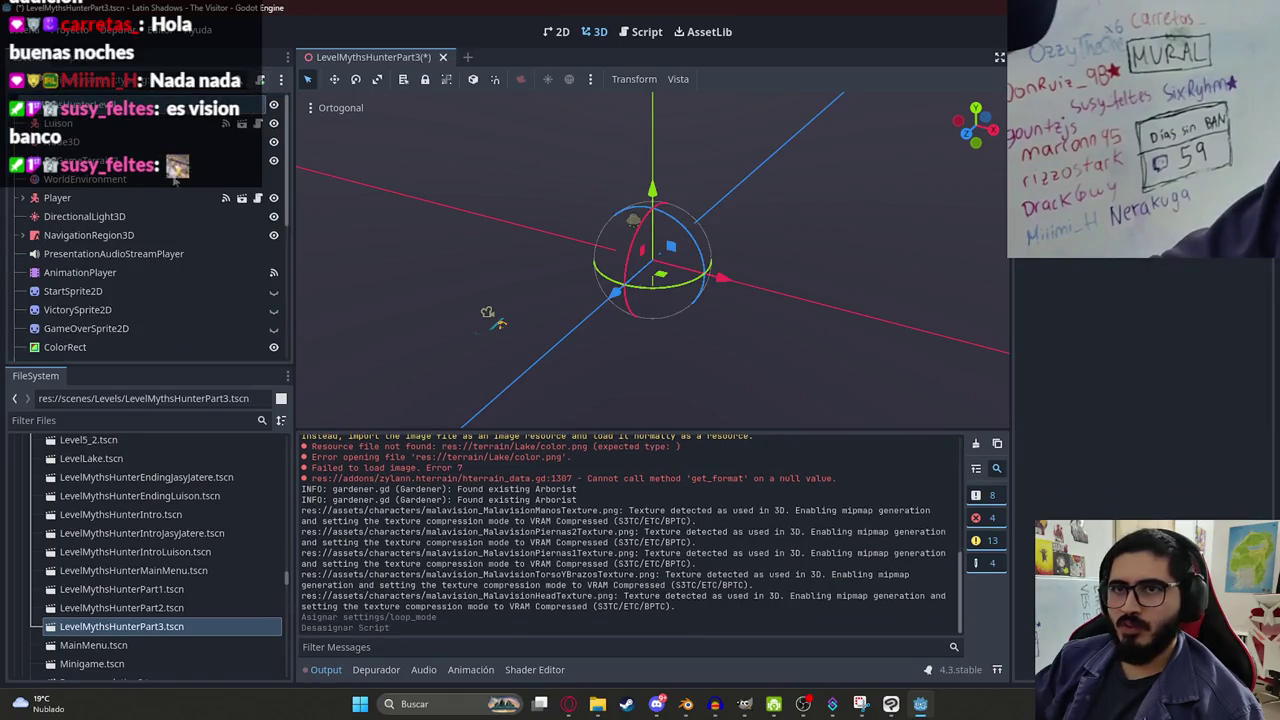
Delete the extra Node3D node from the scene.
left_click(95, 163)
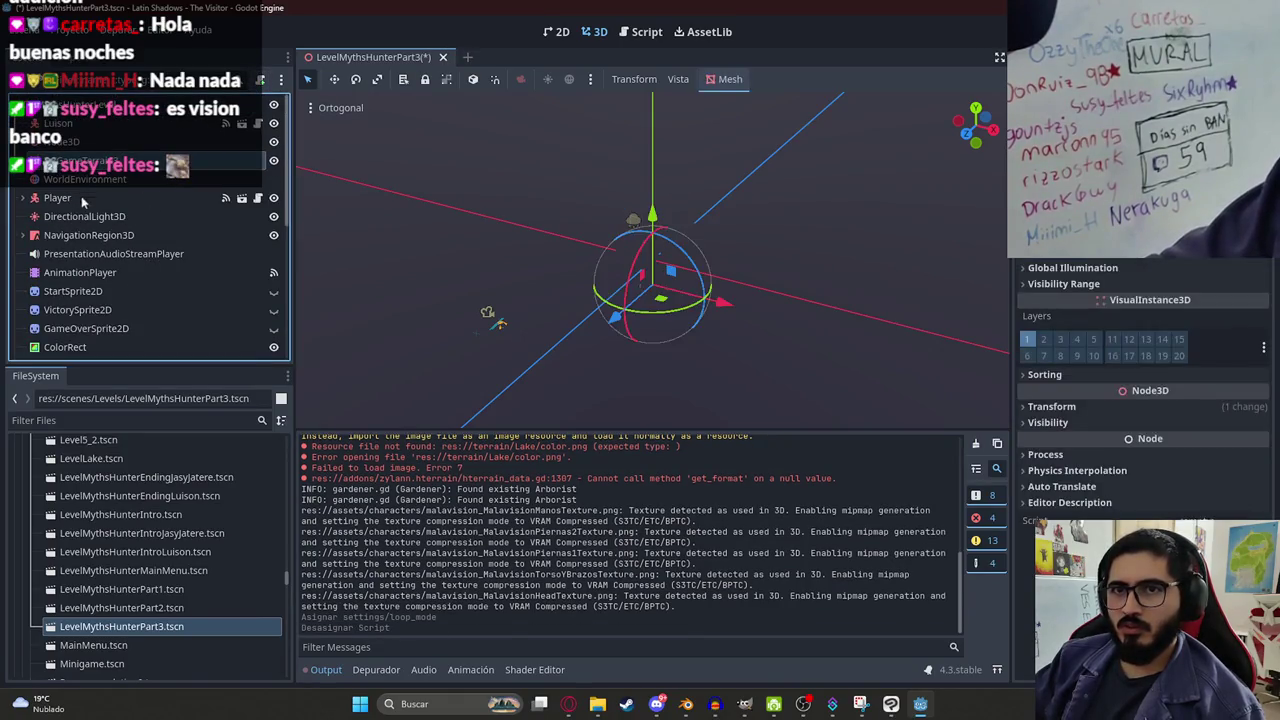
scroll(77, 223, "down", 5)
scroll(108, 250, "up", 3)
scroll(97, 250, "up", 3)
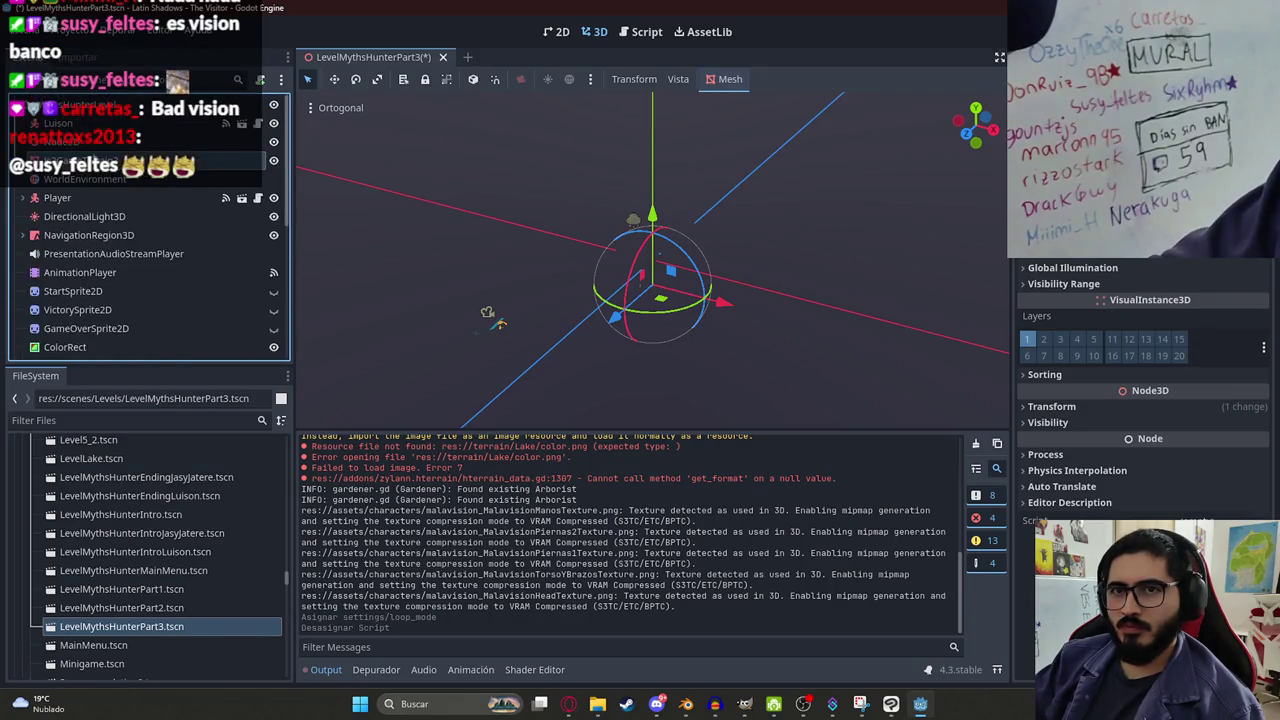
right_click(64, 118)
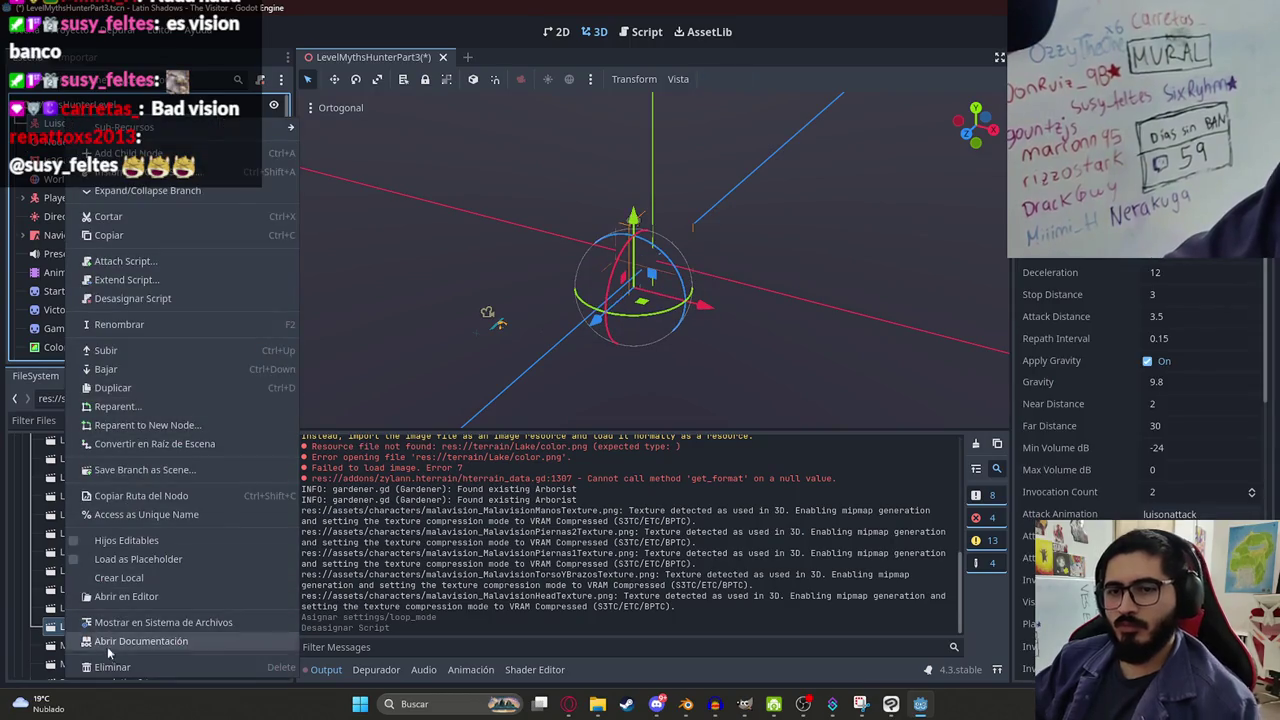
left_click(110, 670)
key("Return")
Filter for 'malav' and drag malavision.glb into the level viewport.
left_click(487, 313)
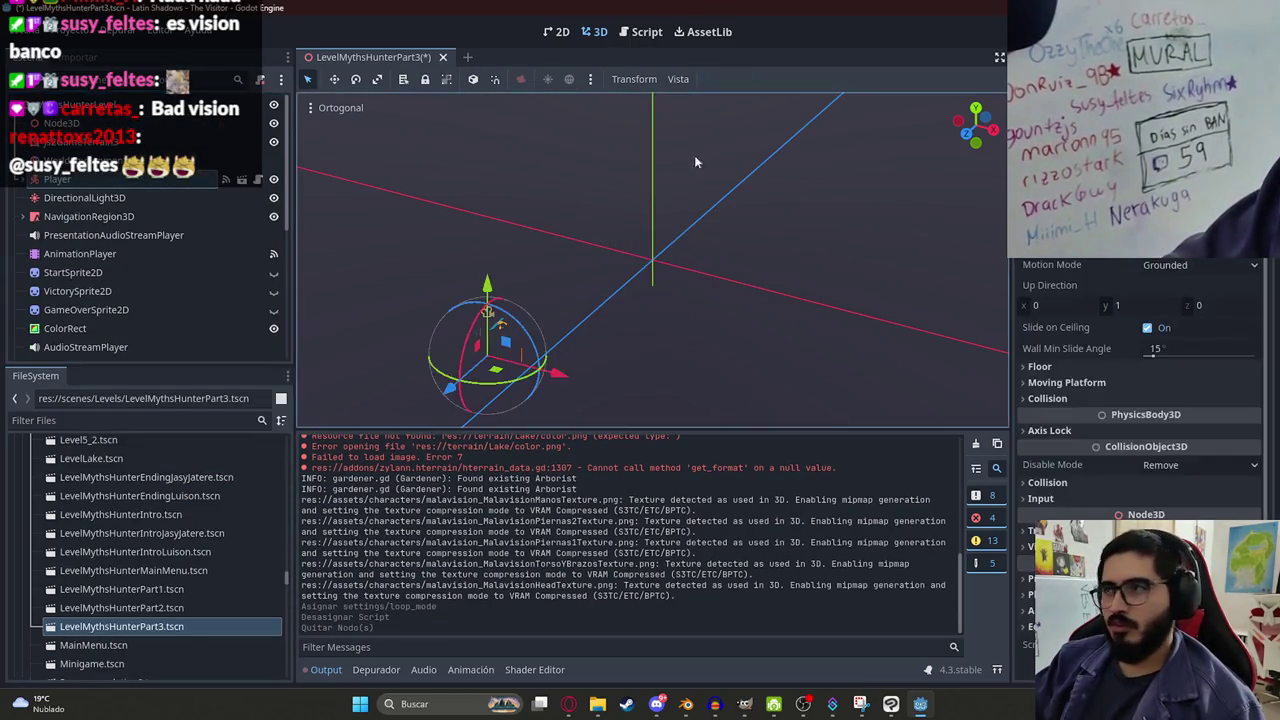
left_click(100, 145)
left_click(100, 160)
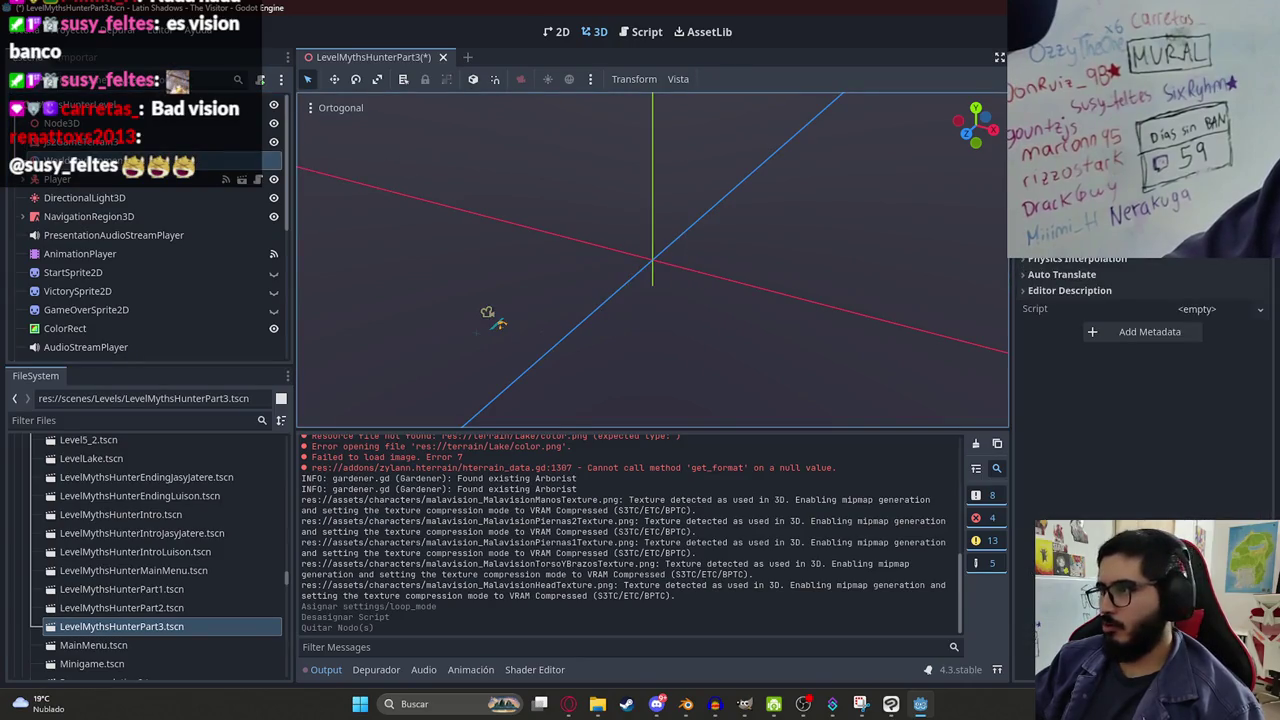
scroll(342, 386, "down", 3)
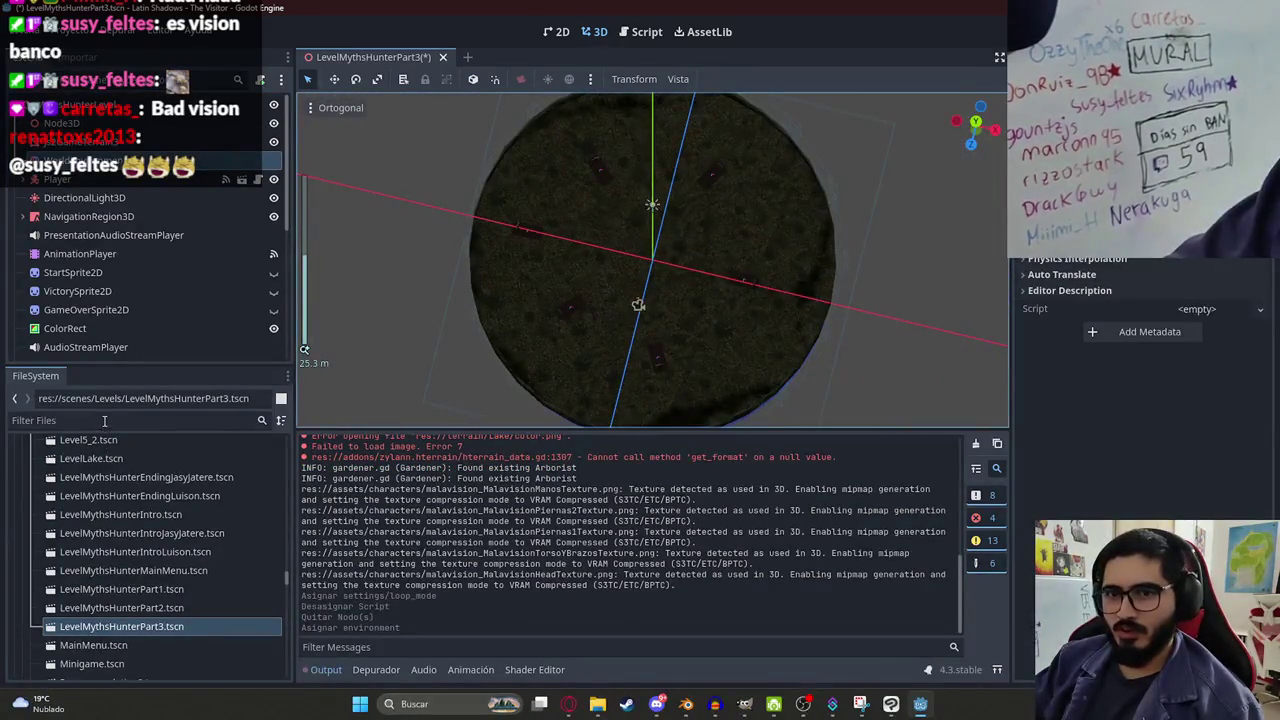
type("malav")
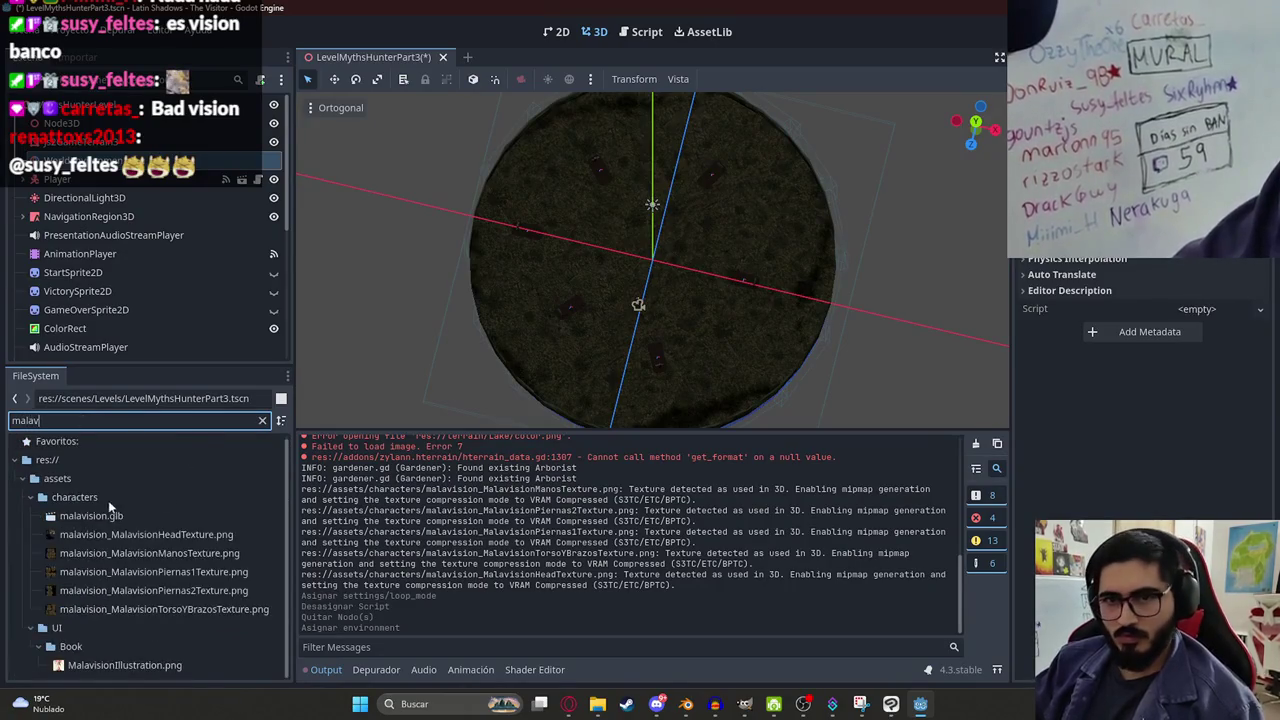
key("Down")
mouse_move(435, 381)
left_mouse_down()
mouse_move(645, 232)
mouse_move(680, 244)
left_mouse_up()
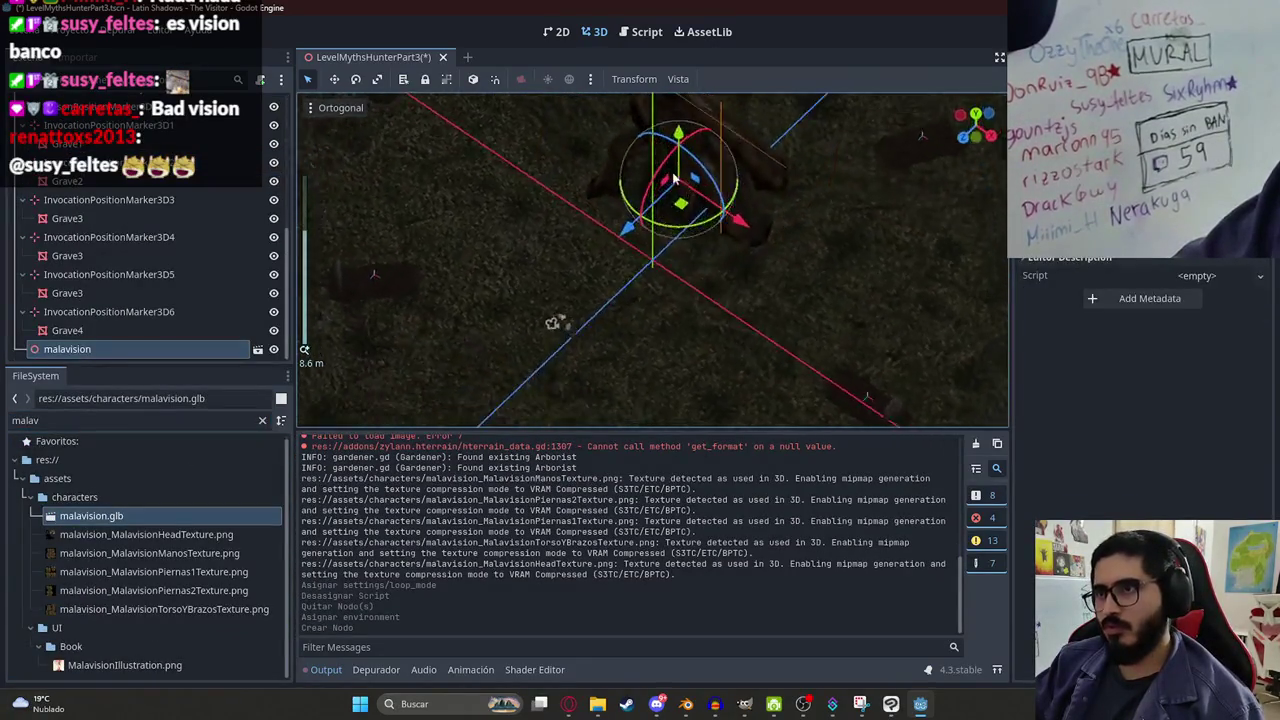
Make malavision's children editable and preview its walk animation in the AnimationPlayer.
left_click_drag(586, 117, 670, 222)
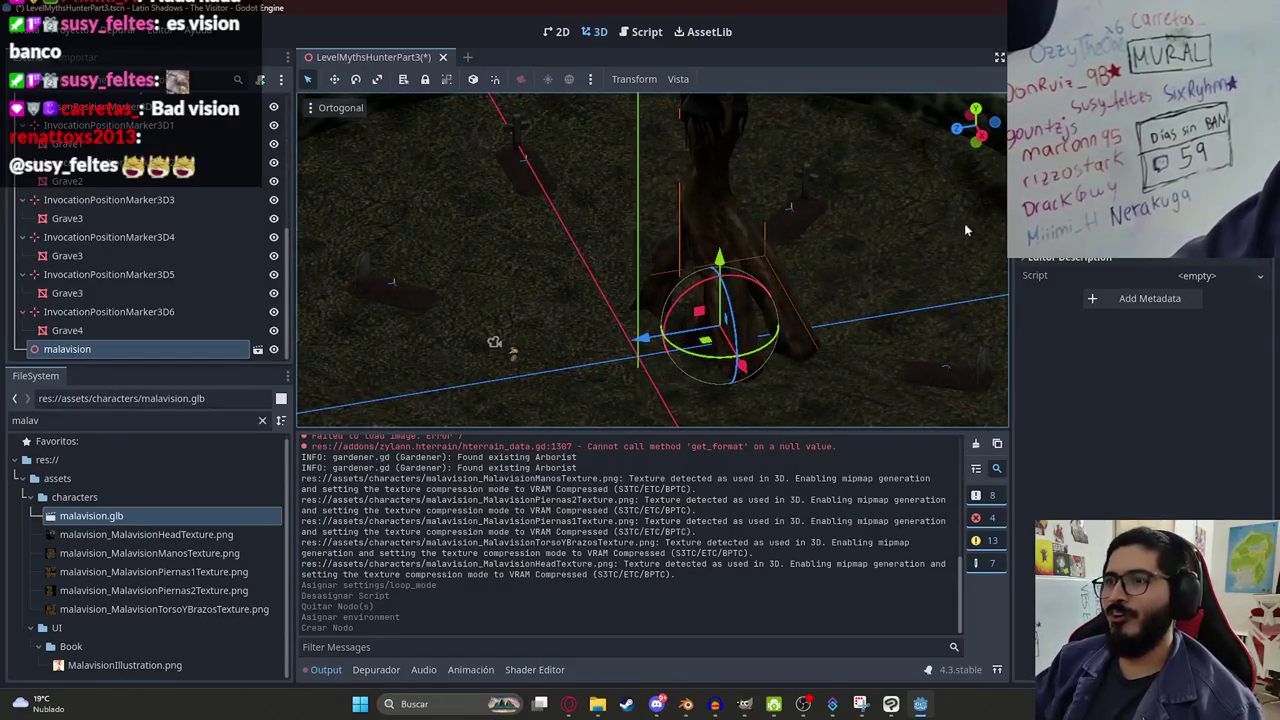
right_click(182, 350)
left_click(240, 568)
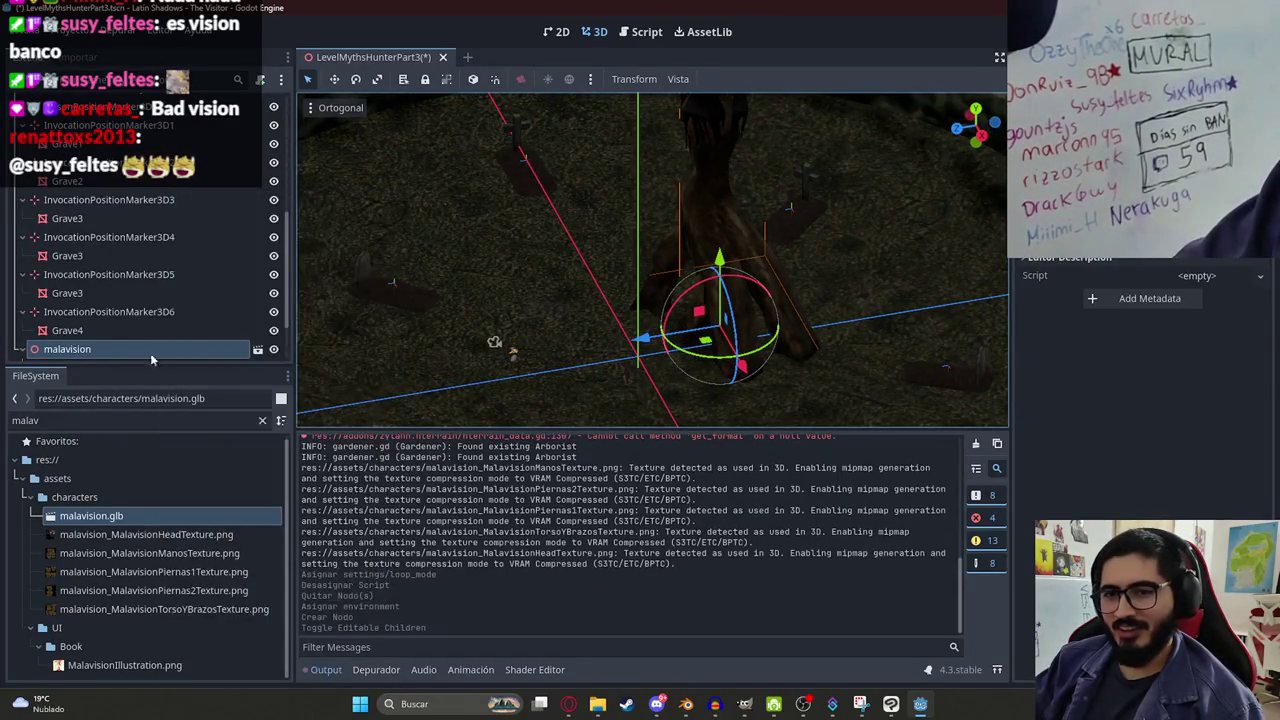
left_click(88, 349)
left_click(580, 444)
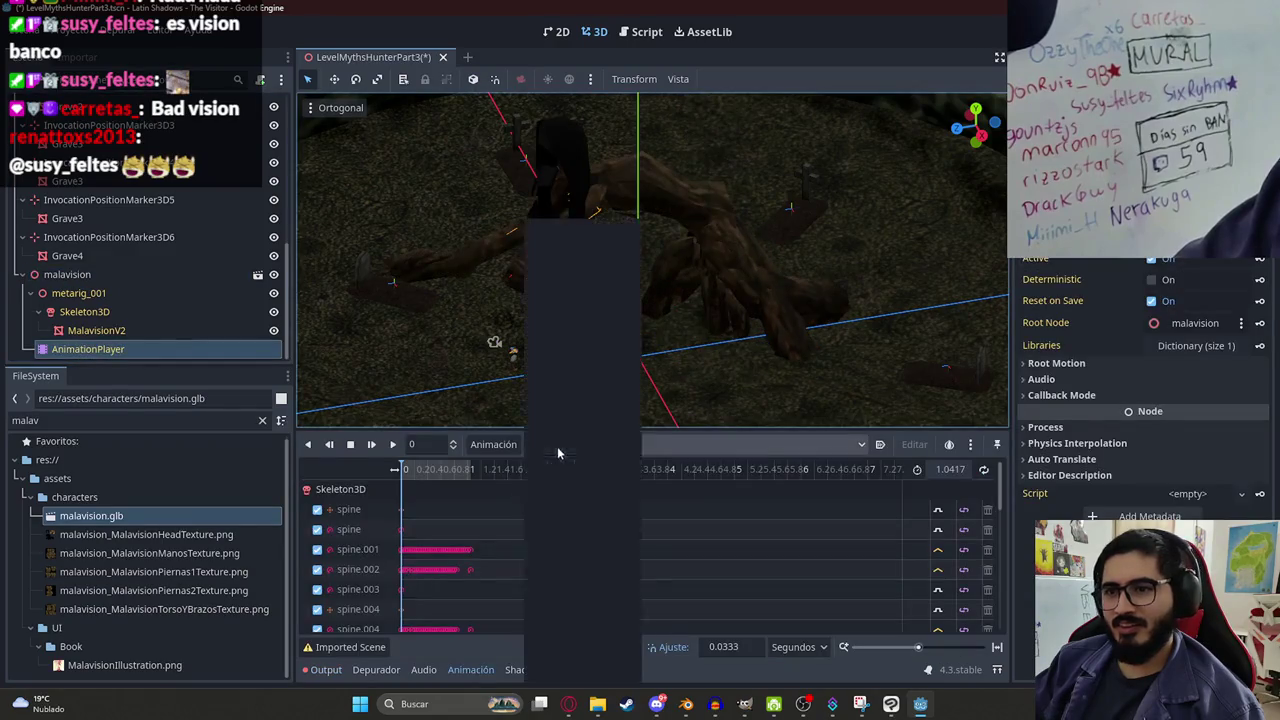
left_click(563, 679)
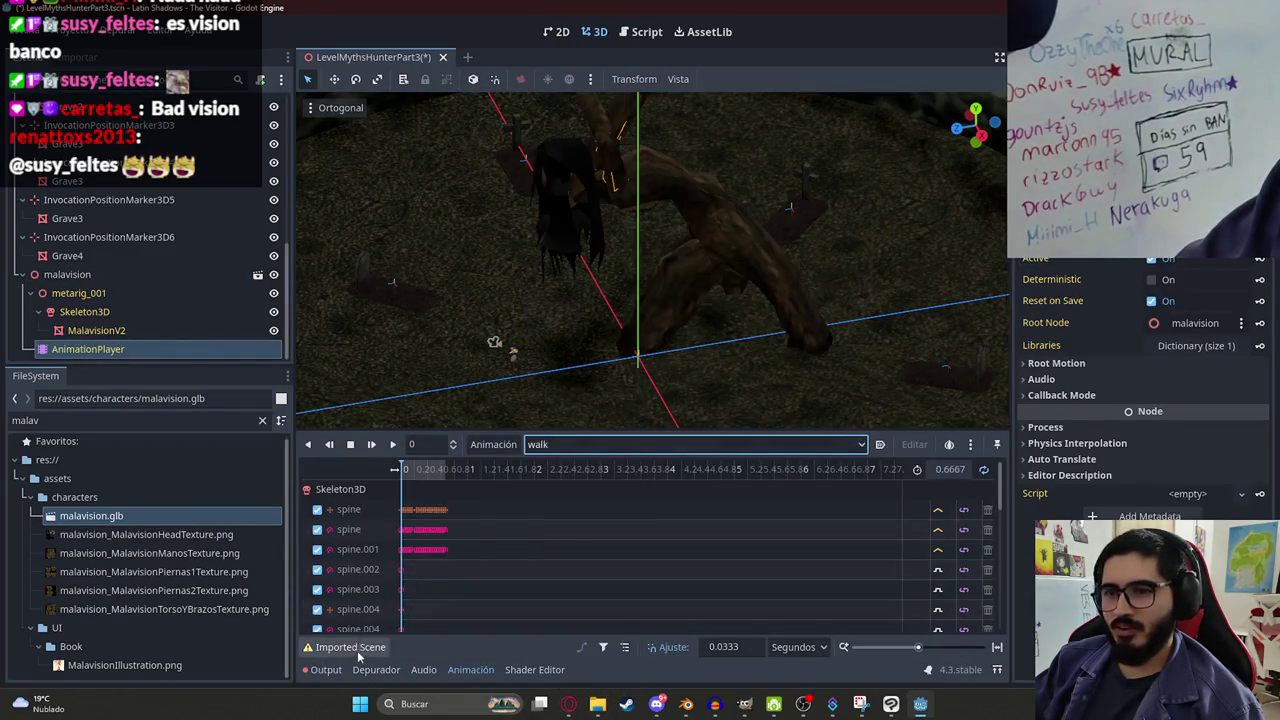
left_click(392, 444)
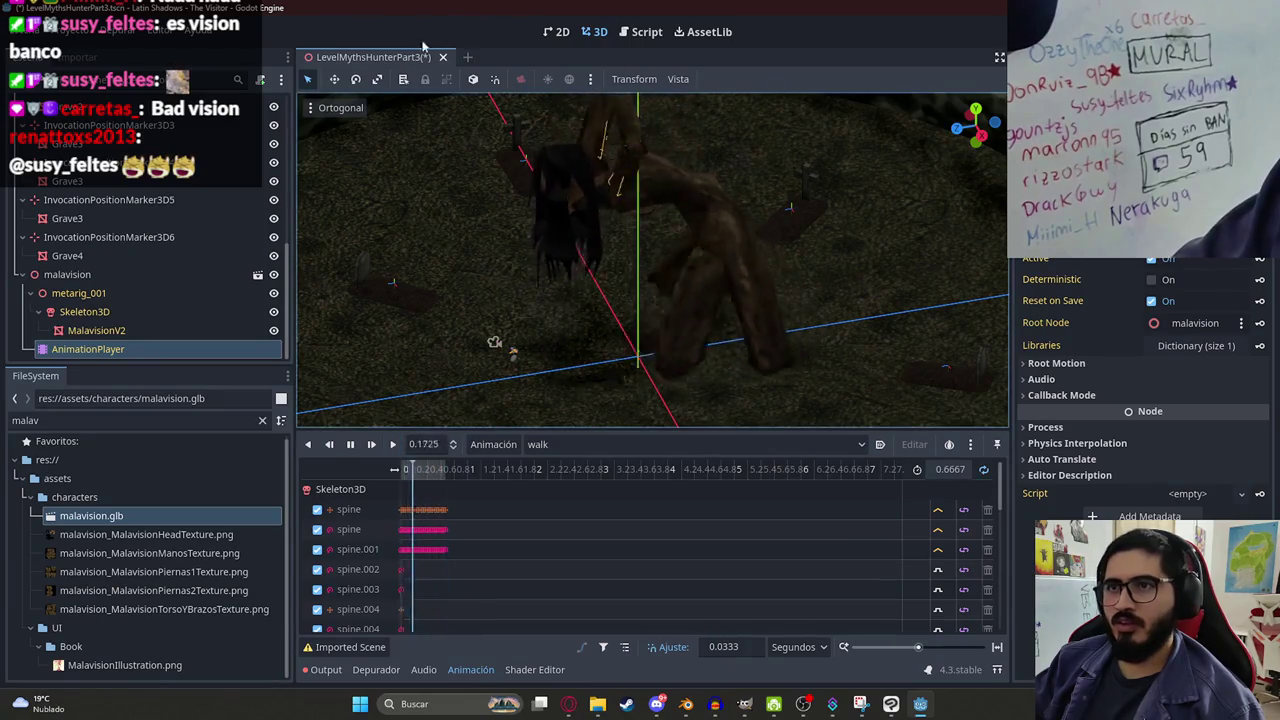
Save the level and run it as the current scene.
key("ctrl+s")
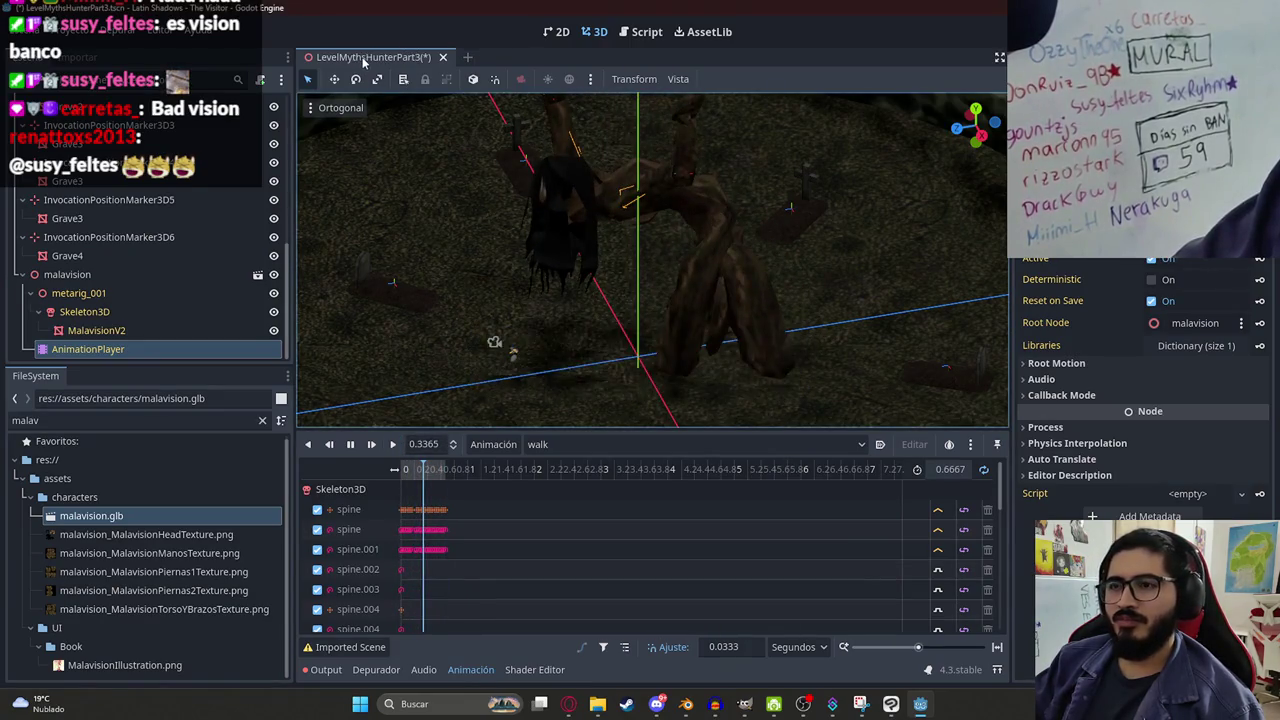
right_click(345, 57)
left_click(418, 172)
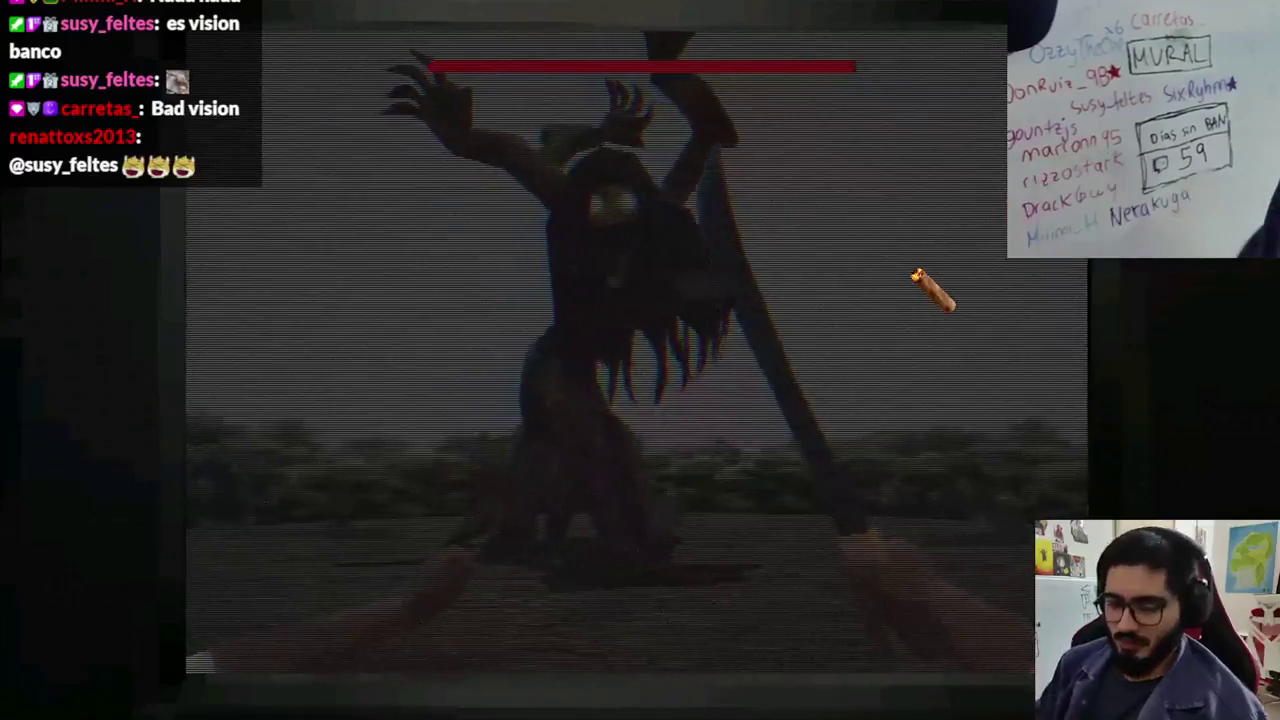
Stop the game, select malavision and run the level scene again.
key("alt+F4")
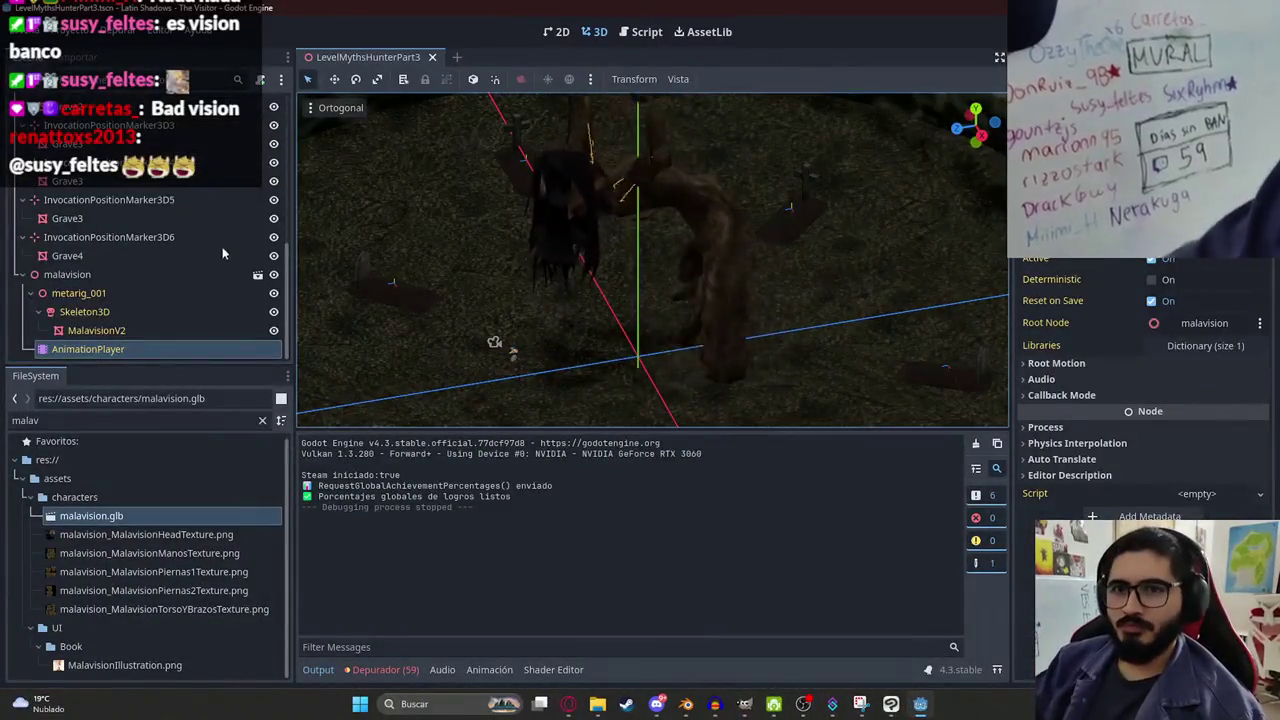
left_click(229, 274)
scroll(1093, 290, "up", 4)
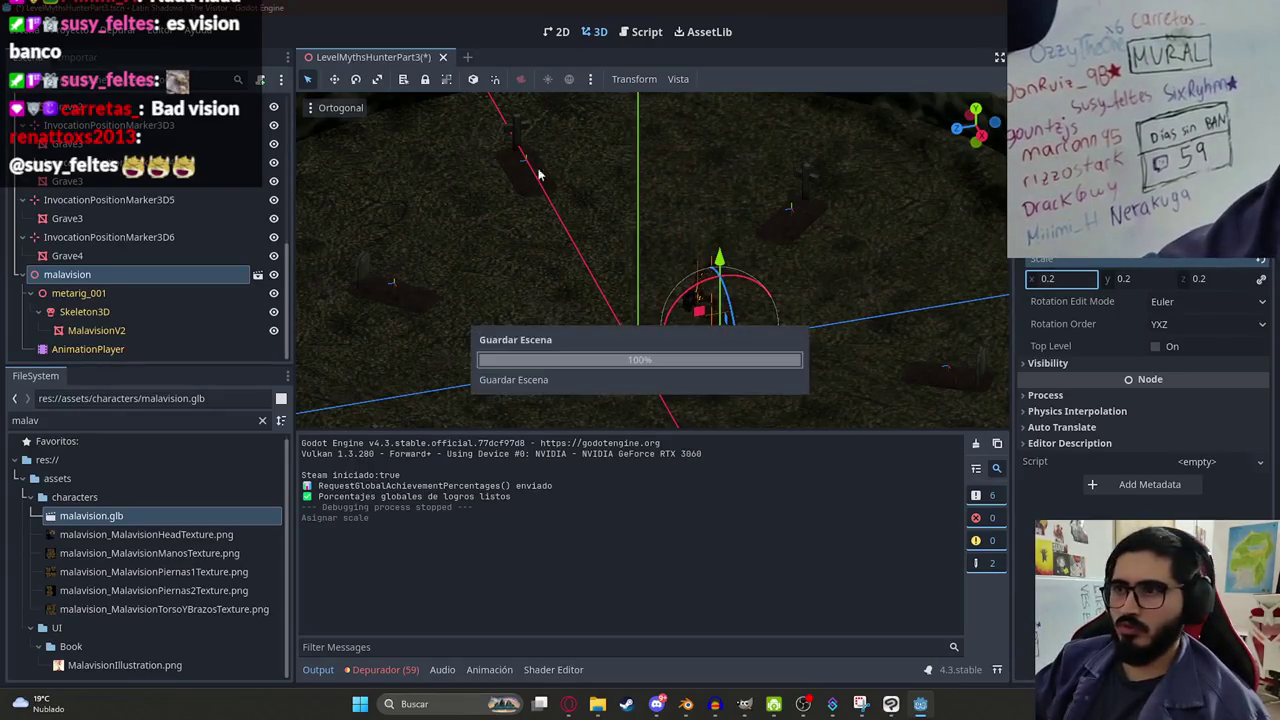
right_click(370, 60)
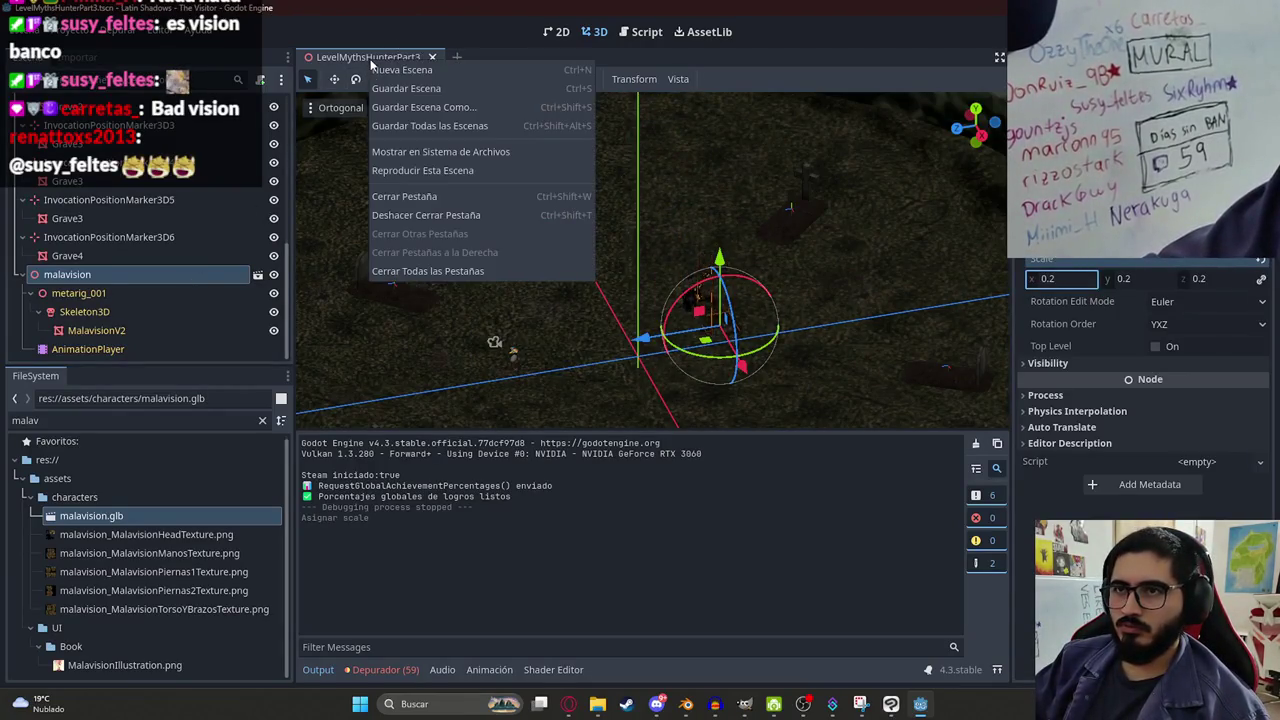
left_click(428, 172)
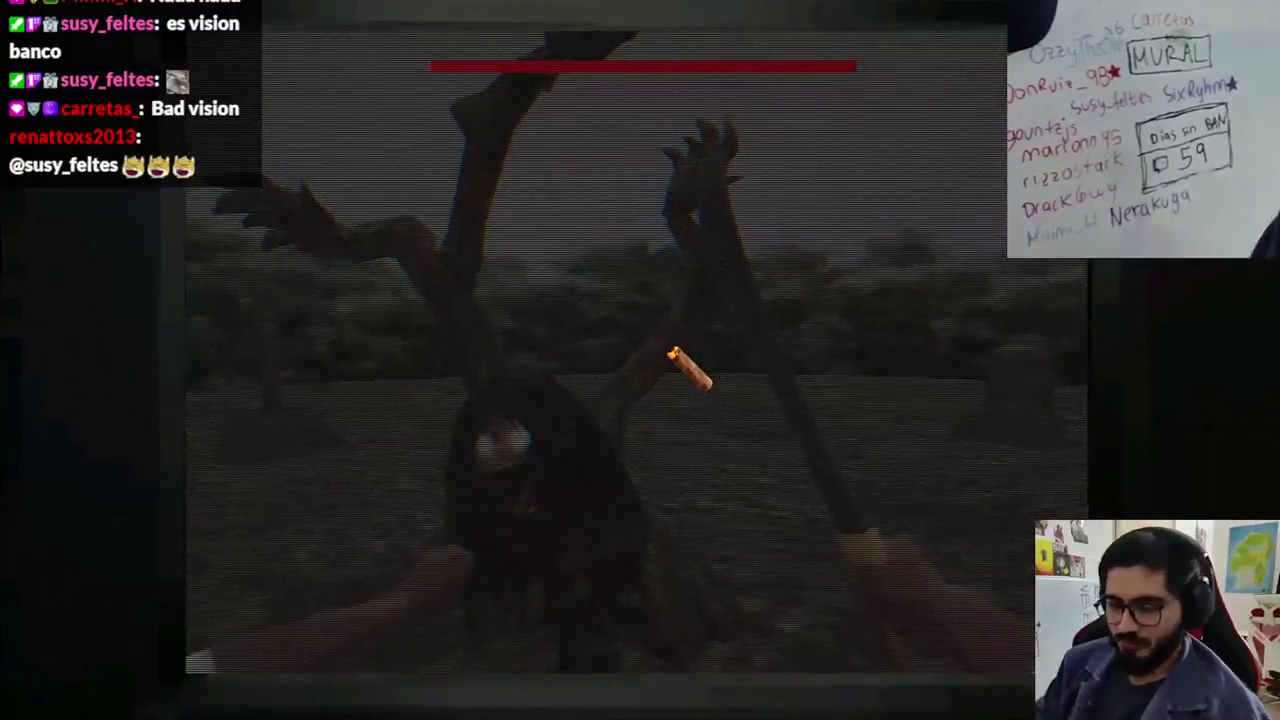
Save the level with malavision scaled to 0.5 and run it again.
key("Escape")
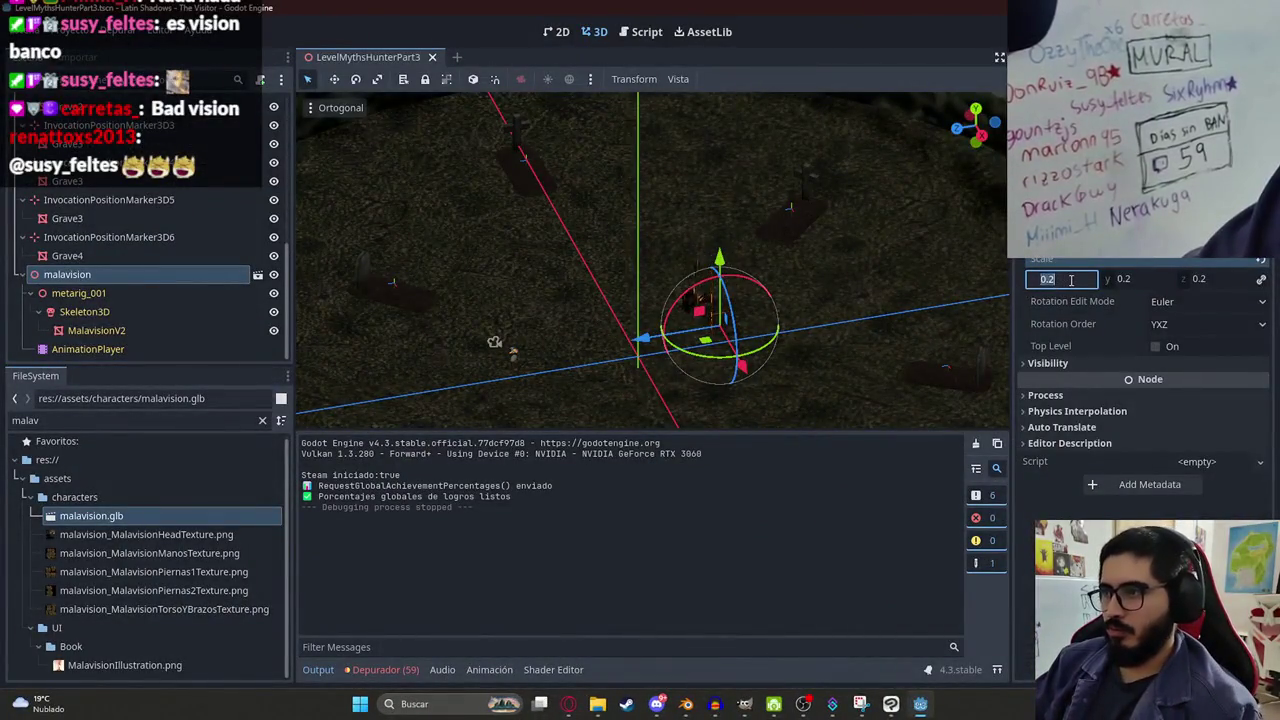
key("ctrl+s")
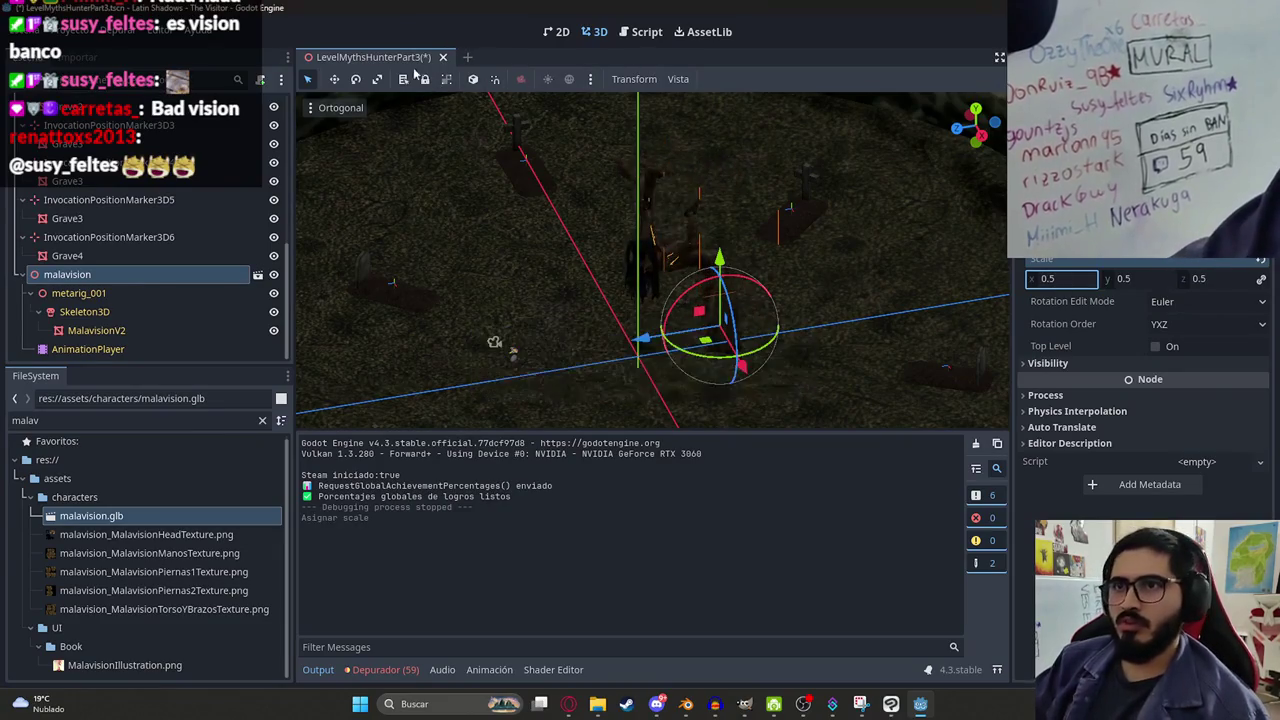
left_click(88, 347)
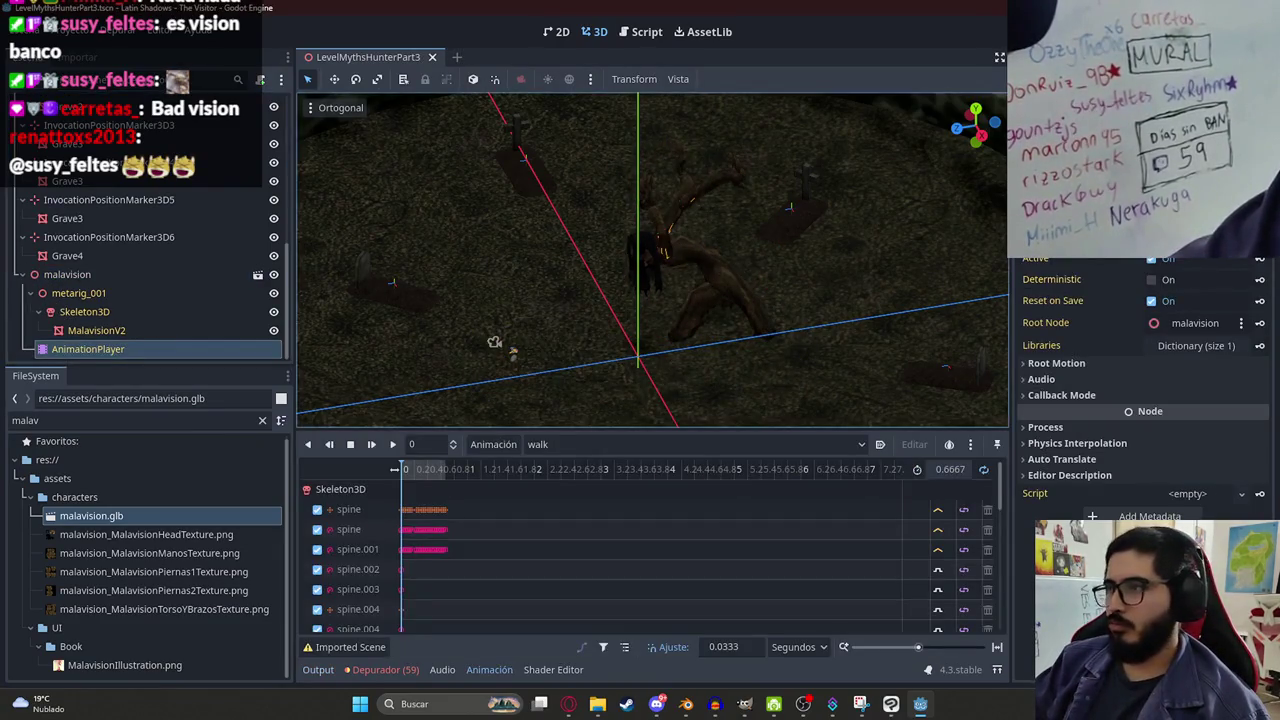
right_click(383, 52)
left_click(453, 176)
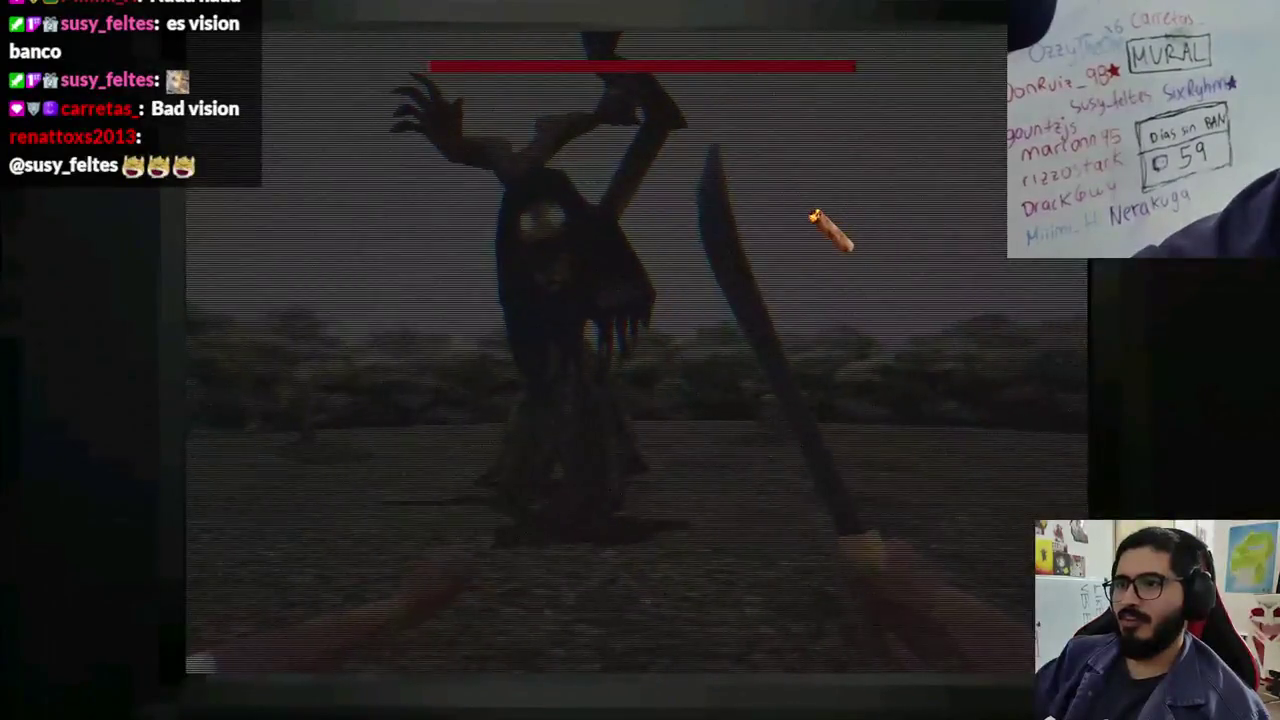
Stop the game and set malavision's scale to 0.4 on all axes.
key("alt+F4")
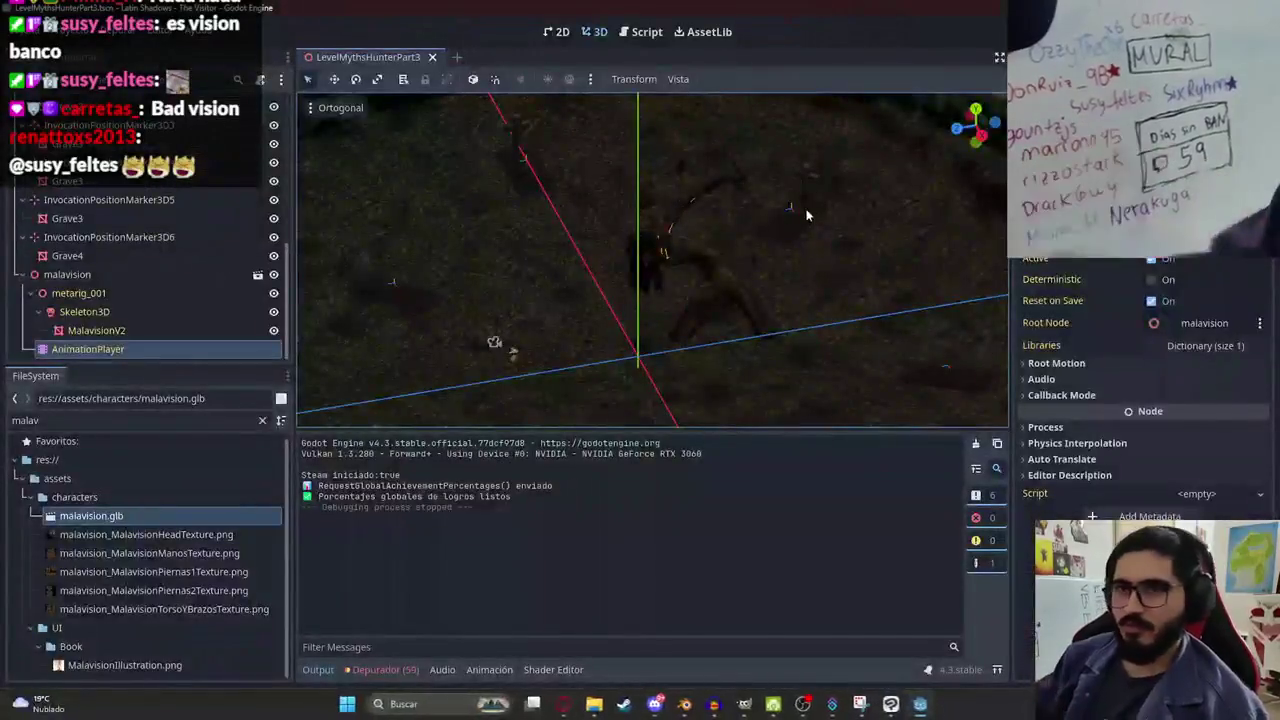
left_click(167, 274)
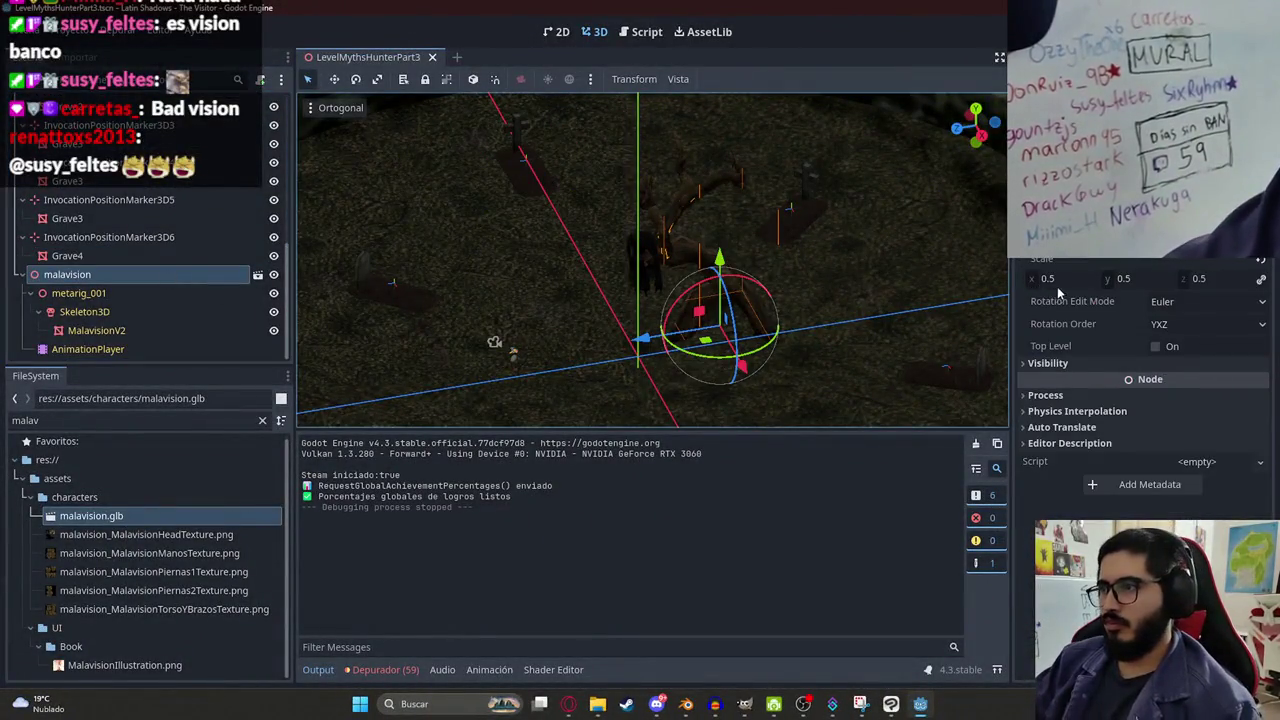
left_click(1068, 281)
key("Return")
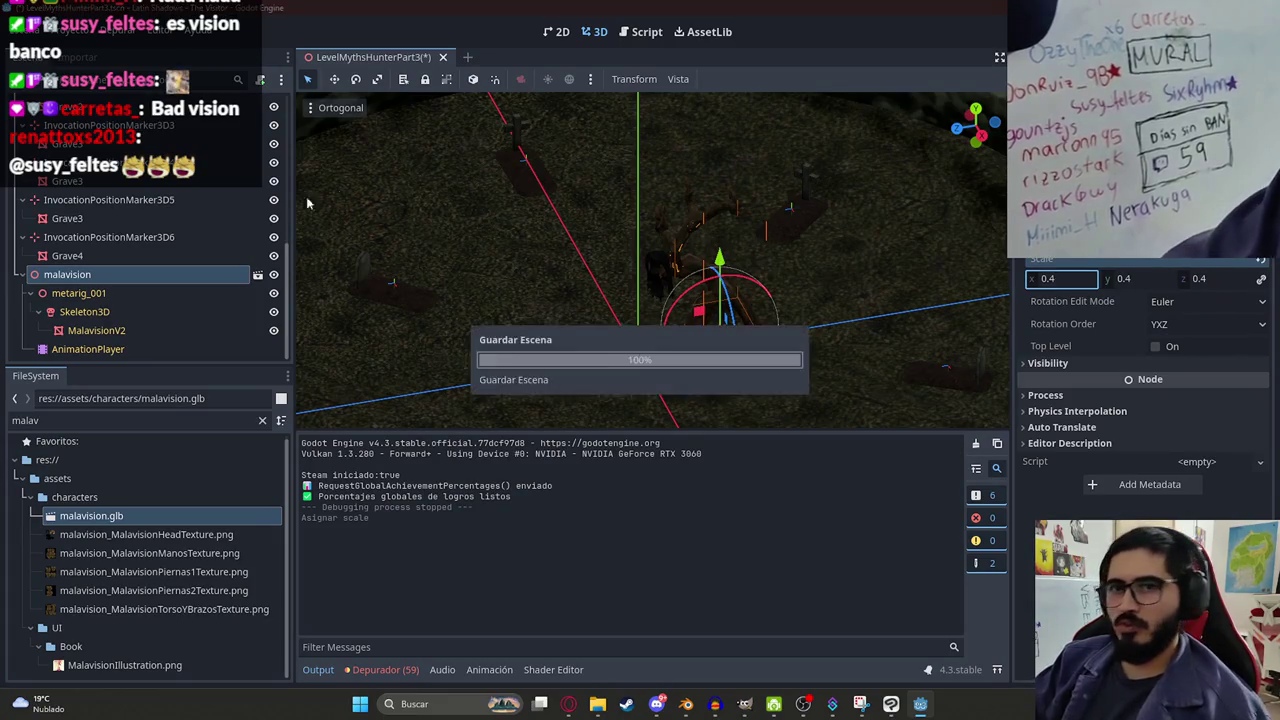
scroll(25, 280, "up", 3)
scroll(25, 280, "up", 5)
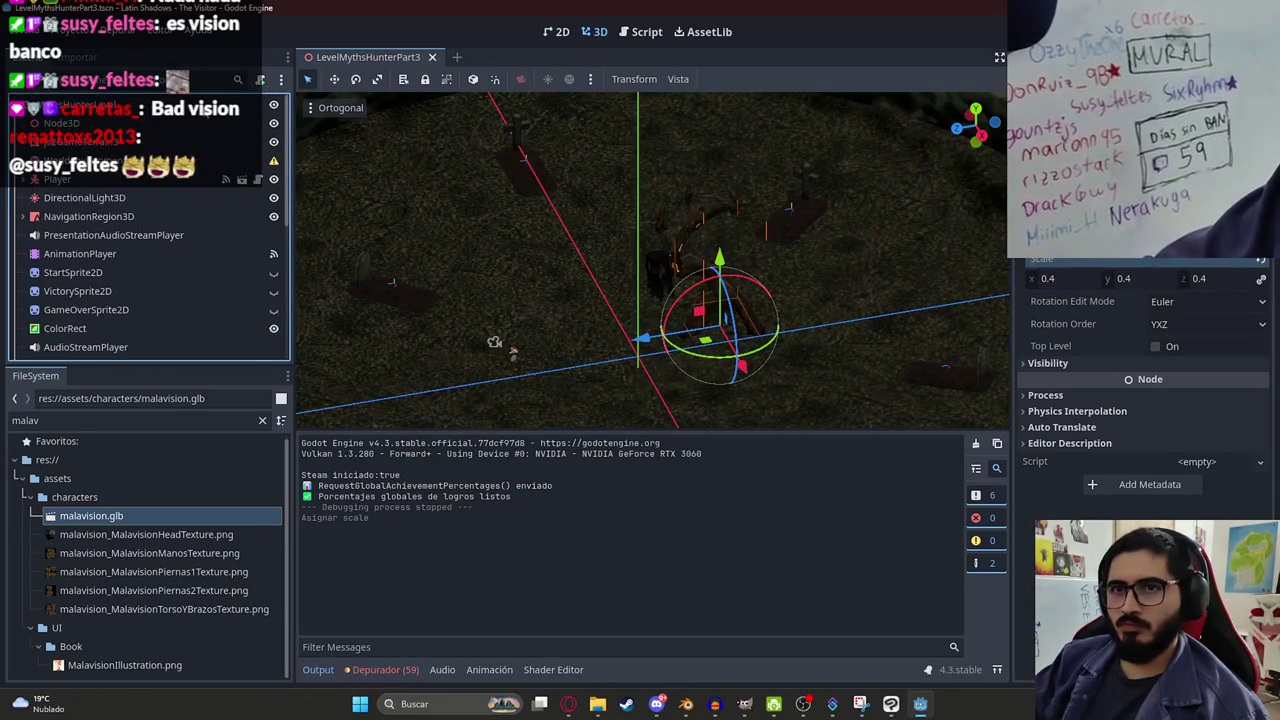
Attach a new level_myths_hunter_part_3.gd script, saved in the scripts folder, to the root node.
left_click(60, 104)
left_click(260, 79)
left_click(808, 344)
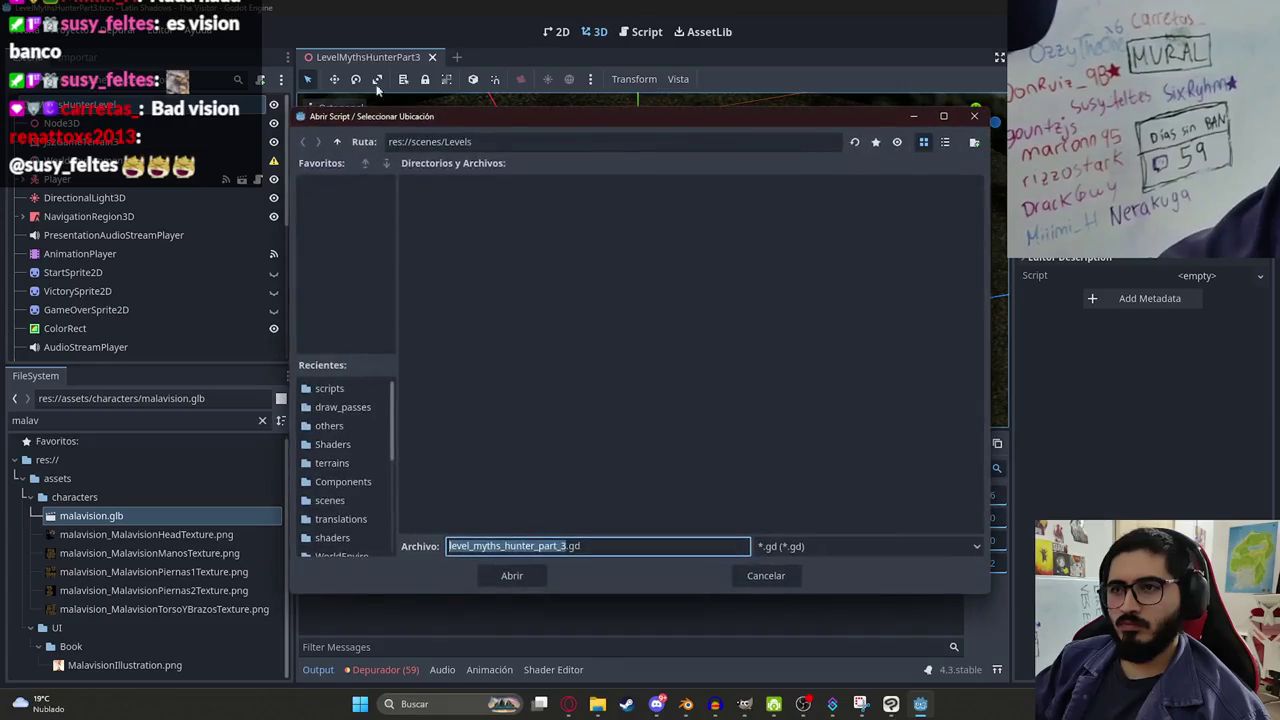
left_click(338, 142)
left_click(338, 142)
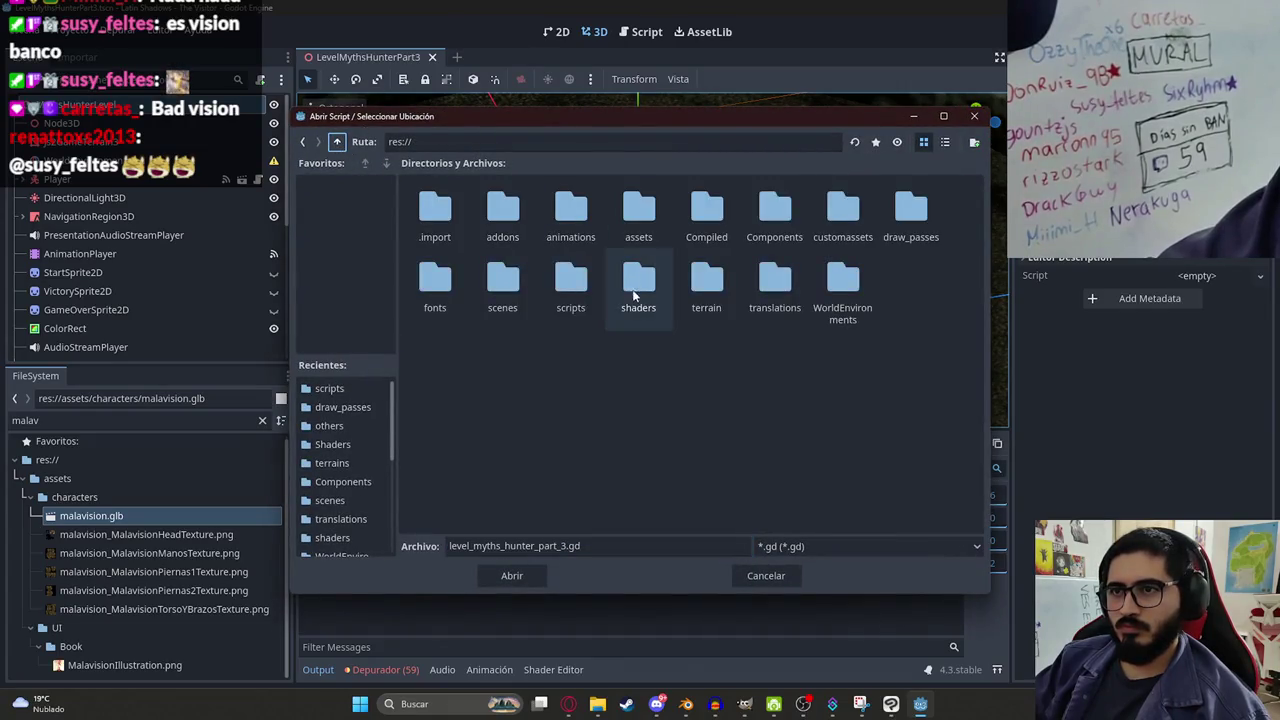
double_click(571, 288)
left_click(514, 573)
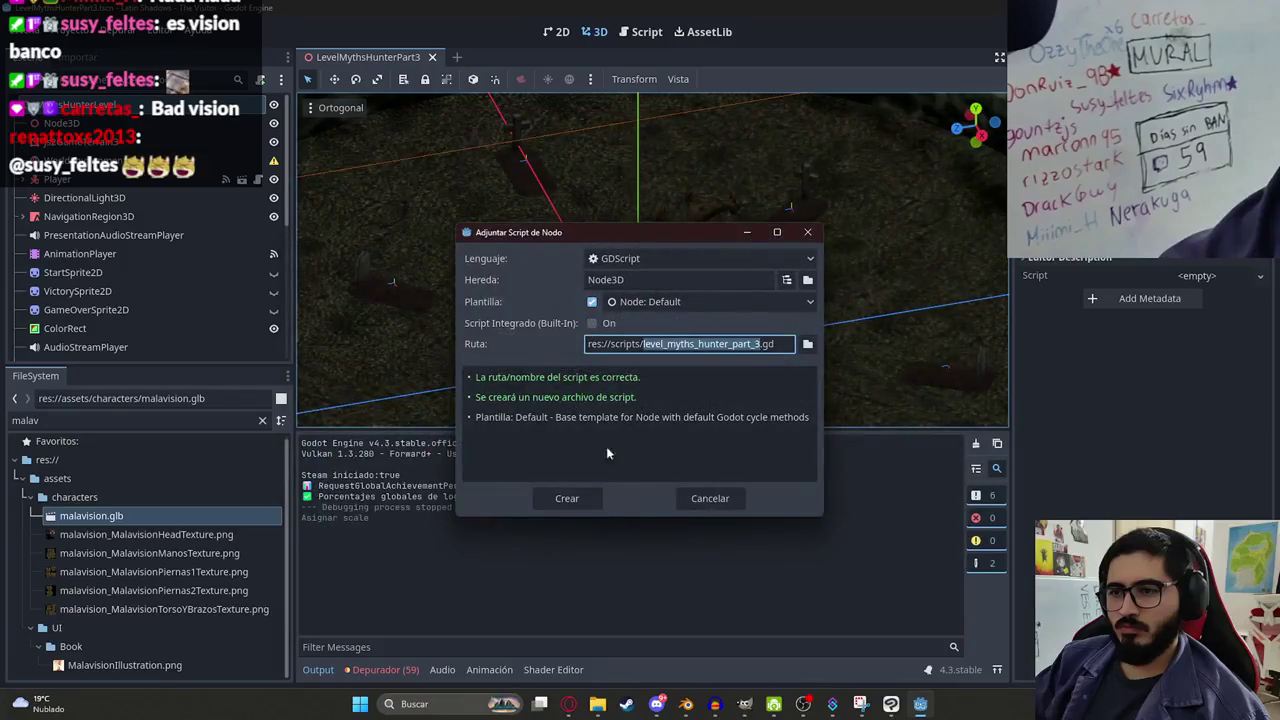
left_click(567, 498)
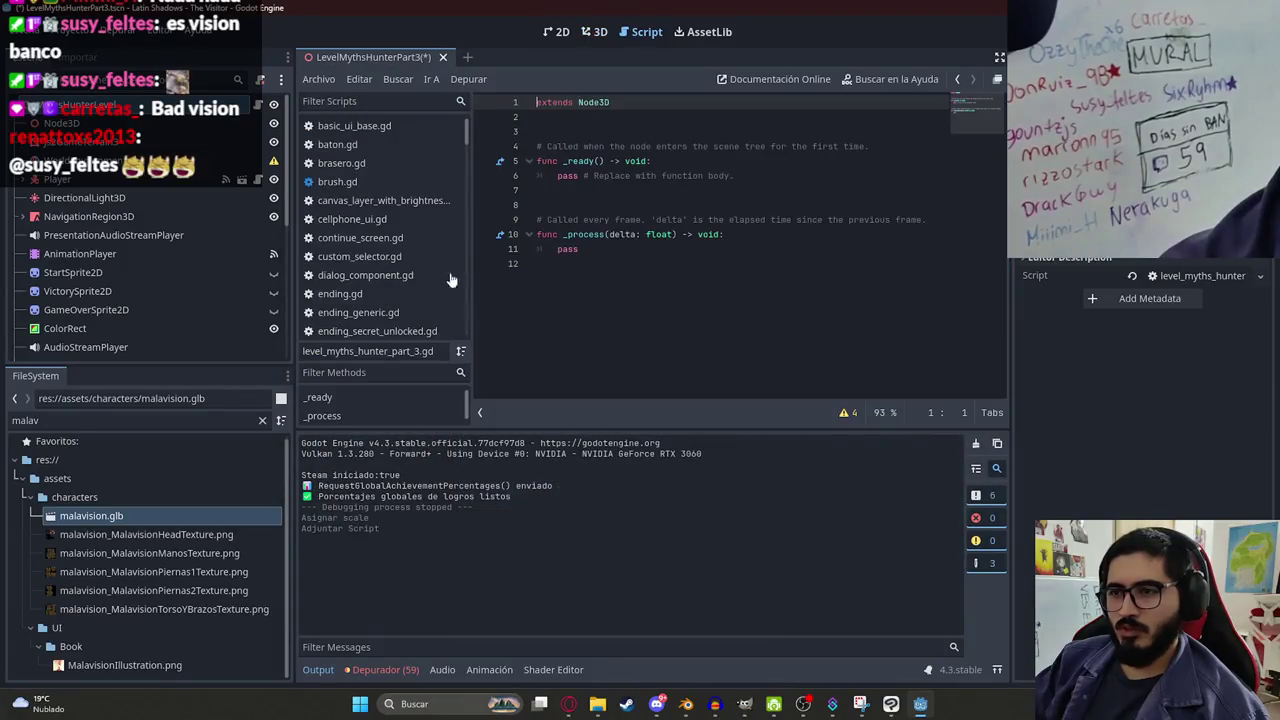
Declare a malavision node variable at the top of the new script.
left_click(567, 191)
left_click(554, 131)
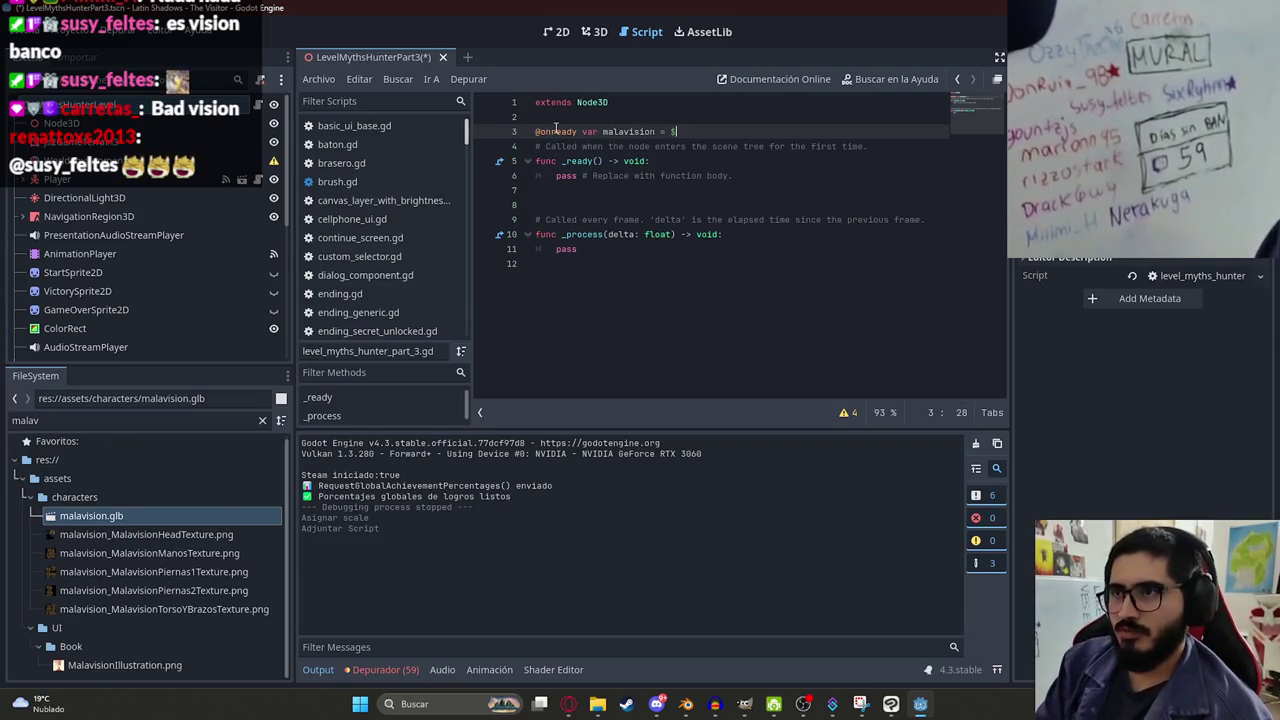
type("malavision")
left_click(629, 130)
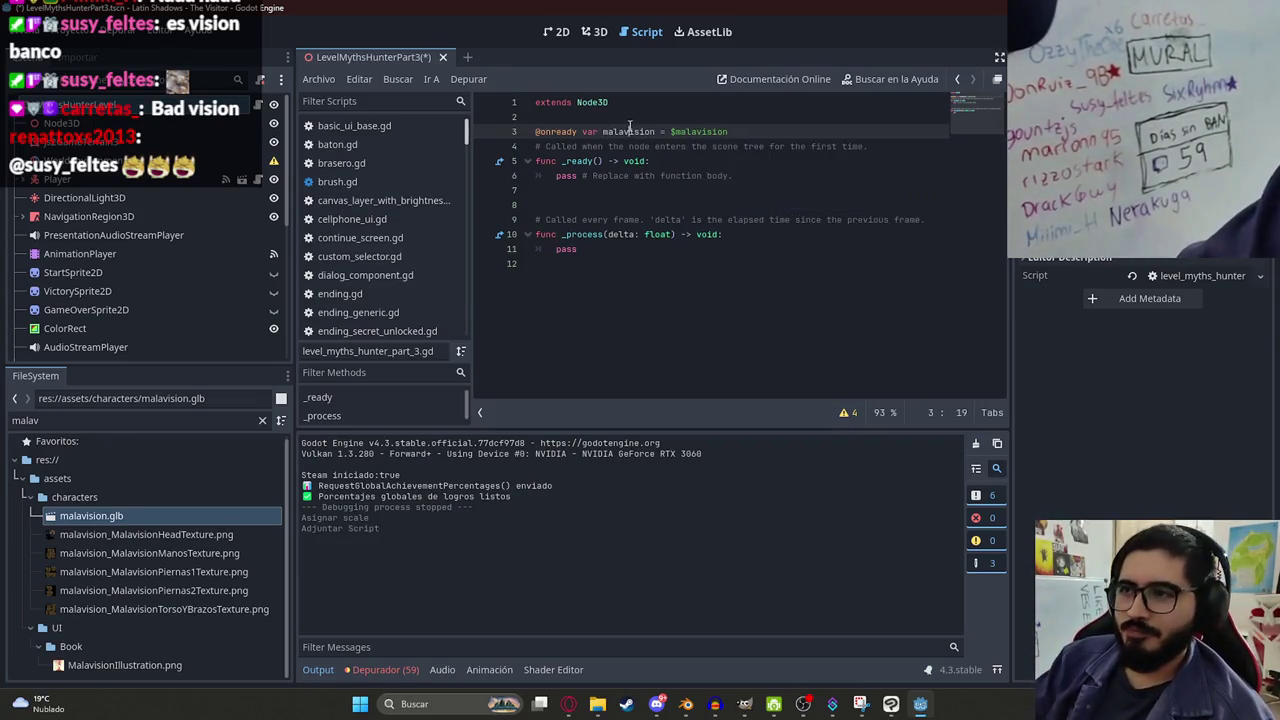
left_click_drag(562, 177, 913, 174)
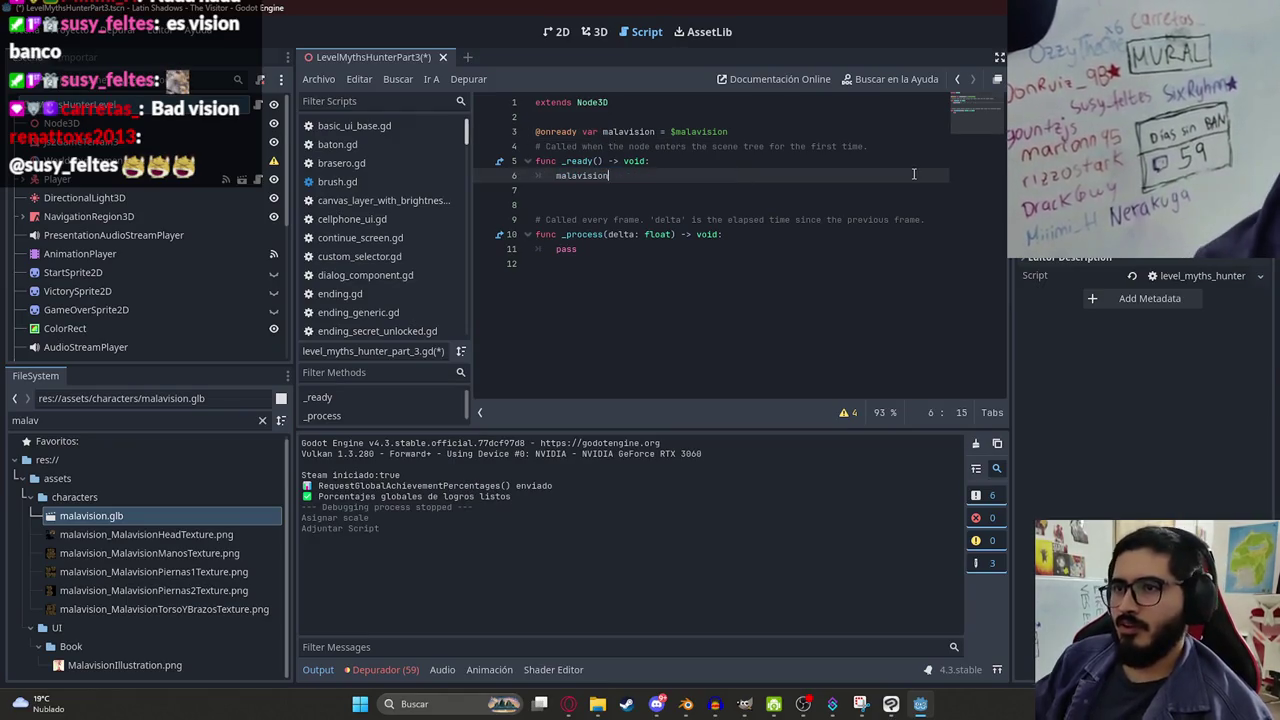
left_click(755, 133)
key("Return")
type("@onready var malavision_anim_player = $")
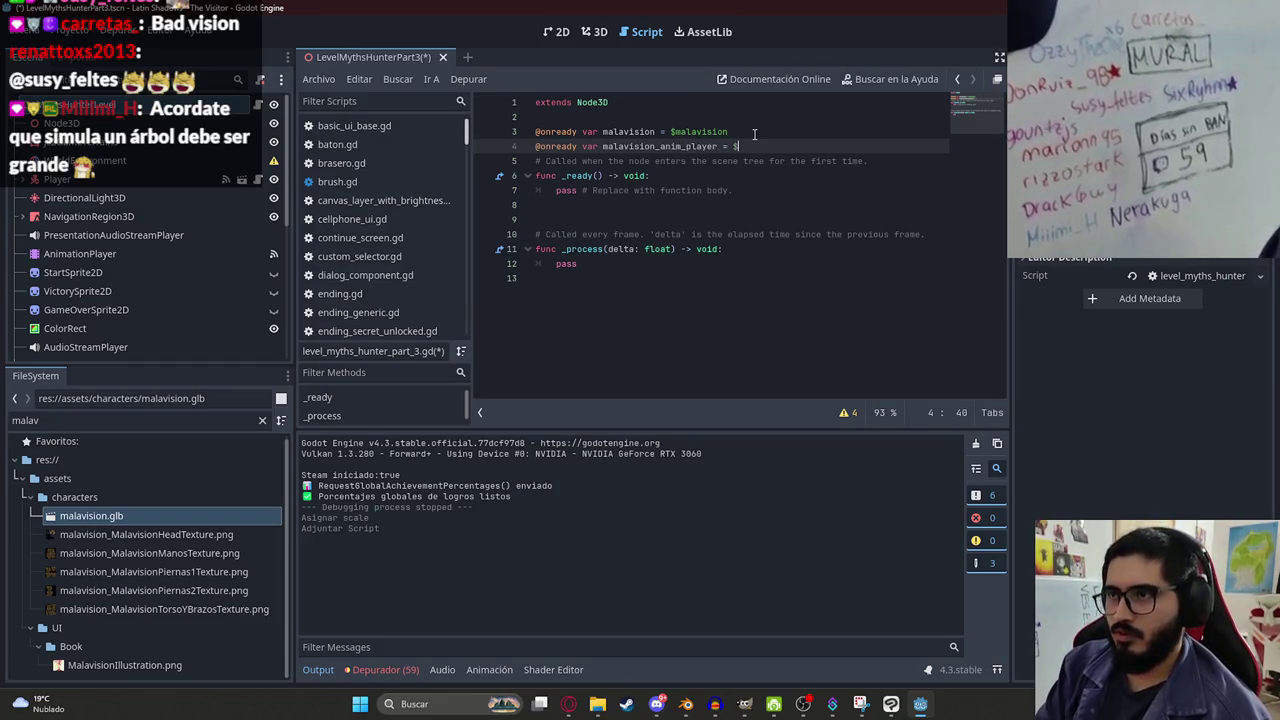
Add a malavision/AnimationPlayer variable and replace pass in _ready with malavision_anim_player.play("walk").
type("ANimation")
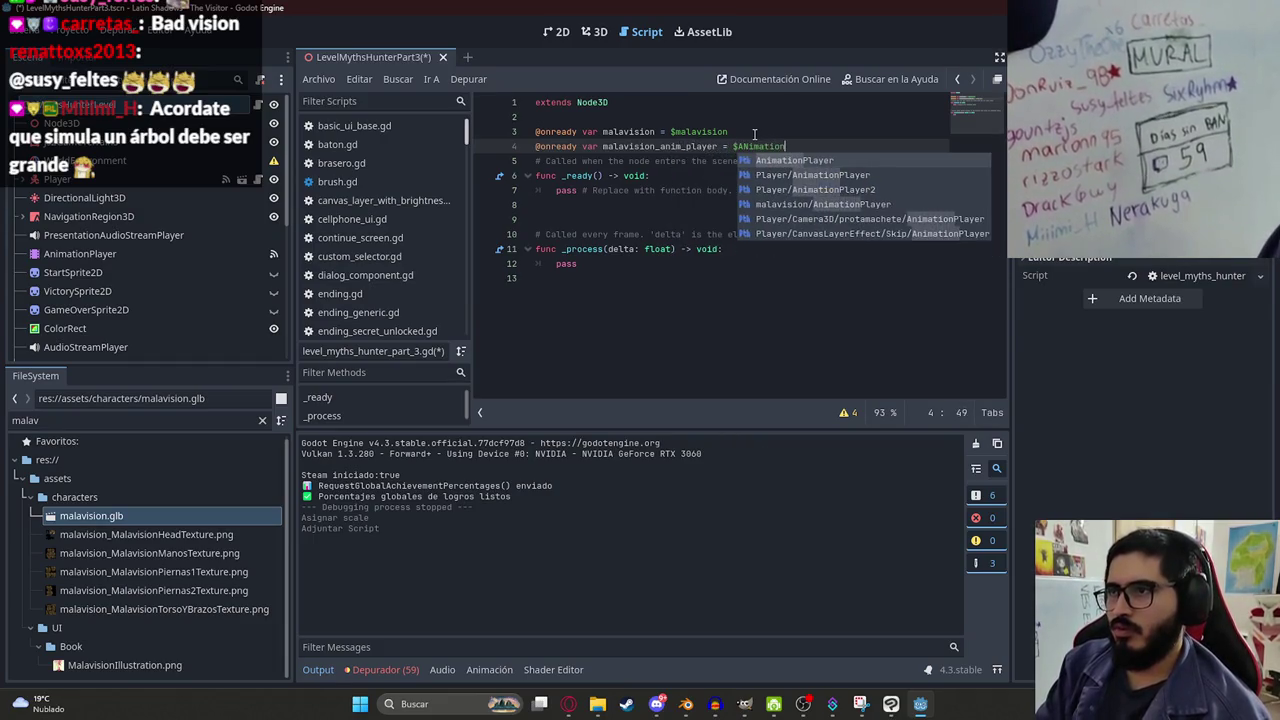
left_click(810, 204)
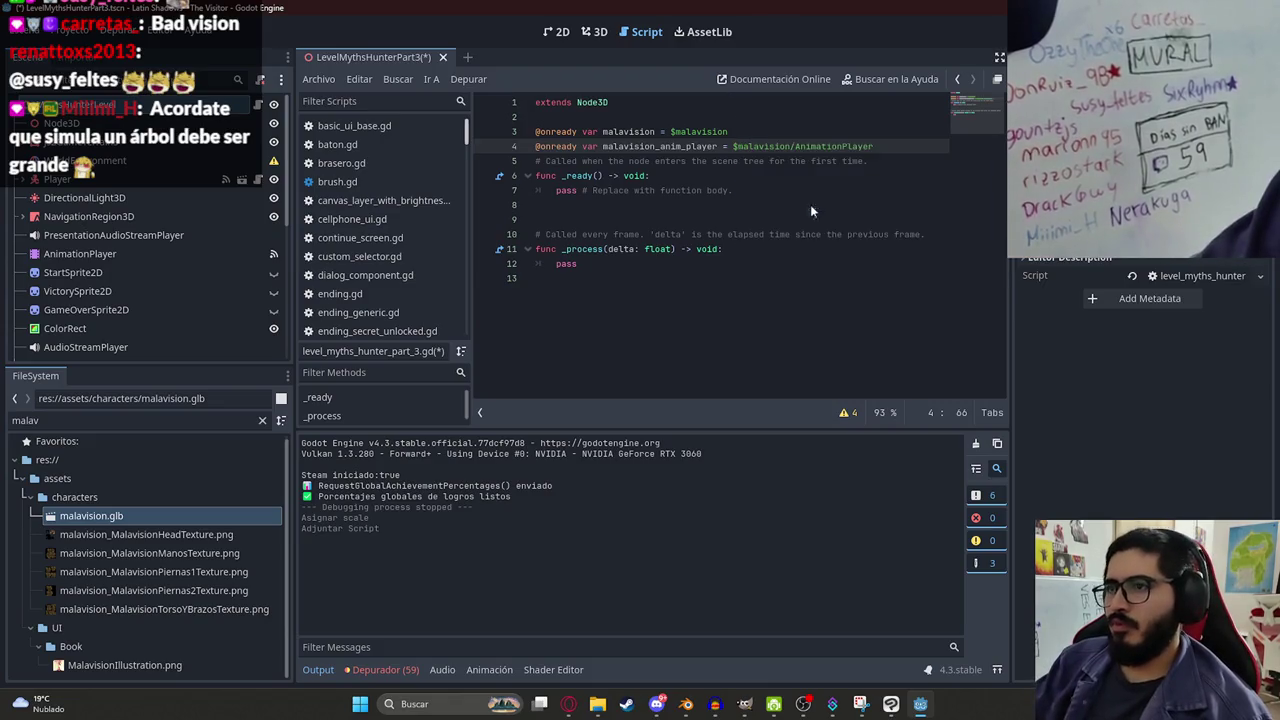
double_click(637, 148)
left_click_drag(557, 191, 793, 192)
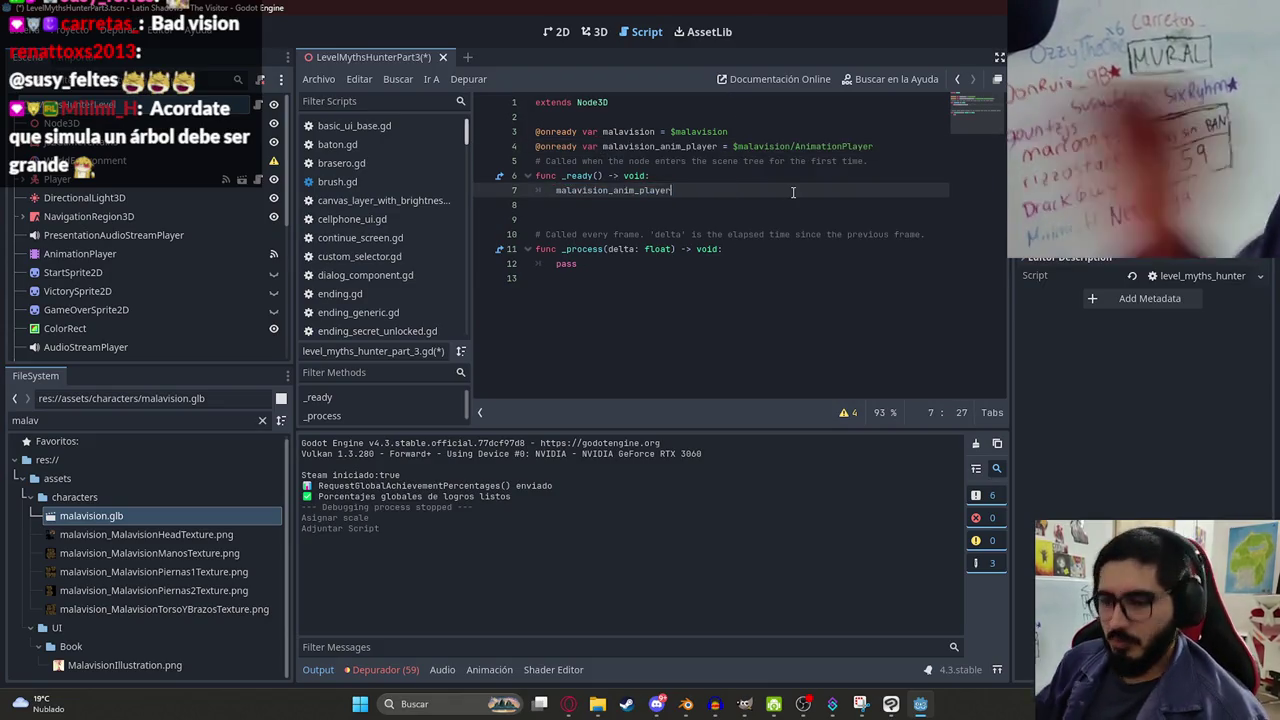
type(".play(\"")
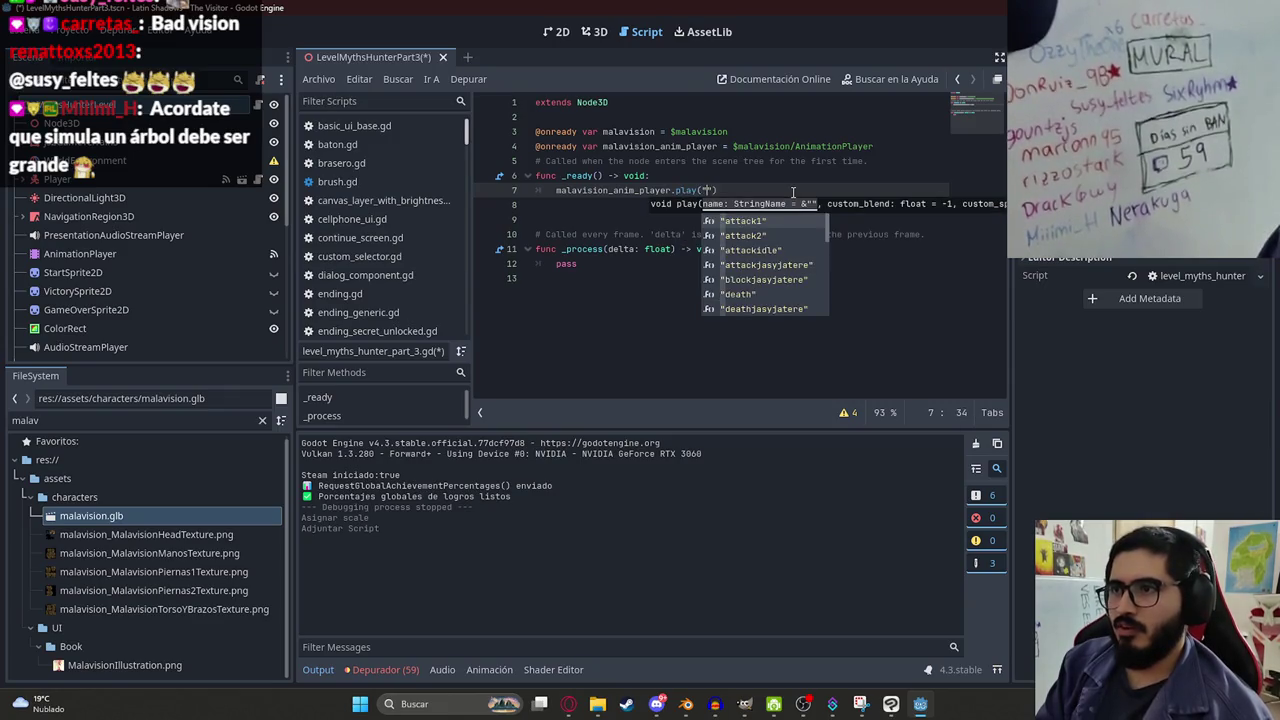
type("walk")
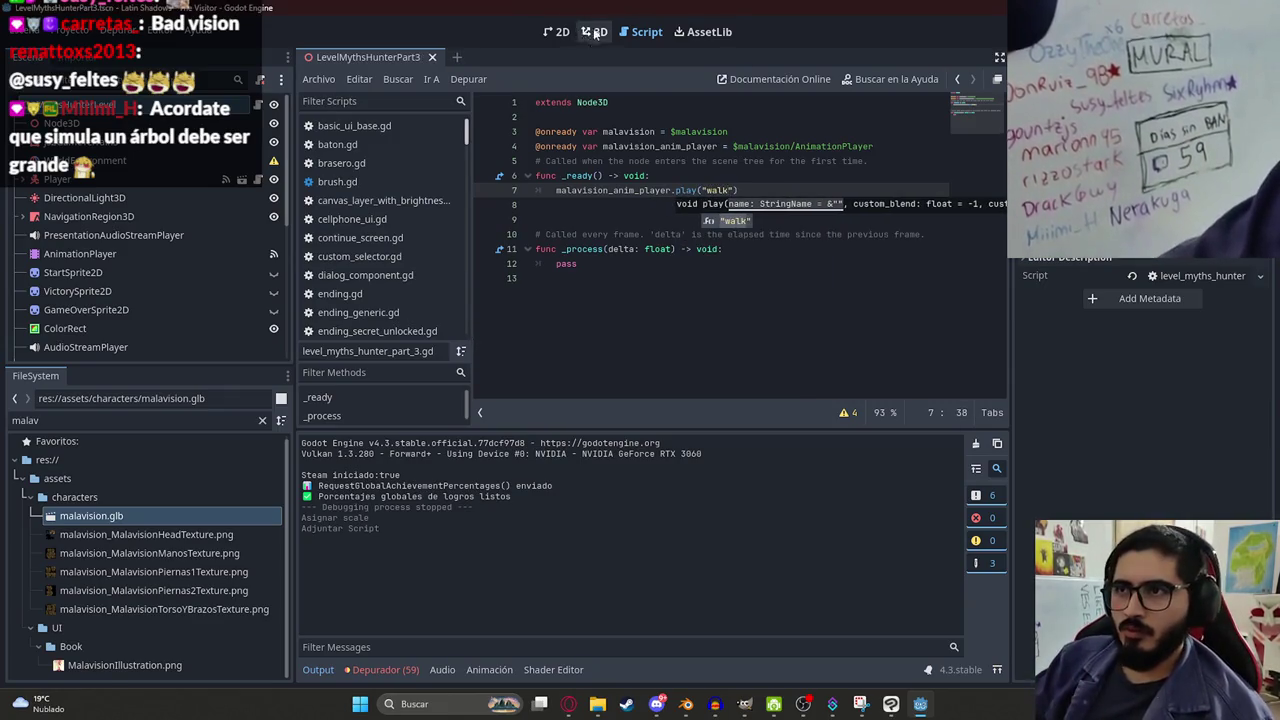
left_click(594, 33)
left_click(108, 161)
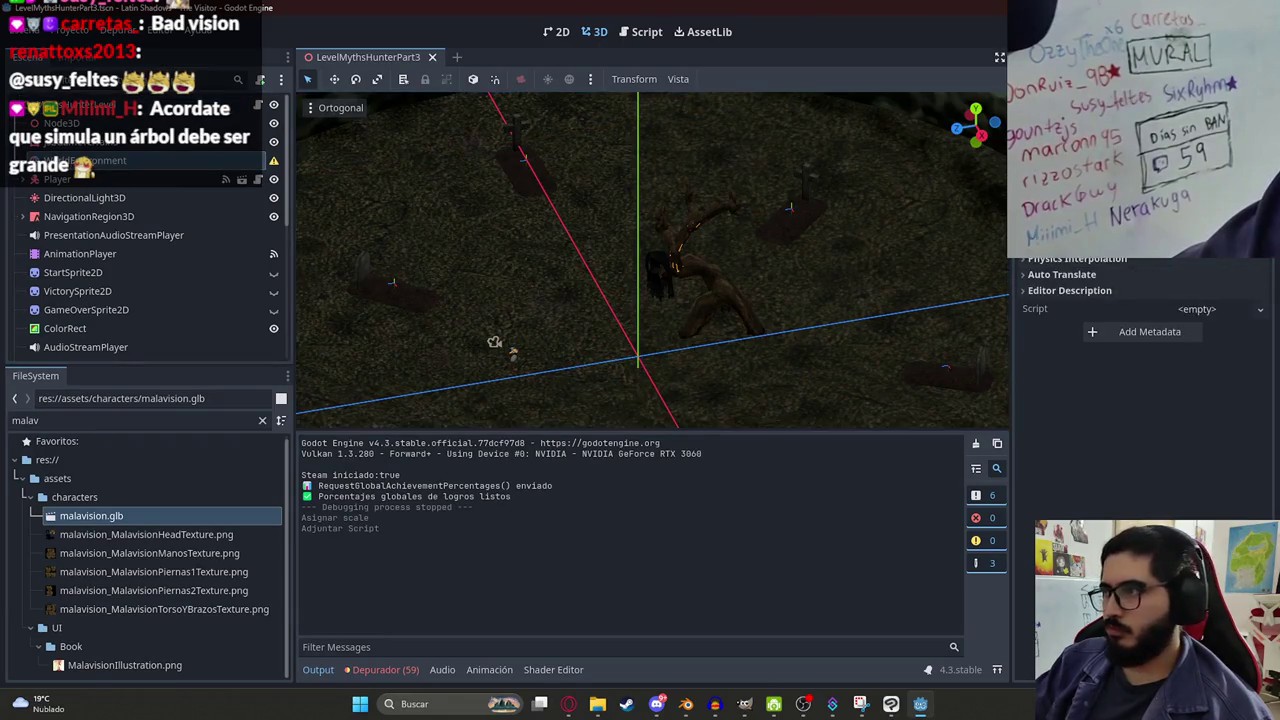
Load the 'js' environment resource into WorldEnvironment and playtest the Part3 scene.
left_click(540, 270)
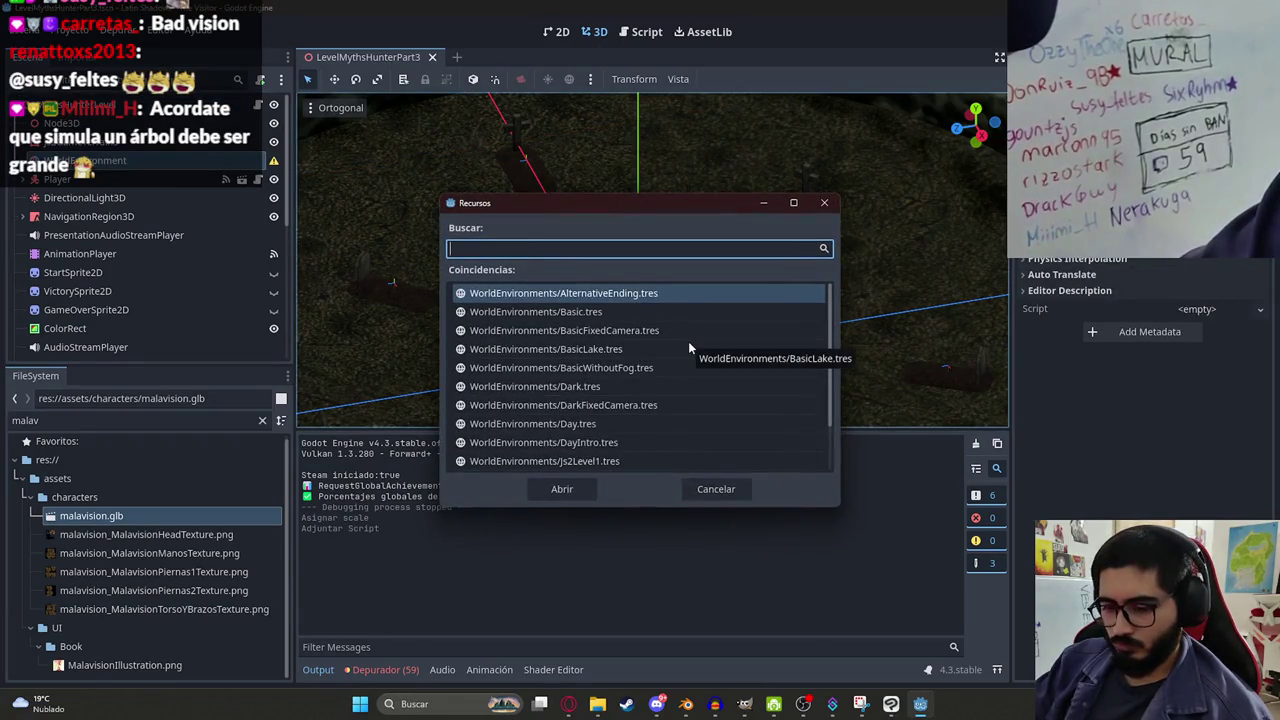
type("js2")
key("Return")
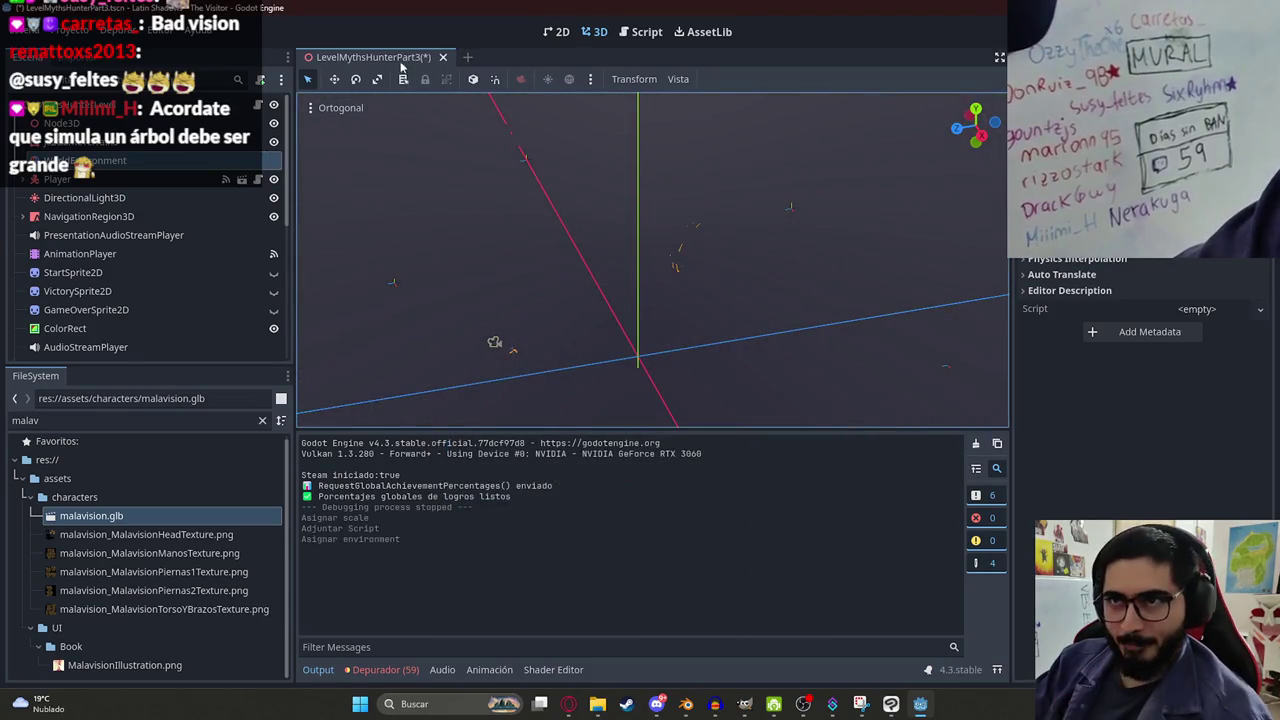
right_click(398, 60)
left_click(436, 162)
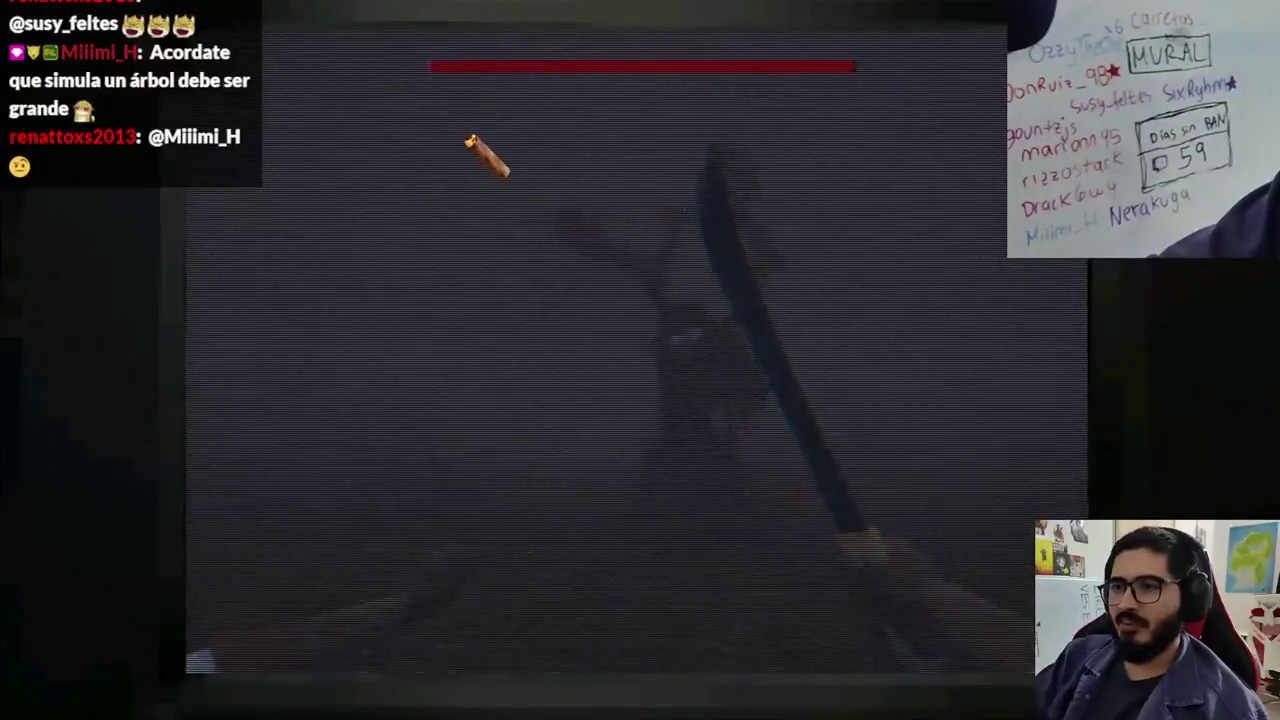
key("F8")
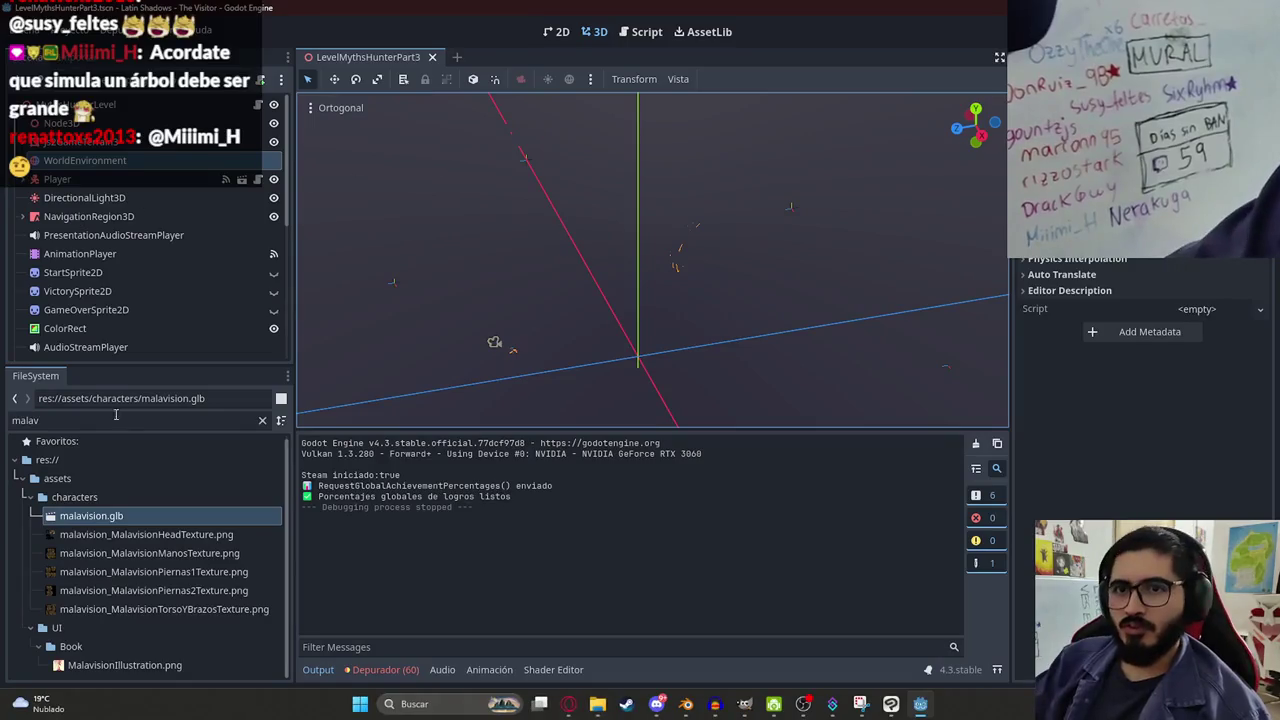
Filter the FileSystem for 'part1' and open LevelMythsHunterPart1.tscn.
double_click(122, 413)
type("part1")
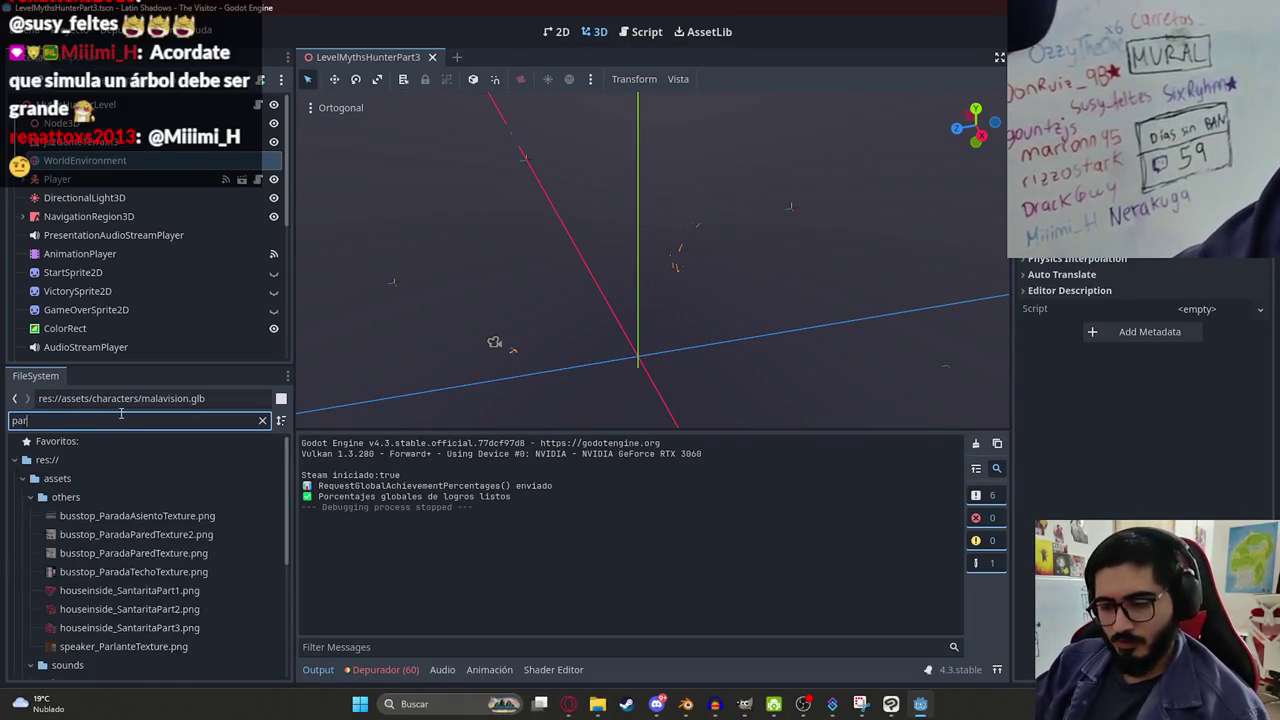
double_click(140, 612)
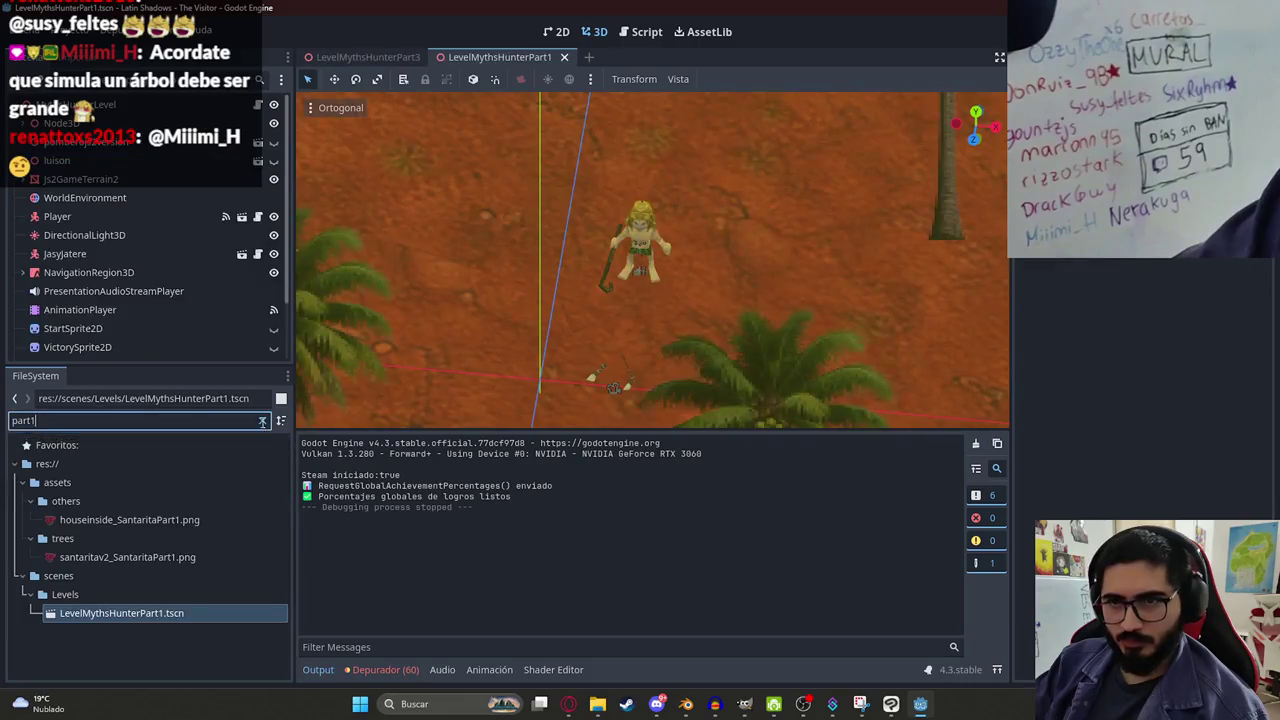
Select the two GameSettings mouse-hiding lines (13–14) in Part1's level script.
left_click(259, 105)
left_click(718, 176)
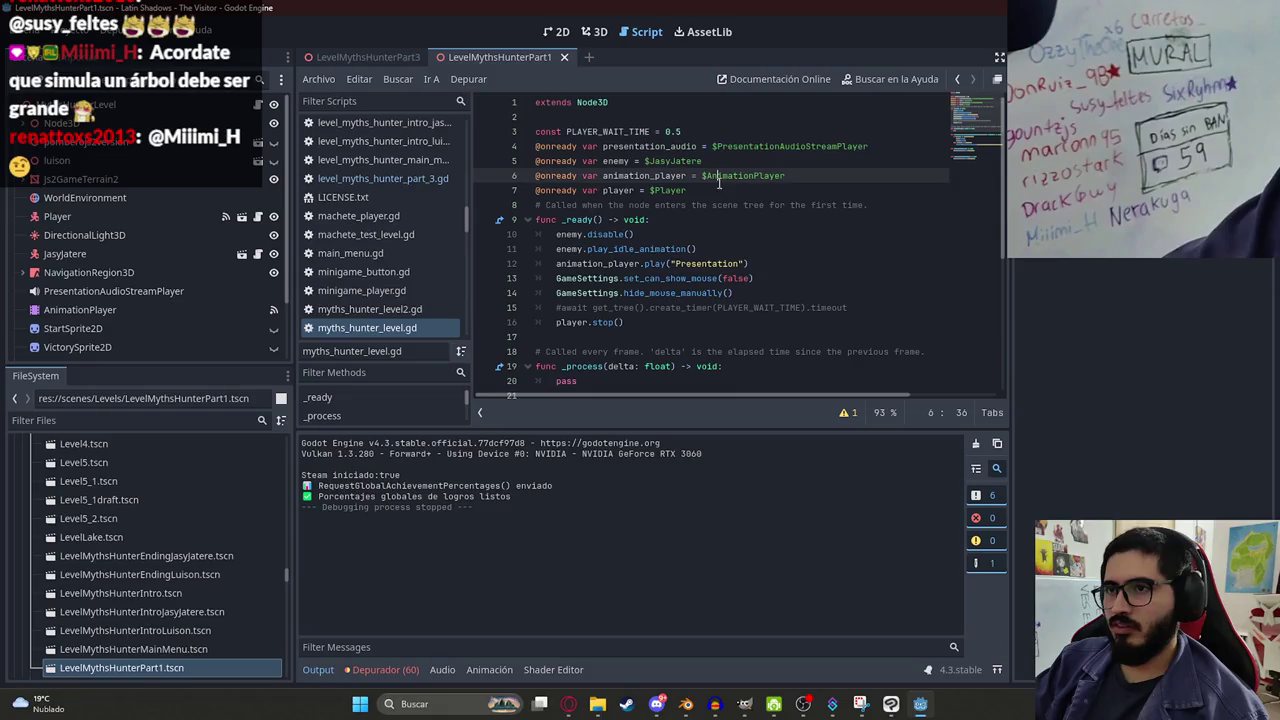
left_click(556, 263)
left_click(598, 292)
left_click_drag(756, 291, 556, 278)
key("ctrl+c")
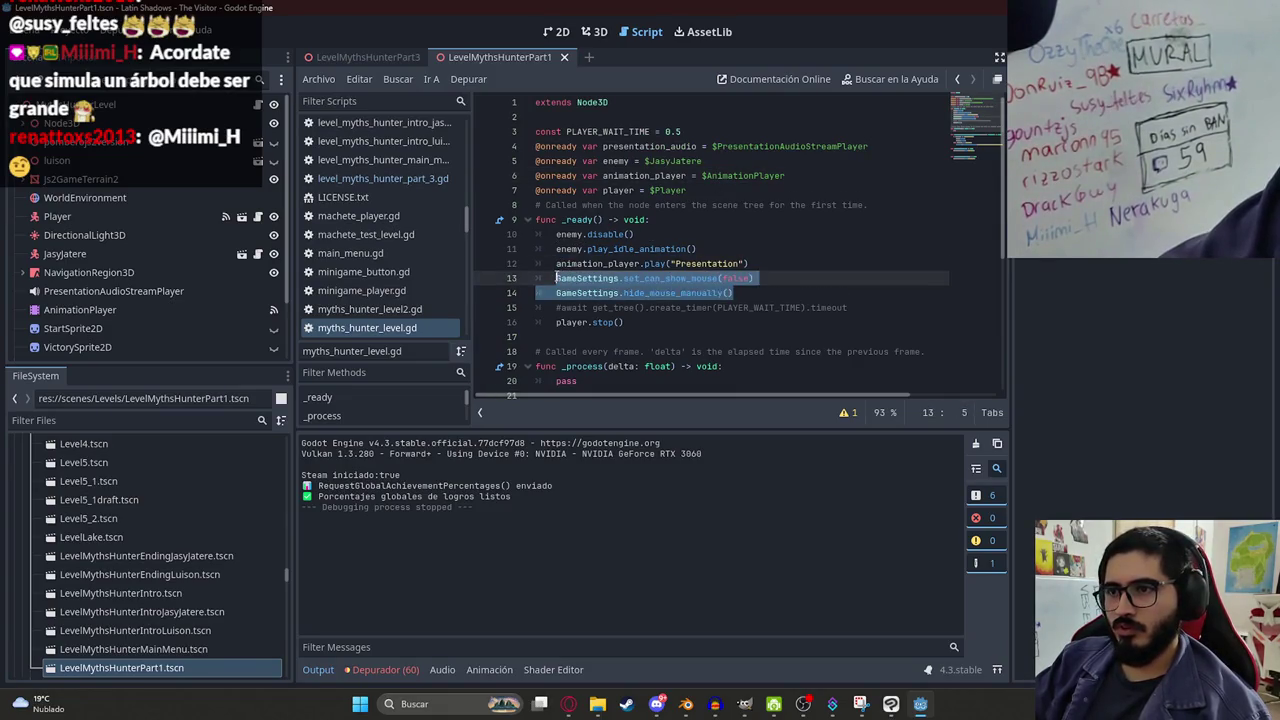
Paste the lines into Part3's _ready function and run the Part3 scene.
left_click(370, 57)
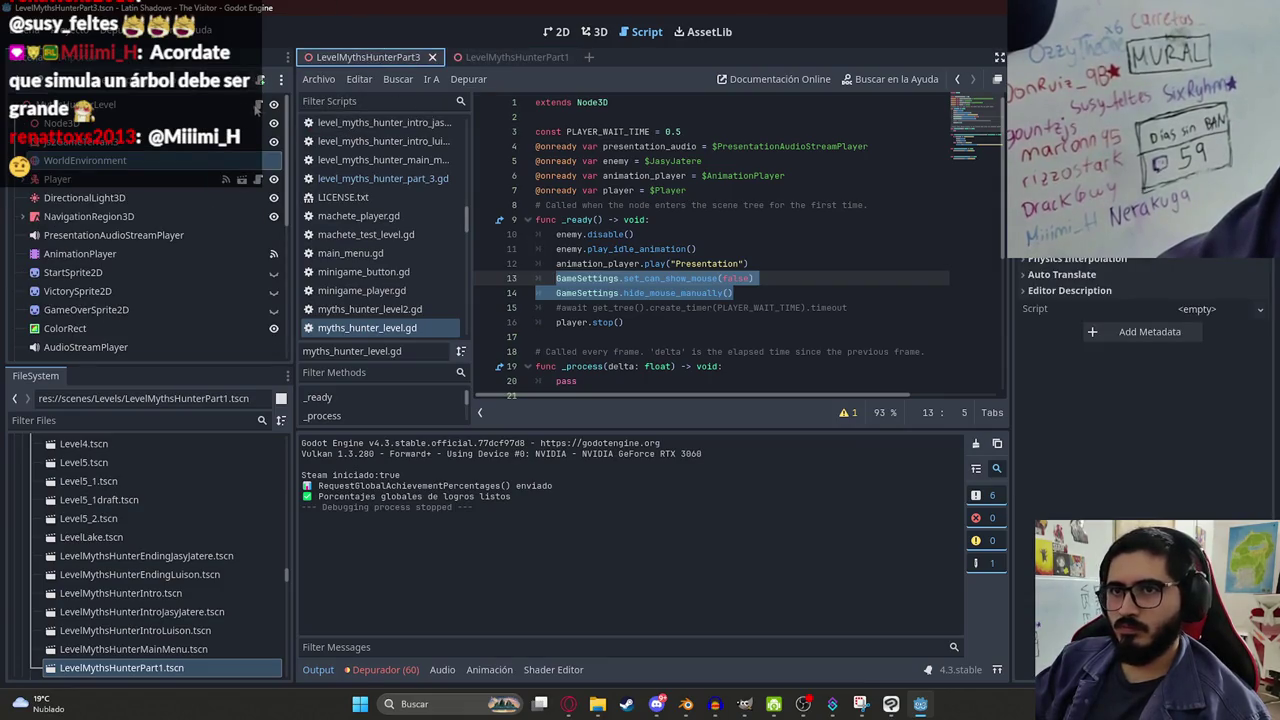
left_click(679, 177)
key("Return")
key("ctrl+v")
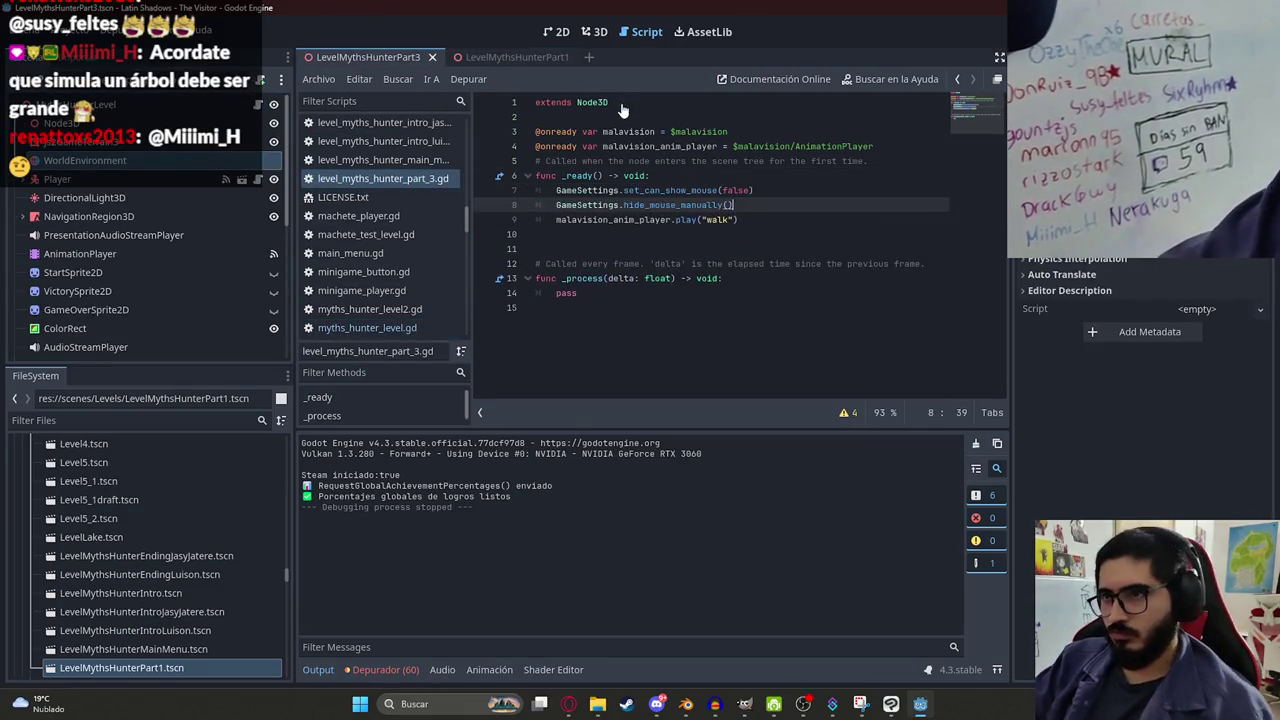
right_click(345, 60)
left_click(372, 166)
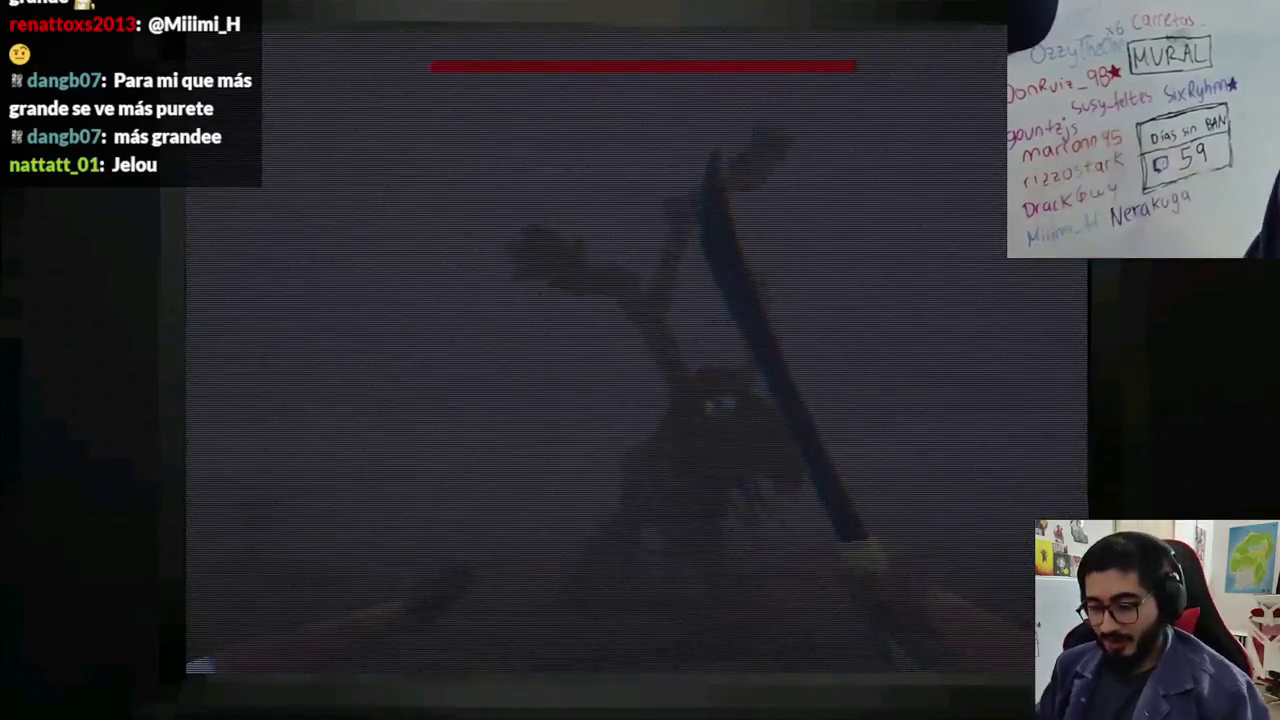
key("F8")
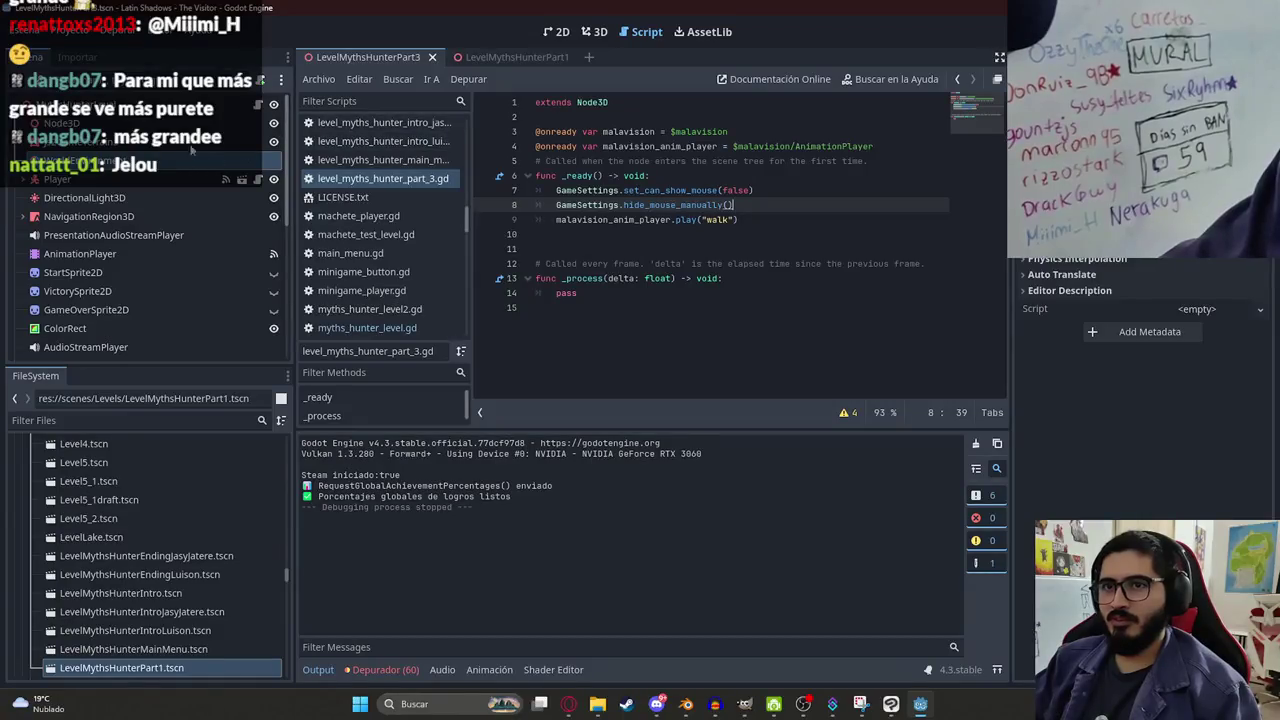
Delete the six InvocationPositionMarker3D nodes and the LuisonPositionMarker3D.
left_click(598, 32)
scroll(130, 260, "down", 5)
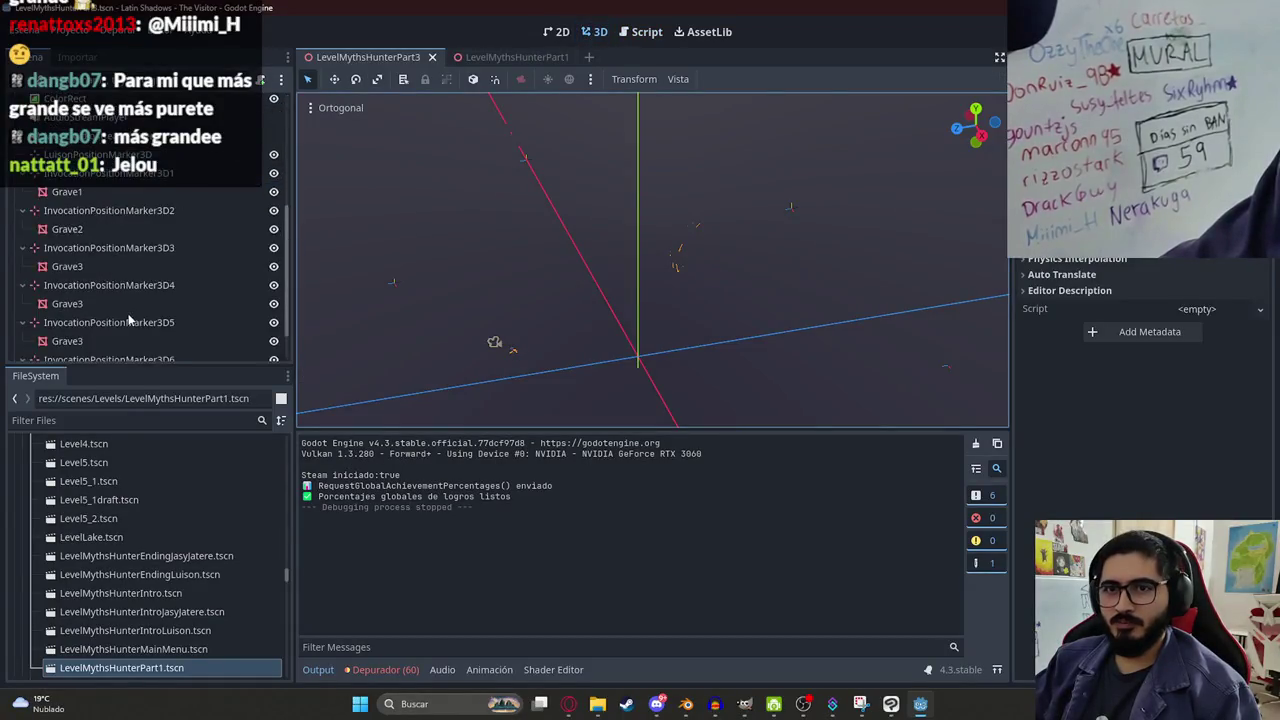
left_click(110, 349)
left_click(1075, 278)
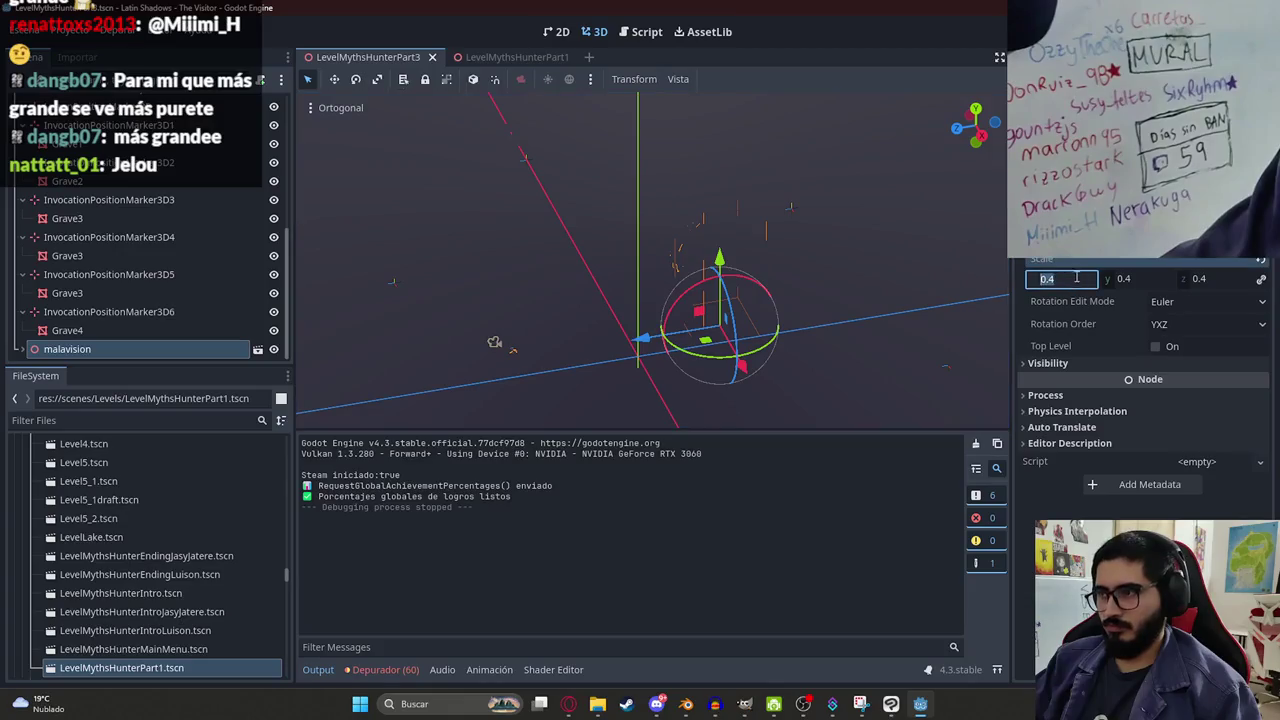
left_click(94, 197)
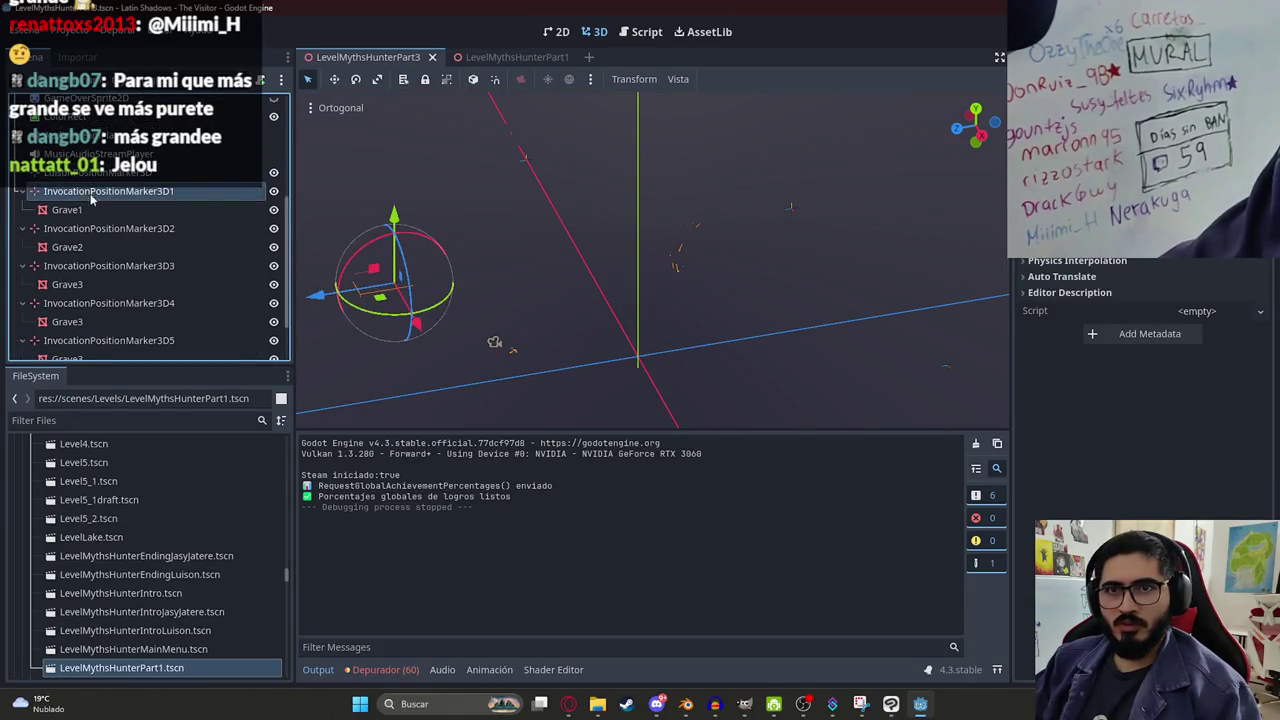
left_click(88, 313, "shift")
right_click(88, 313)
left_click(186, 590)
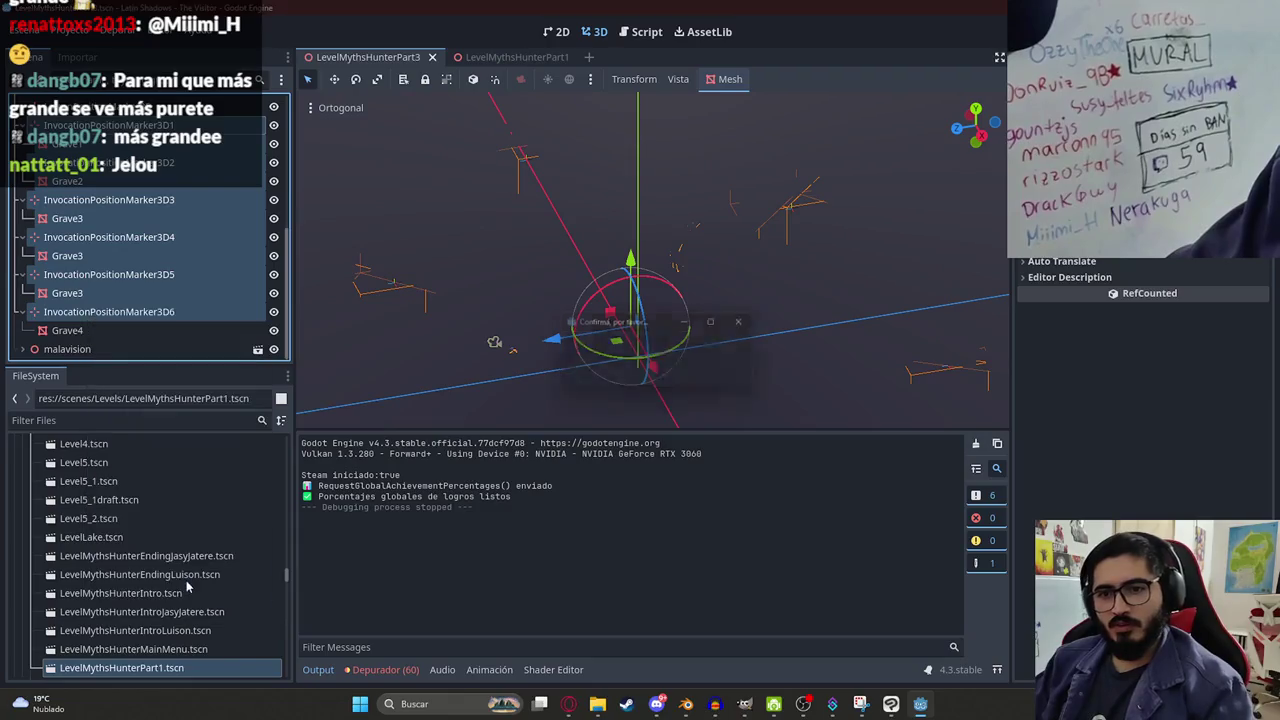
left_click(88, 330)
right_click(88, 330)
left_click(180, 678)
key("Return")
Set malavision's scale to 0.6 and run the Part3 scene.
left_click(90, 350)
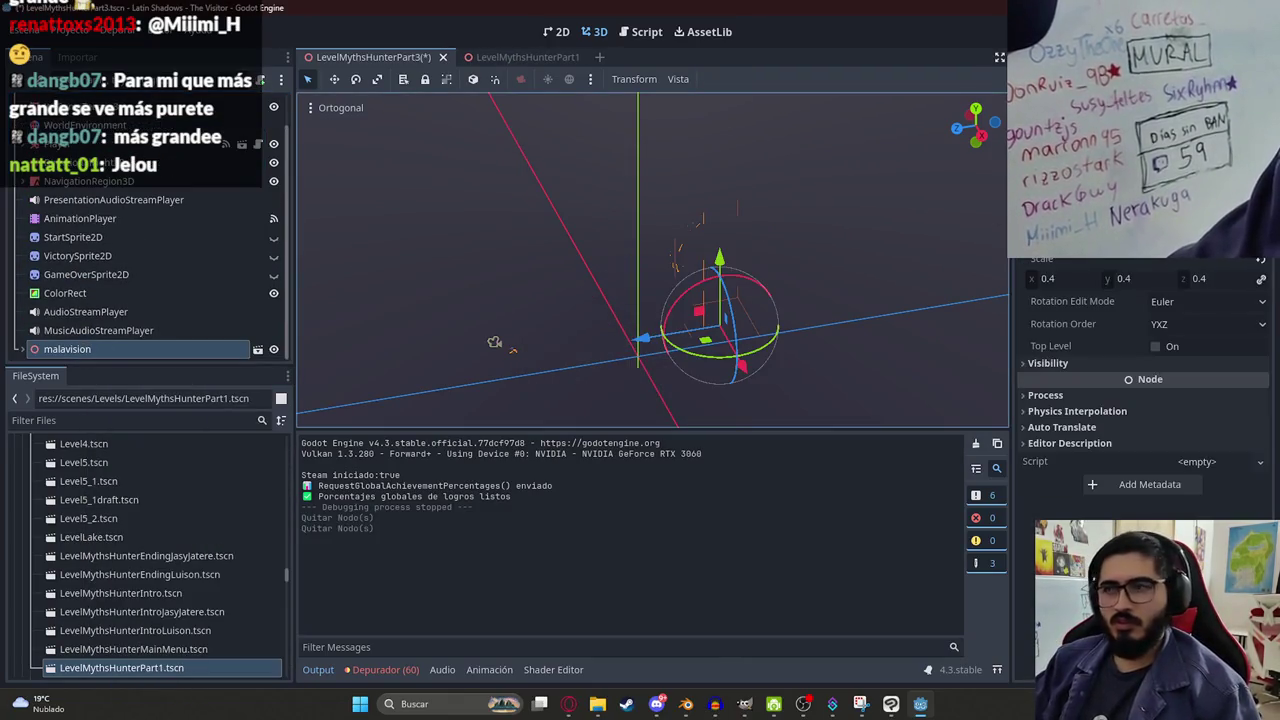
left_click(1080, 281)
type("0.6")
key("Return")
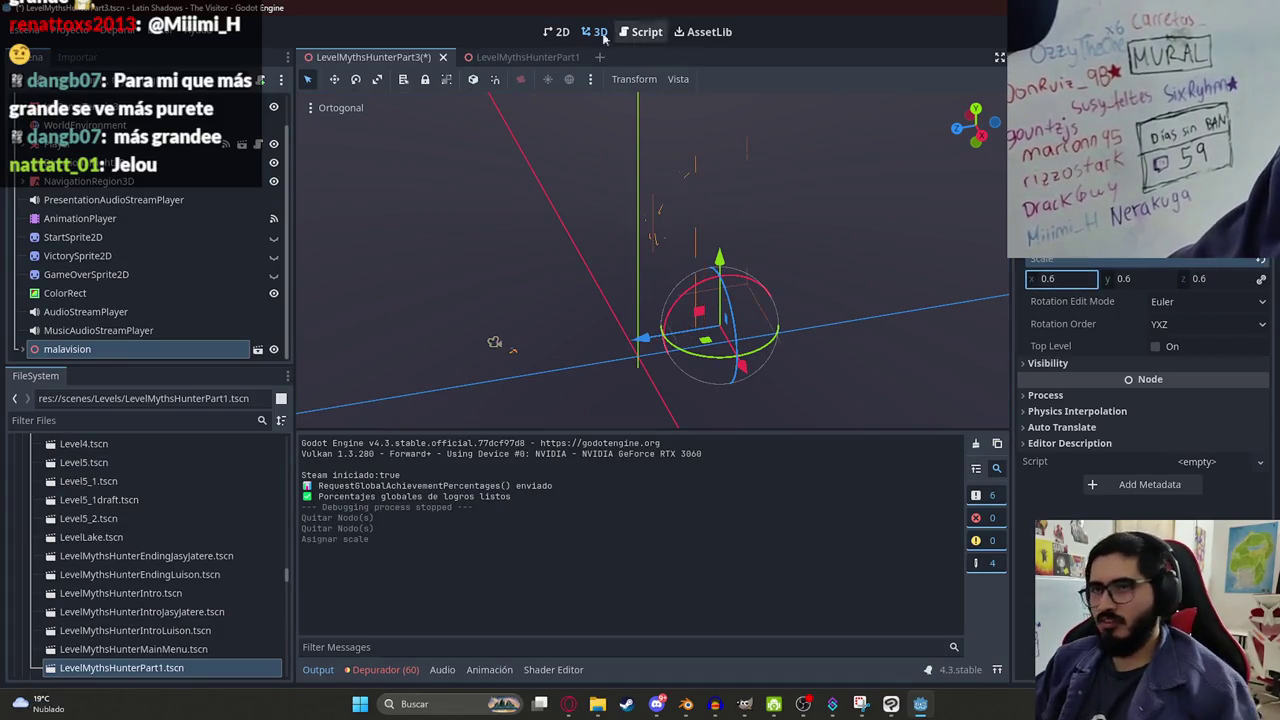
right_click(392, 57)
left_click(450, 165)
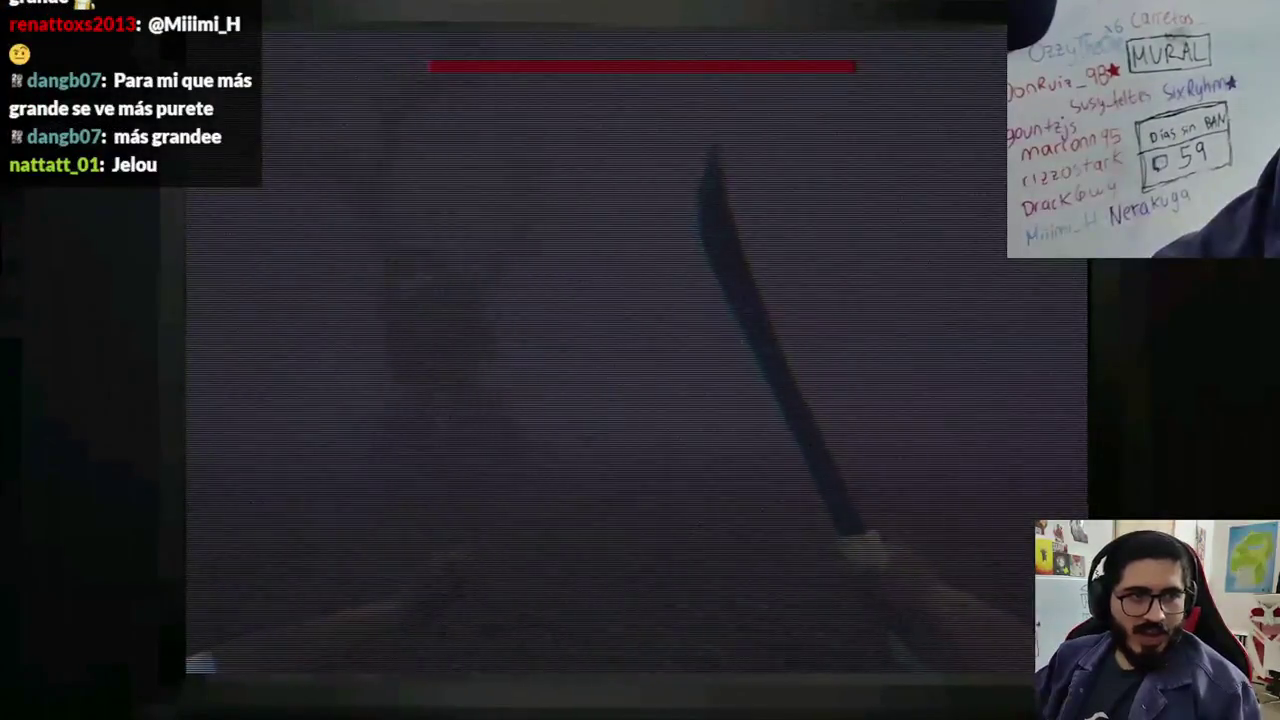
key("super")
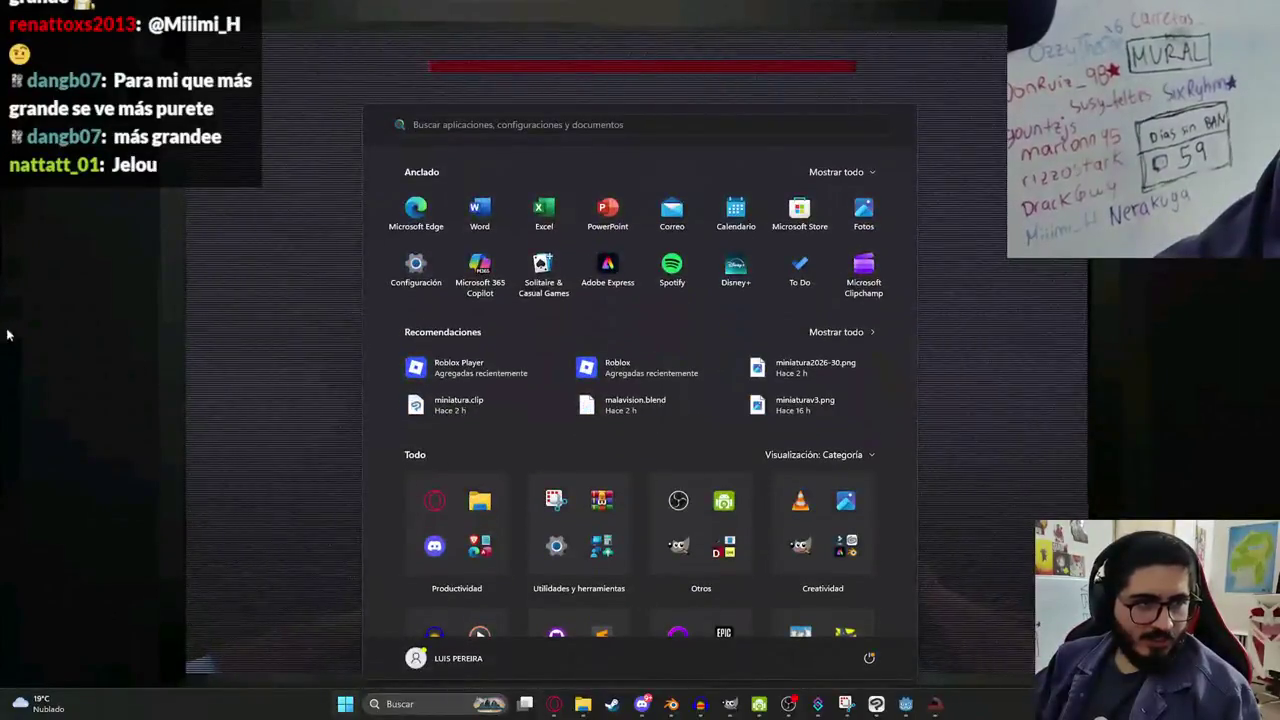
left_click(246, 446)
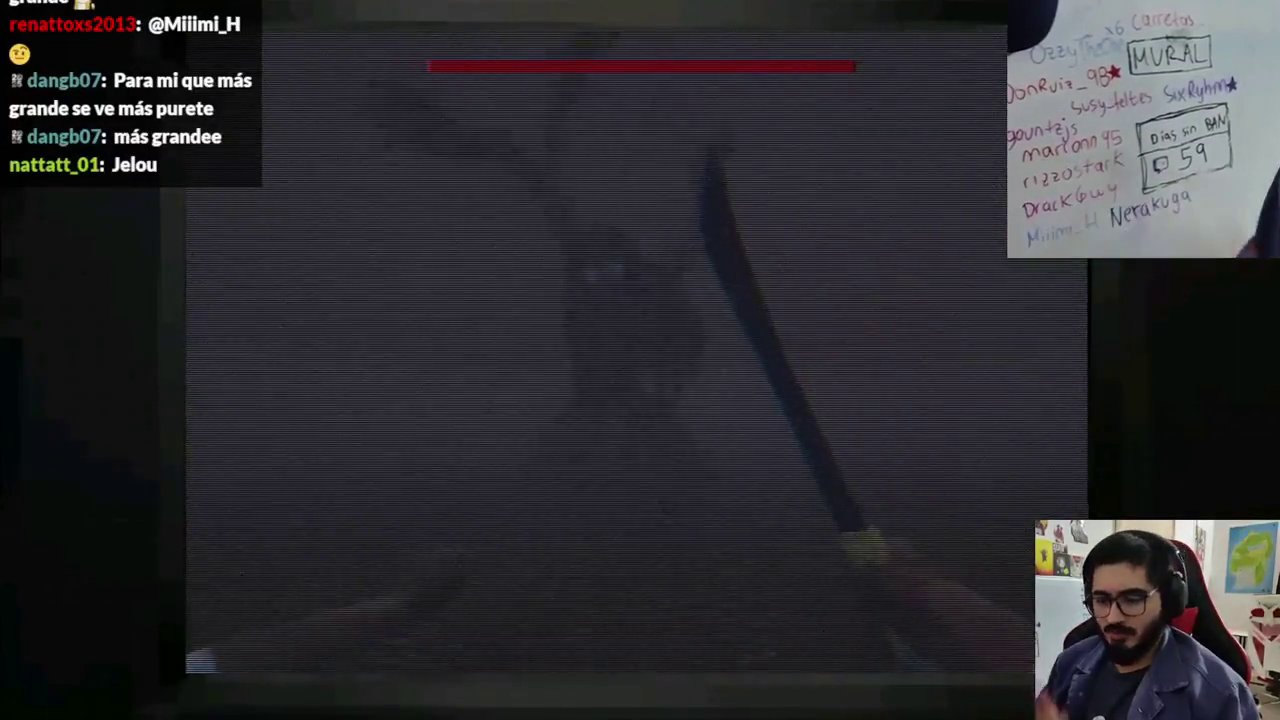
key("F8")
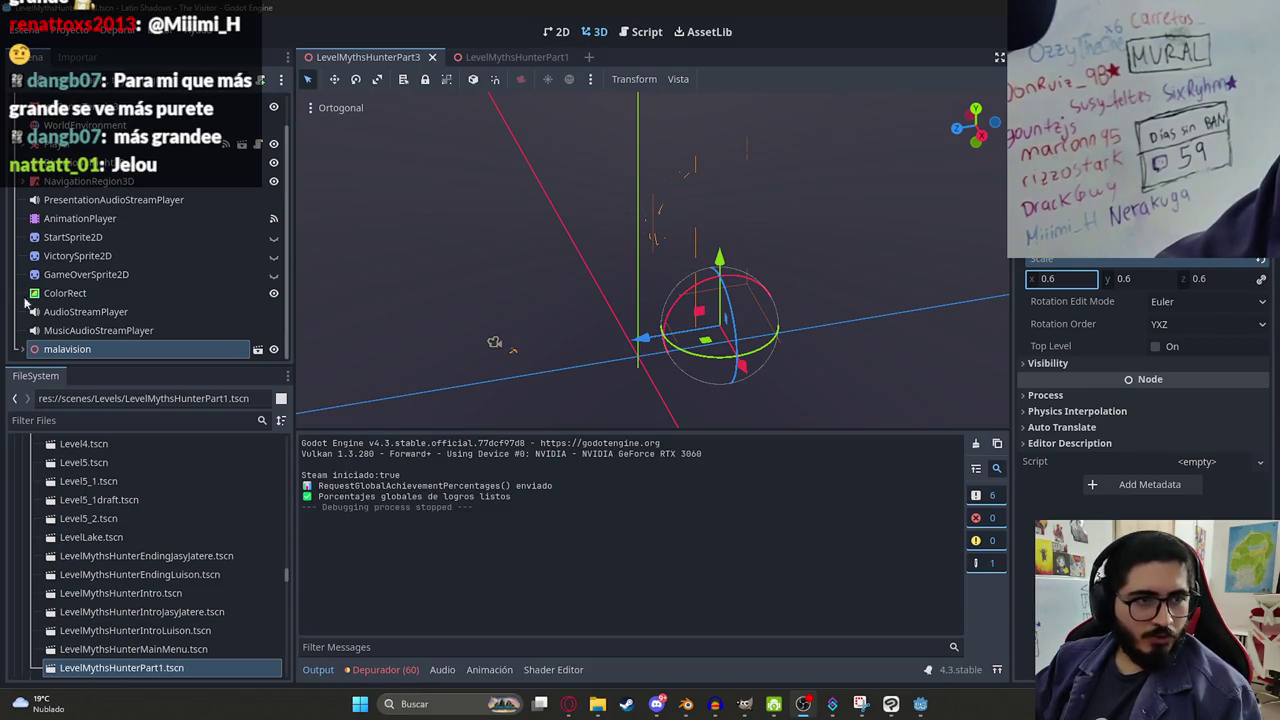
key("KP_3")
Run the Part3 scene once more, then stop it with F8 to return to the editor.
right_click(358, 58)
left_click(408, 171)
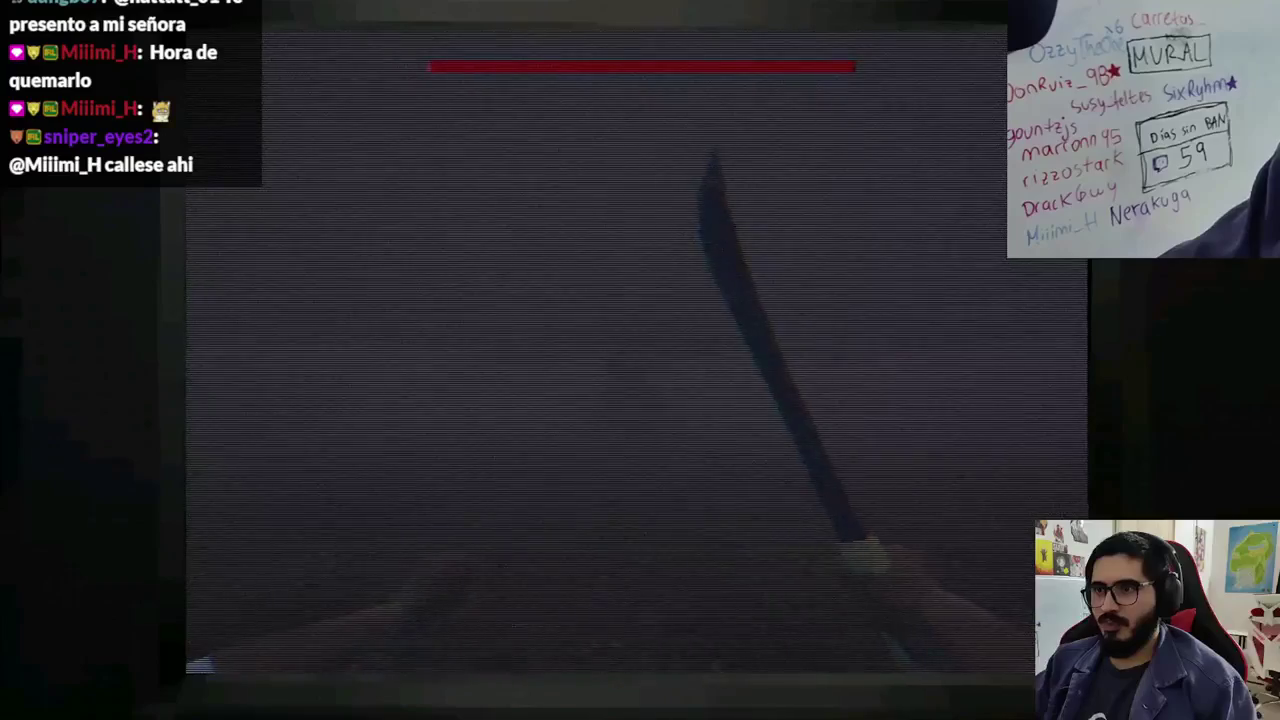
key("F8")
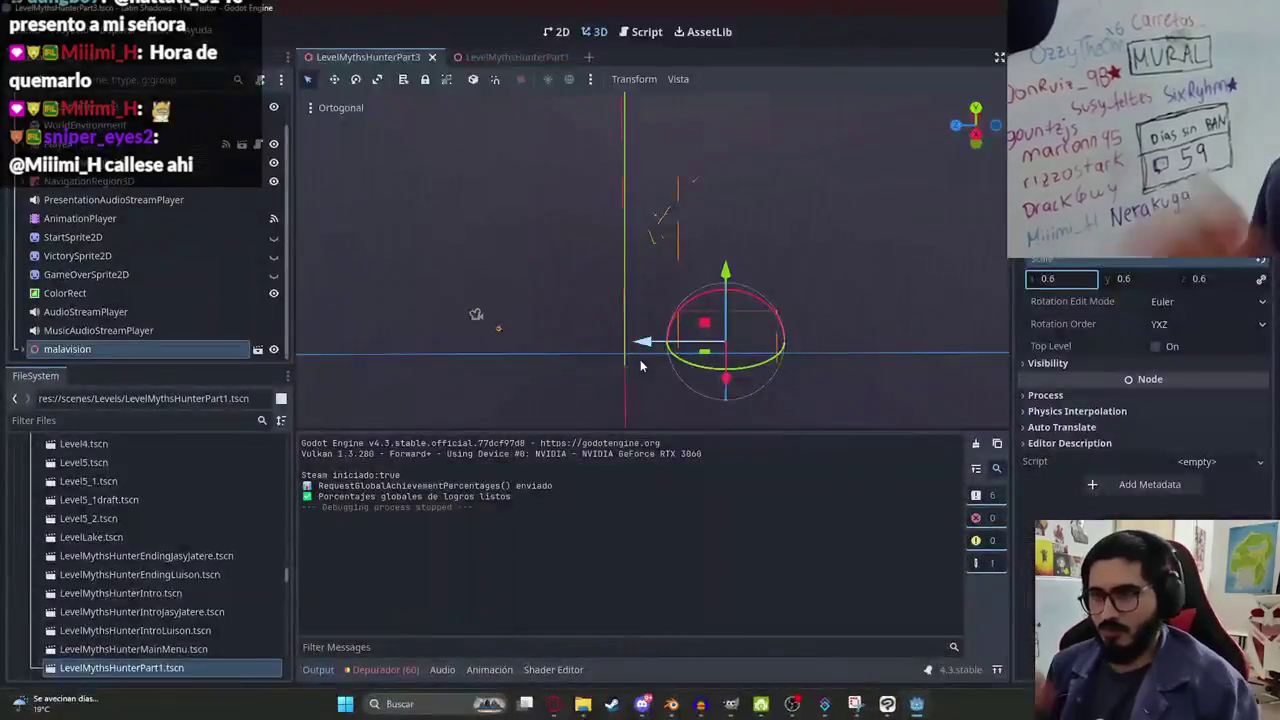
Set the end frame to 10 and scale the walk keyframes into frames 0–10, then preview playback.
left_click(688, 706)
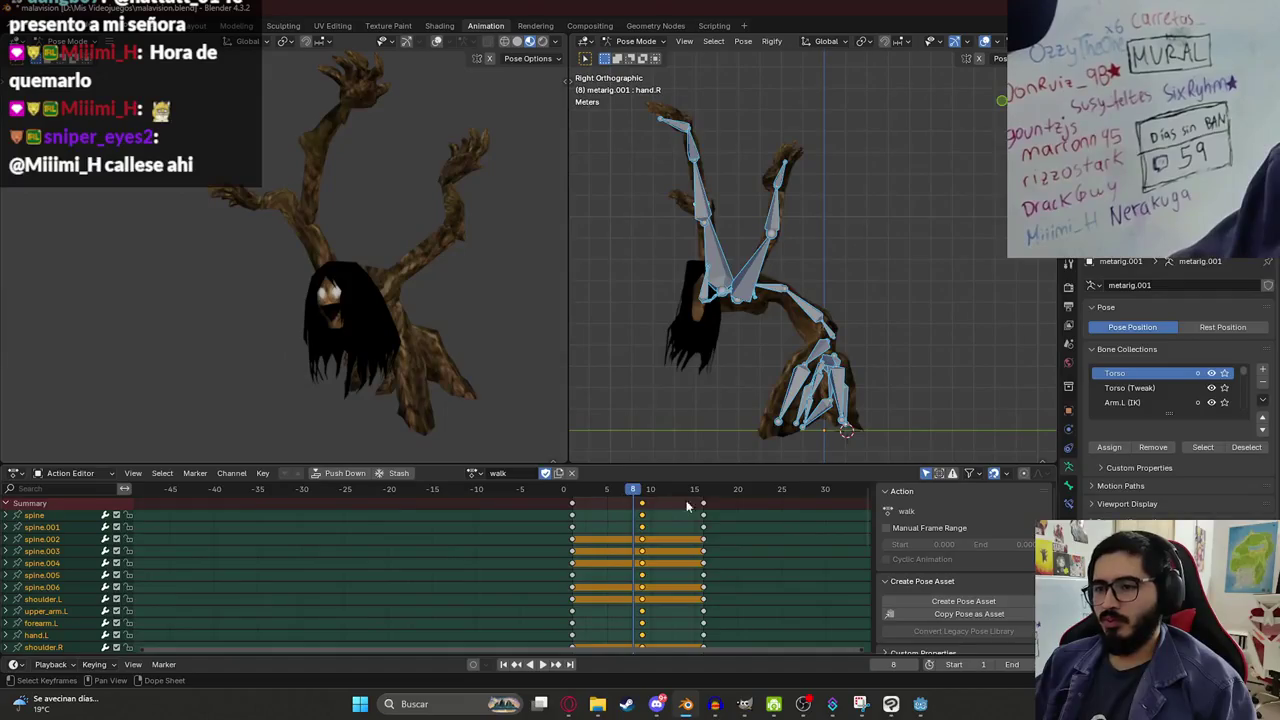
left_click(1008, 664)
key("Return")
key("shift+Left")
key("s")
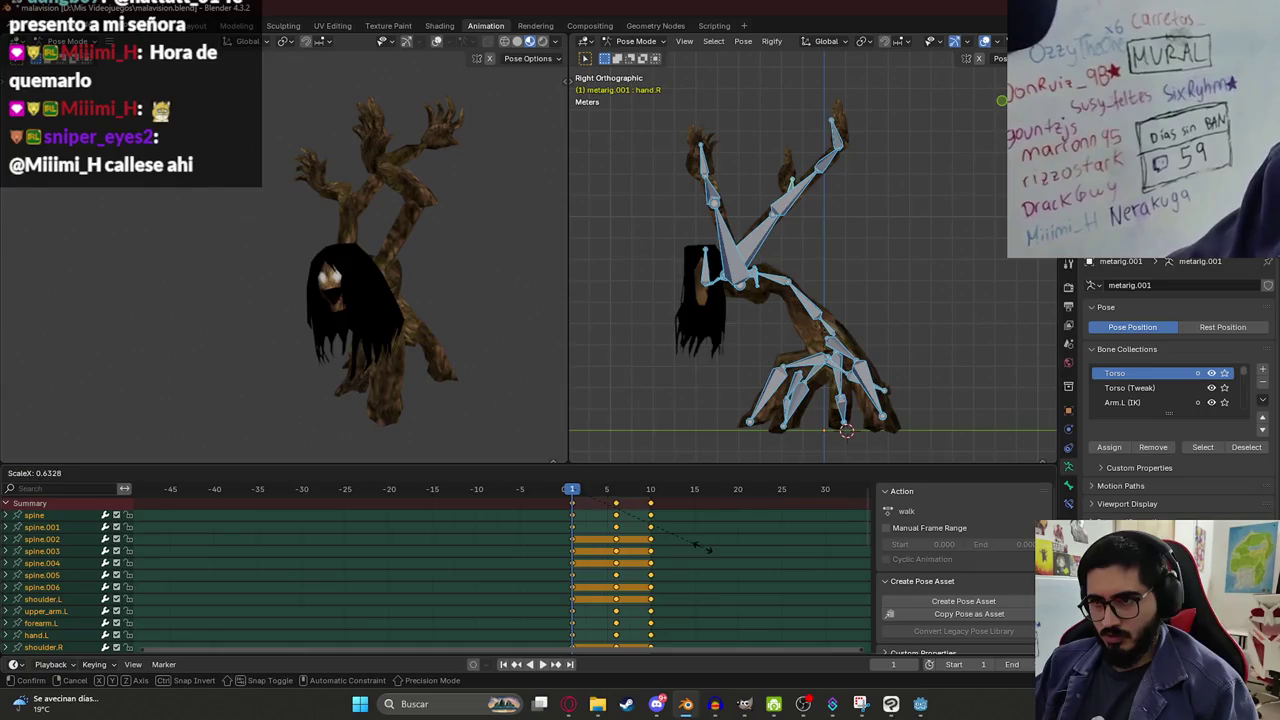
left_click(692, 542)
key("space")
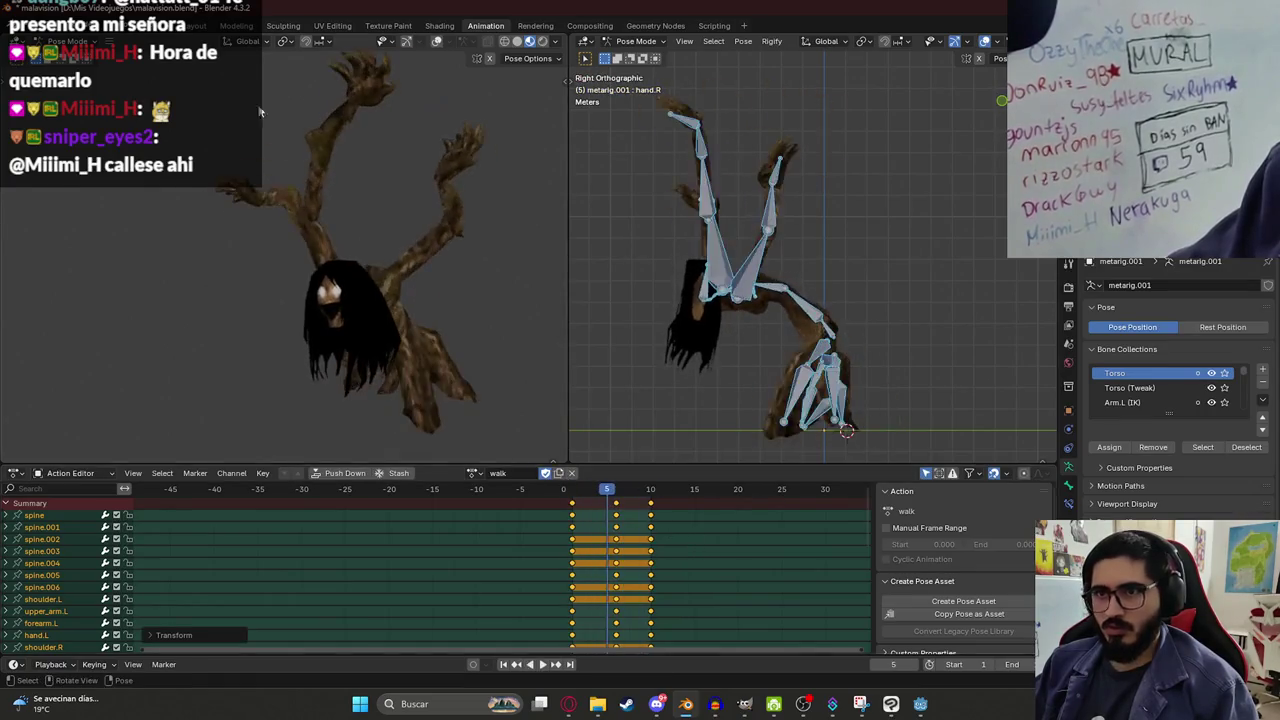
Save malavision.blend and return to the single-viewport Layout workspace.
left_click(32, 25)
left_click(60, 150)
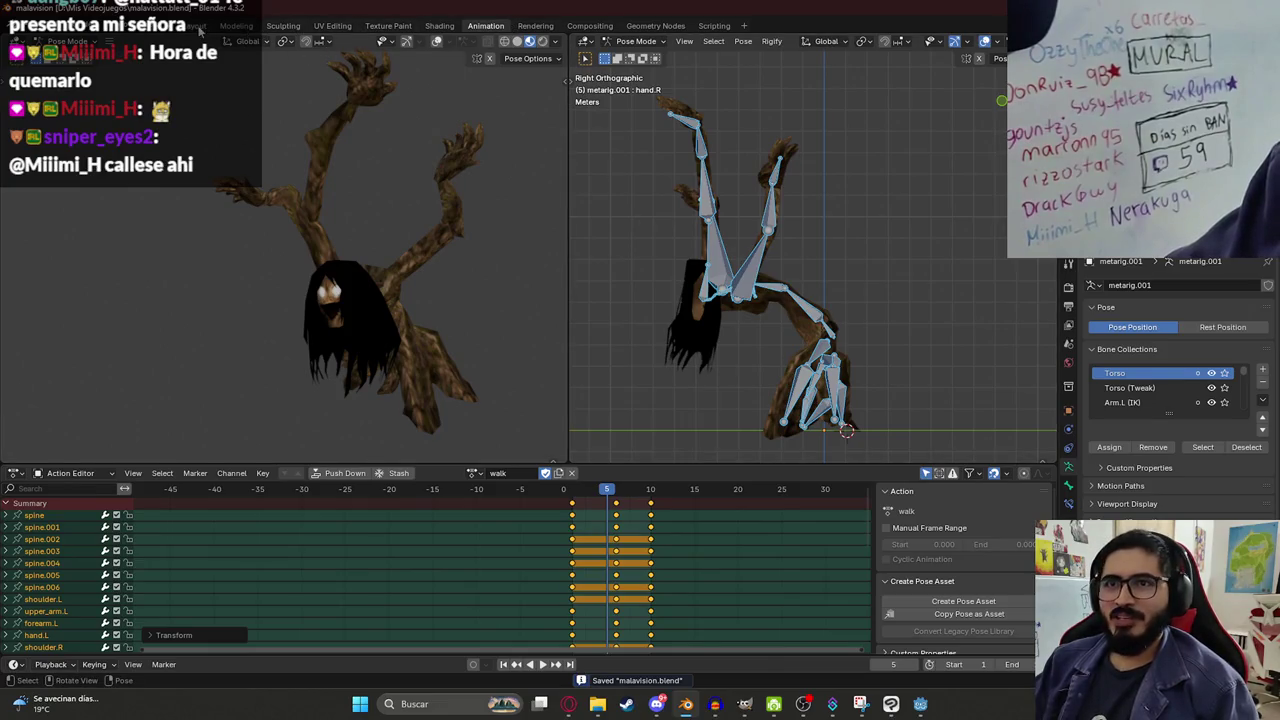
left_click(200, 28)
scroll(321, 128, "down", 5)
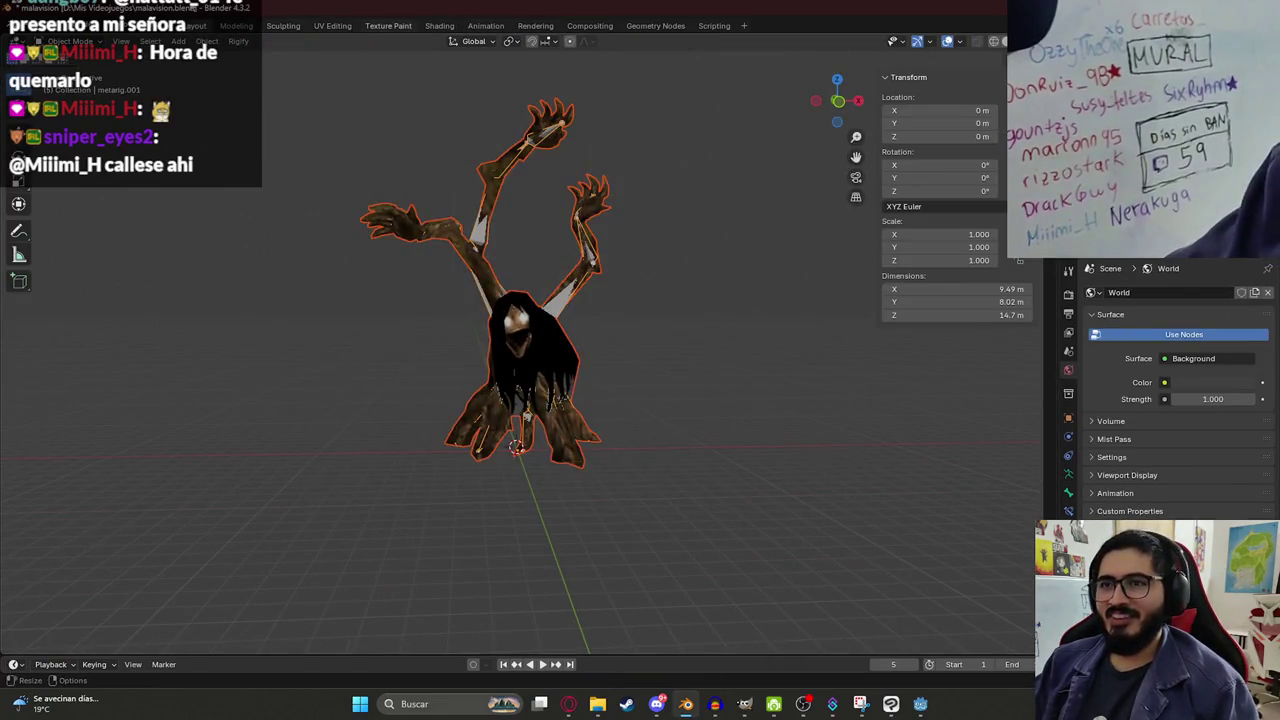
left_click(32, 25)
Export the creature as glTF 2.0, overwriting malavision.glb in assets/characters.
mouse_move(131, 227)
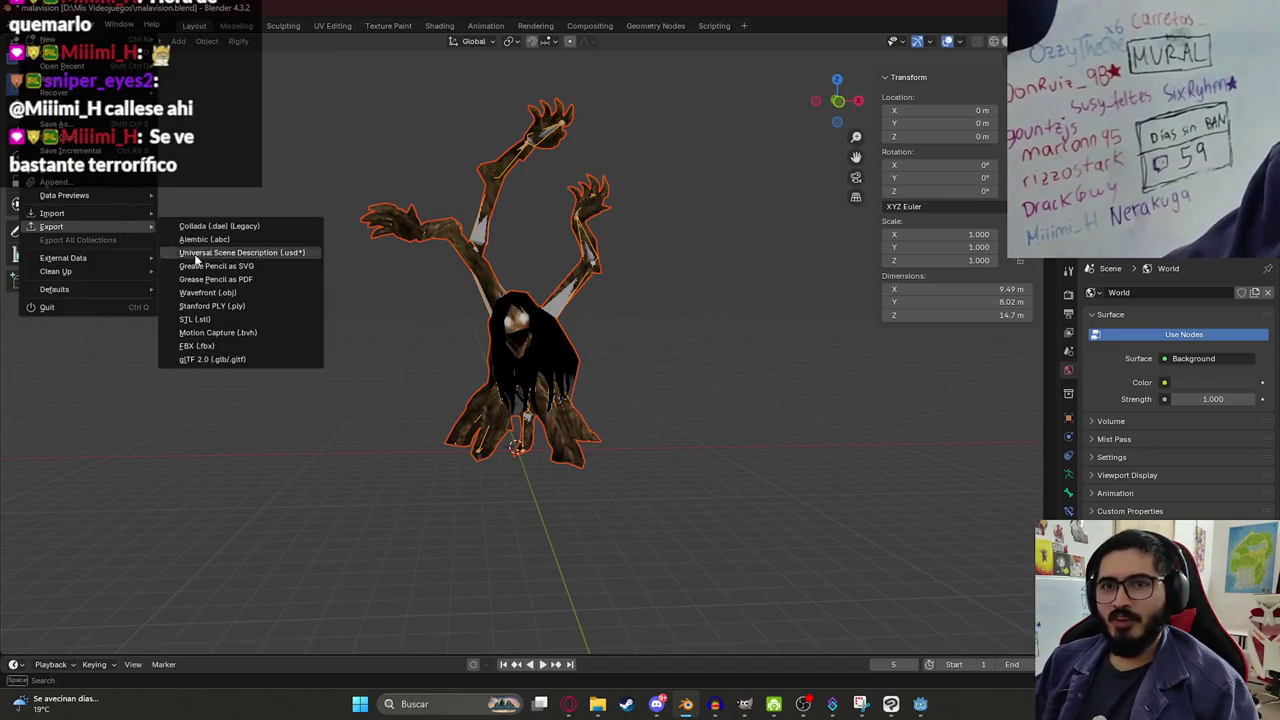
left_click(222, 360)
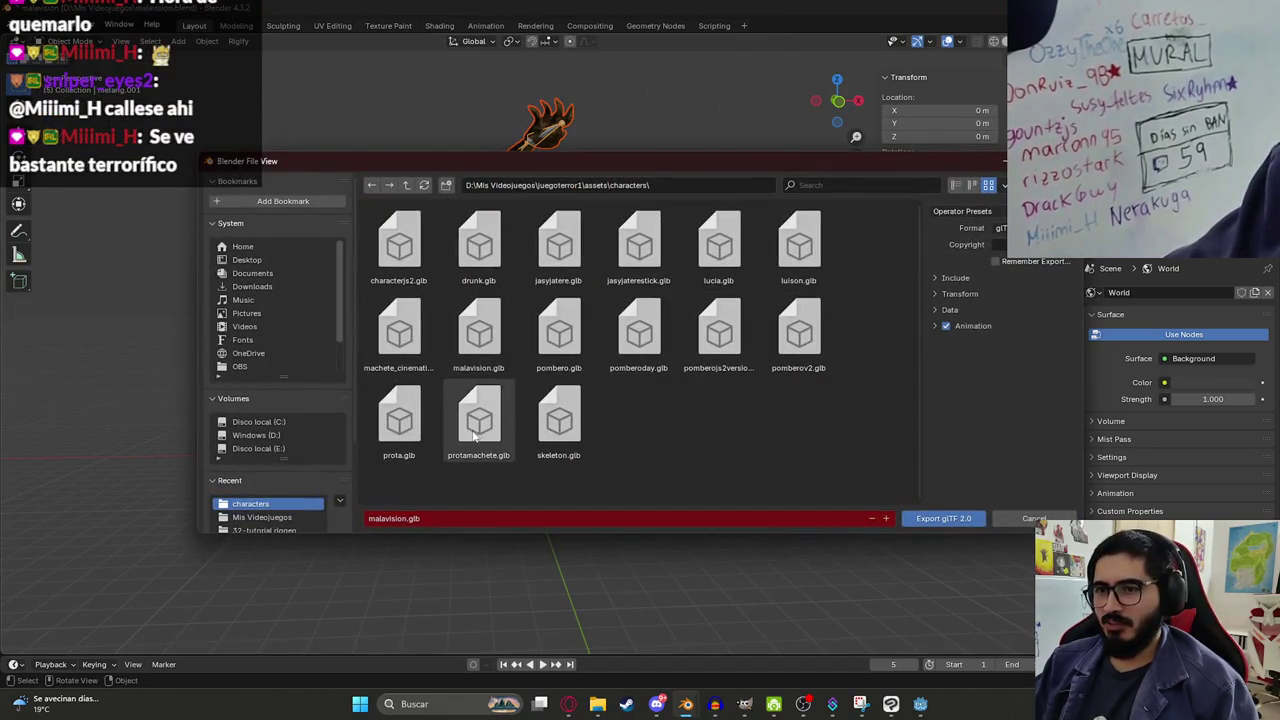
double_click(478, 330)
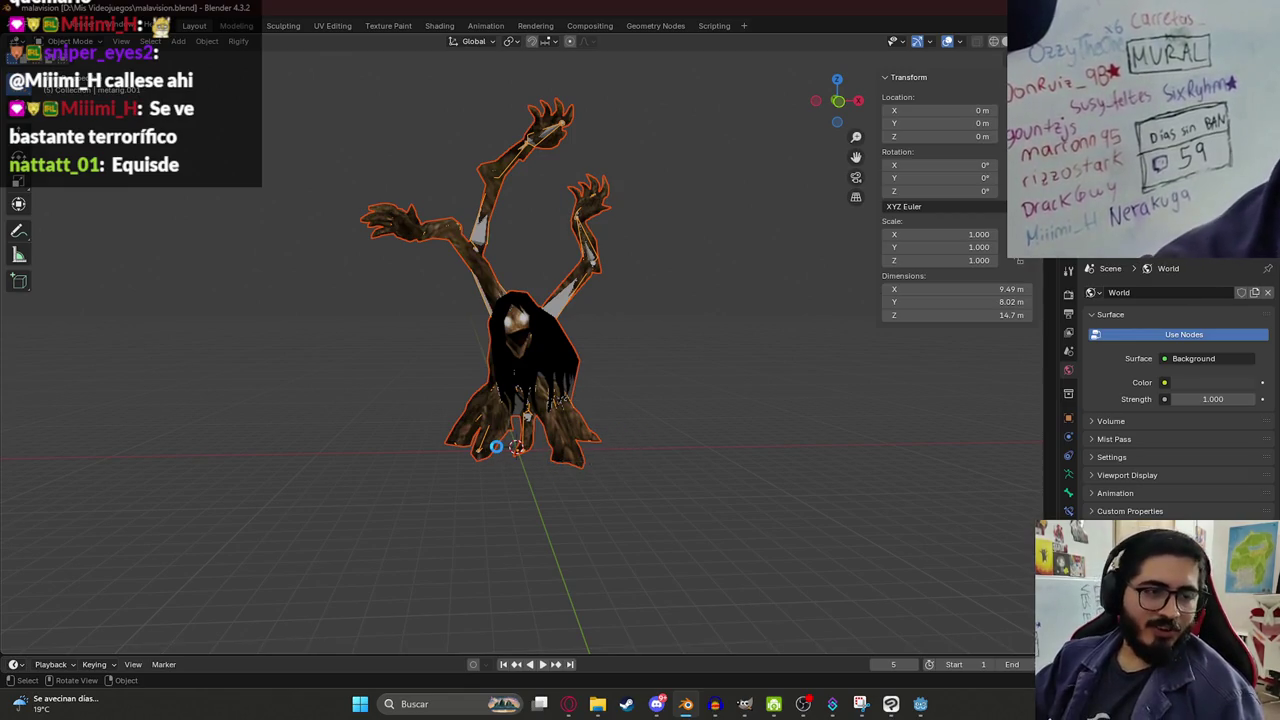
scroll(617, 423, "up", 7)
scroll(590, 446, "down", 12)
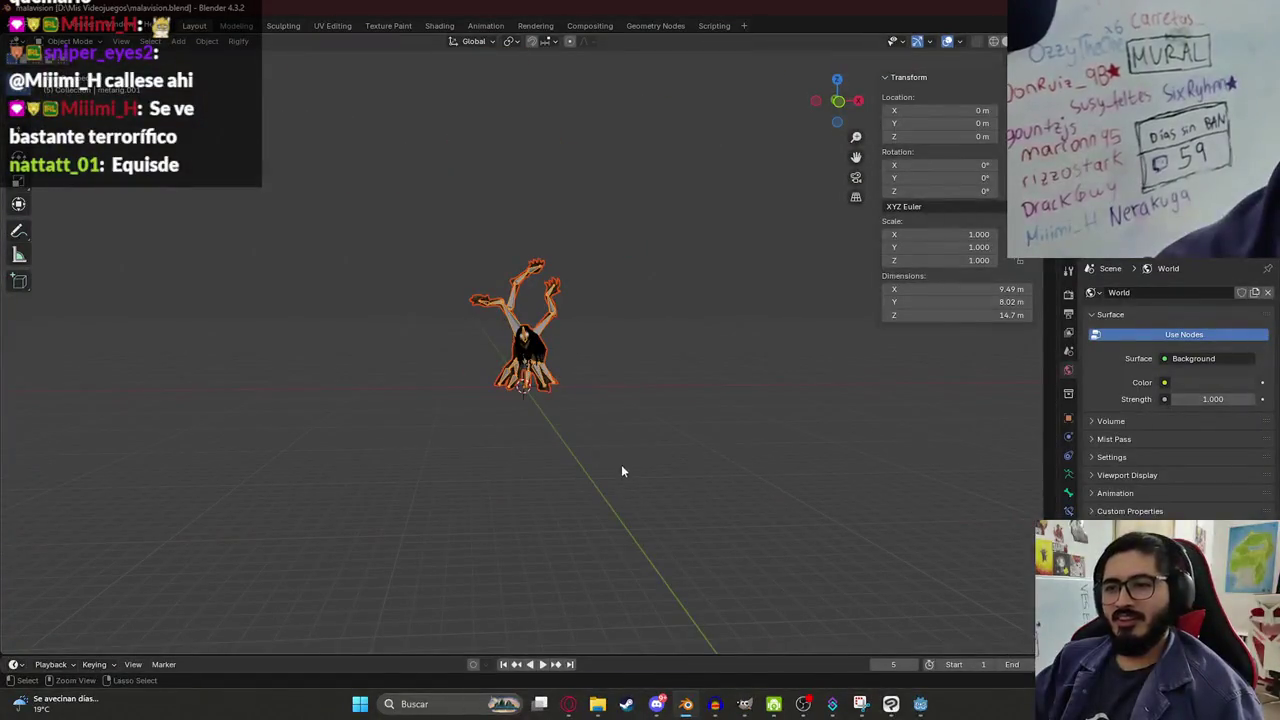
left_click(920, 704)
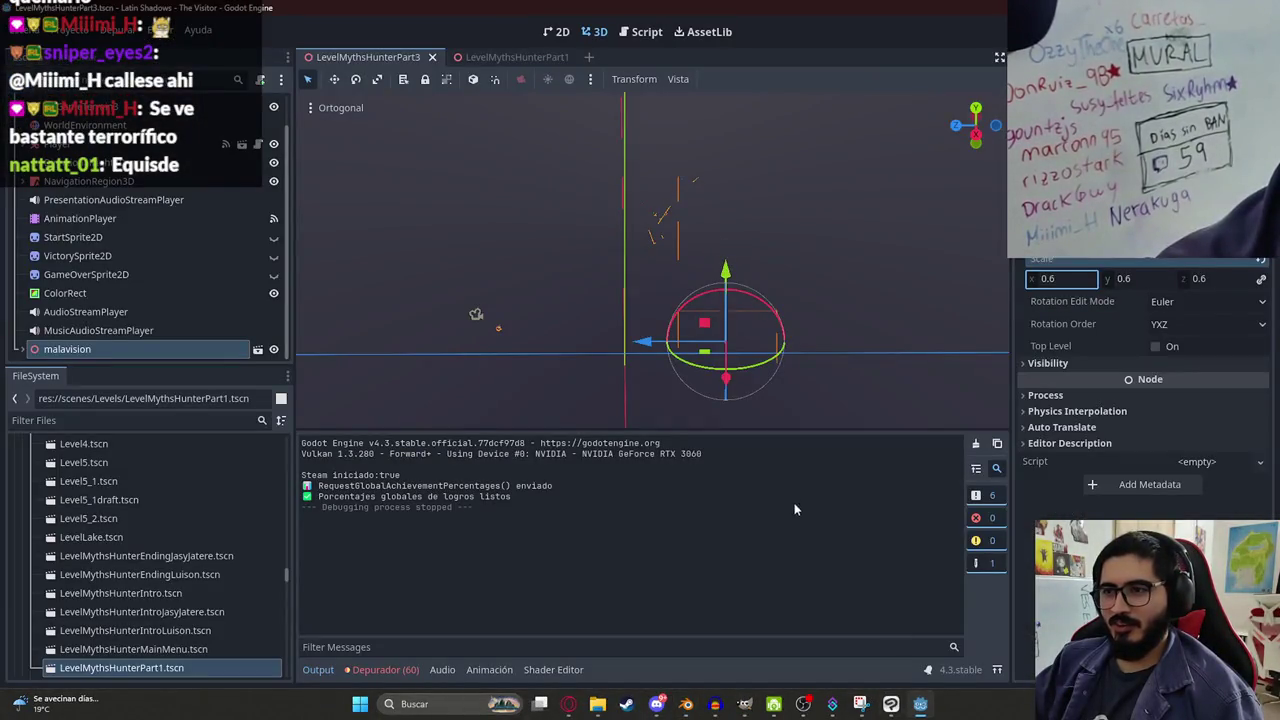
Run the level scene with Reproducir Esta Escena to test the creature, then stop it with F8.
right_click(352, 57)
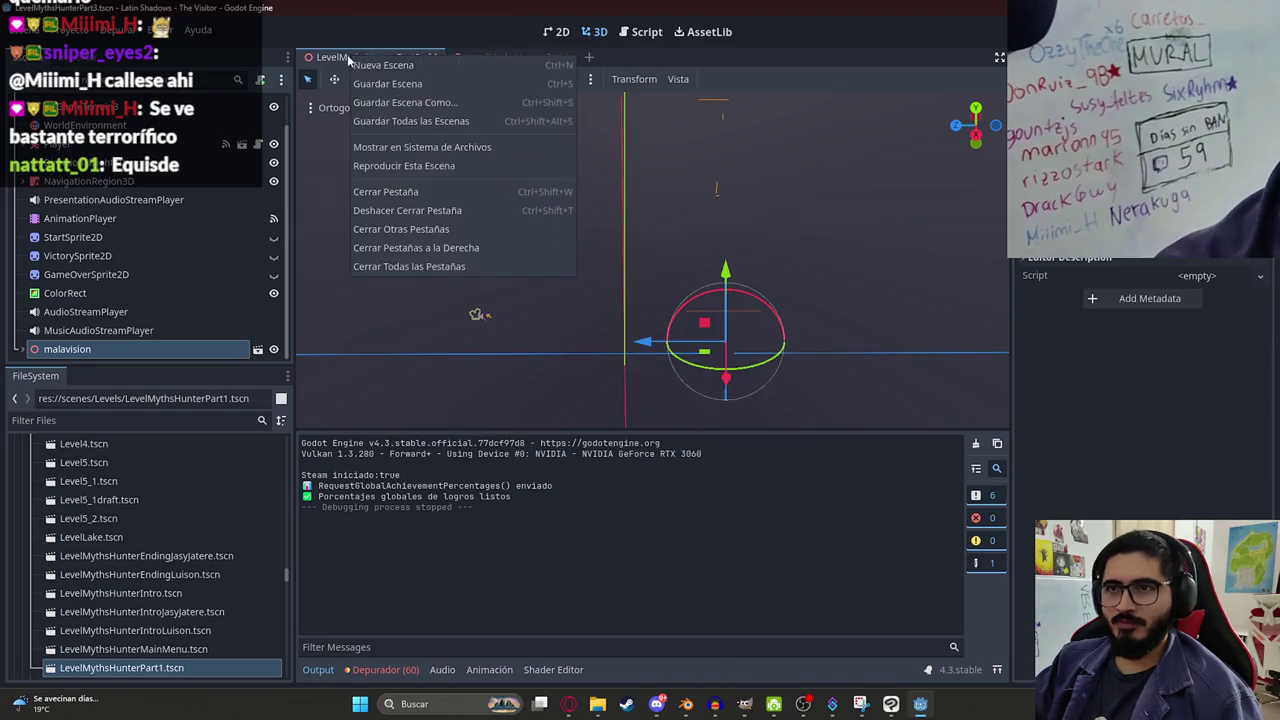
left_click(451, 167)
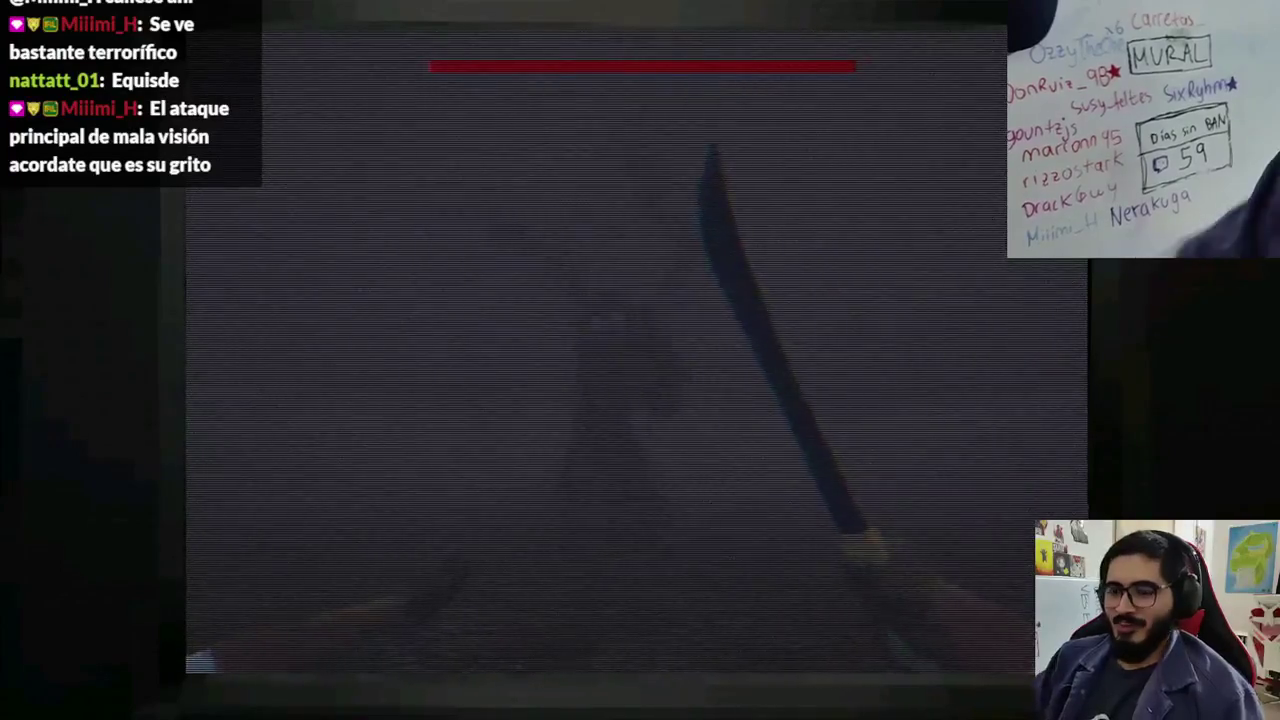
key("F8")
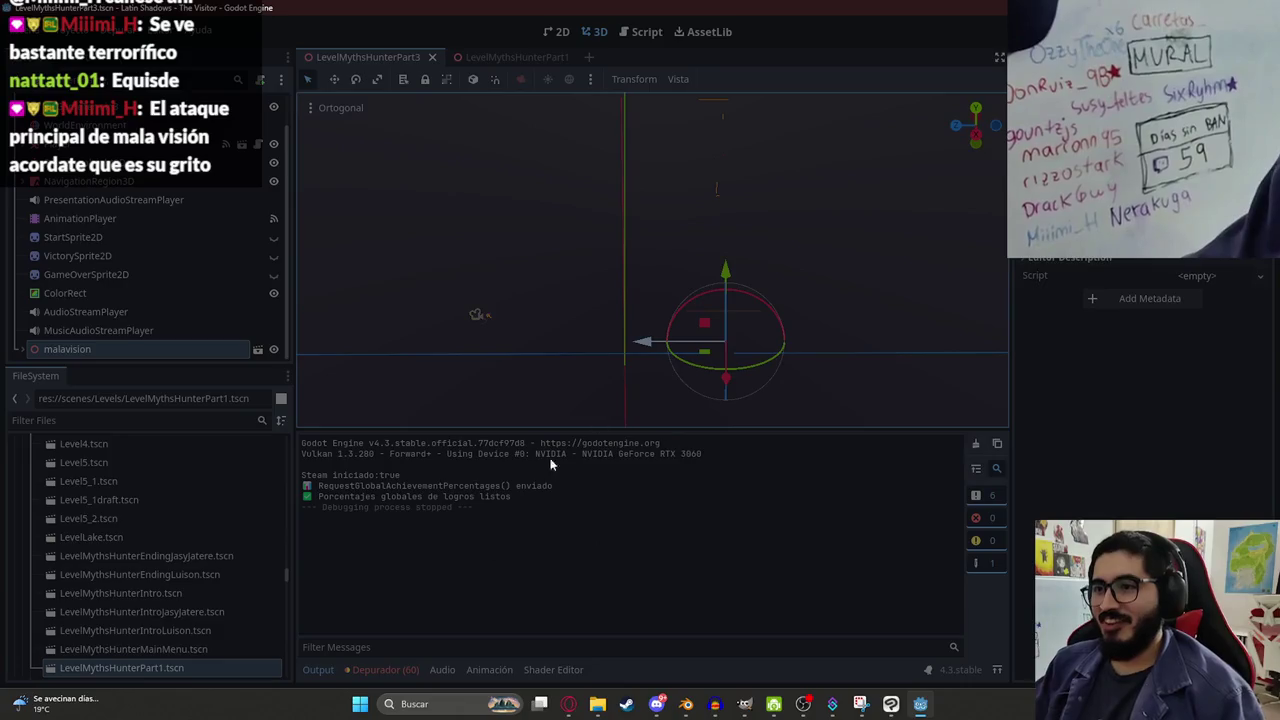
Switch back to Godot and let the reloaded project scan its files.
key("alt+Tab")
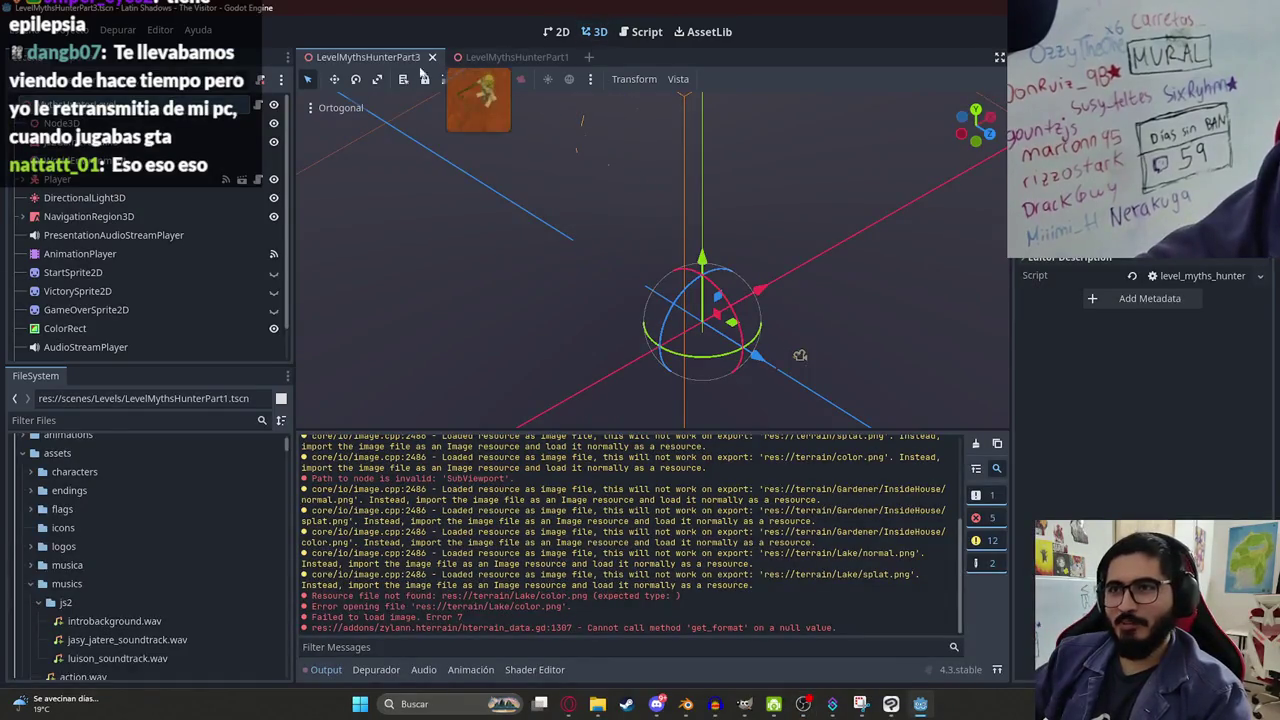
Save the LevelMythsHunterPart3 scene with Guardar Escena from the scene tab's menu.
right_click(384, 64)
left_click(444, 173)
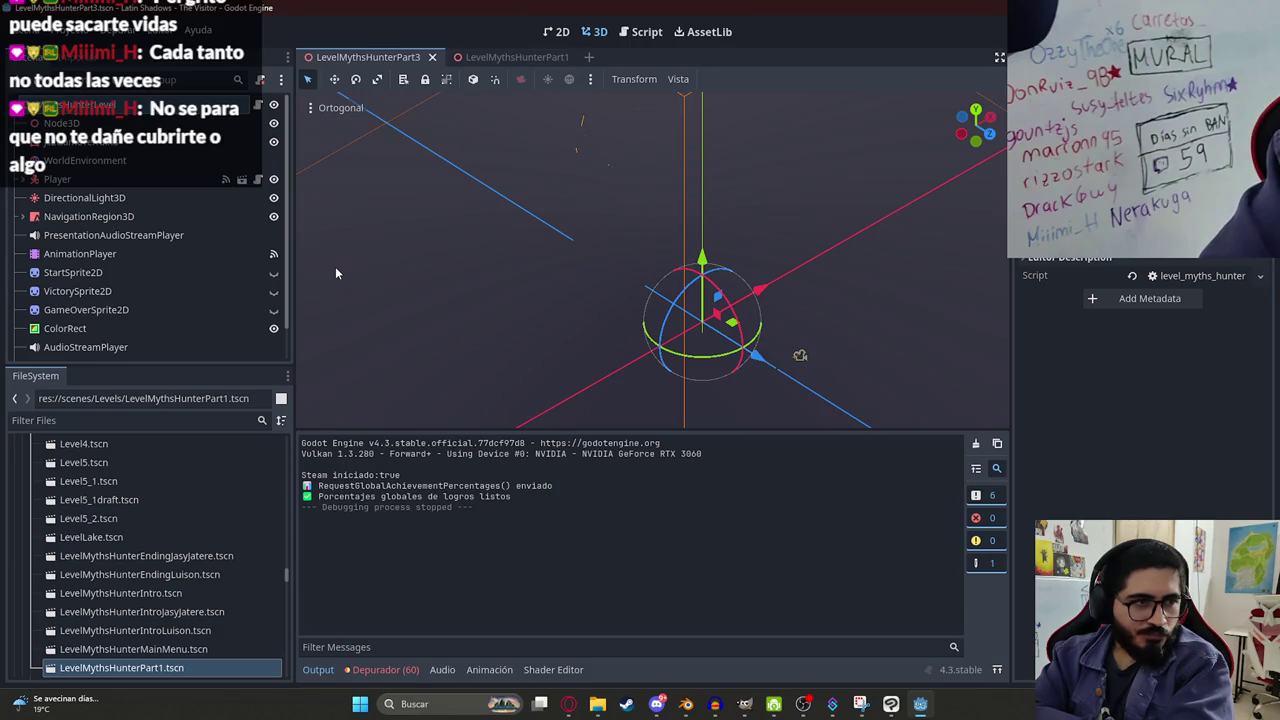
left_click(566, 704)
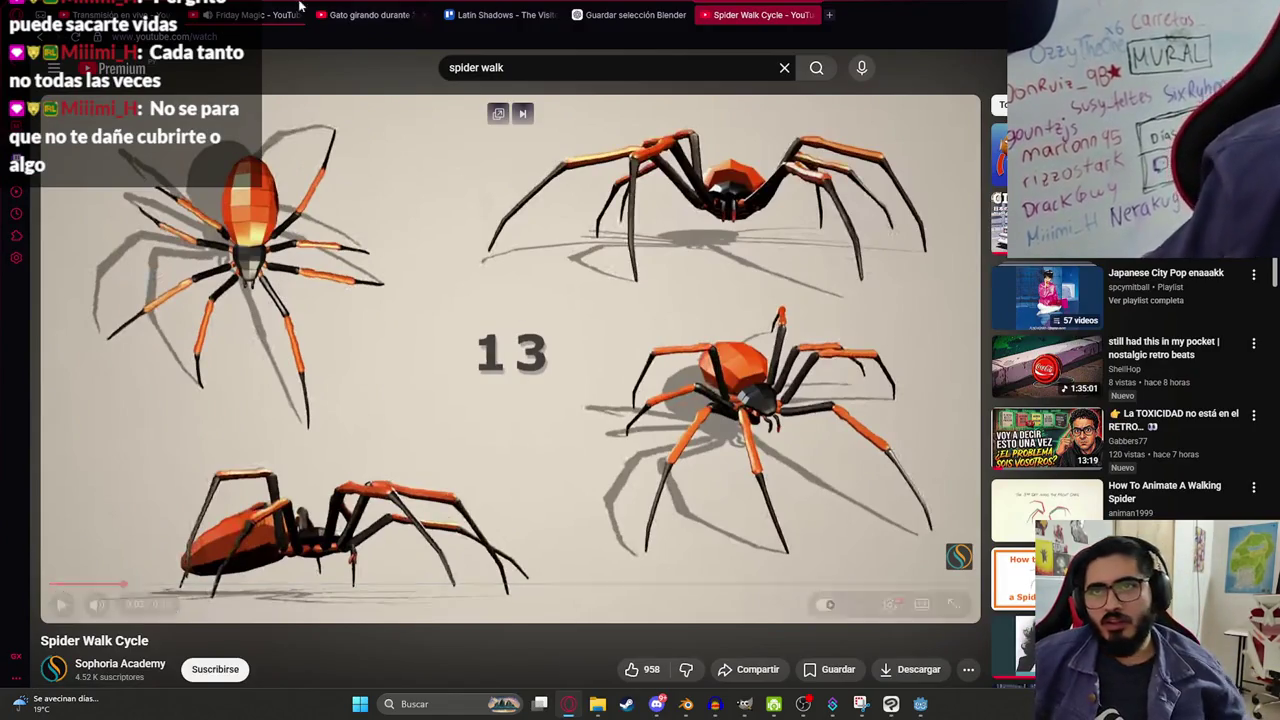
Open the 'Gato girando durante 10 Horas' tab, play the video and make it fullscreen.
left_click(225, 12)
left_click(385, 14)
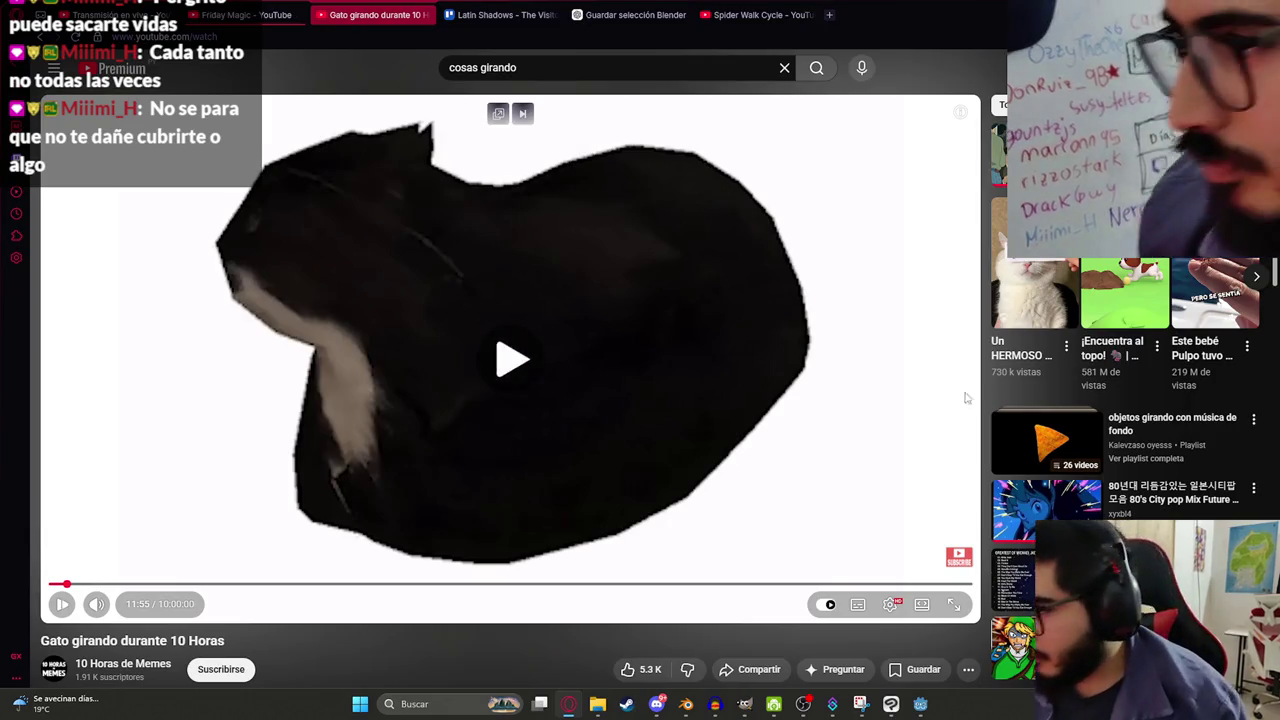
left_click(672, 395)
double_click(672, 395)
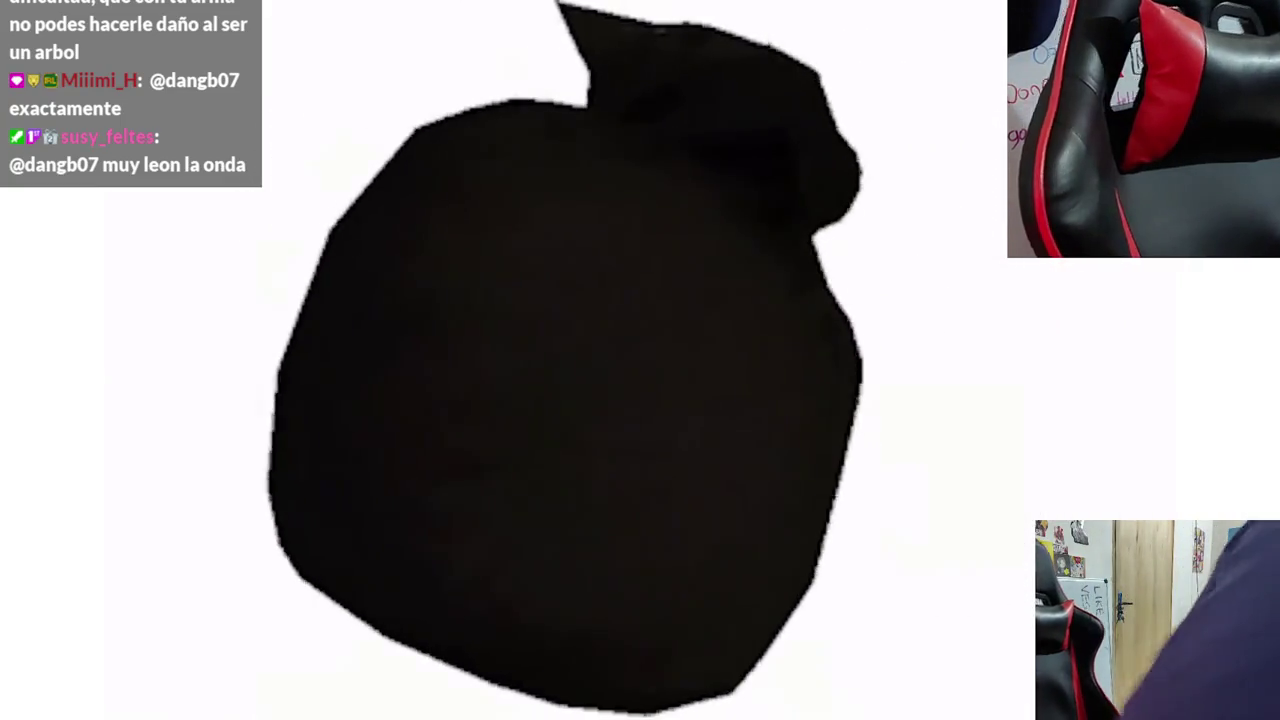
Pause the spinning cat video and exit fullscreen.
left_click(653, 408)
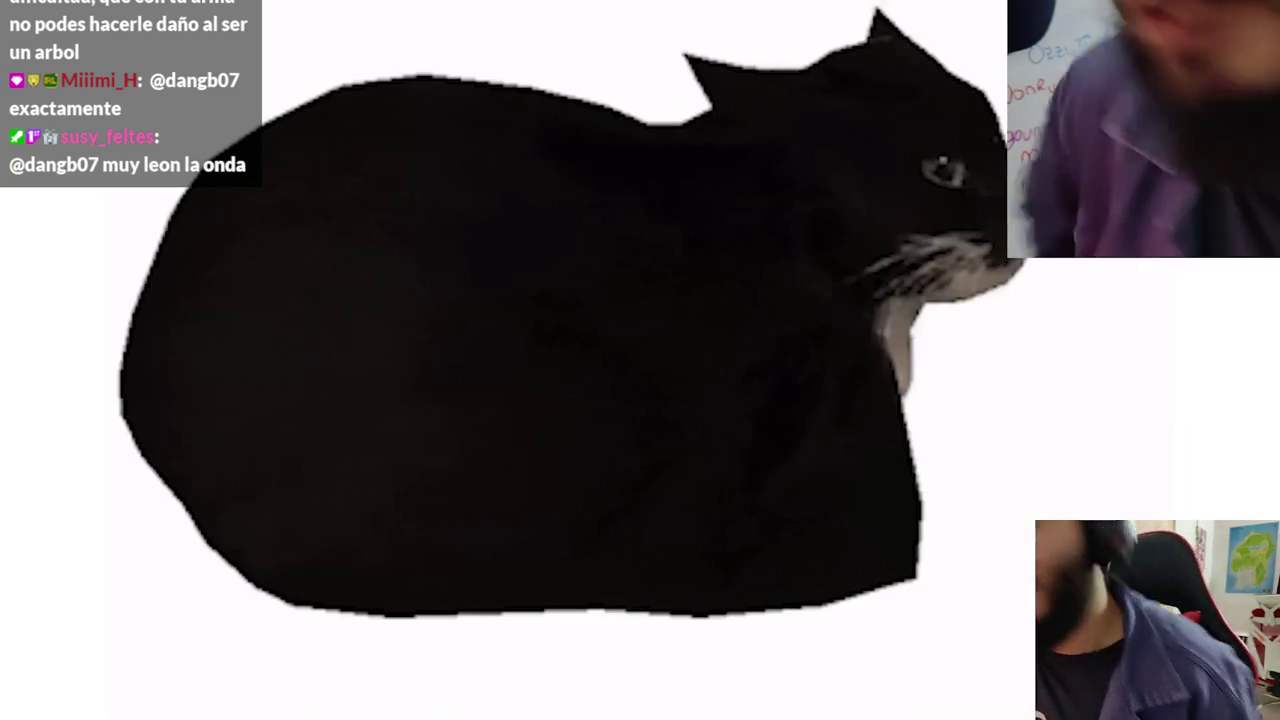
key("Escape")
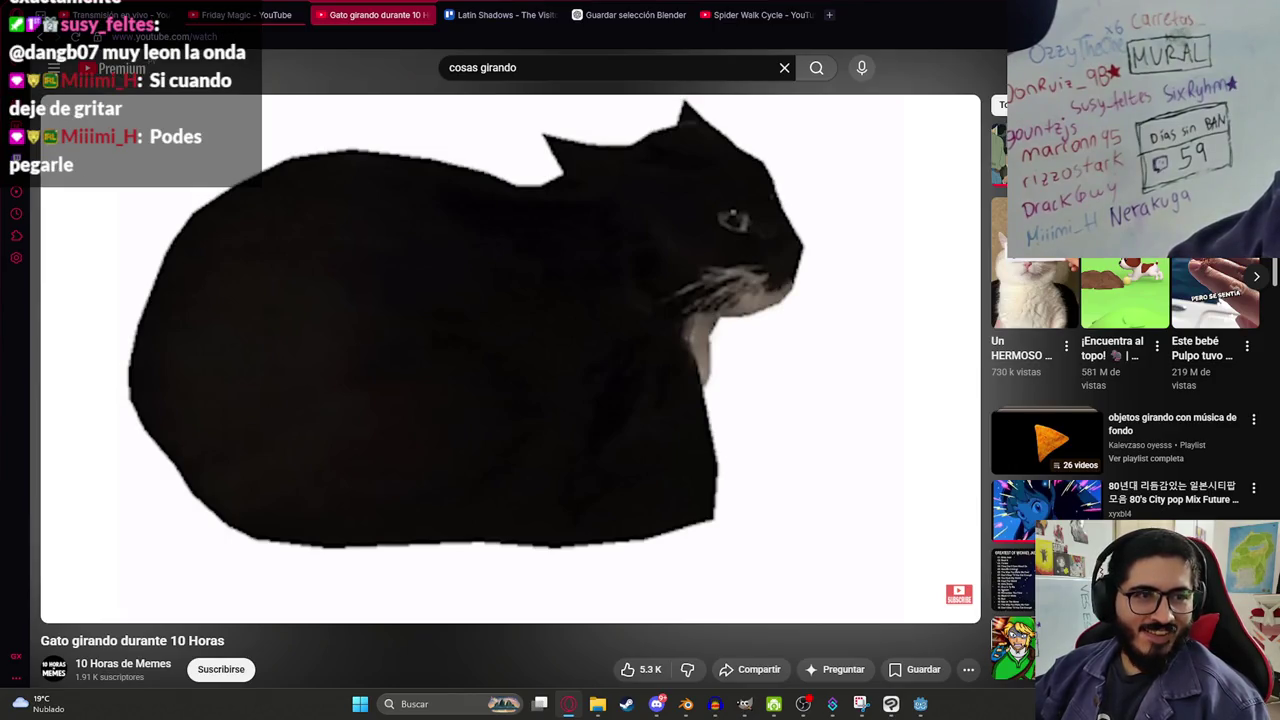
Return to Godot's level scene and launch the game with F5 to test it.
mouse_move(95, 311)
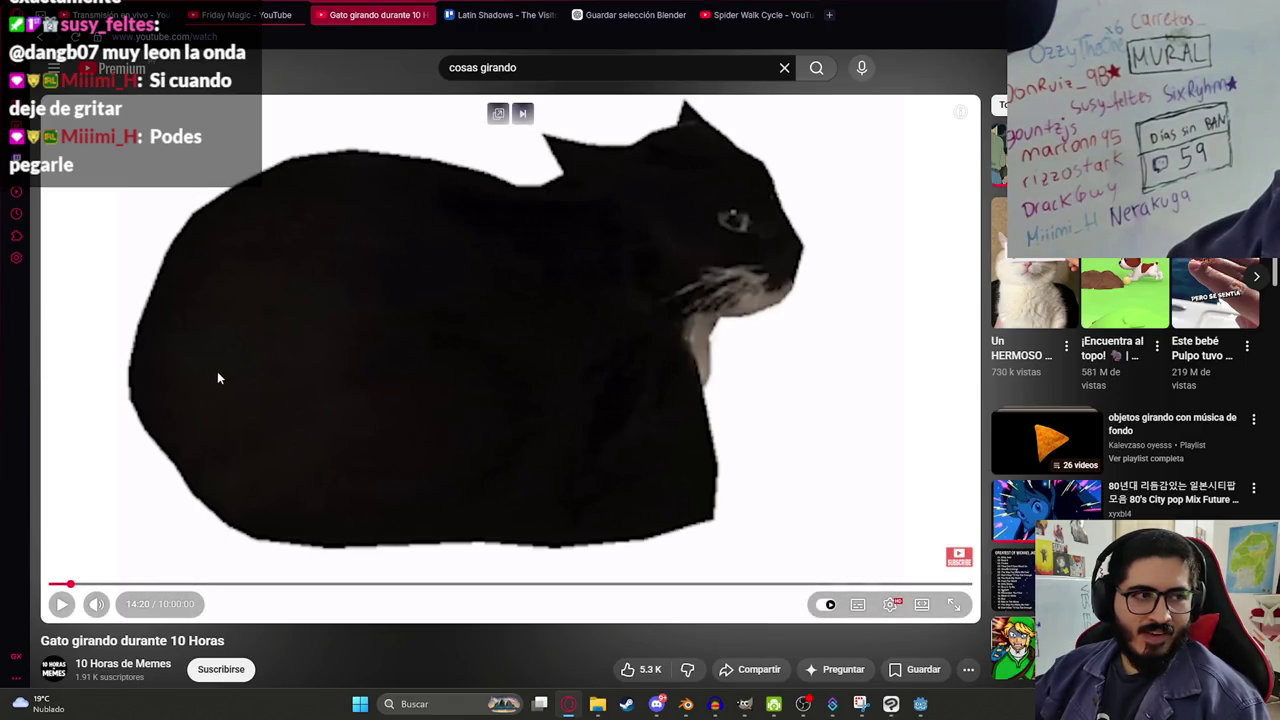
left_click(919, 705)
right_click(405, 62)
key("Escape")
key("F5")
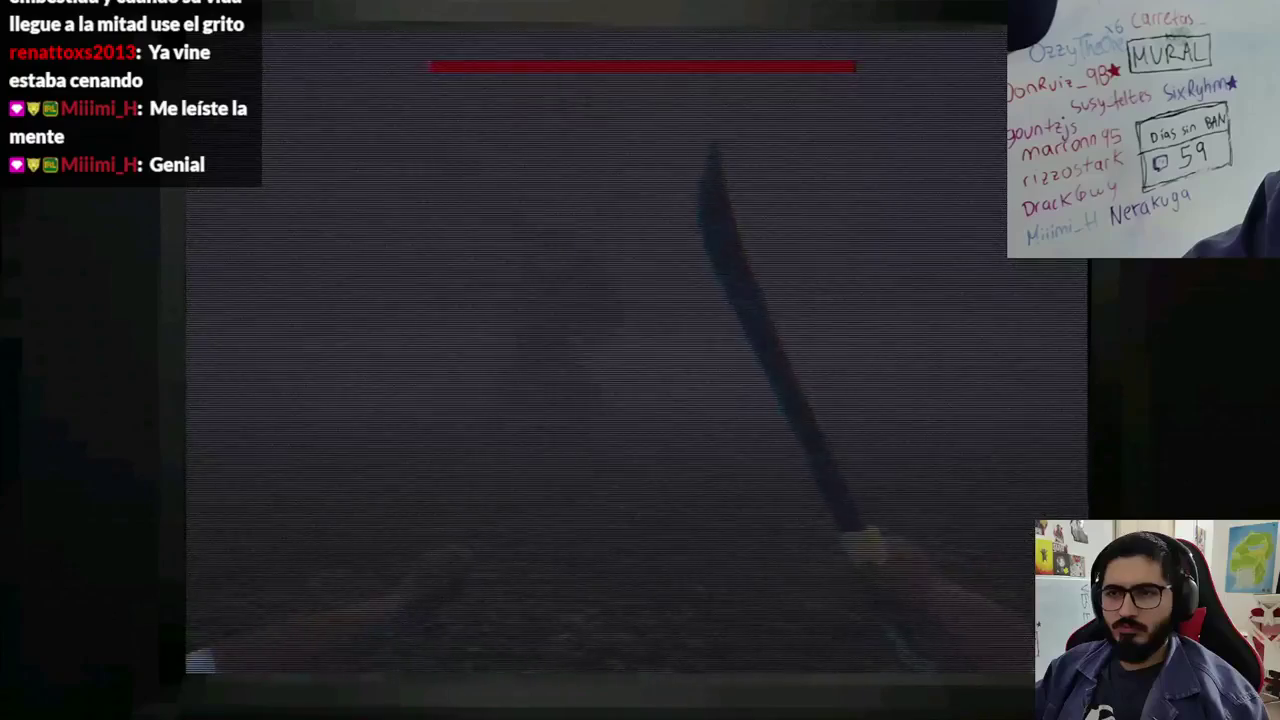
Stop the test game, check the browser tab, orbit Godot's 3D view, and bring Blender forward.
key("F8")
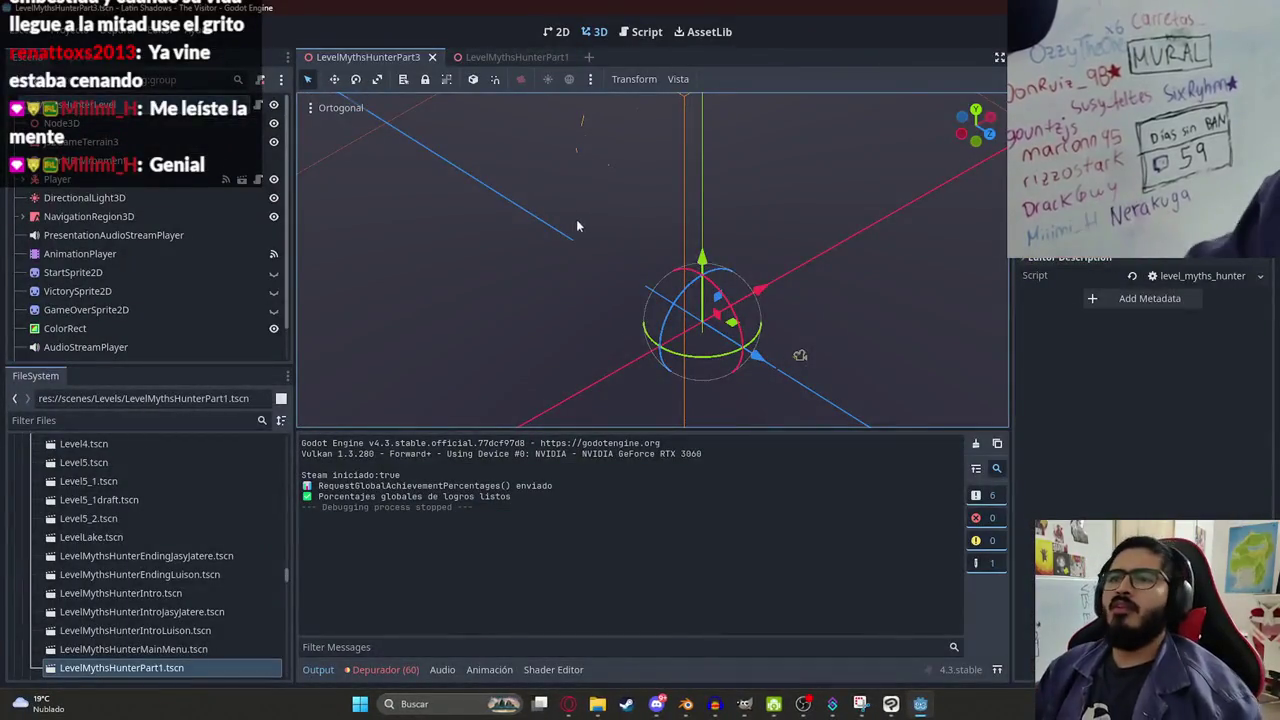
scroll(620, 270, "up", 3)
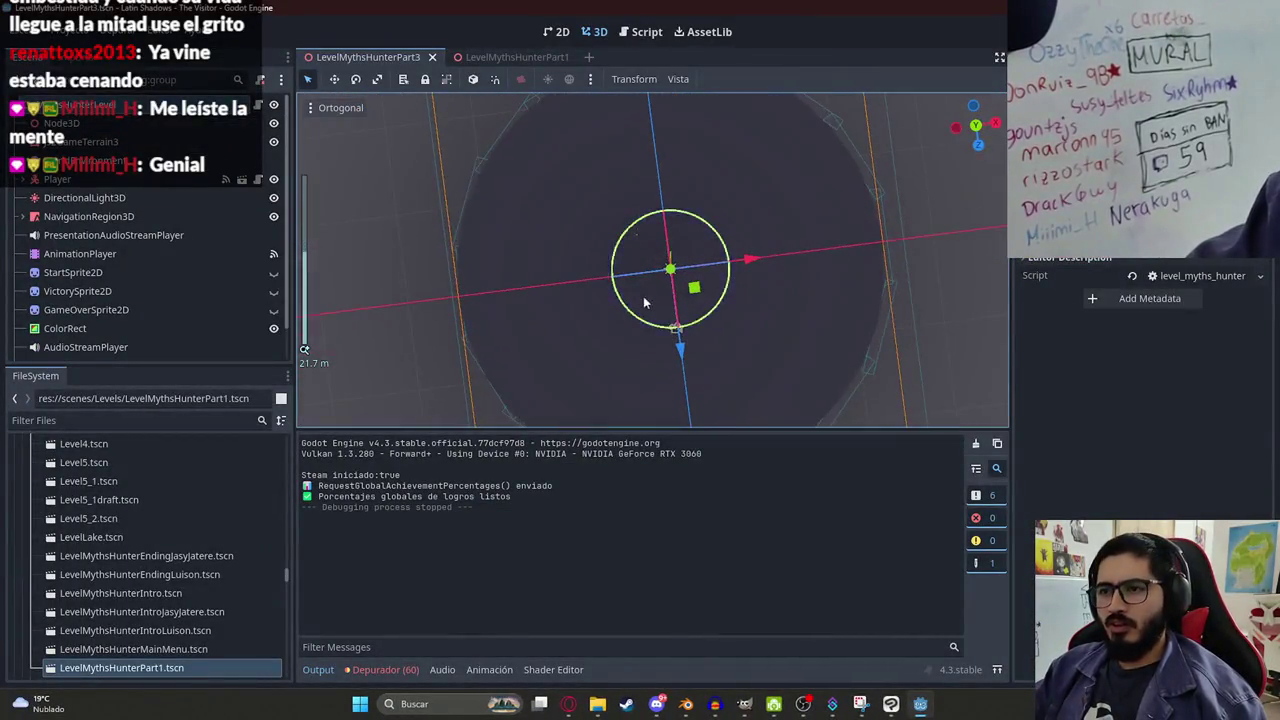
scroll(644, 302, "down", 2)
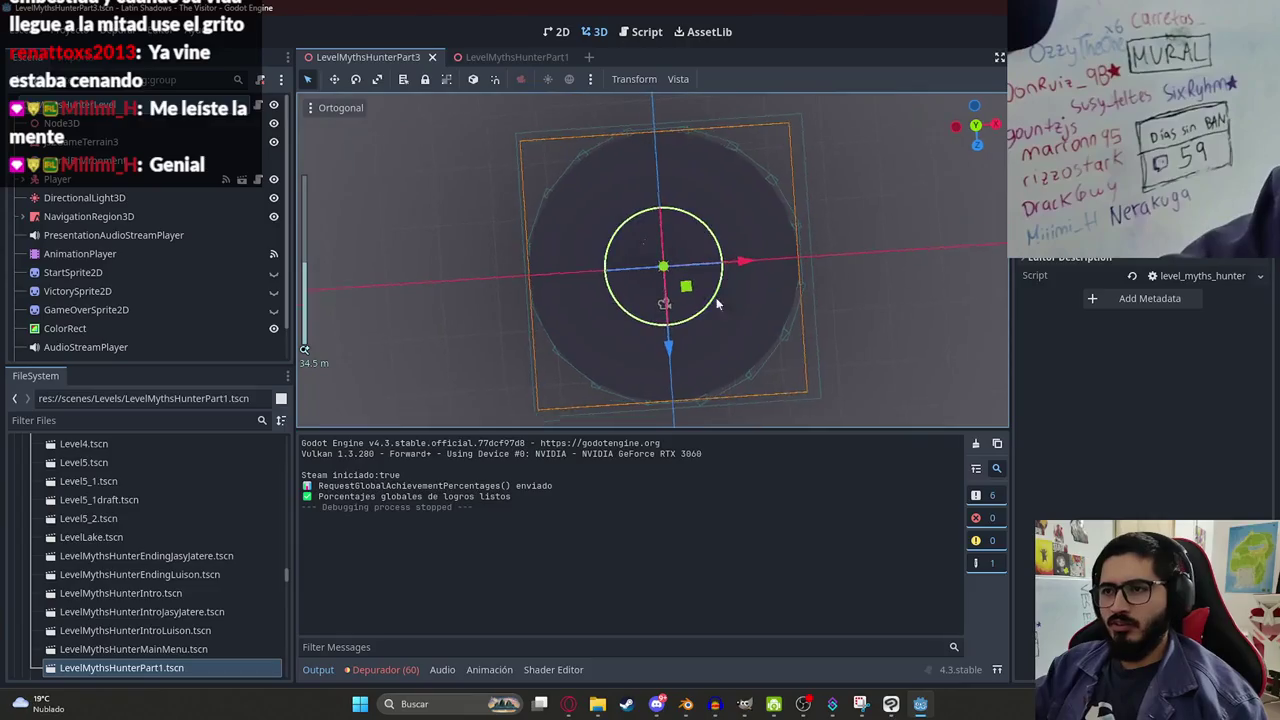
left_click(568, 704)
left_click(262, 15)
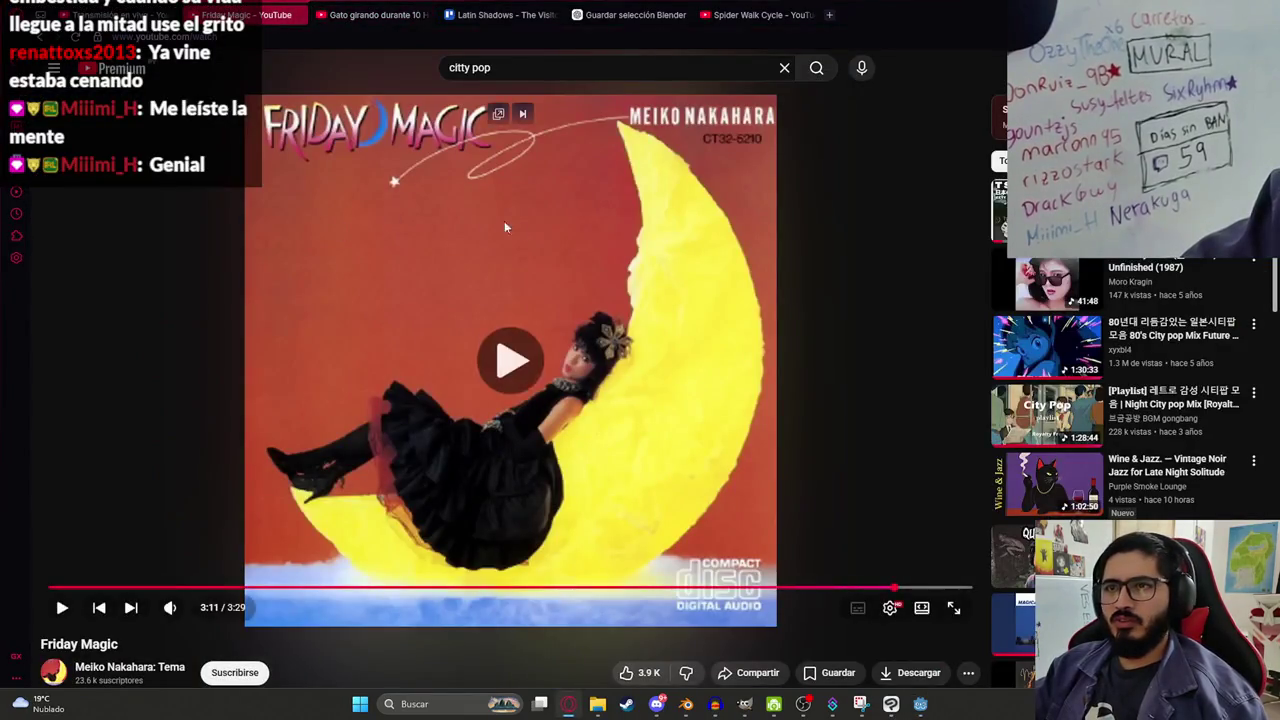
key("alt+Tab")
left_click_drag(514, 220, 658, 333)
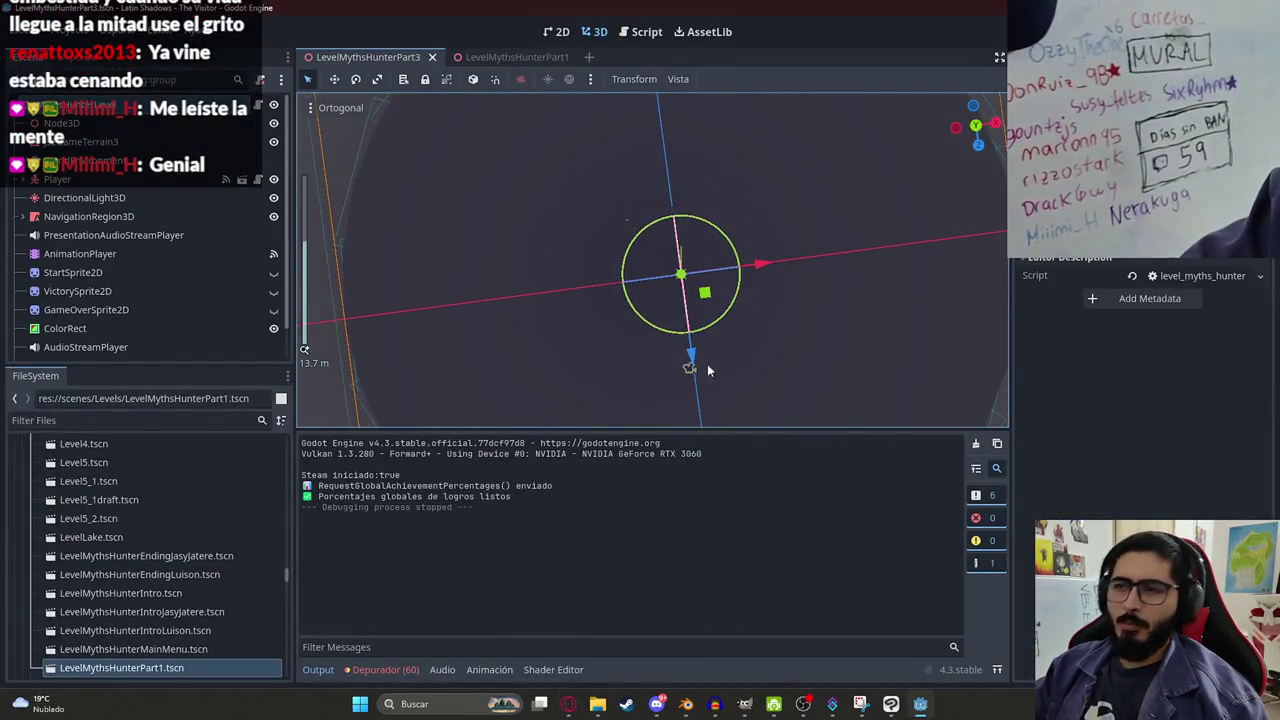
left_click(686, 704)
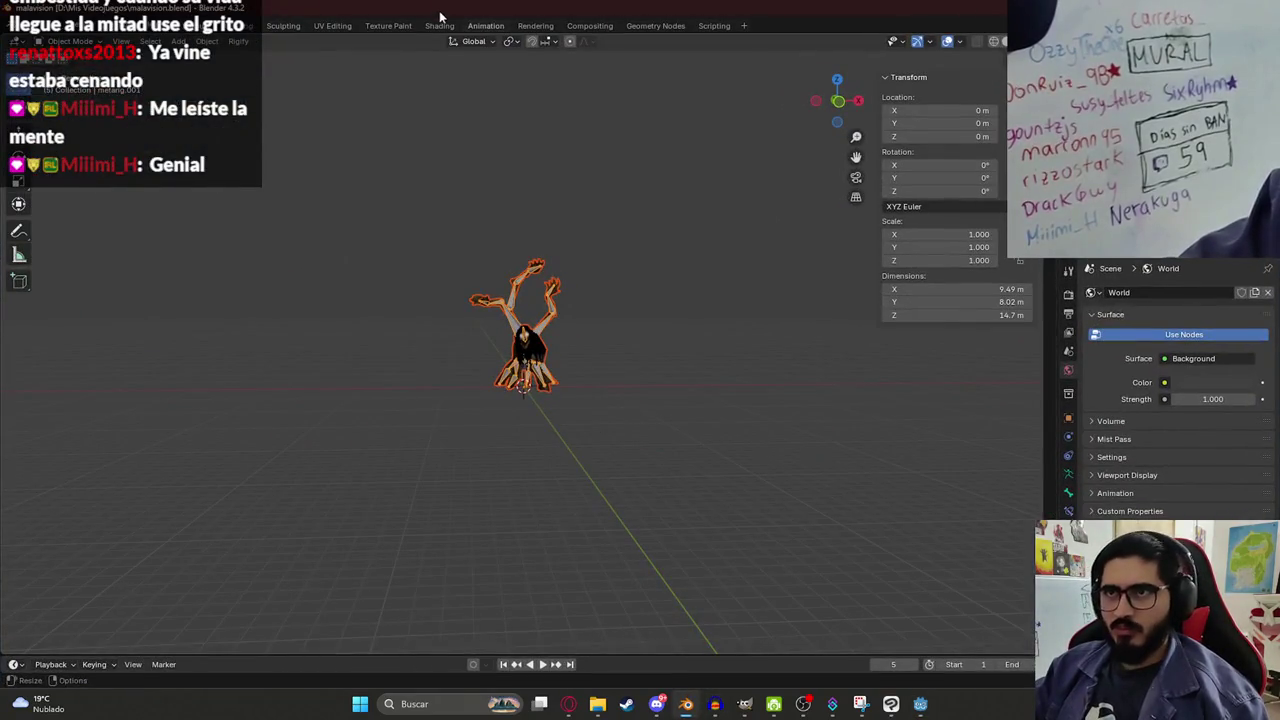
In the Animation workspace, preview the walk and scale its keyframes down twice to speed it up.
left_click(485, 25)
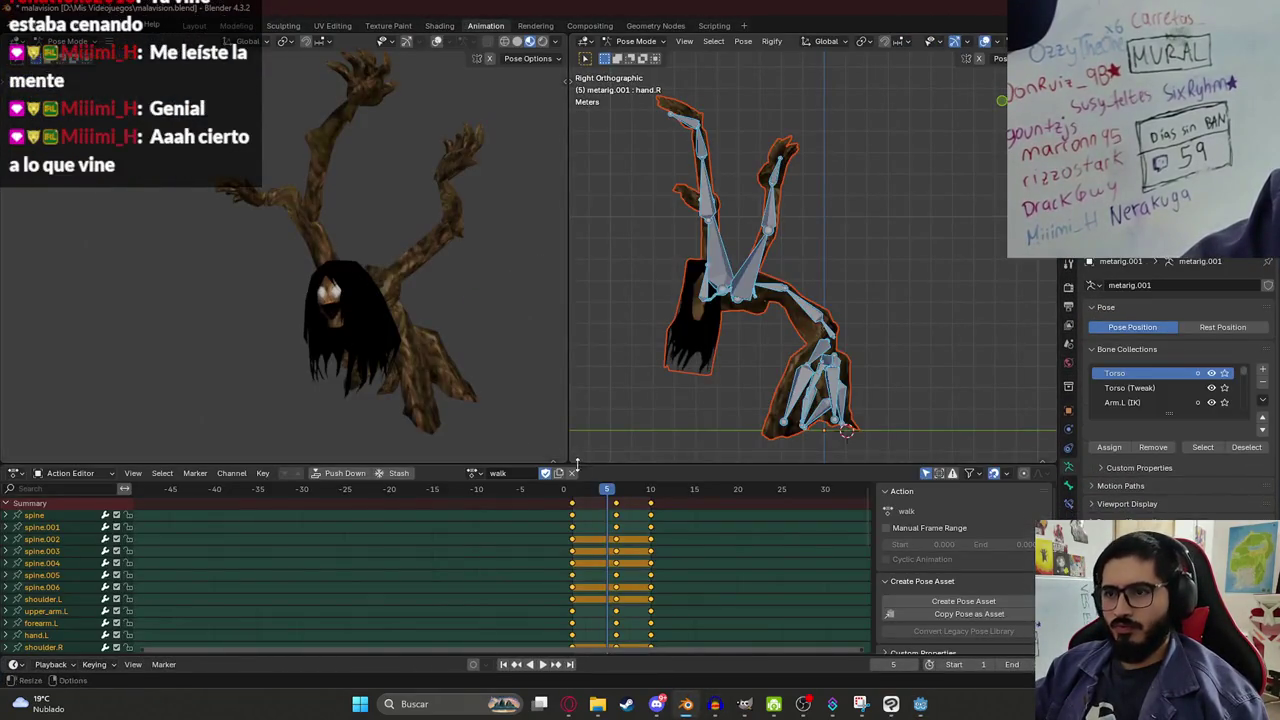
key("space")
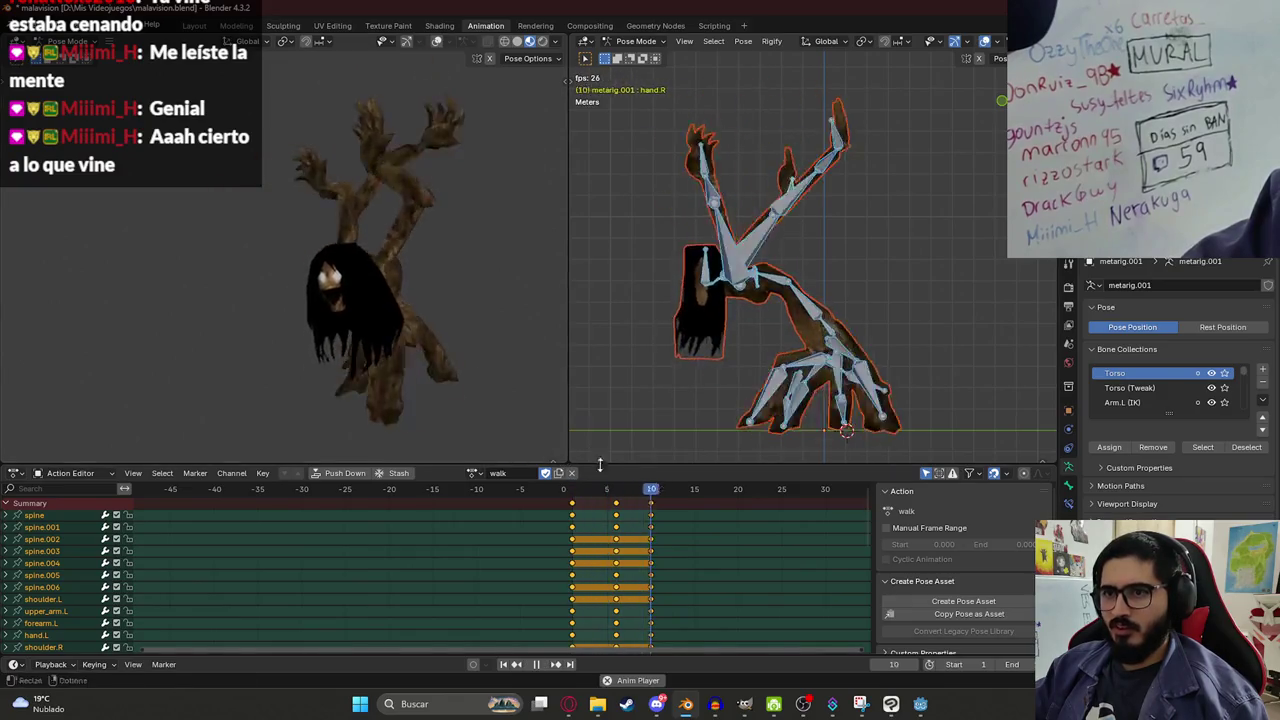
key("space")
left_click(573, 496)
key("s")
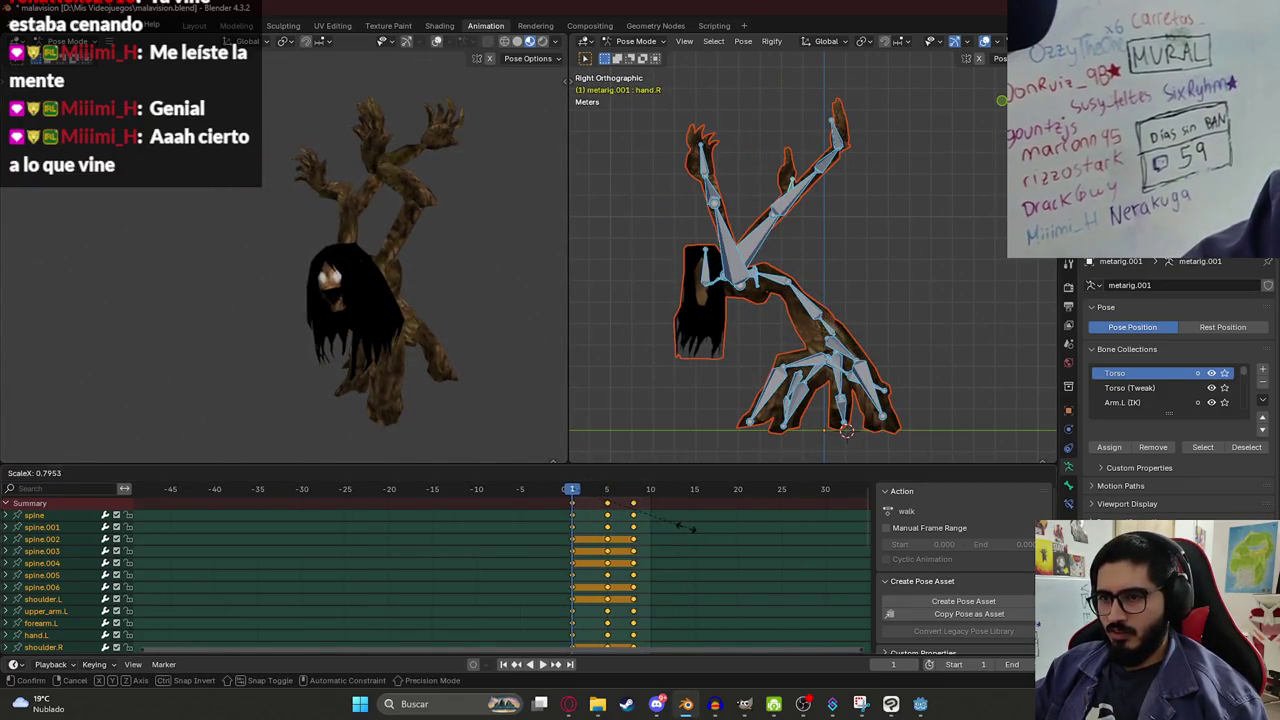
left_click(676, 527)
left_click(632, 489)
key("s")
left_click(585, 519)
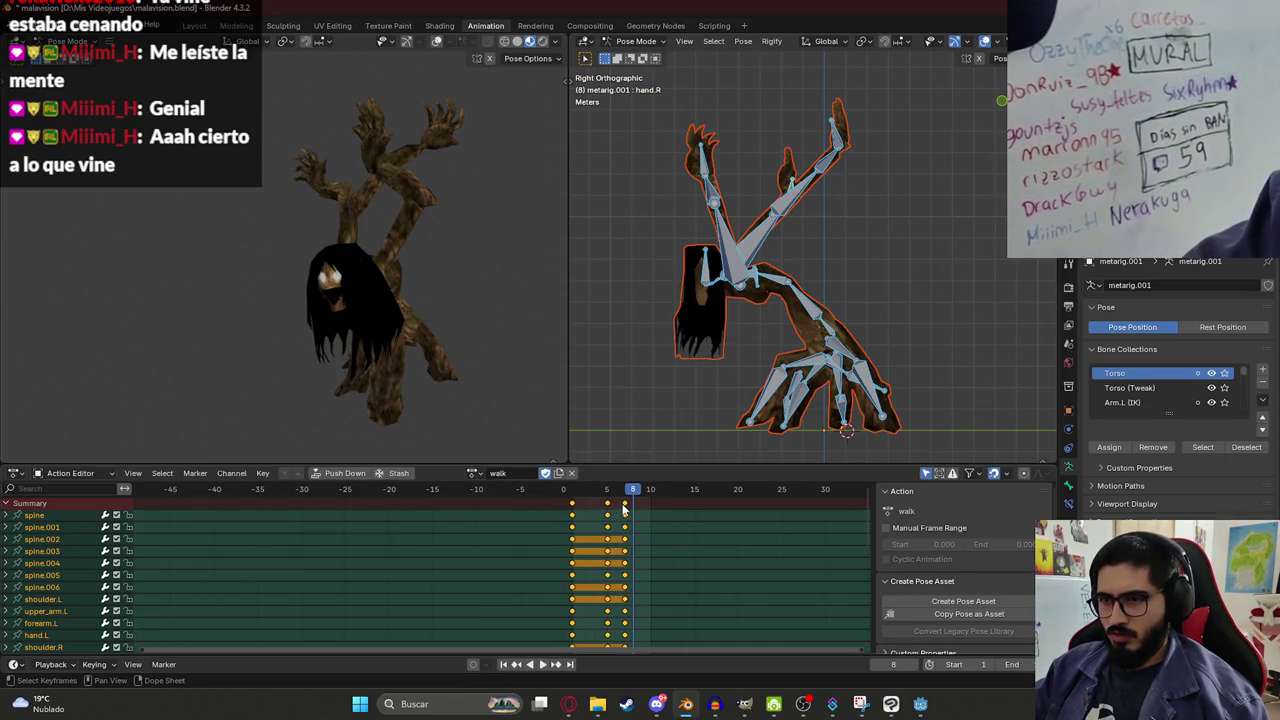
Move the last walk keys to frame 8 and the middle keys to about frame 3.
left_click(624, 509)
key("g")
left_click(633, 509)
left_click(607, 509)
key("g")
left_click(614, 511)
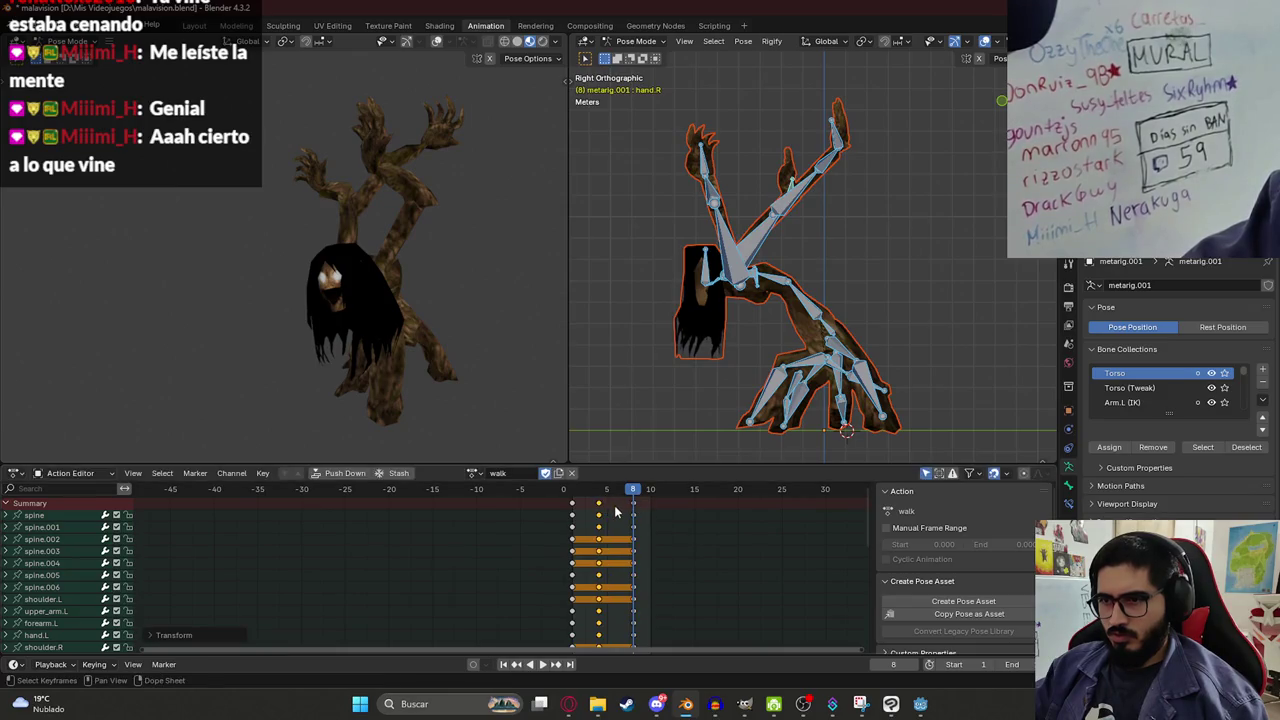
left_click(700, 540)
Set the end frame to 8, play the shortened walk cycle, and save malavision.blend.
key("Return")
key("space")
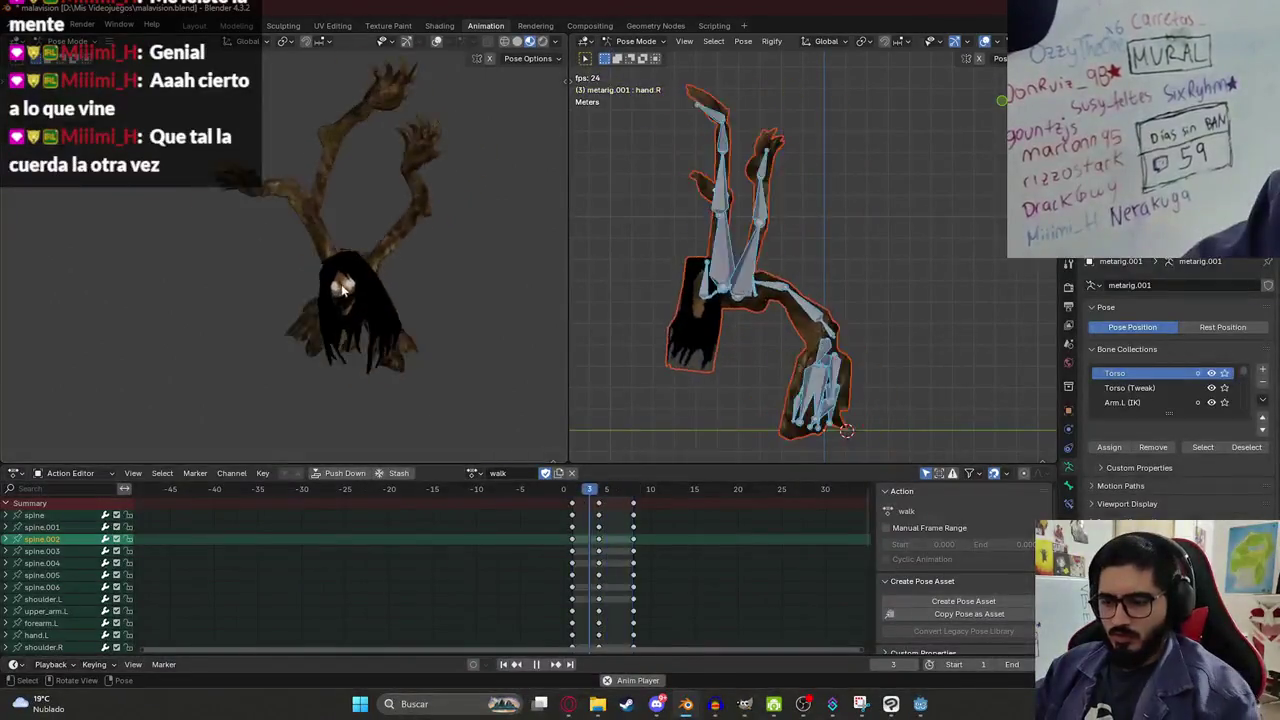
key("space")
key("ctrl+s")
Duplicate the walk action and rename the copy prepare_attack.
left_click(559, 474)
double_click(508, 473)
type("prep")
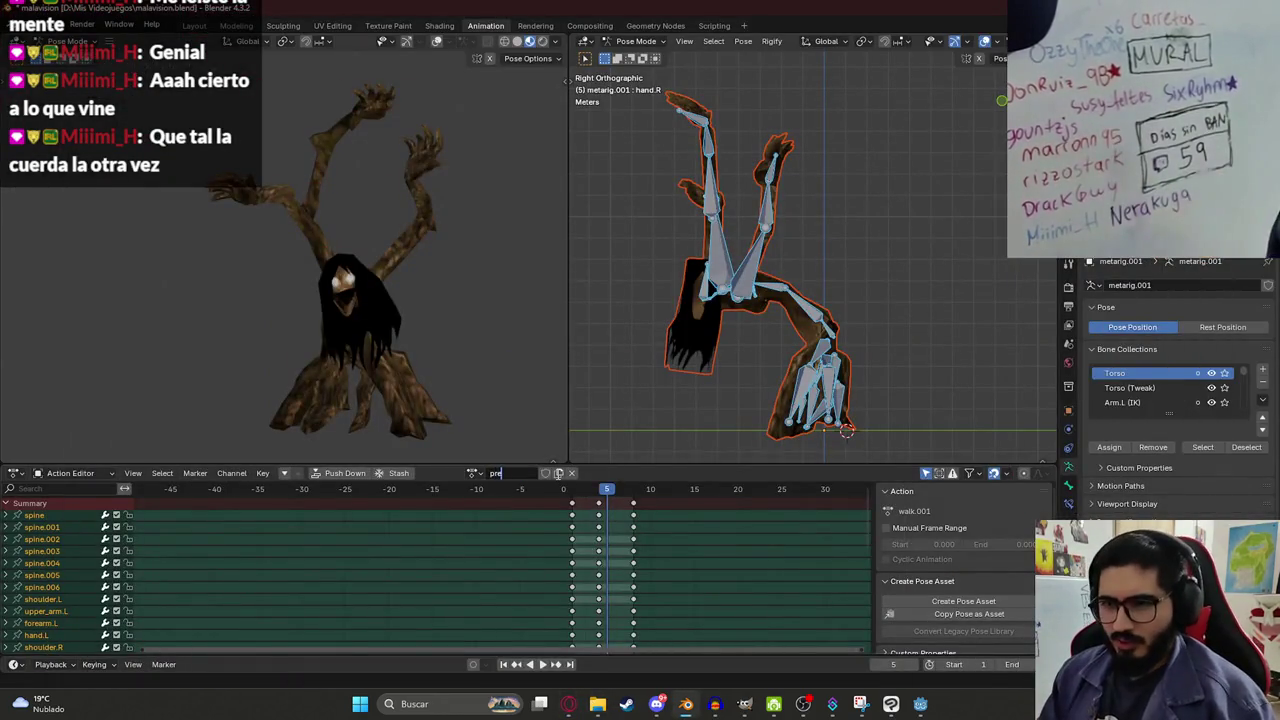
type("are_attack")
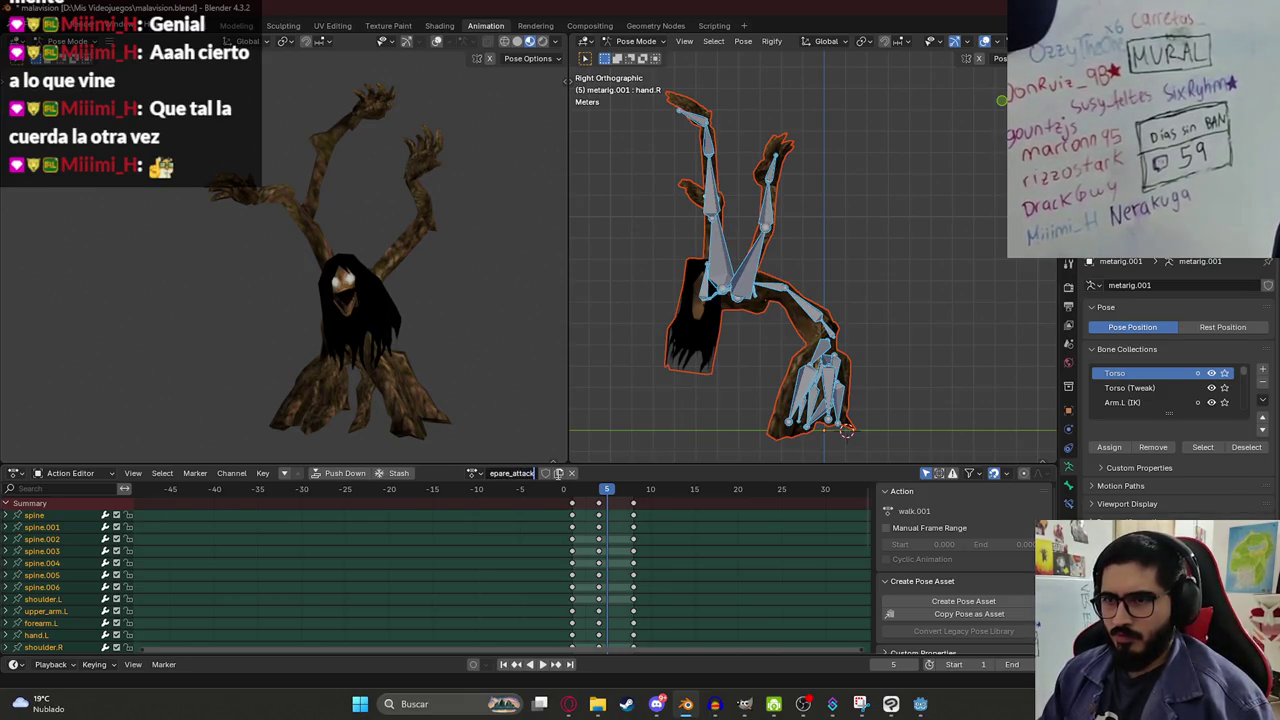
key("Return")
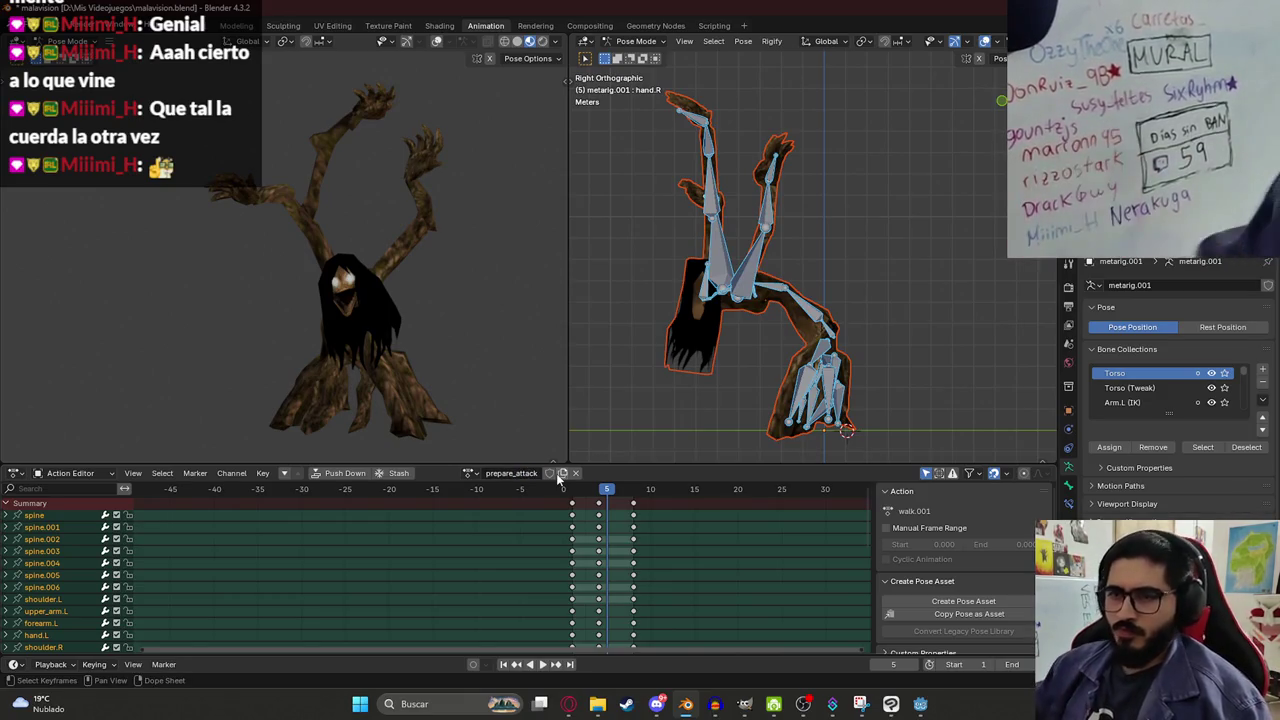
Delete the keyframes at frames 3 and 8, leaving only the frame-1 pose.
left_click(598, 504)
key("x")
left_click(598, 505)
left_click(633, 503)
key("x")
left_click(622, 505)
Copy the frame-1 pose of all bones and paste and key it at frame 5.
left_click(568, 490)
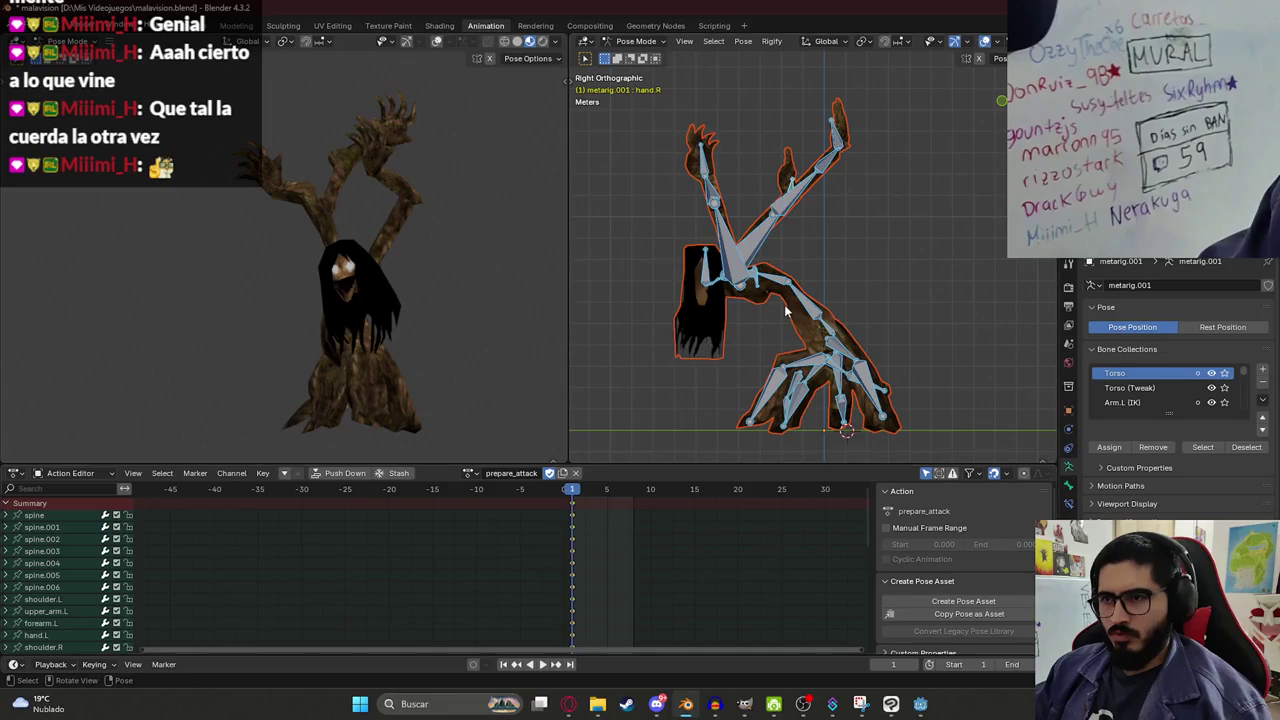
key("a")
key("ctrl+c")
left_click_drag(625, 492, 611, 495)
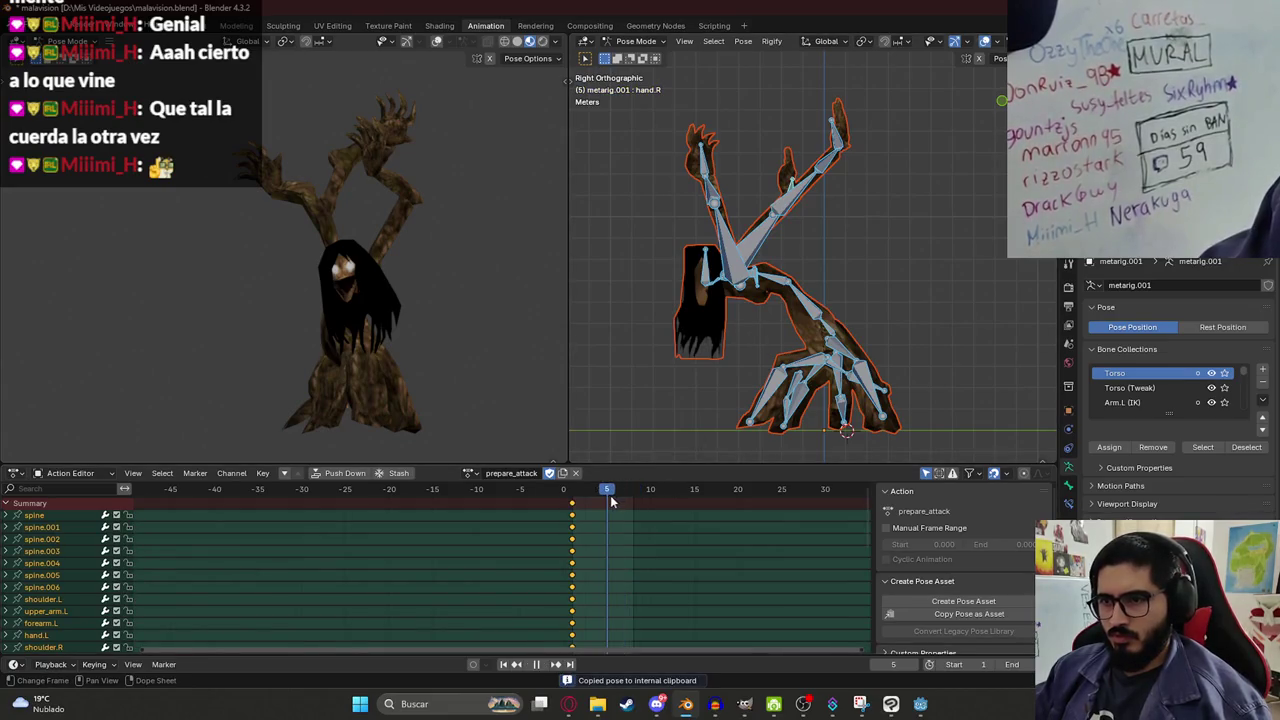
key("ctrl+v")
key("i")
Return to frame 1, preview the action, and set the playback end frame to 10.
key("shift+Left")
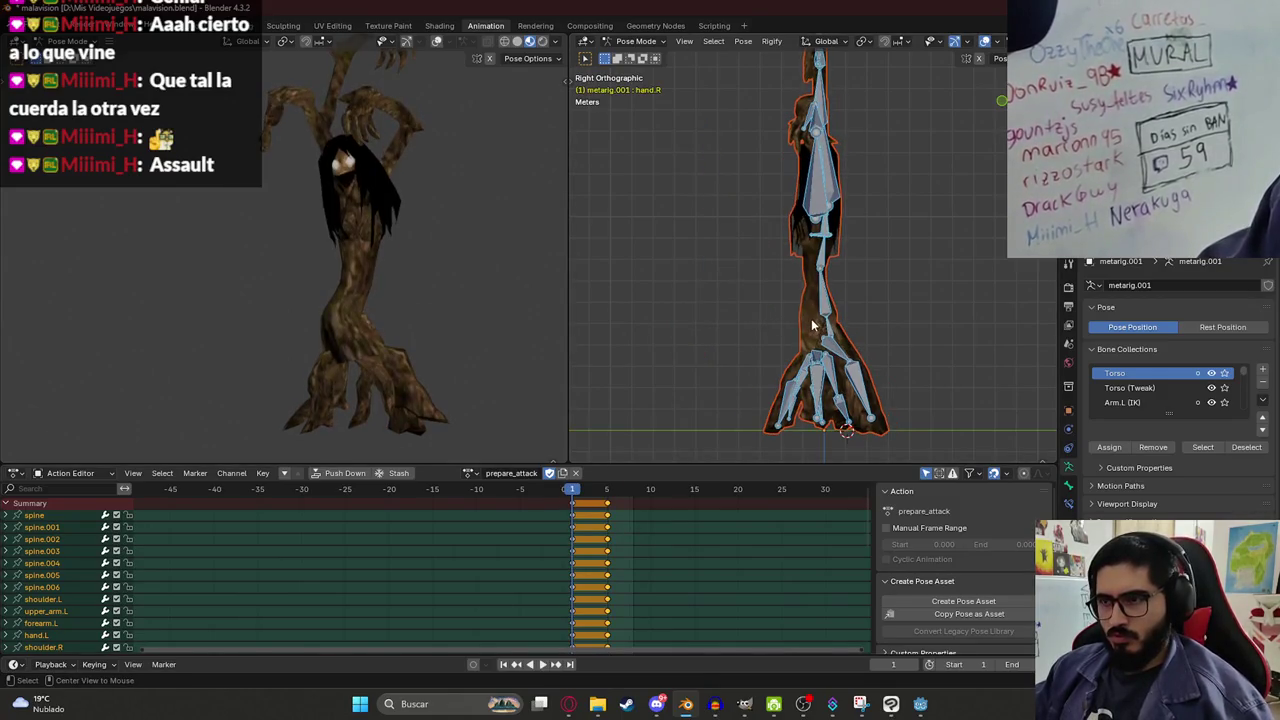
left_click(583, 497)
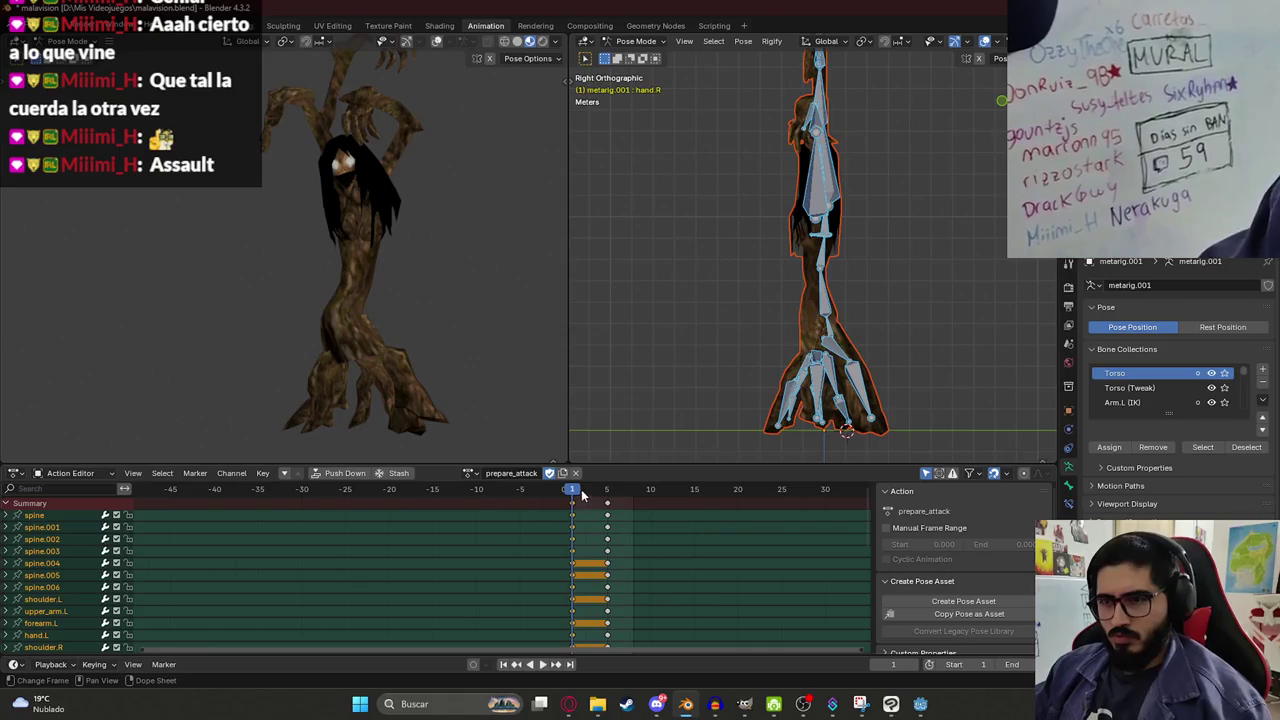
key("space")
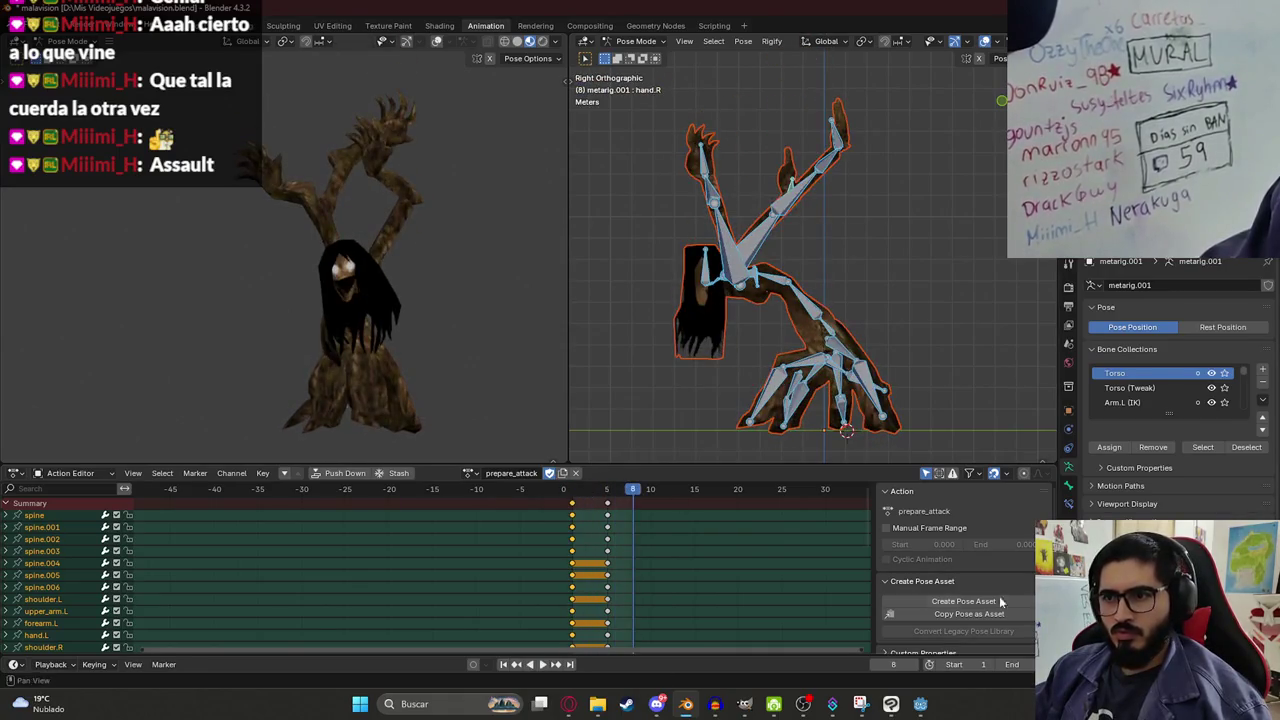
left_click(1010, 664)
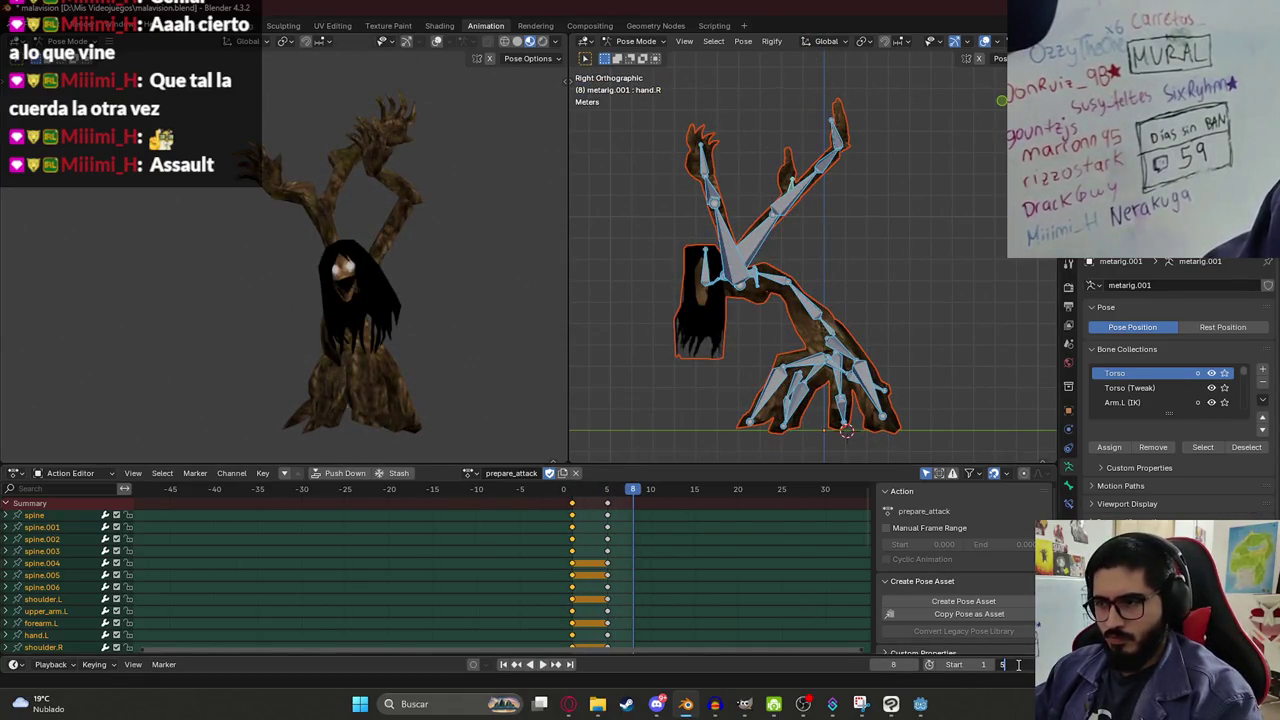
type("0")
key("Return")
Move the pasted pose keys out to frame 10 in the Action Editor.
left_click(607, 503)
key("g")
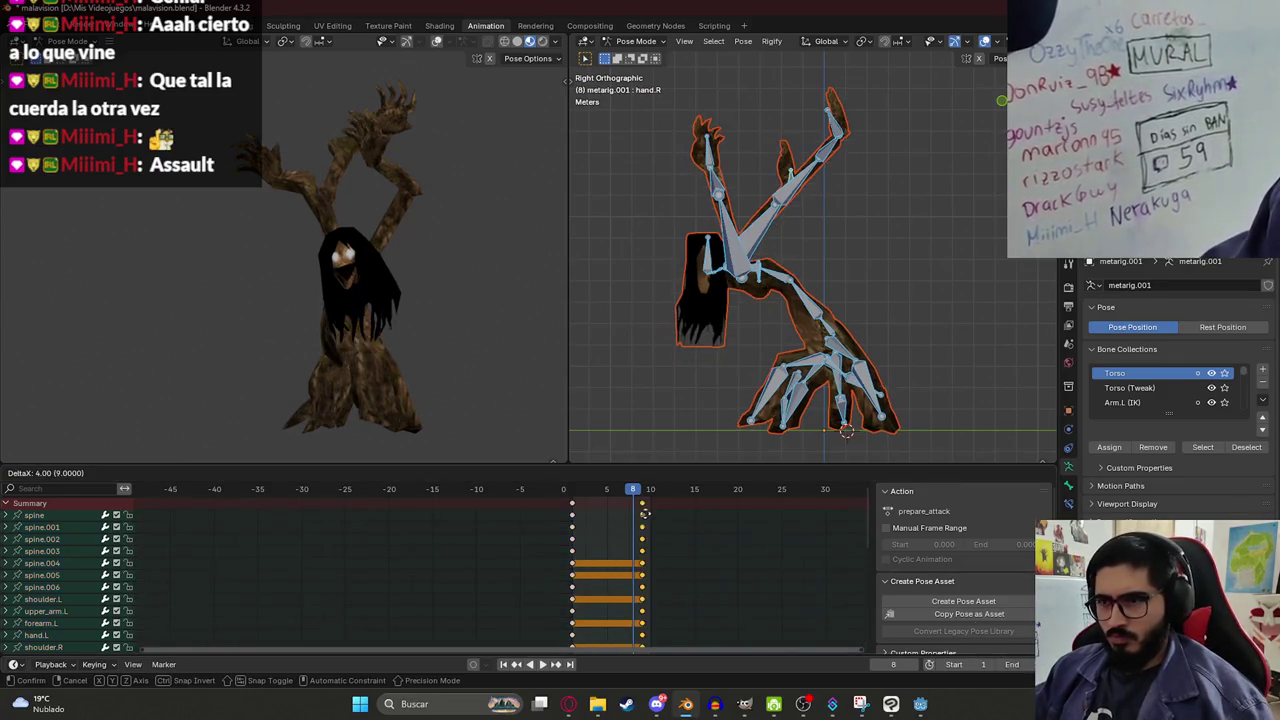
left_click(652, 510)
key("space")
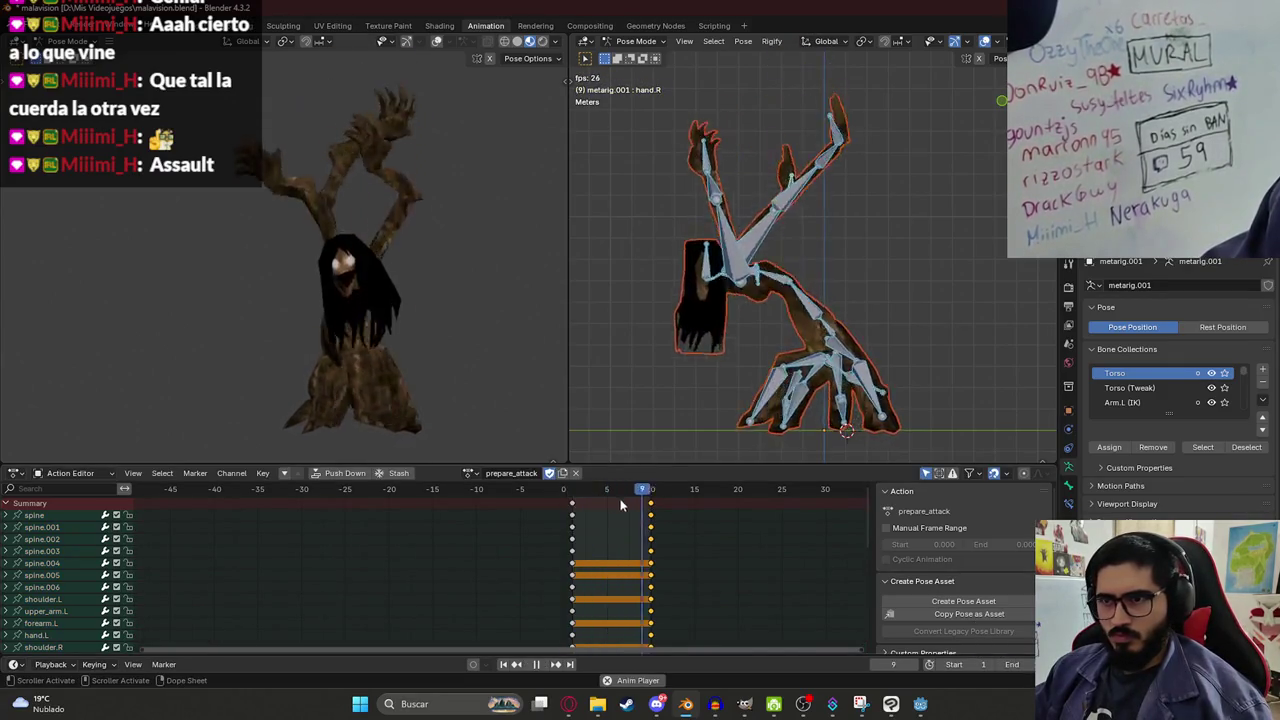
key("g")
left_click(602, 505)
left_click(584, 512)
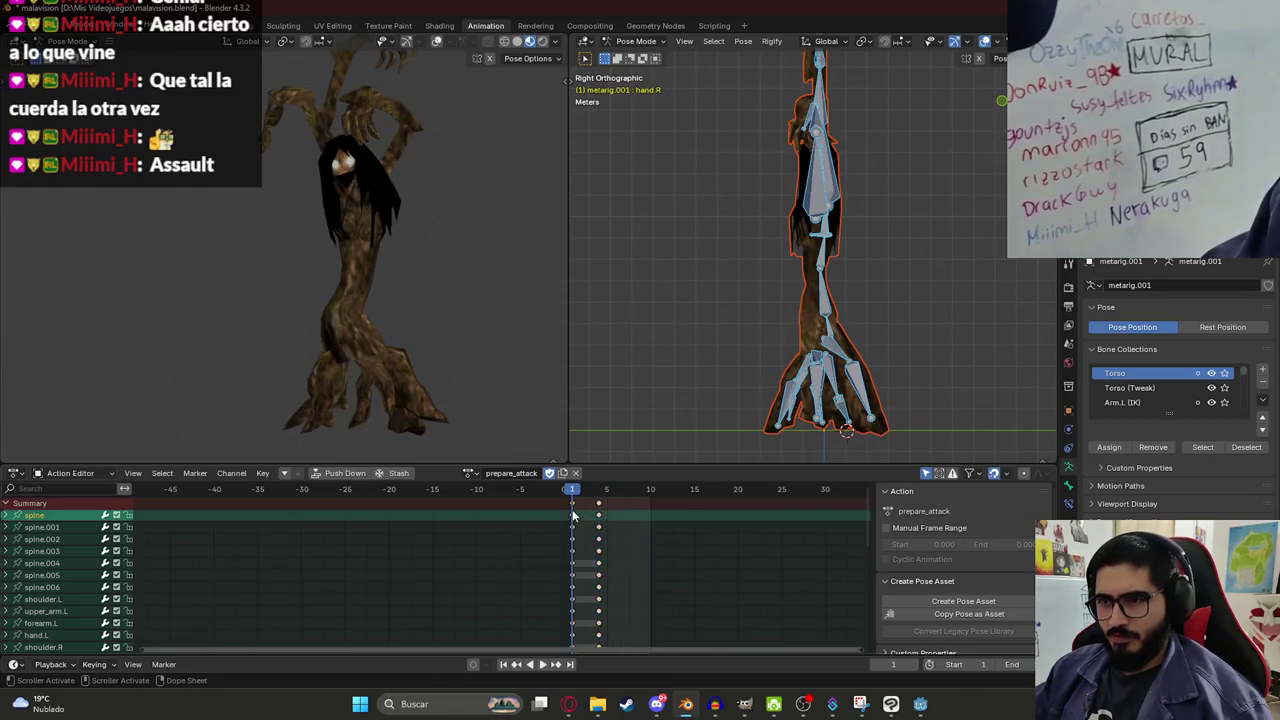
key("g")
left_click(576, 507)
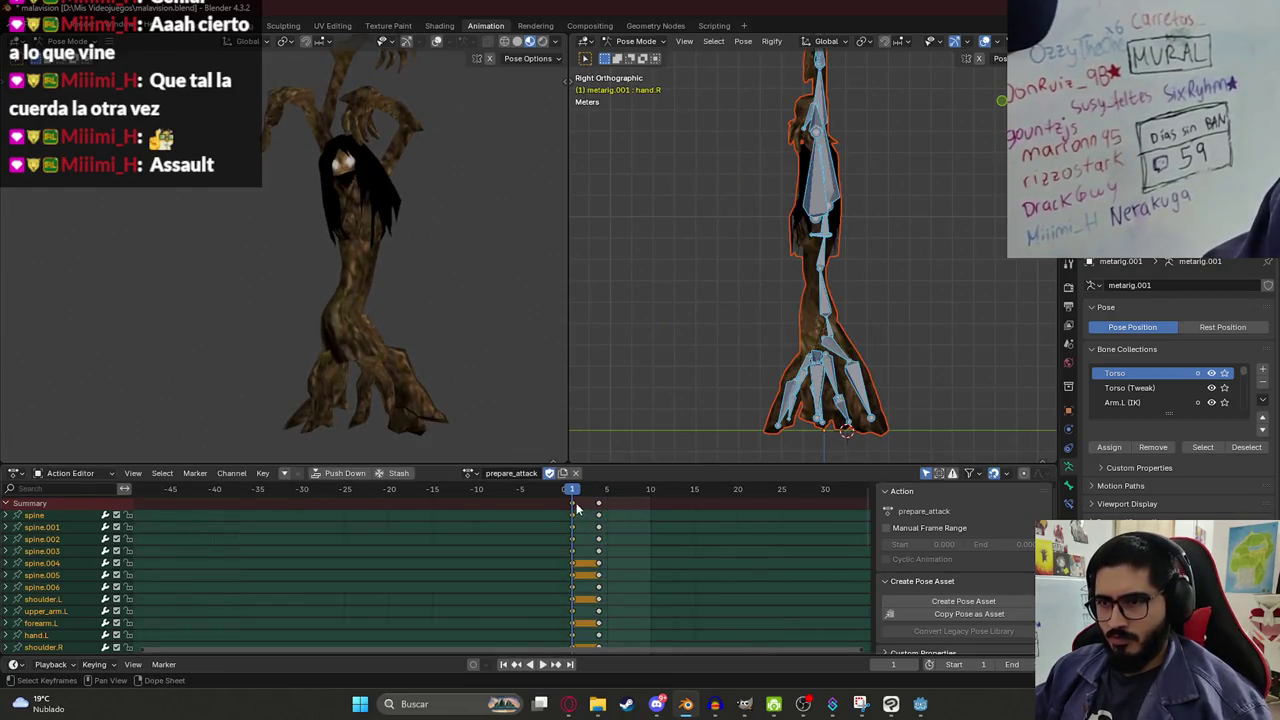
key("g")
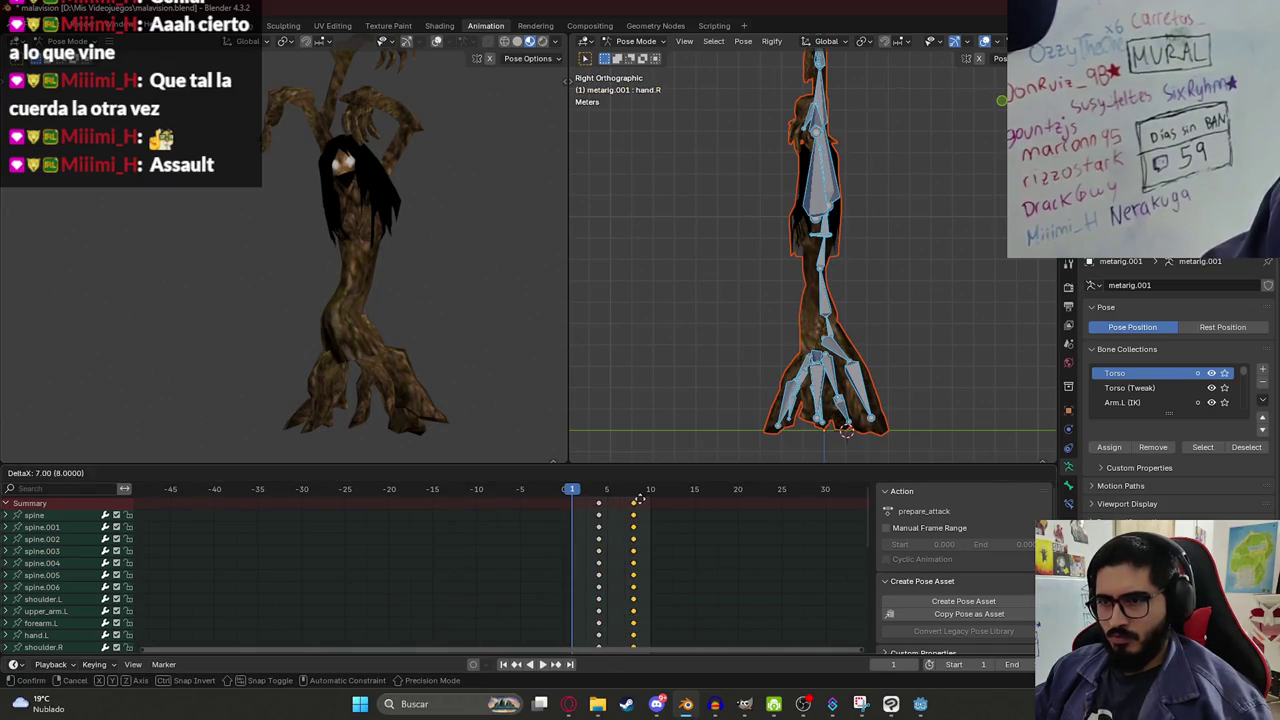
left_click(653, 498)
Put the starting keys back at frame 1 and review the pose at frame 10.
left_click(600, 505)
key("g")
left_click(611, 509)
key("space")
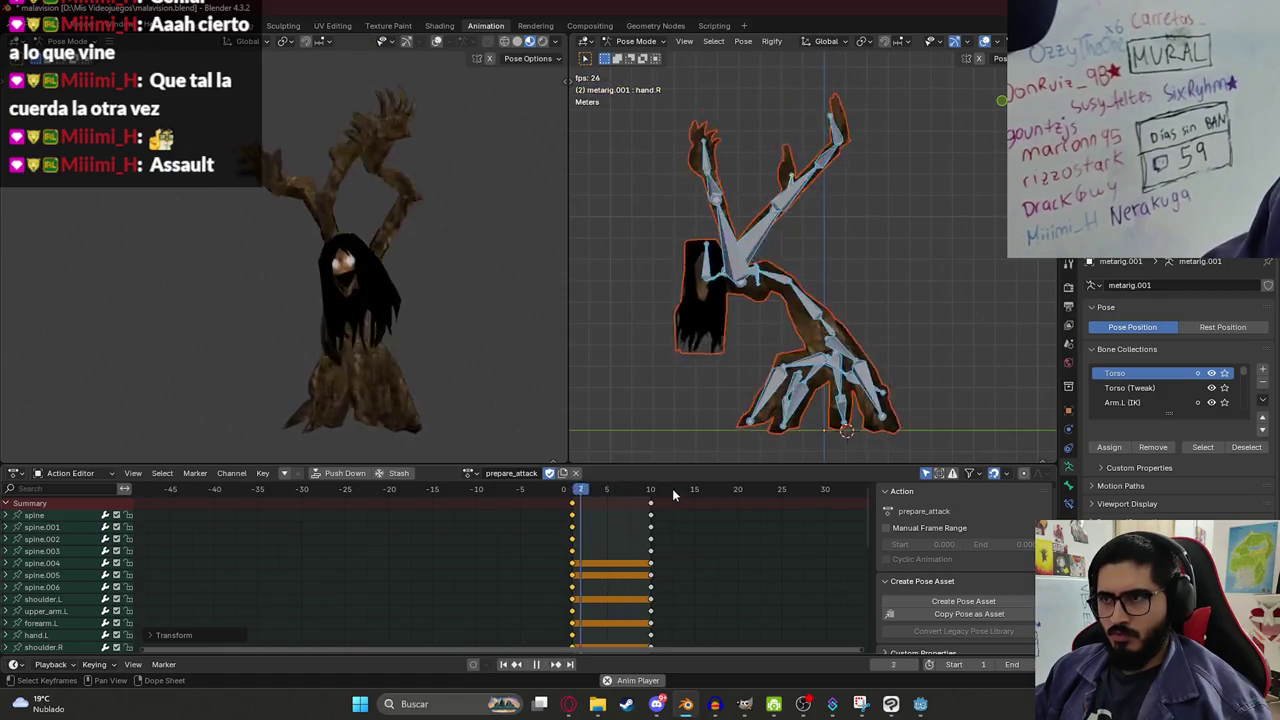
left_click(645, 503, "ctrl")
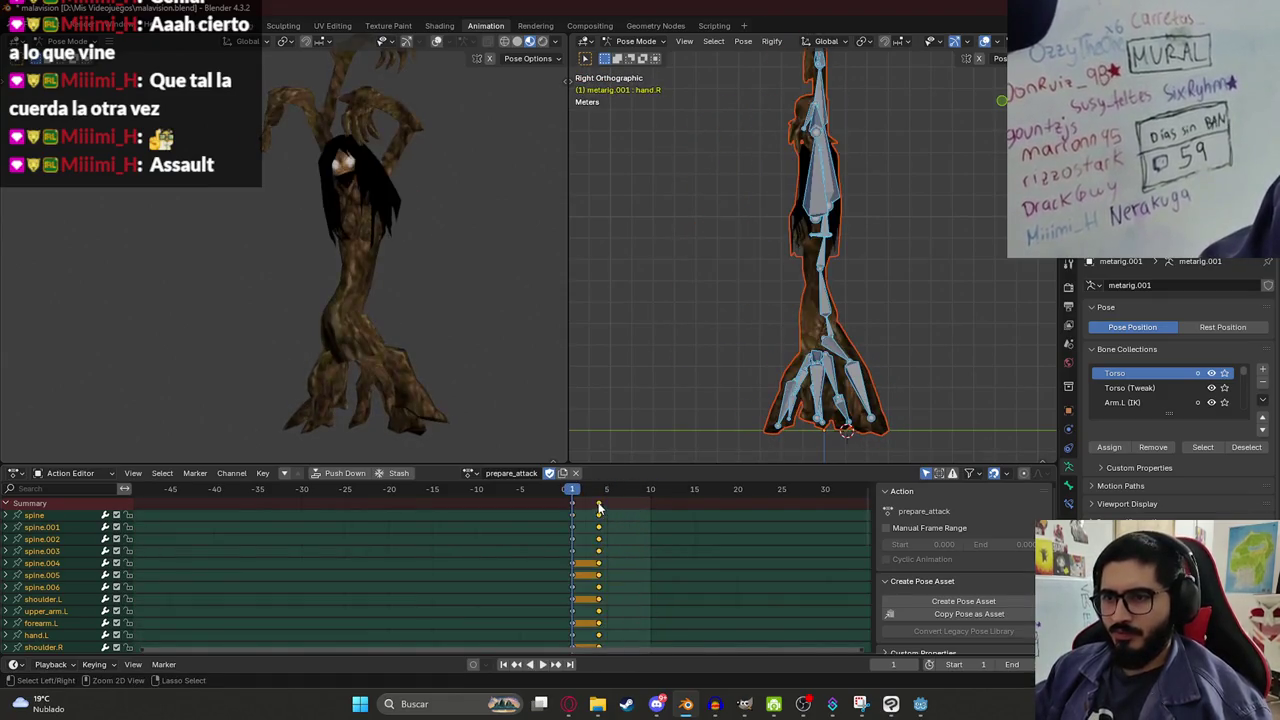
mouse_move(572, 500)
left_mouse_down()
mouse_move(648, 513)
mouse_move(574, 511)
left_mouse_up()
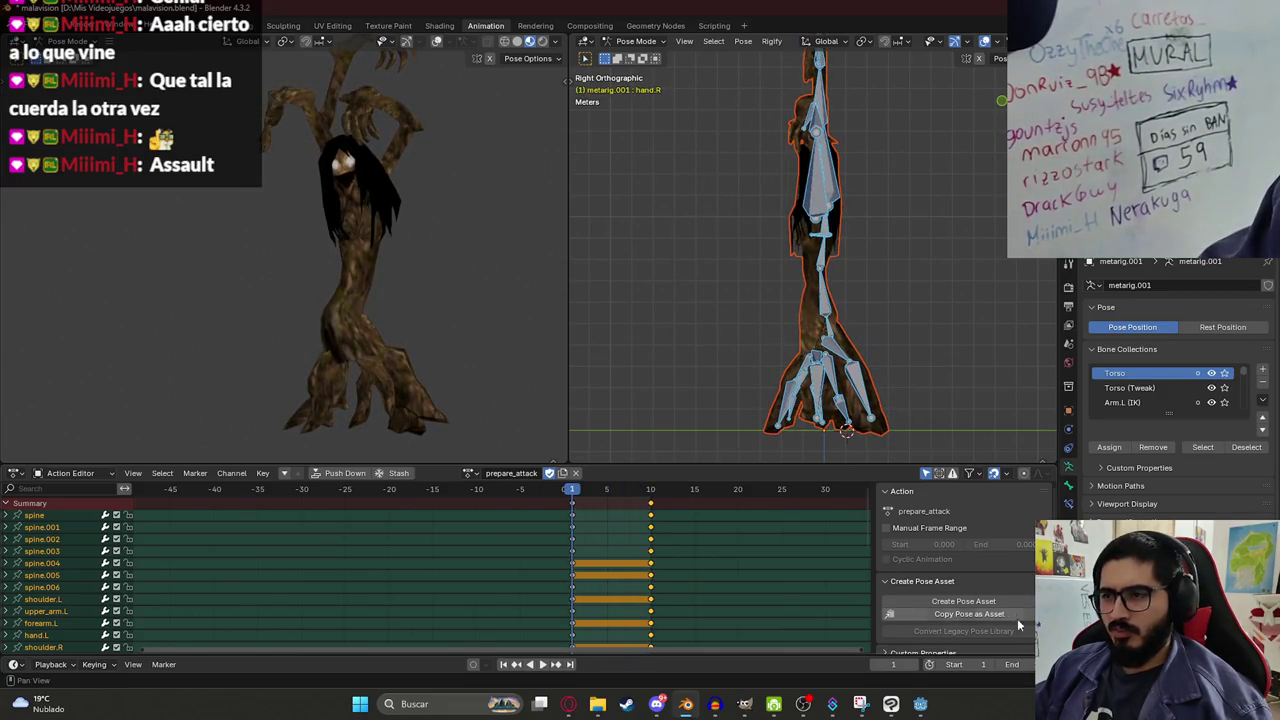
At frame 5, rotate spine.001 and spine.002 and key all bones.
left_click(607, 491)
left_click(815, 290)
key("r")
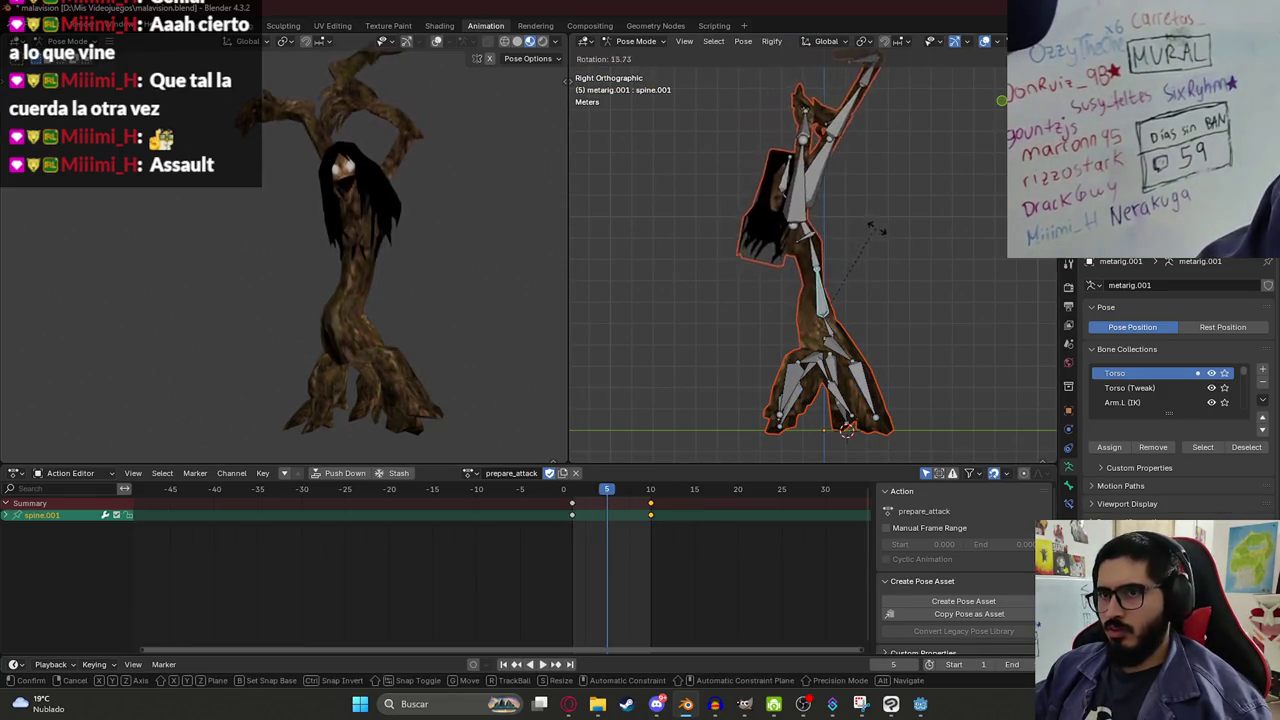
left_click(885, 235)
left_click(848, 258)
key("r")
left_click(902, 234)
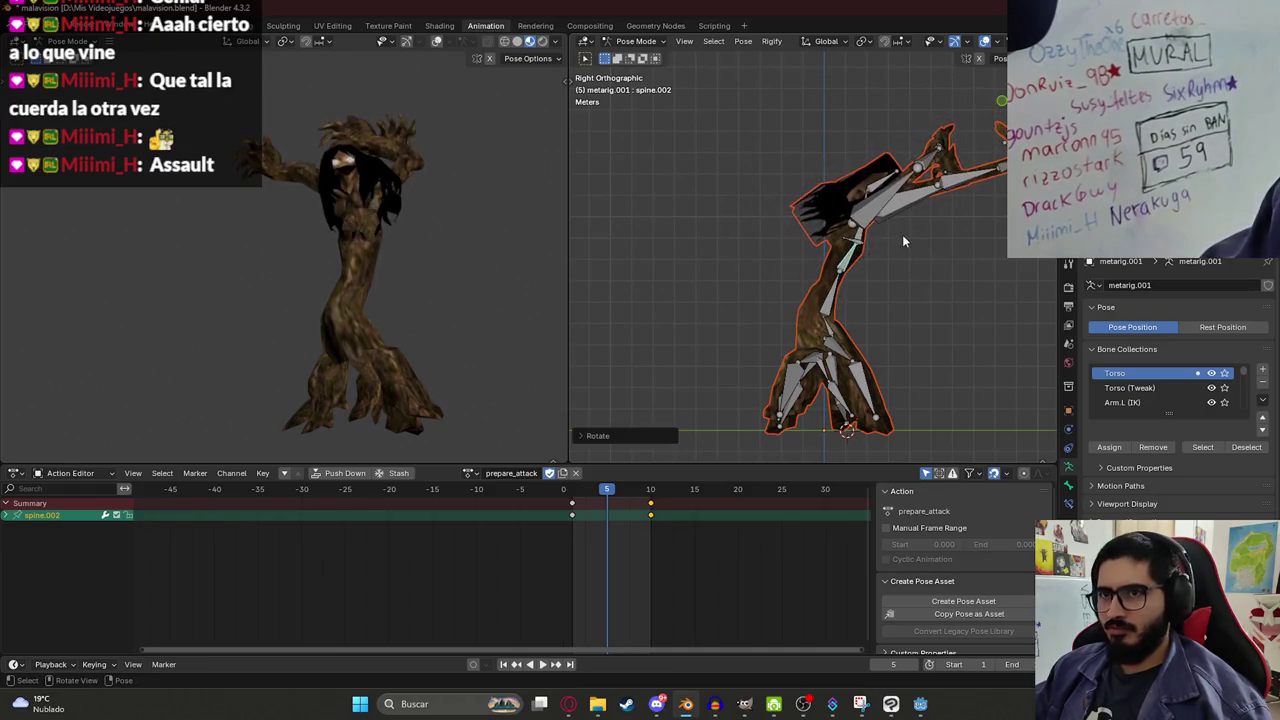
key("a")
key("i")
Shift the key columns 5 frames later with G5, to frames 10 and 15, and preview.
key("space")
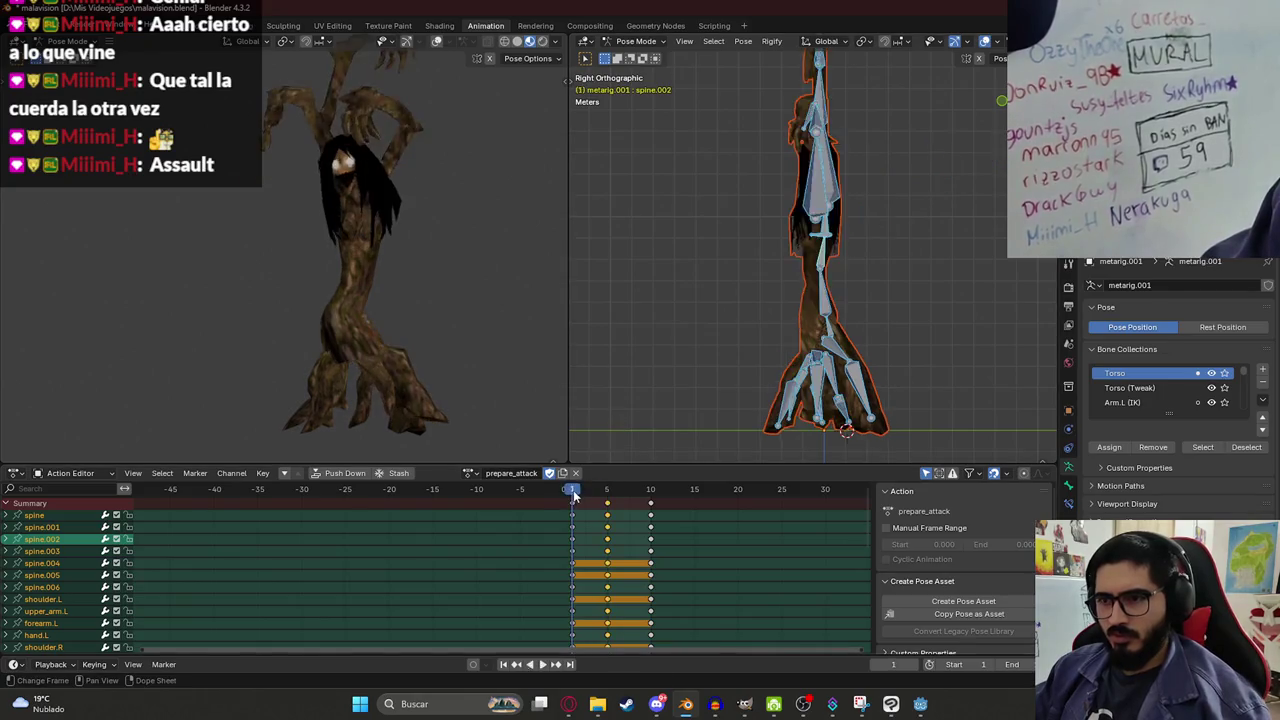
key("space")
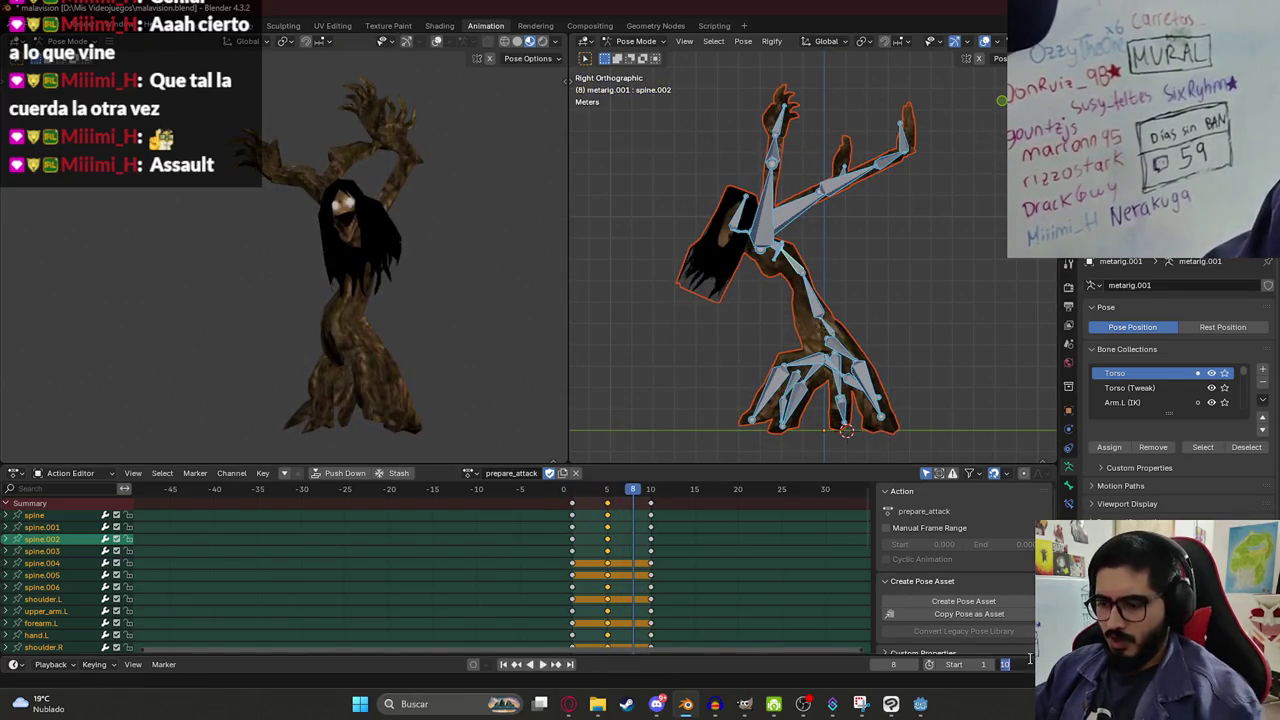
type("g5")
key("Return")
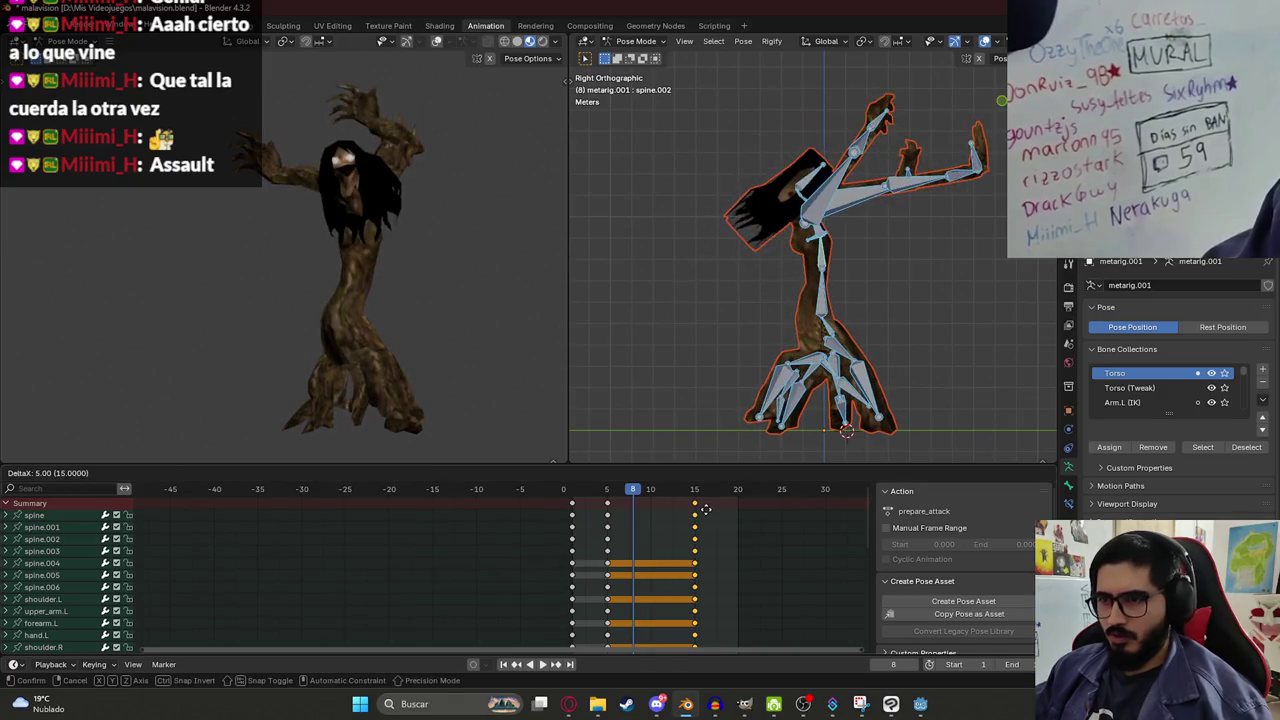
type("g5")
key("Return")
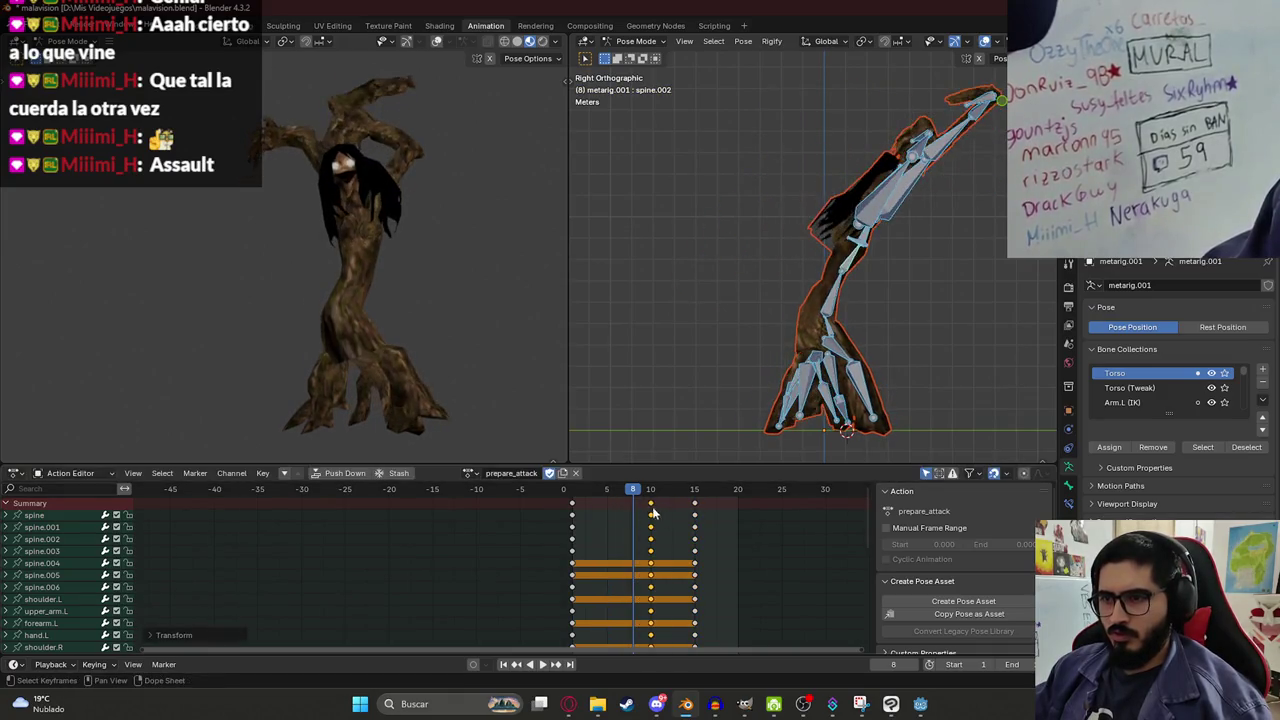
left_click(572, 493)
key("space")
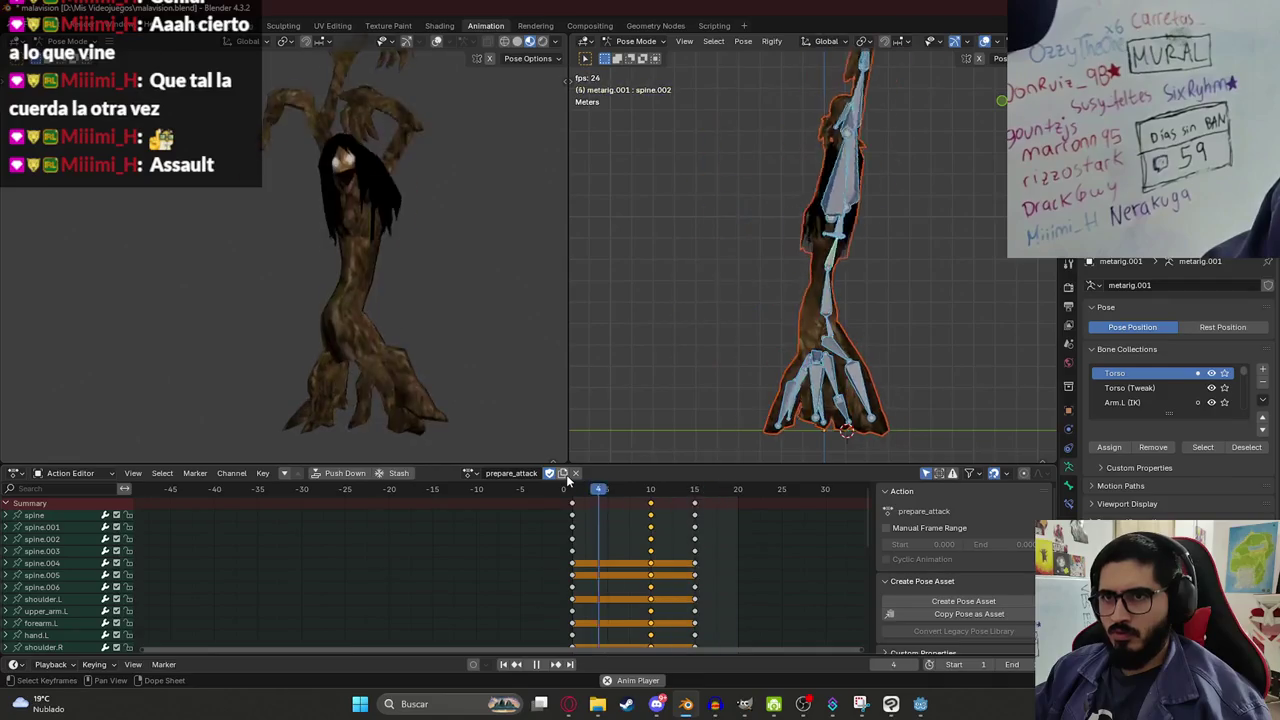
key("space")
left_click(572, 492)
key("space")
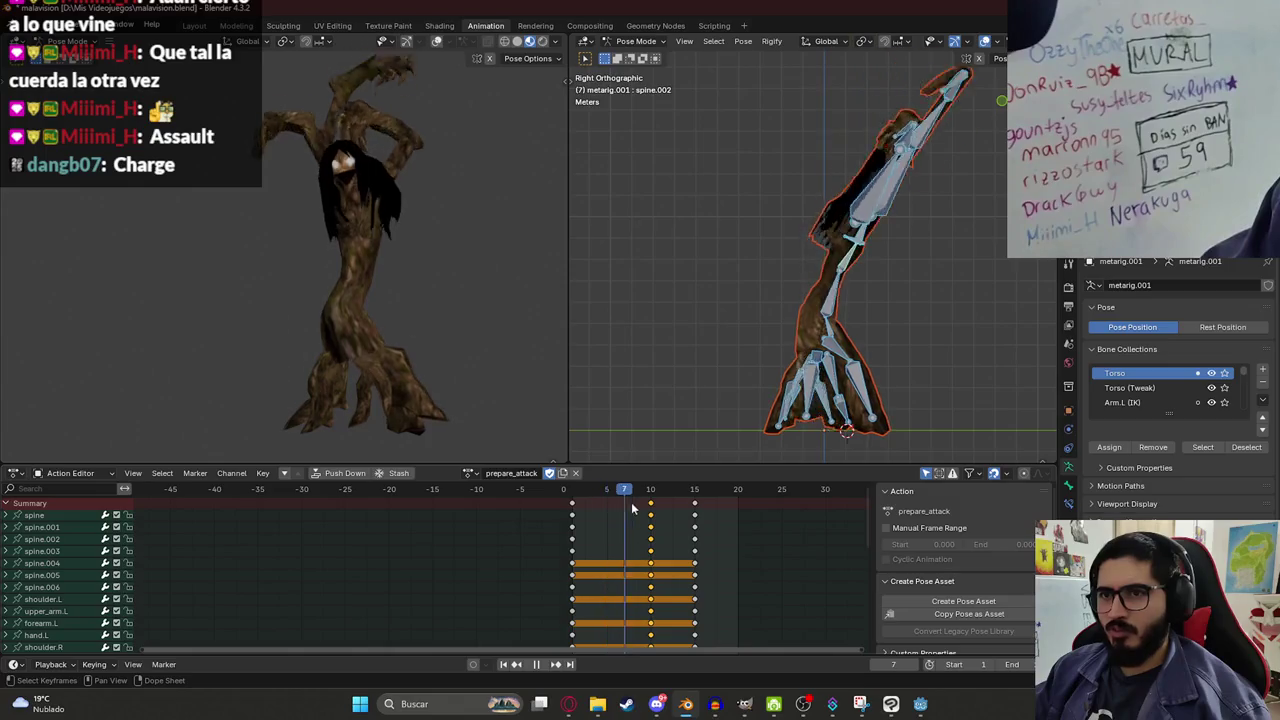
key("space")
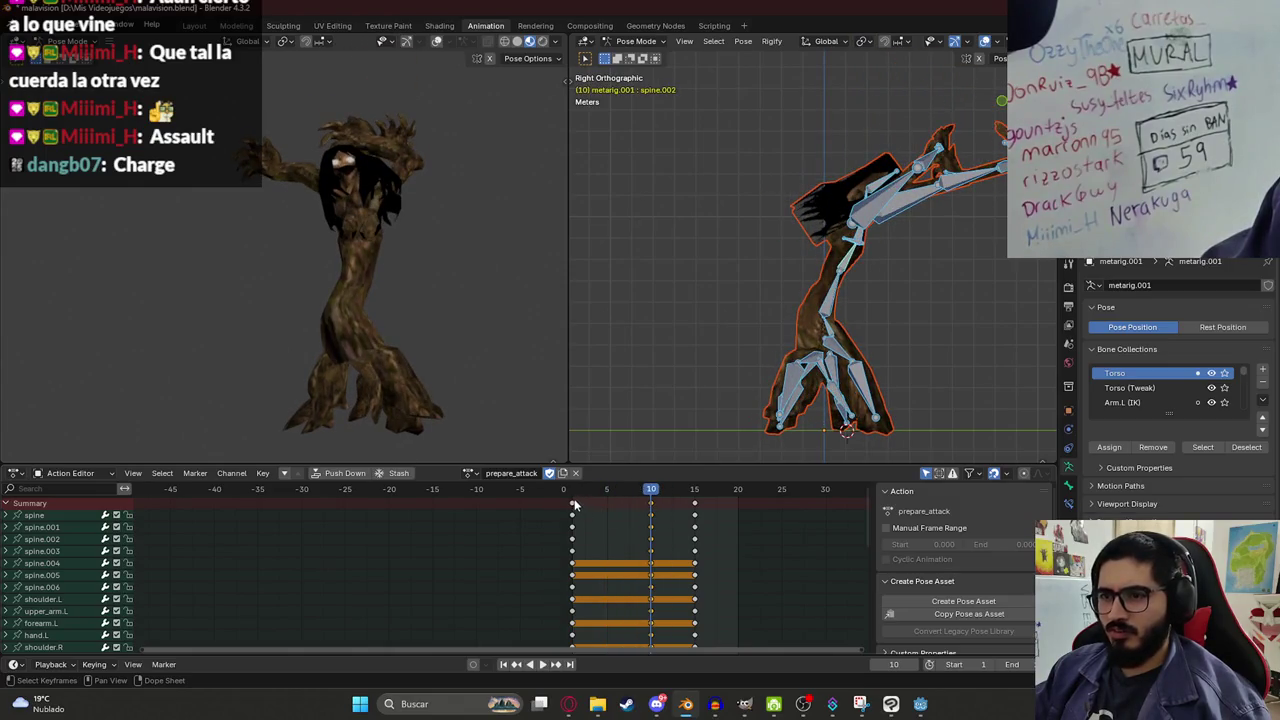
Copy the frame-1 pose and paste and key it at frame 10.
key("shift+Left")
key("ctrl+c")
key("Up")
key("ctrl+v")
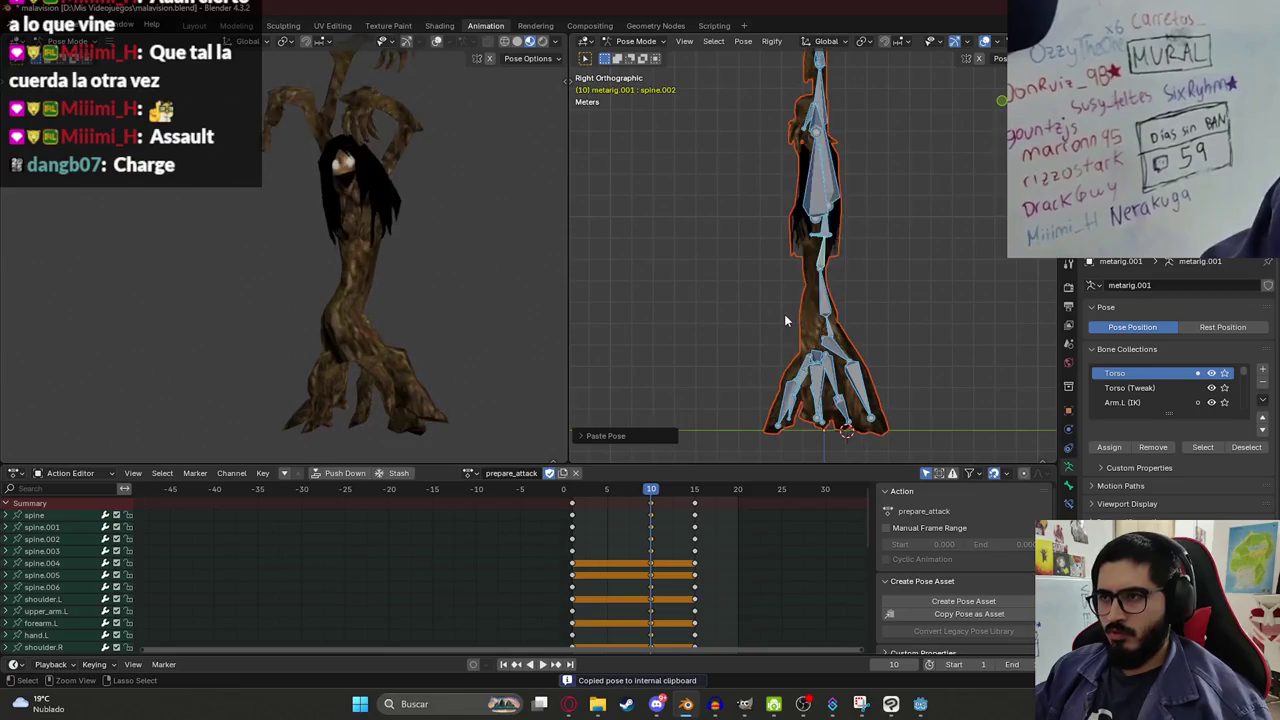
key("i")
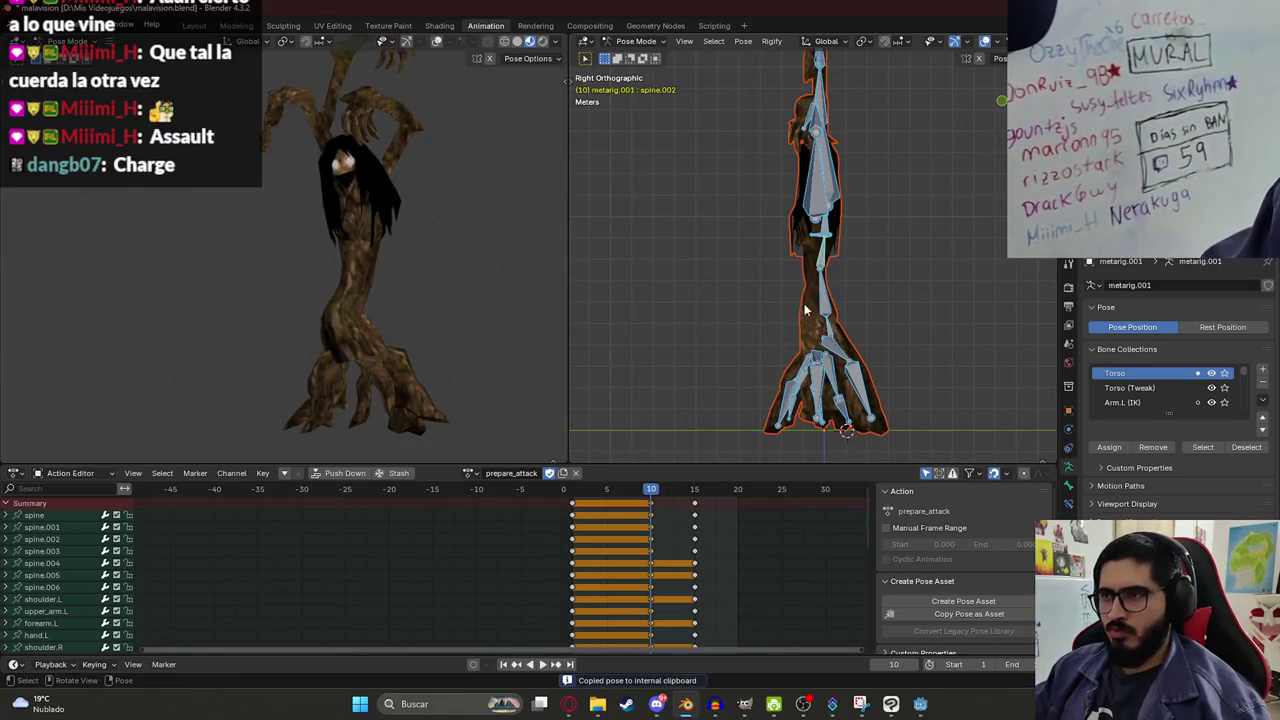
Re-bend spine.001 and spine.002 at frame 10, preview, and save malavision.blend.
left_click(805, 310)
key("r")
left_click(880, 275)
left_click(860, 252)
key("r")
left_click(872, 279)
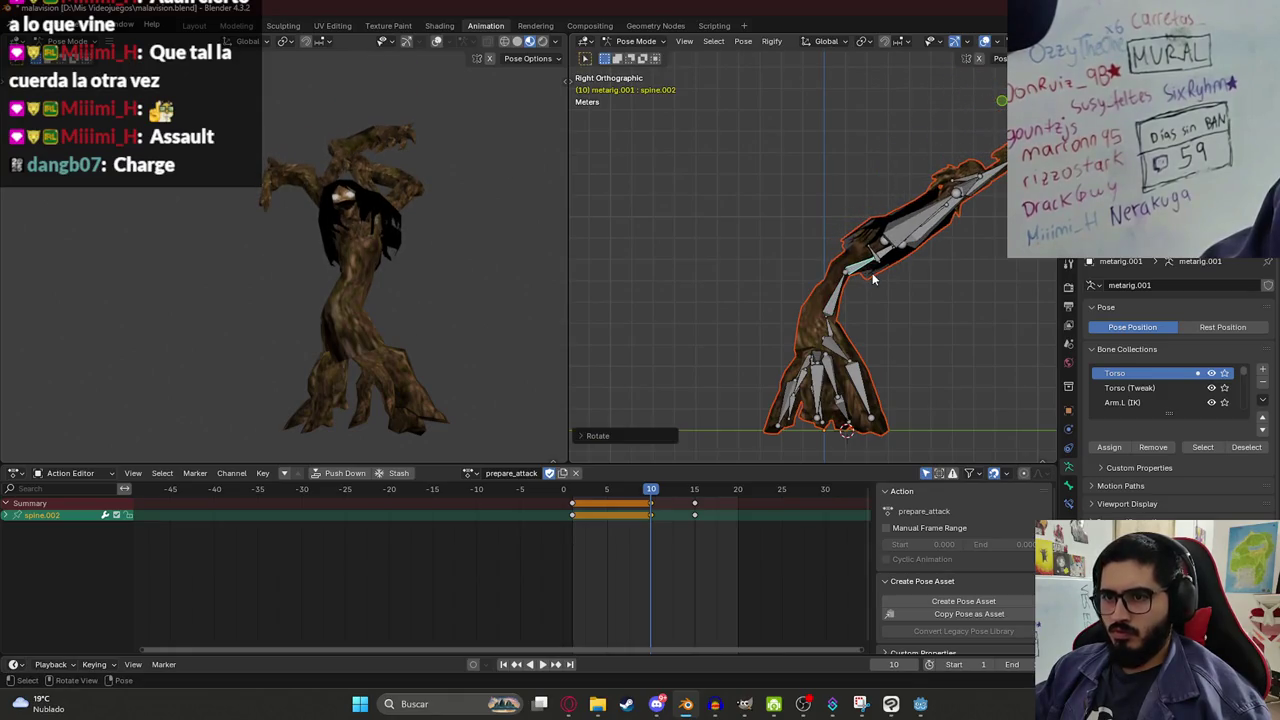
key("a")
key("space")
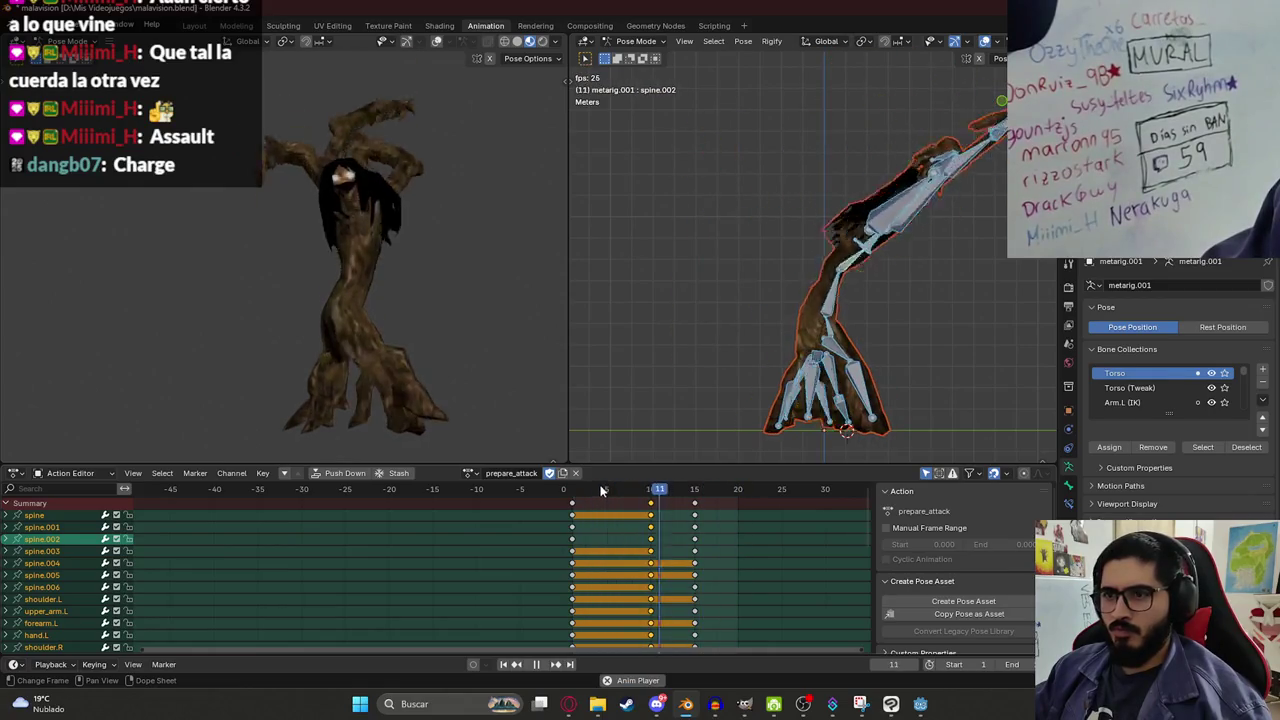
key("space")
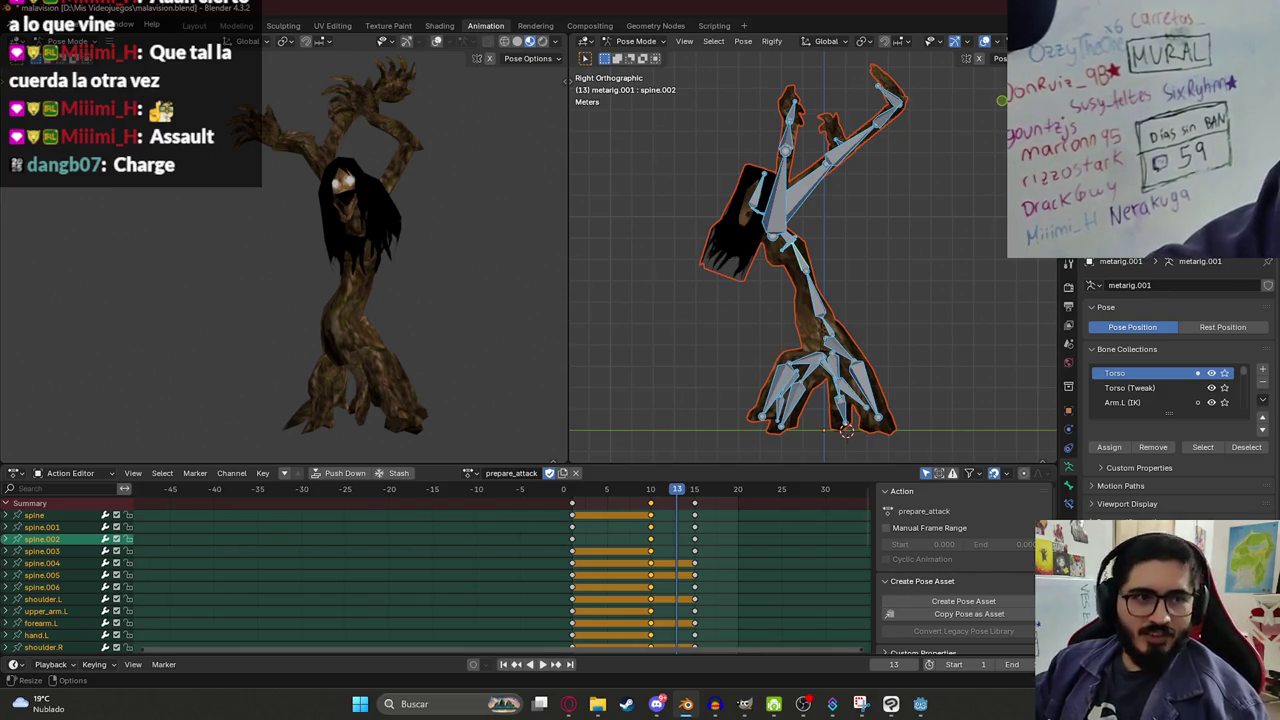
left_click_drag(680, 489, 572, 489)
key("ctrl+s")
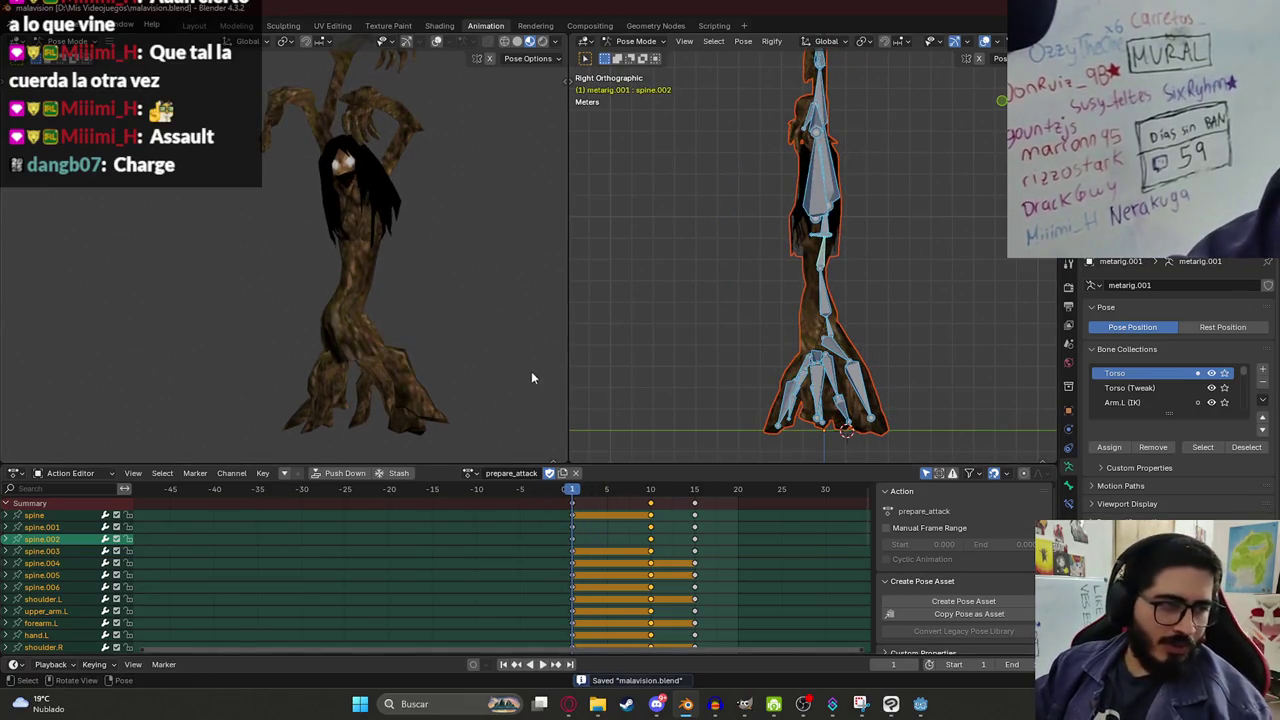
mouse_move(576, 496)
left_mouse_down()
mouse_move(663, 496)
mouse_move(571, 497)
left_mouse_up()
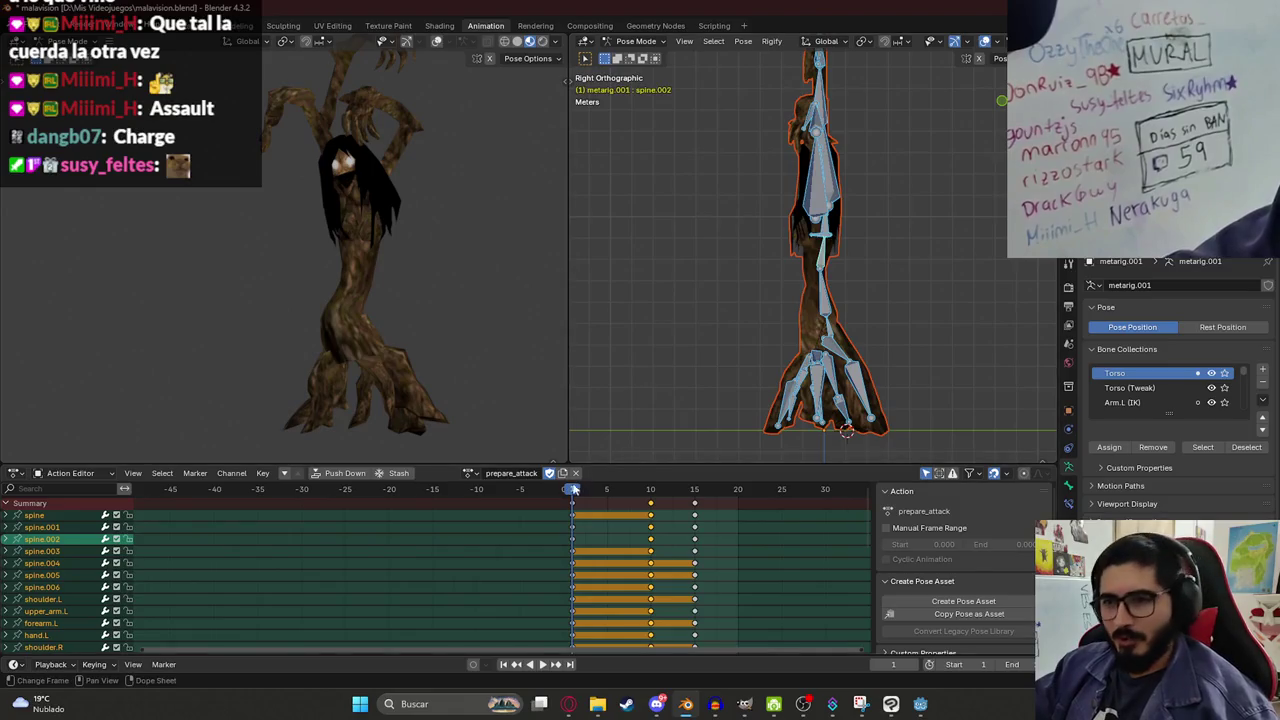
key("space")
key("Escape")
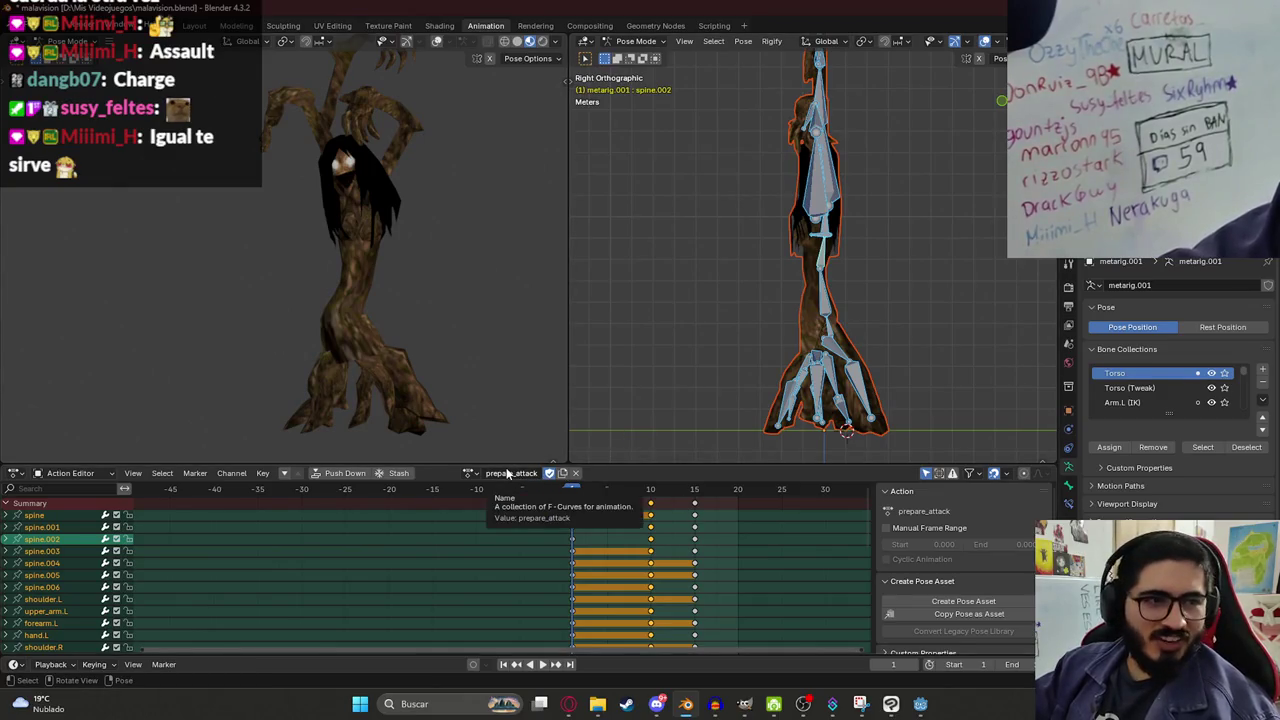
key("space")
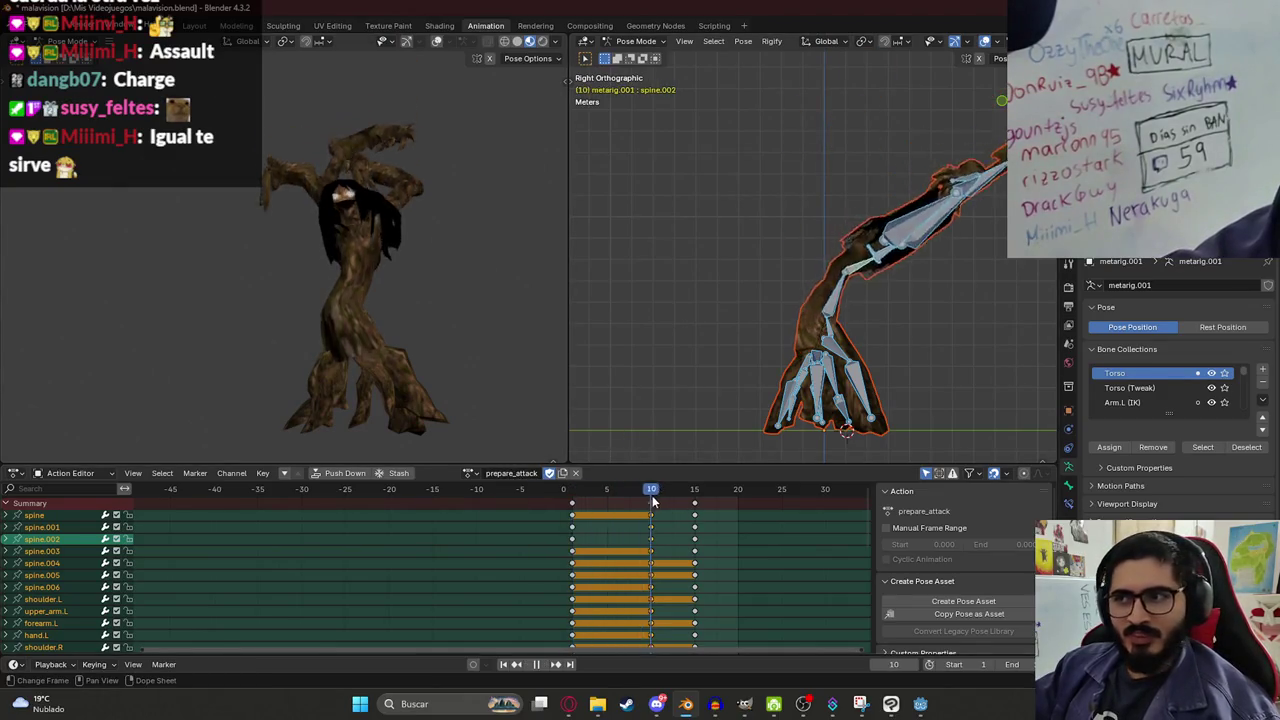
key("Escape")
left_click(655, 513)
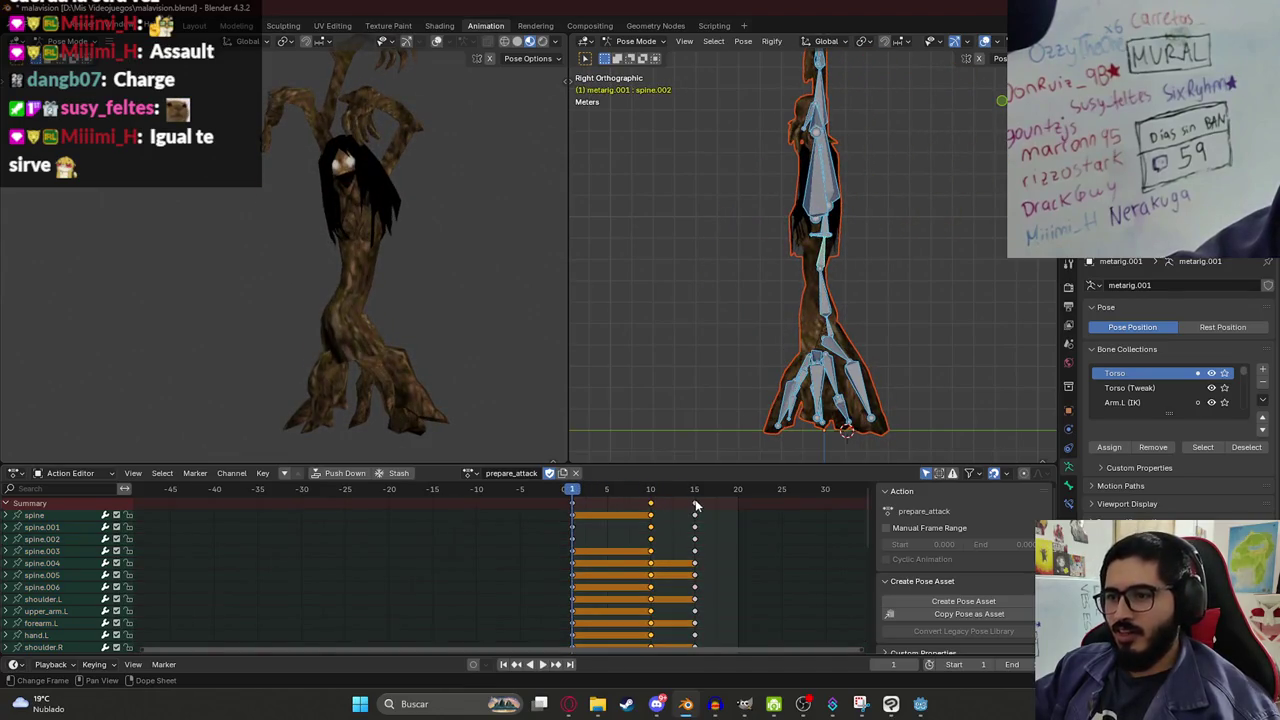
Move the frame-15 key column to frame 20 and preview the timing.
left_click(695, 507)
key("g")
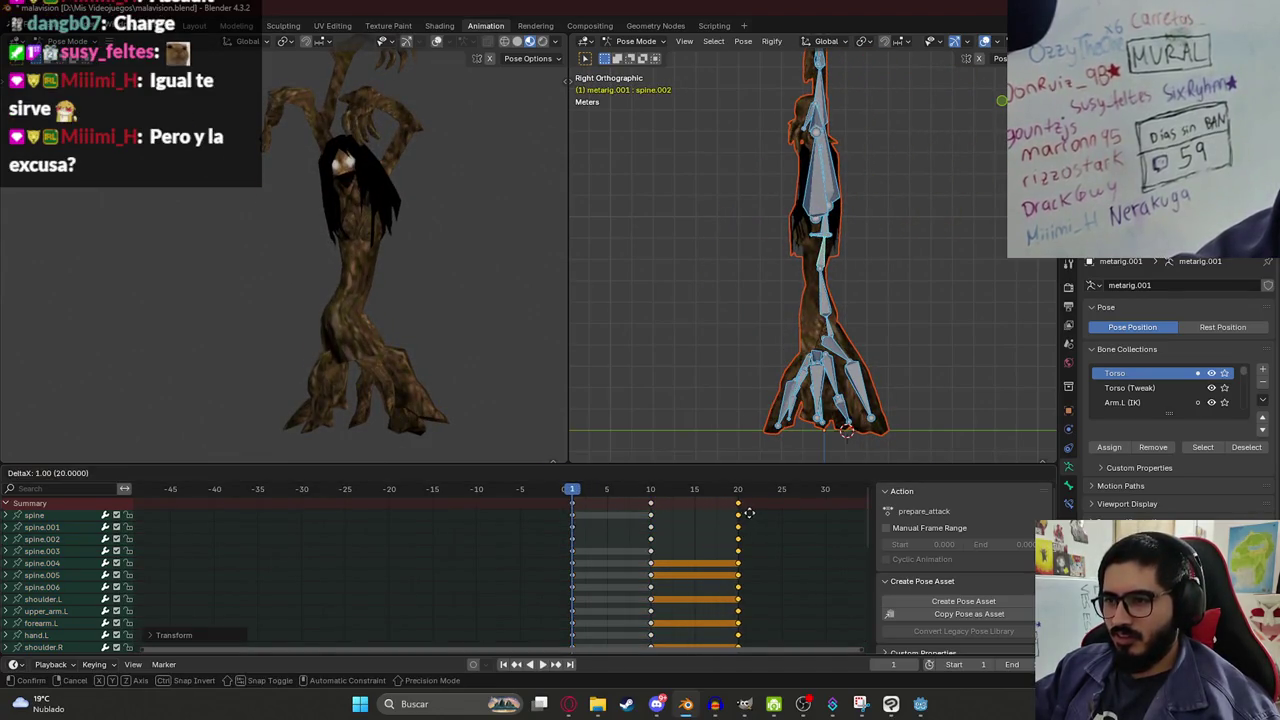
left_click(697, 507)
key("space")
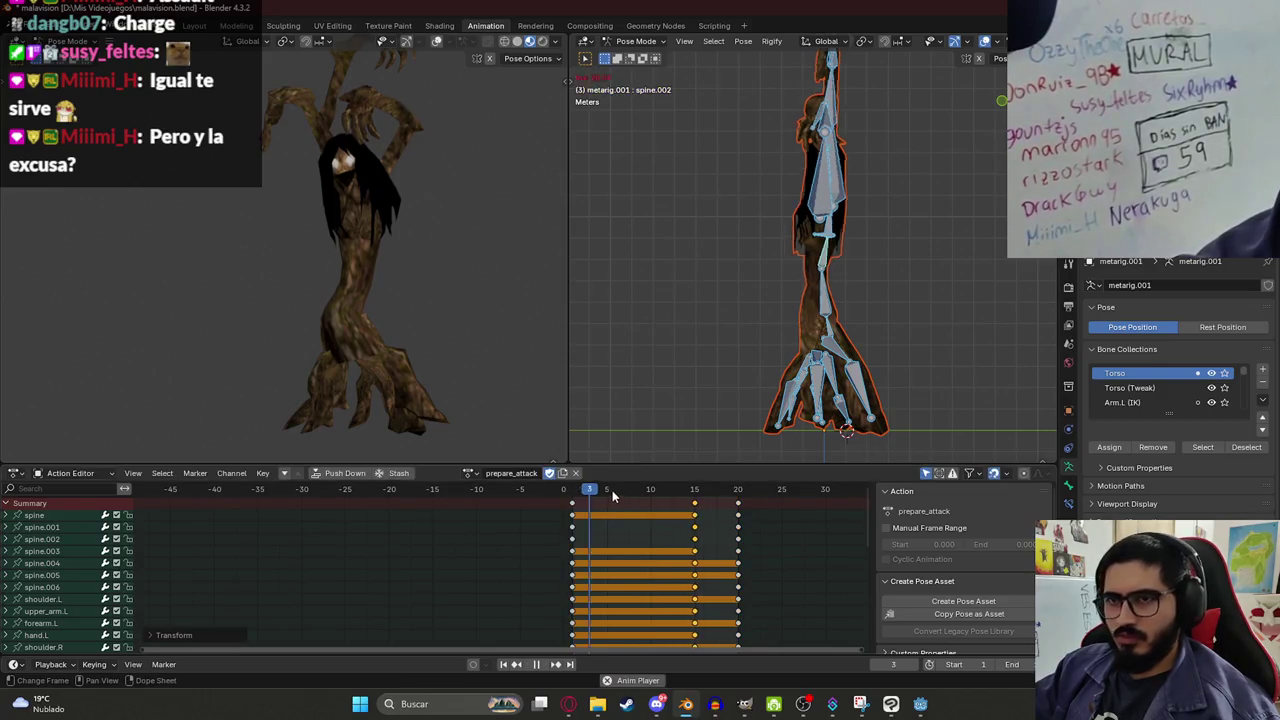
key("KP_3")
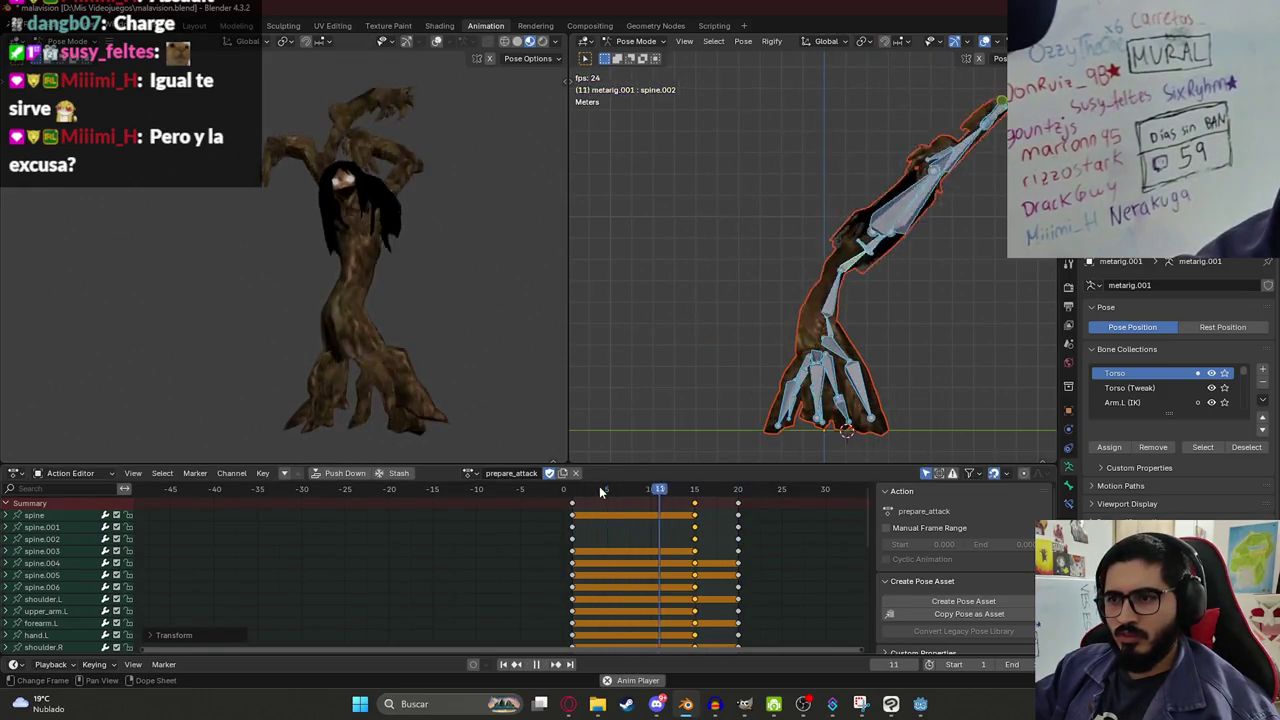
At frame 15, rotate spine.006 and spine.004 to adjust the torso lean.
left_click_drag(600, 497, 694, 510)
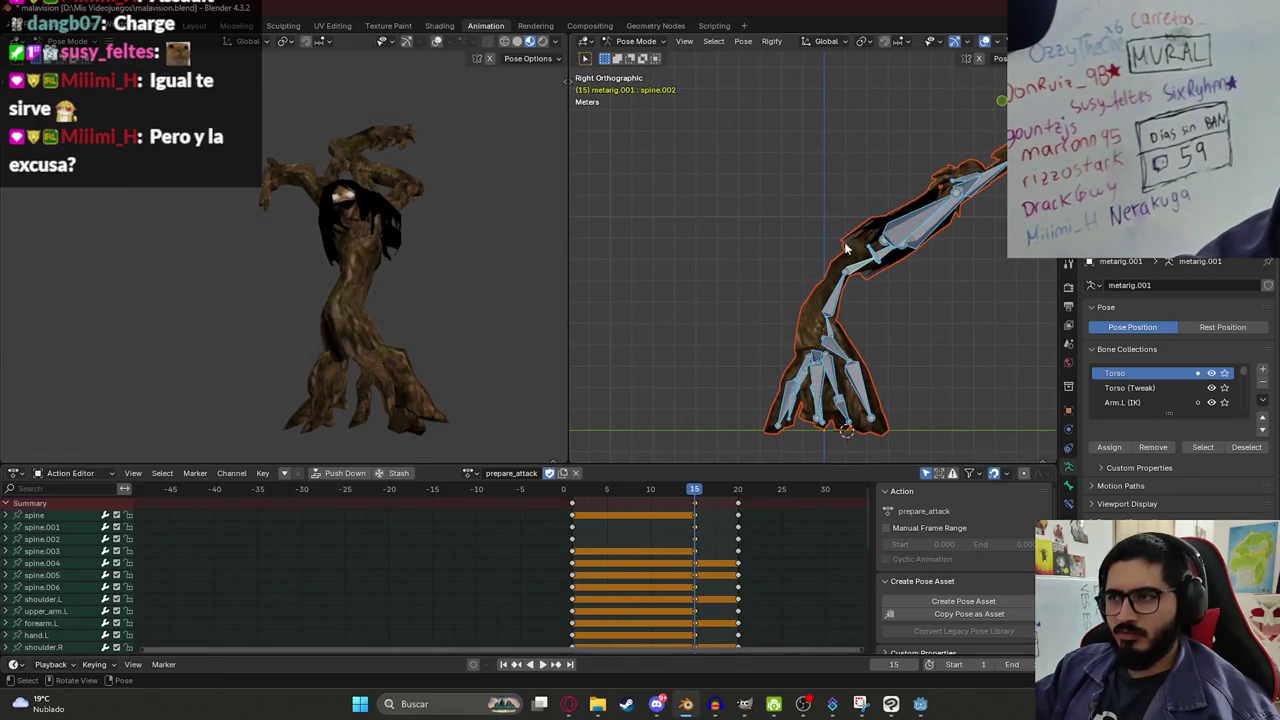
left_click(967, 165)
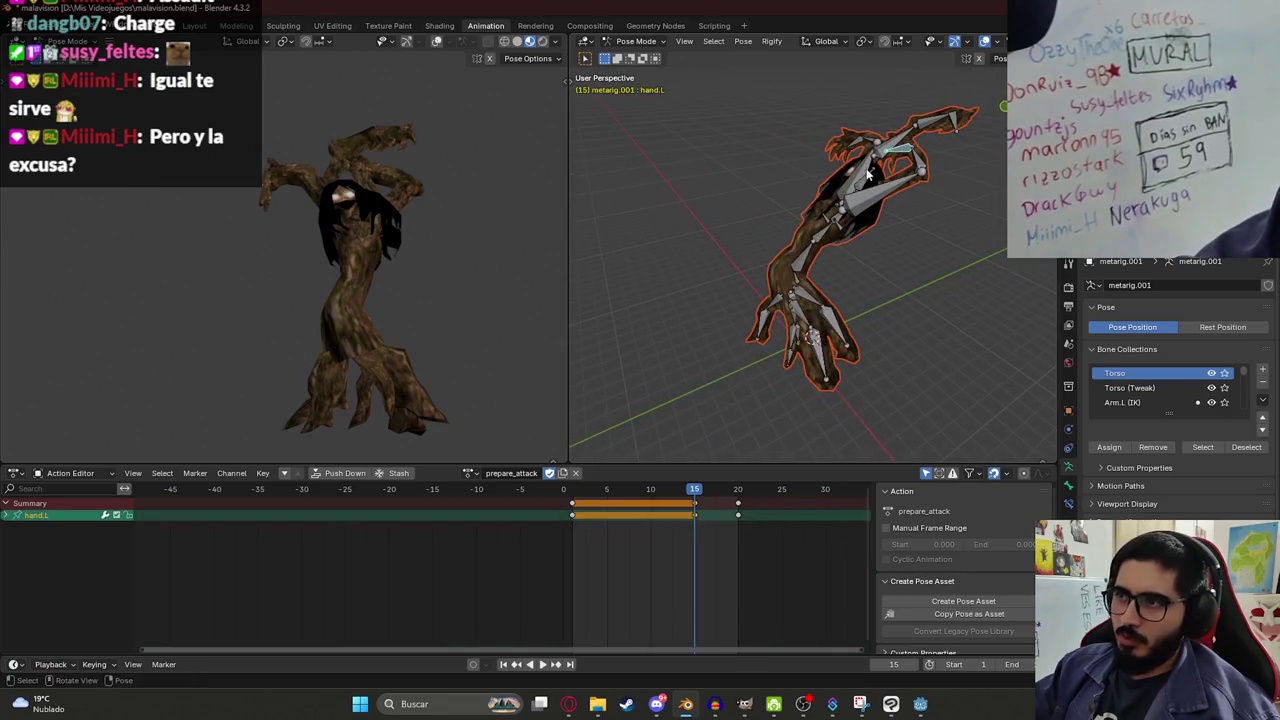
left_click(868, 175)
key("KP_3")
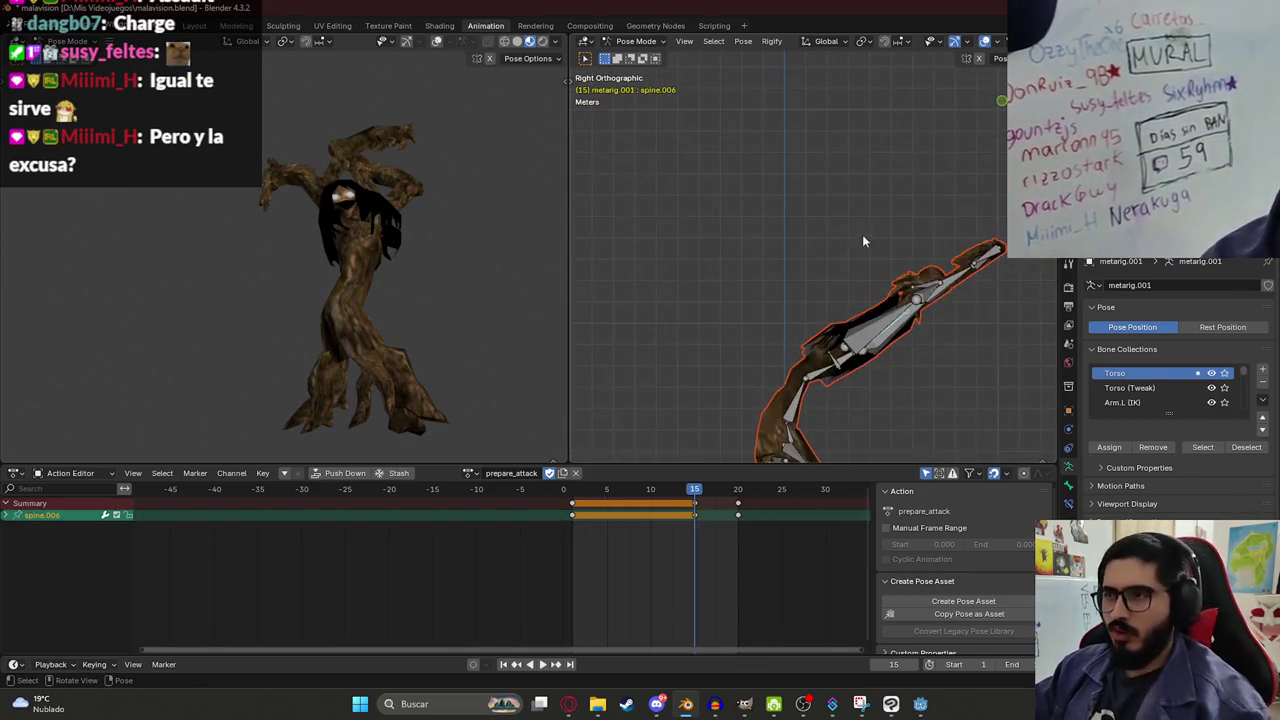
key("r")
left_click(890, 290)
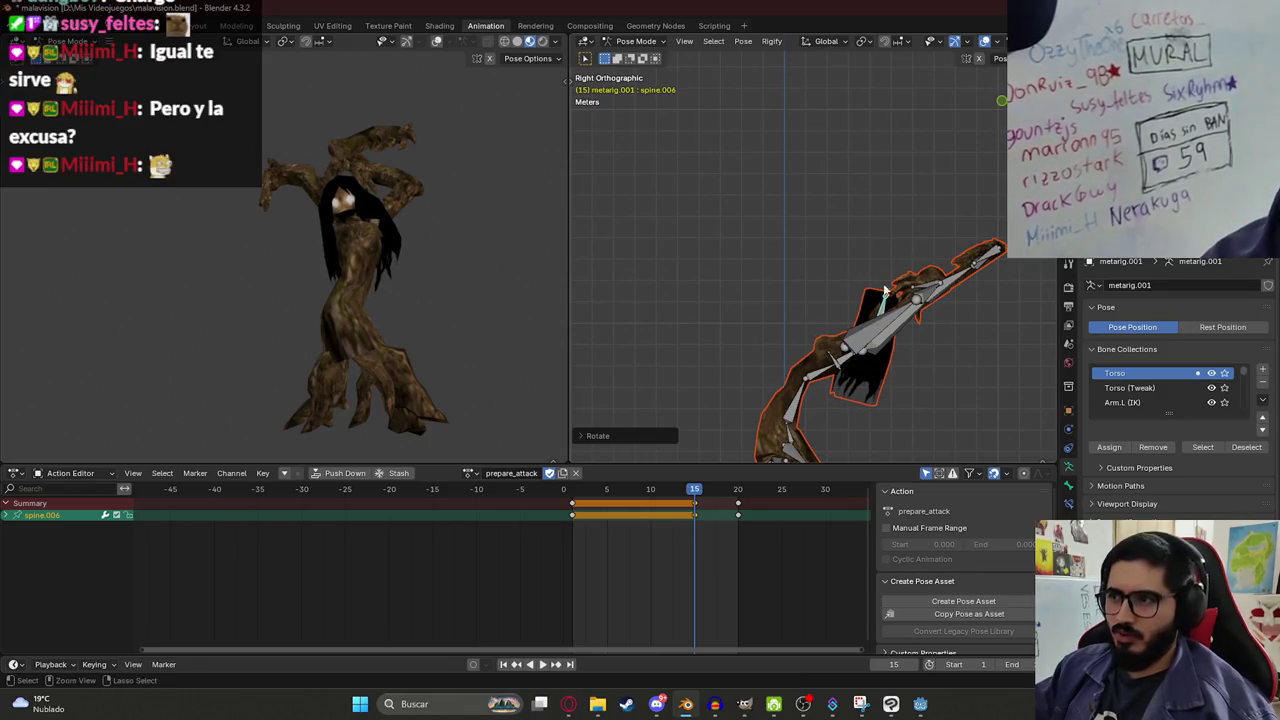
left_click_drag(890, 290, 820, 300)
left_click(820, 292)
left_click(820, 292)
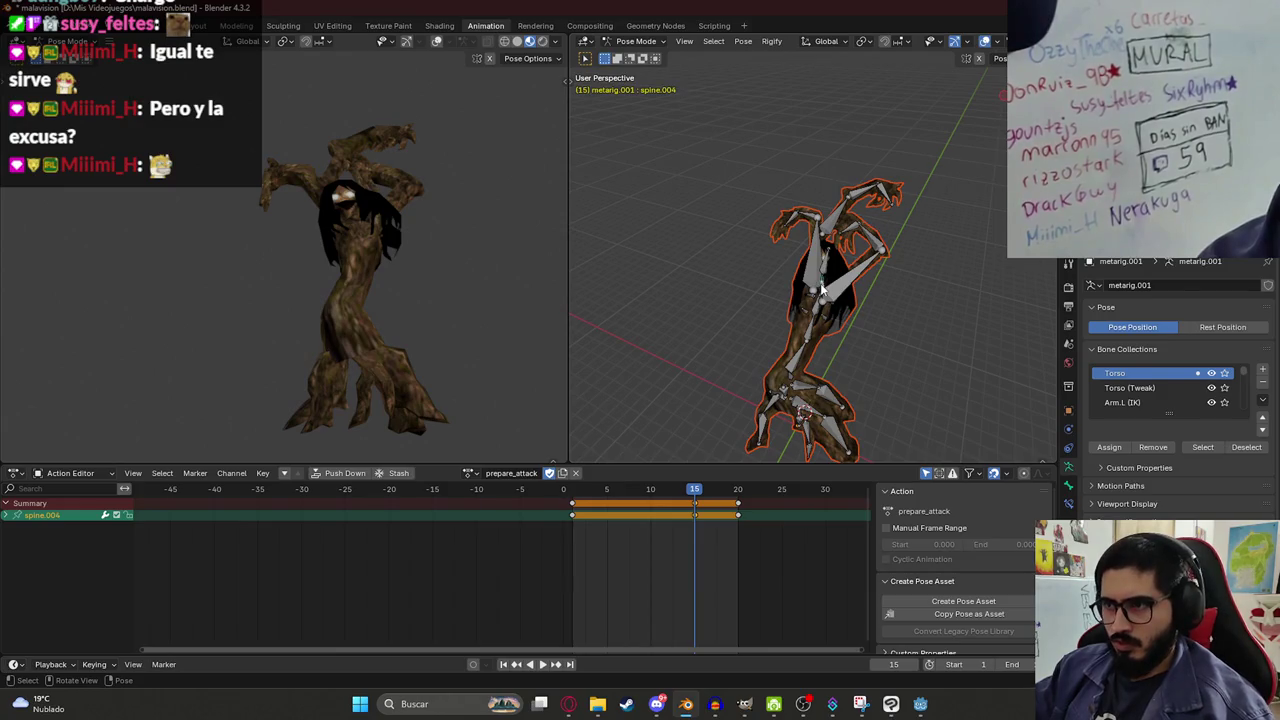
key("KP_3")
key("r")
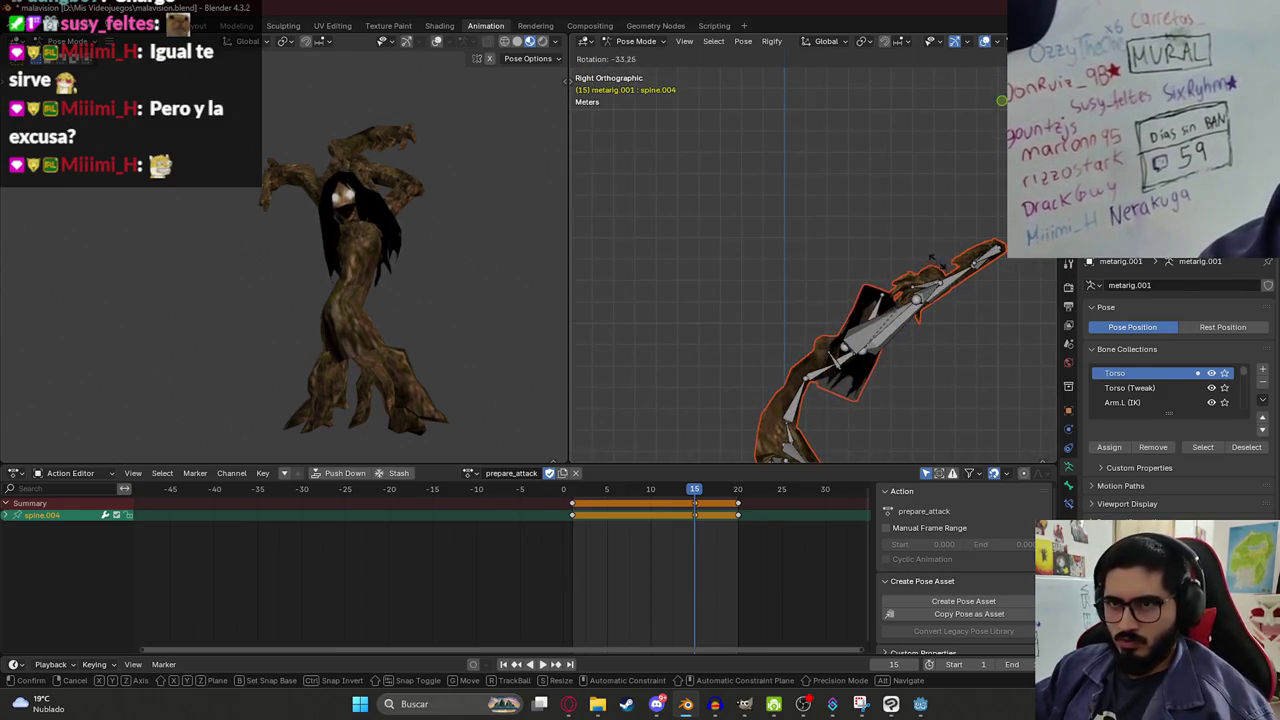
left_click(932, 258)
Preview the later frames, return to frame 1, and save malavision.blend.
key("space")
left_click_drag(659, 503, 749, 515)
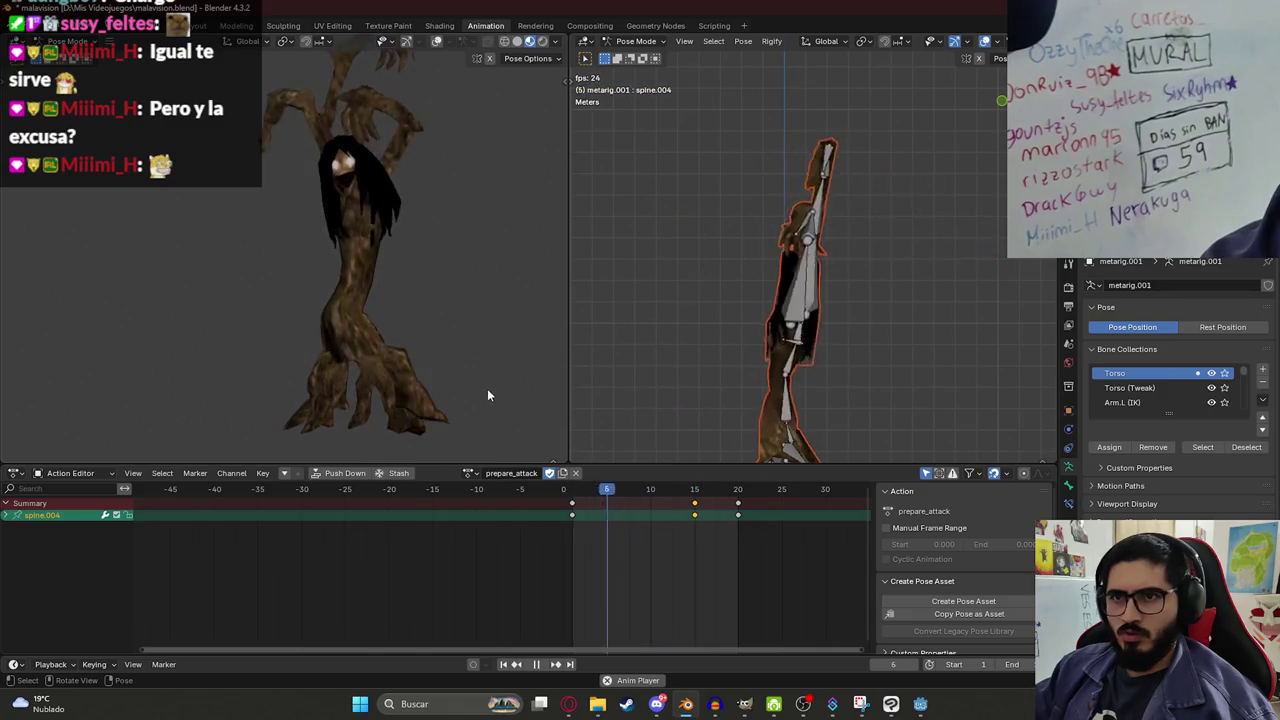
mouse_move(571, 494)
left_mouse_down()
mouse_move(771, 505)
mouse_move(568, 502)
left_mouse_up()
key("ctrl+s")
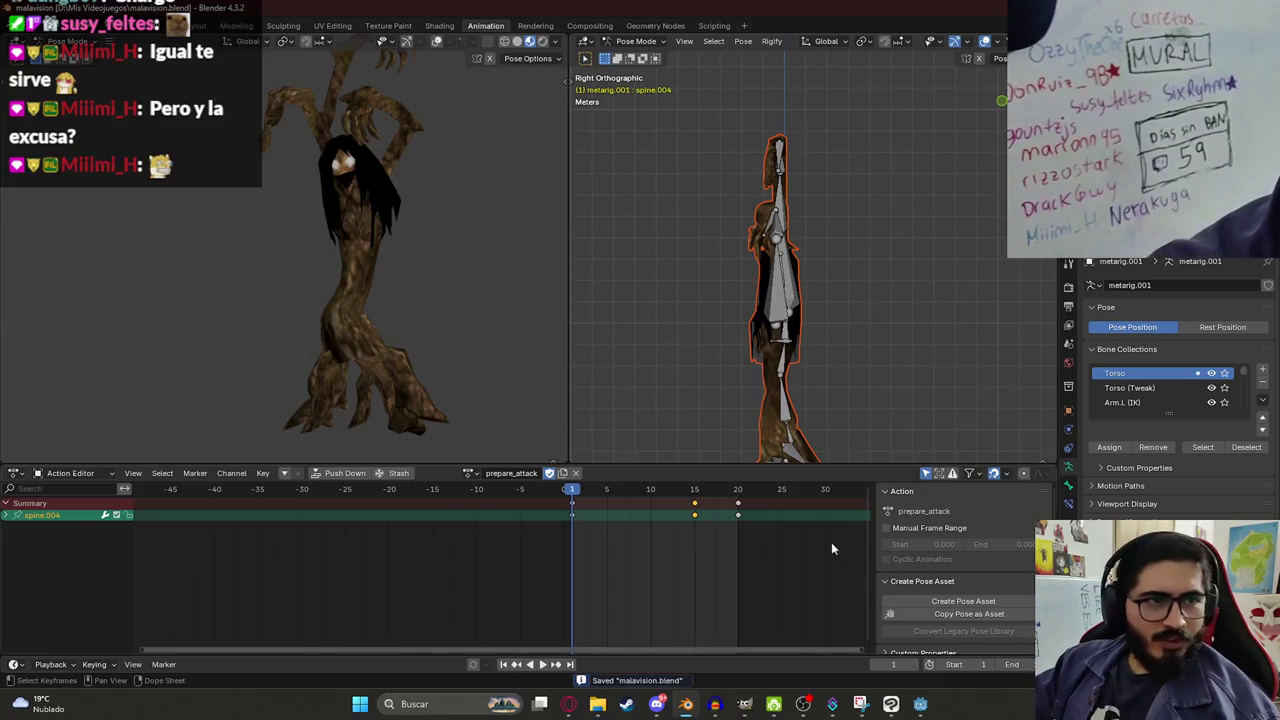
scroll(603, 561, "down", 2)
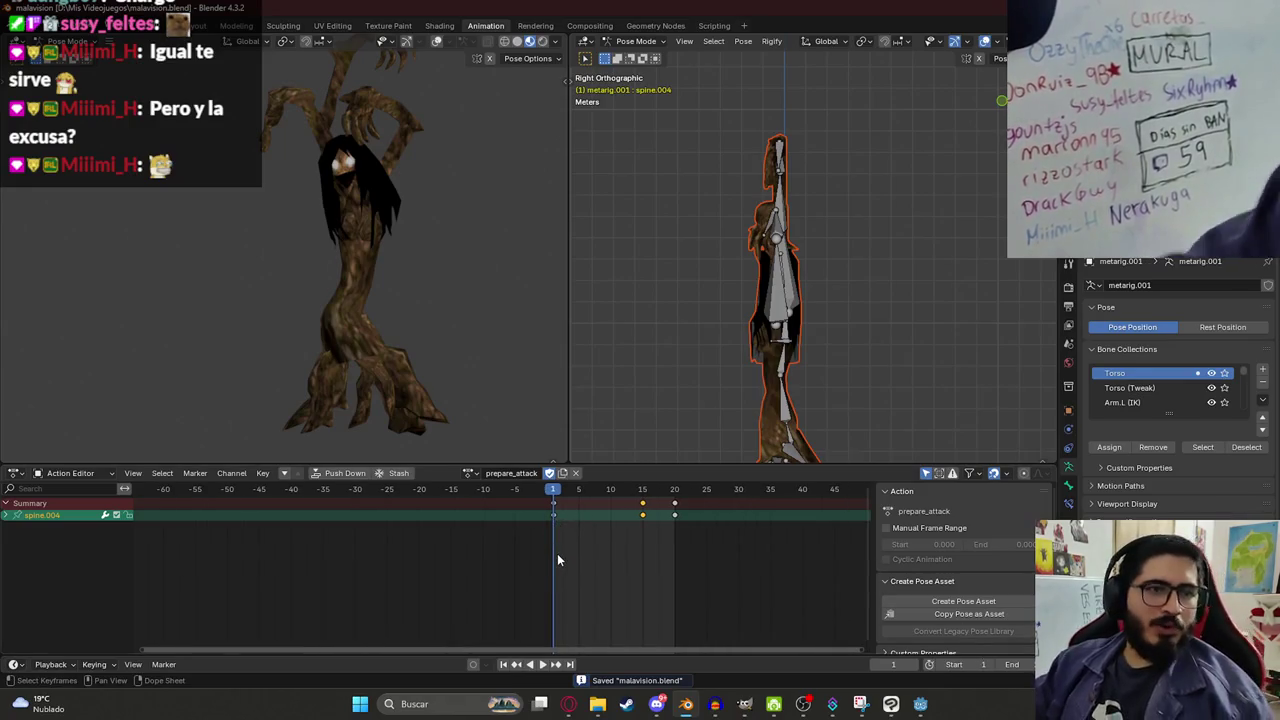
key("space")
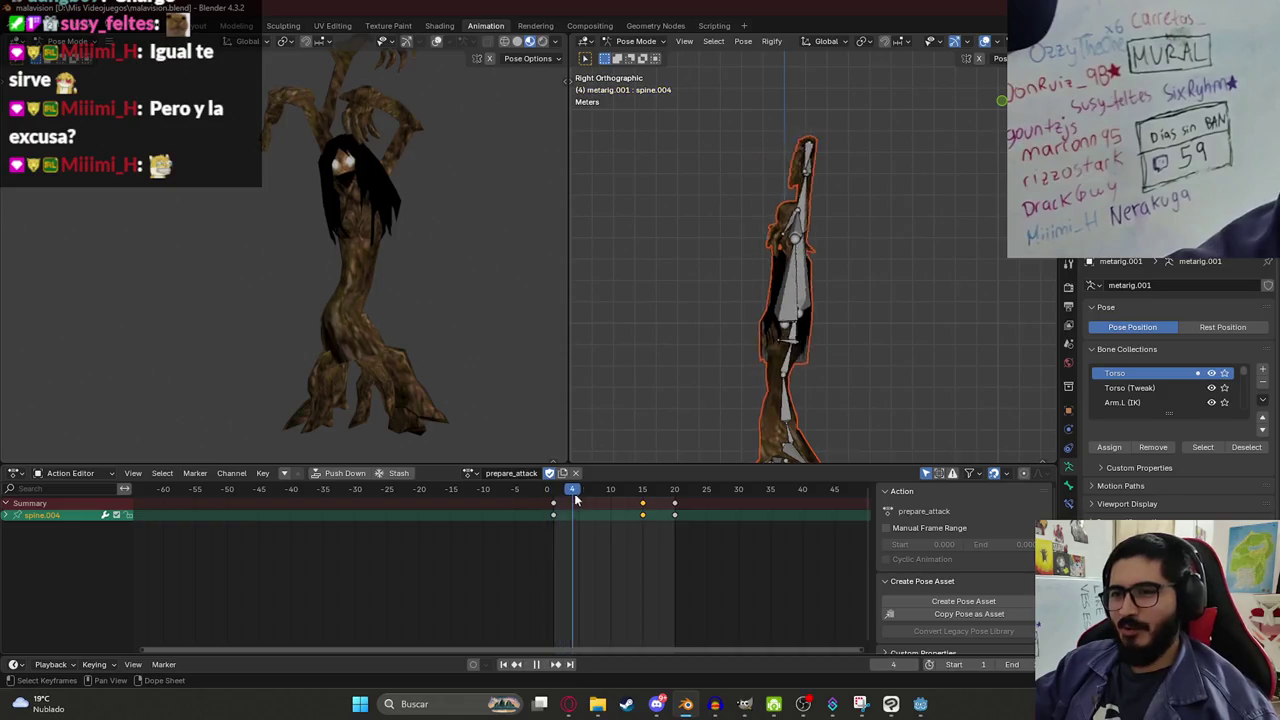
left_click_drag(650, 493, 556, 495)
mouse_move(555, 494)
left_mouse_down()
mouse_move(642, 505)
mouse_move(548, 502)
left_mouse_up()
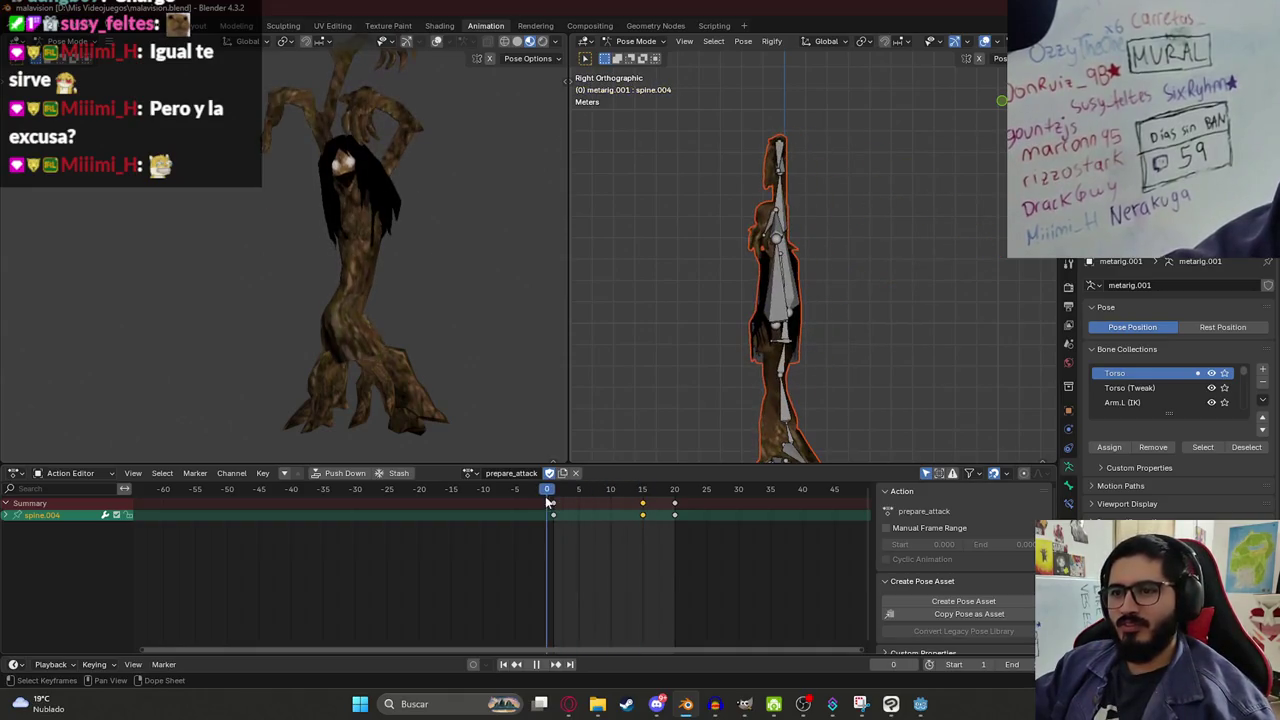
key("ctrl+s")
key("space")
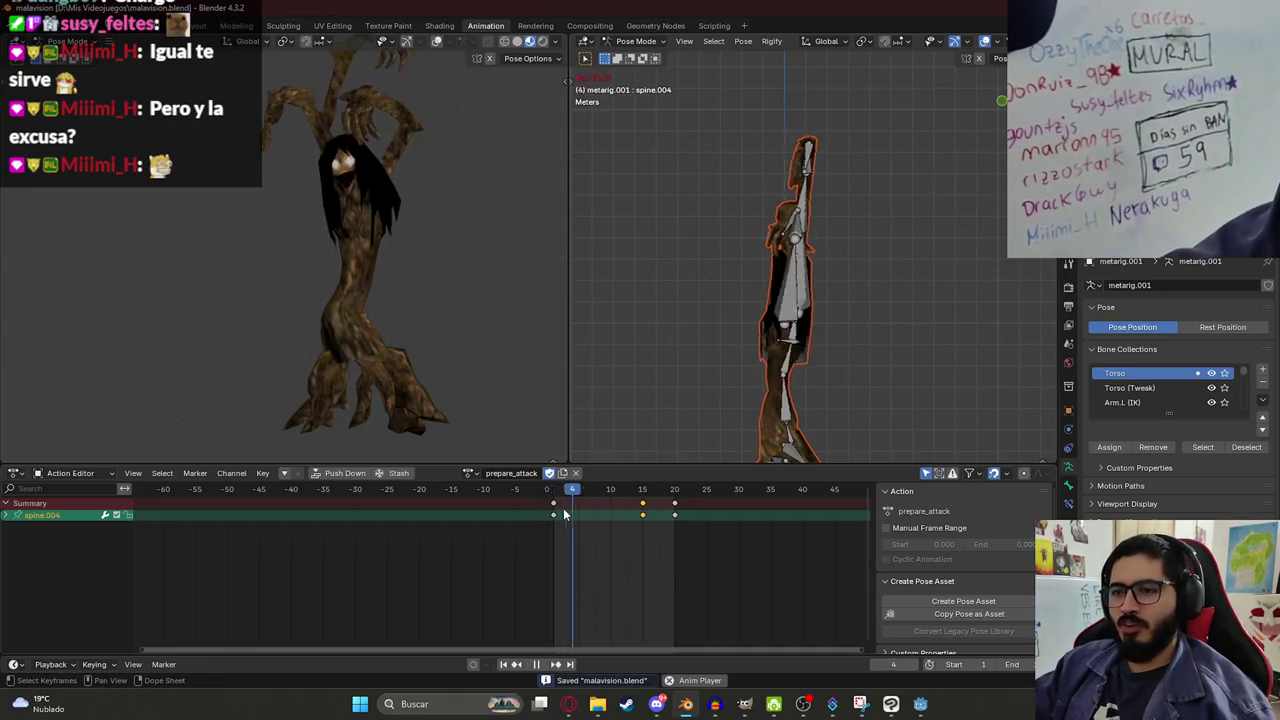
left_click_drag(559, 498, 645, 495)
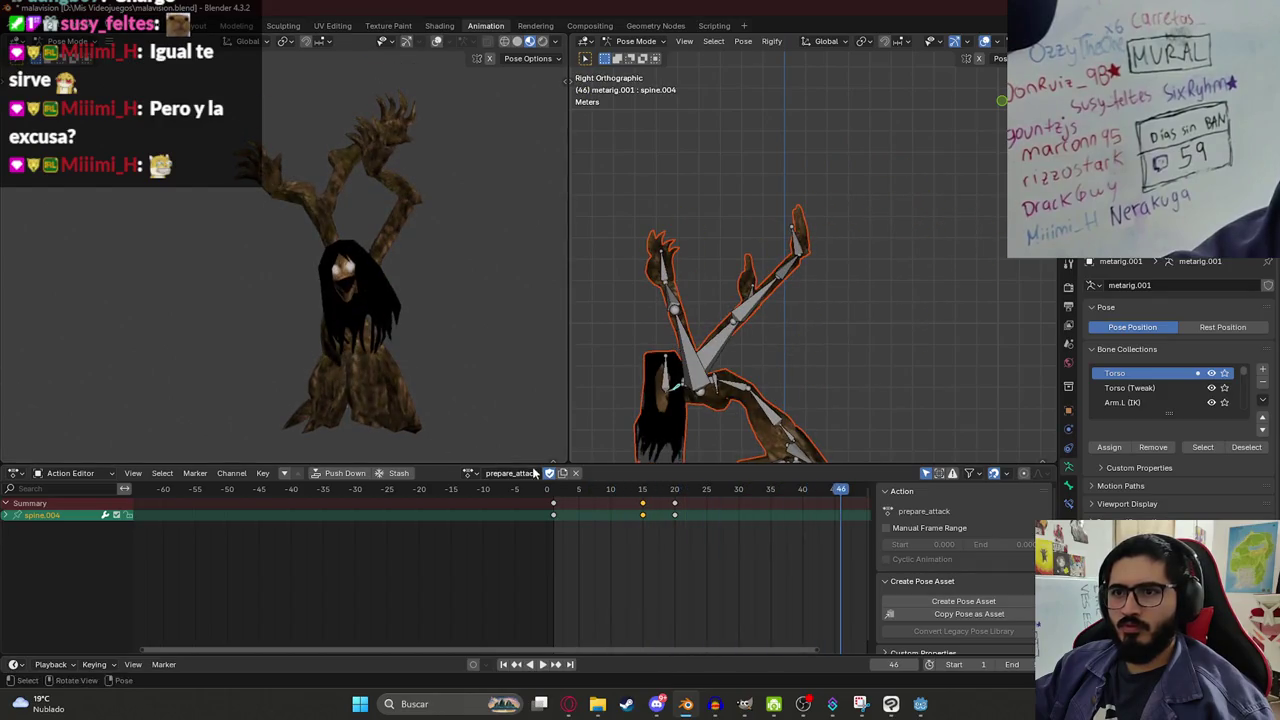
left_click(556, 494)
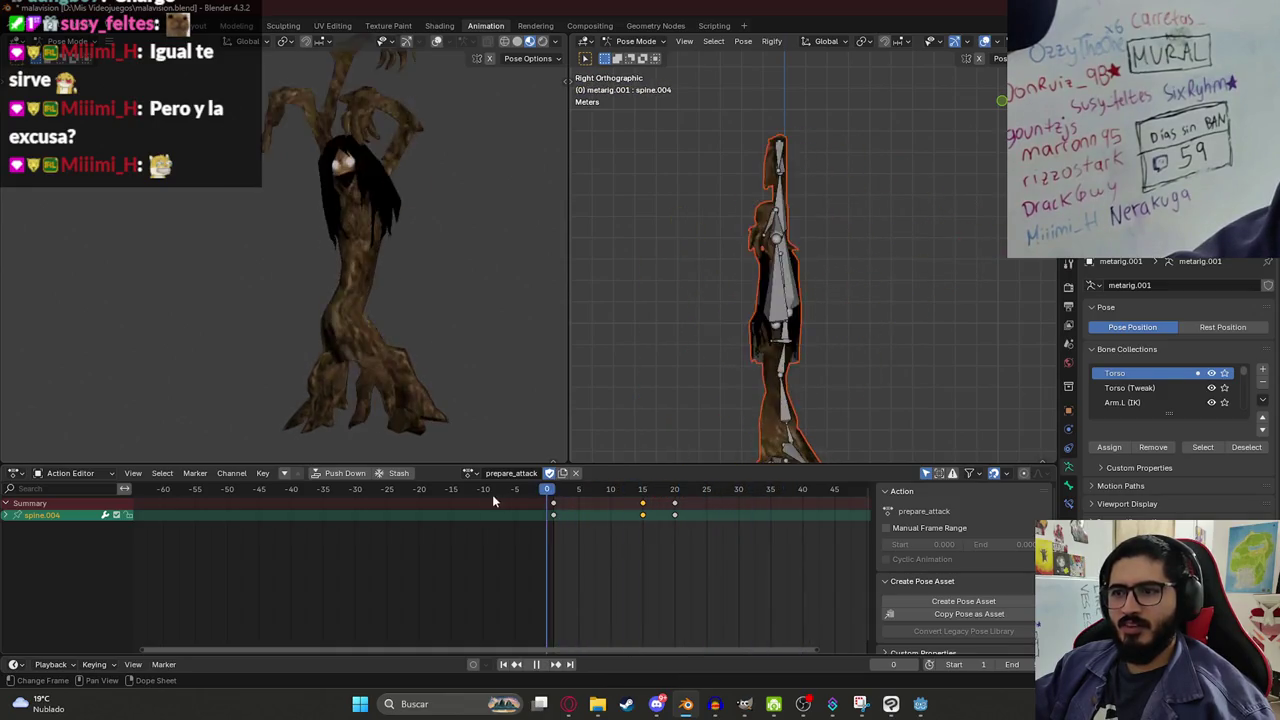
mouse_move(670, 497)
left_mouse_down()
mouse_move(609, 498)
mouse_move(643, 500)
left_mouse_up()
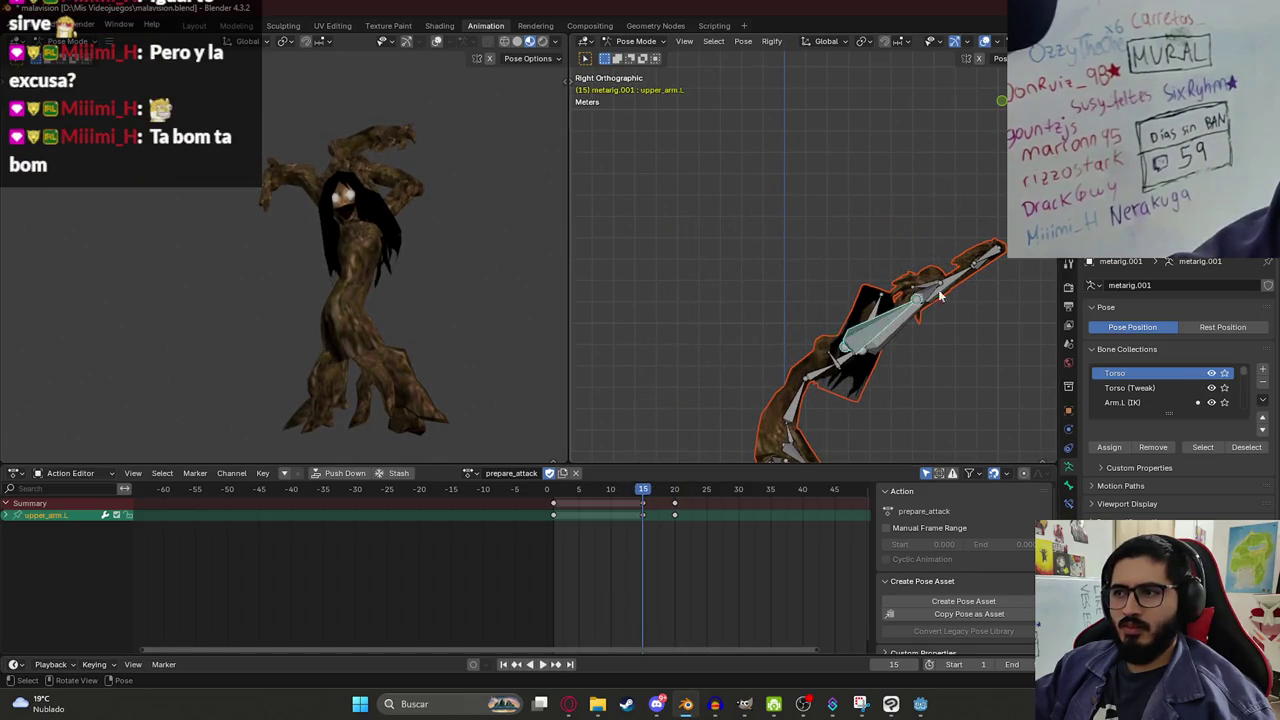
Rotate upper_arm.L and upper_arm.R downward at frame 15 and preview the action.
key("r")
left_click(988, 422)
left_click(901, 325)
key("r")
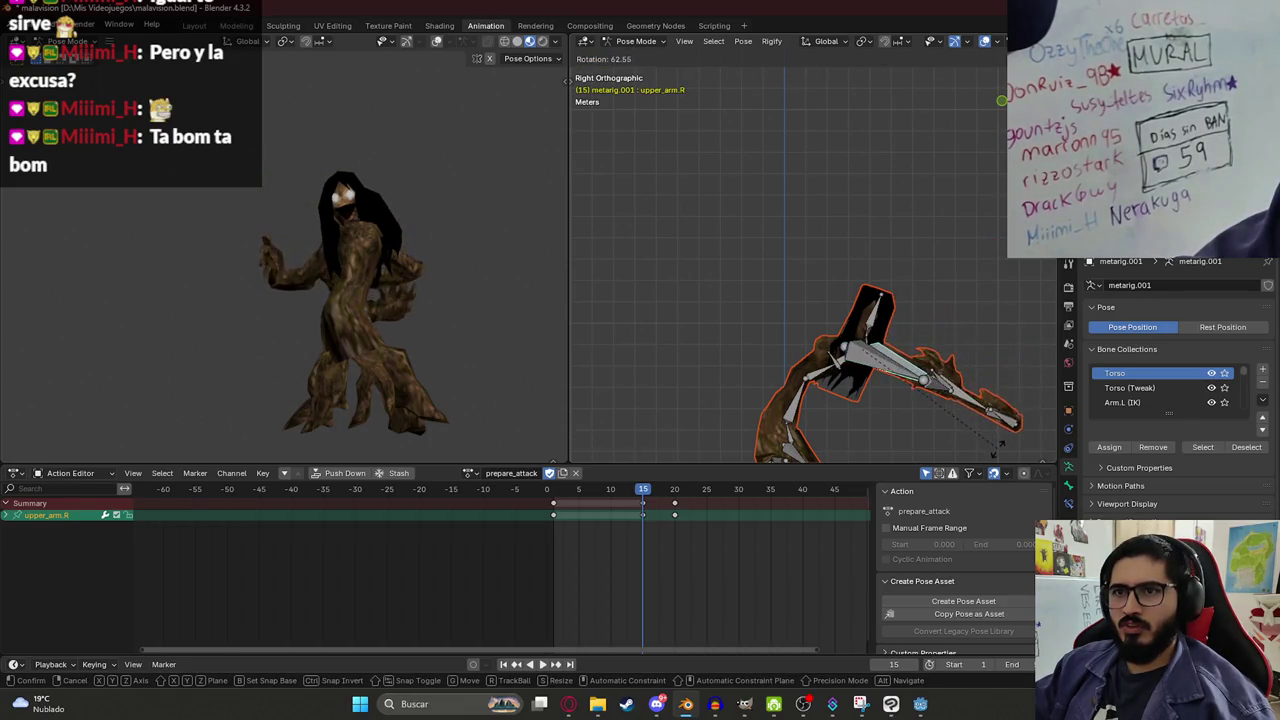
left_click(945, 378)
key("a")
key("a")
key("space")
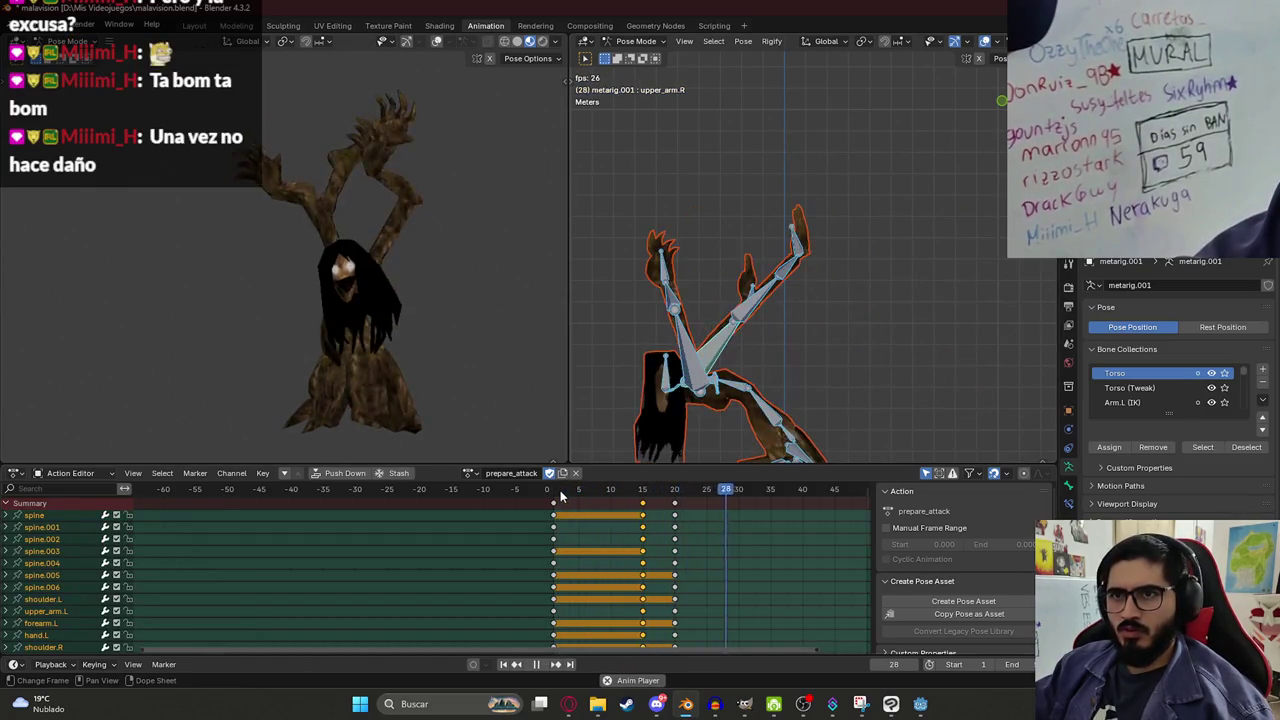
key("space")
Bend spine.001 and key the whole rig's pose at frame 5.
left_click(588, 491)
left_click_drag(588, 491, 556, 490)
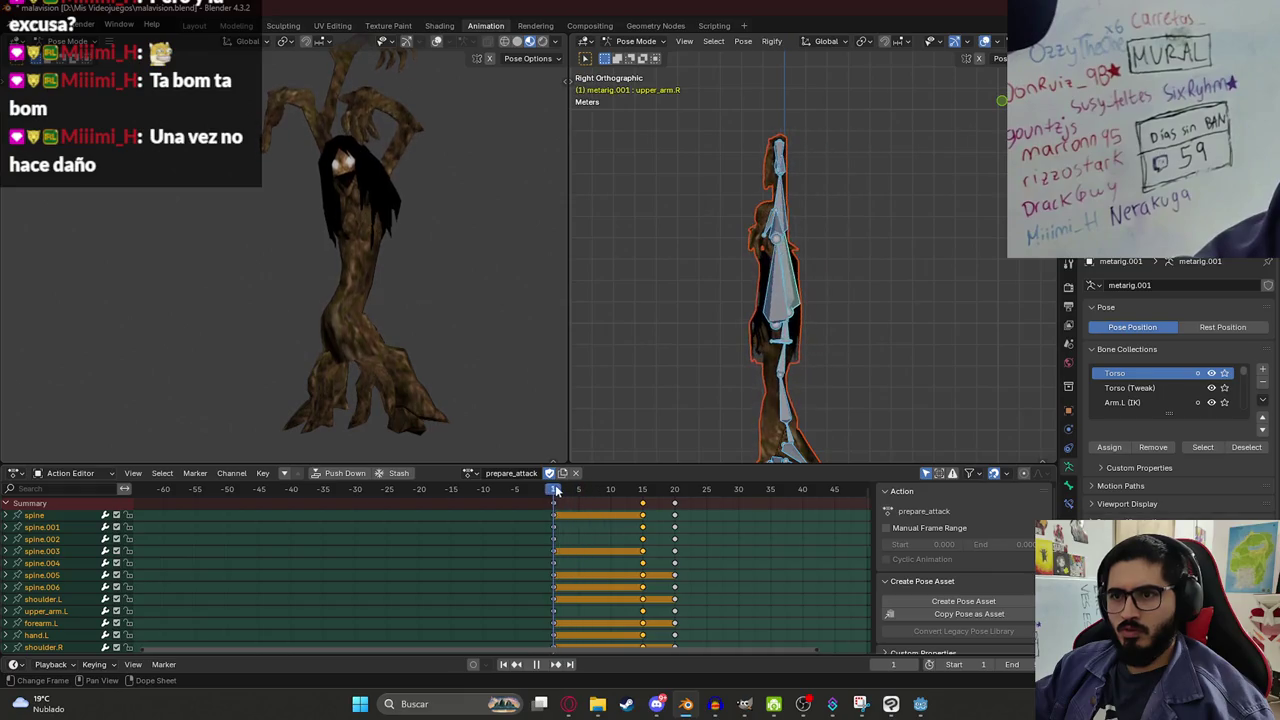
key("space")
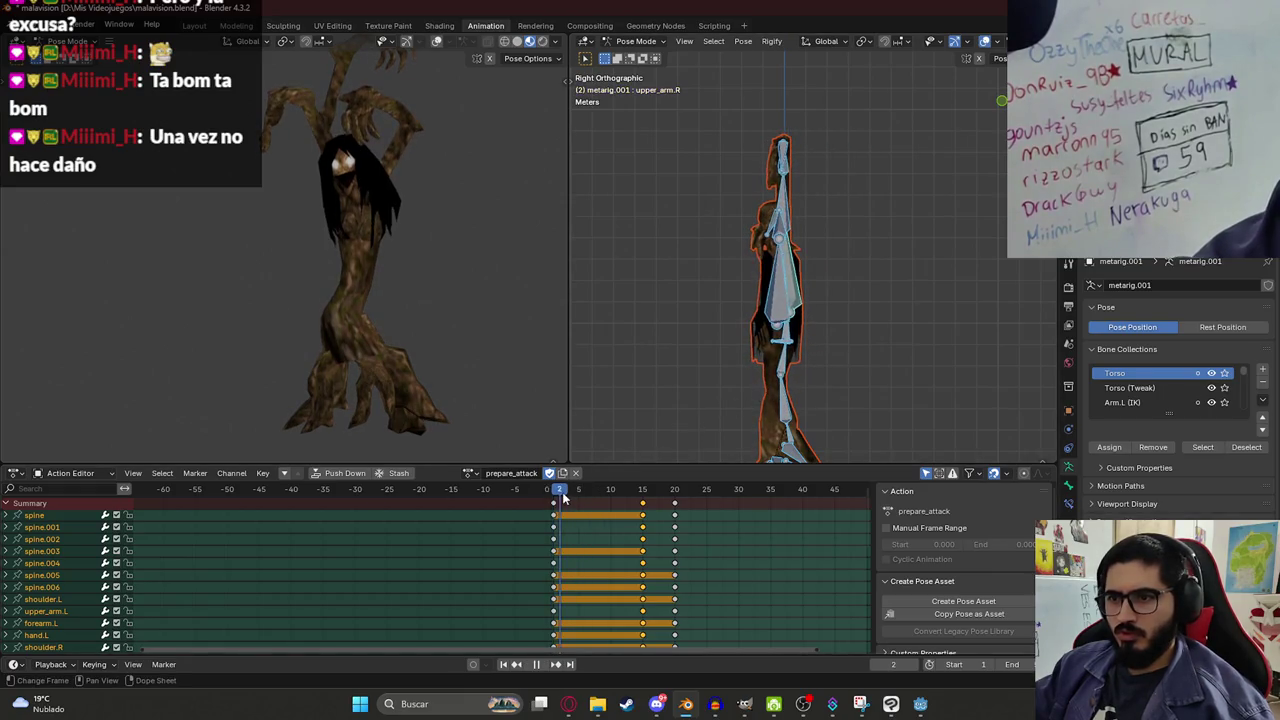
left_click(792, 380)
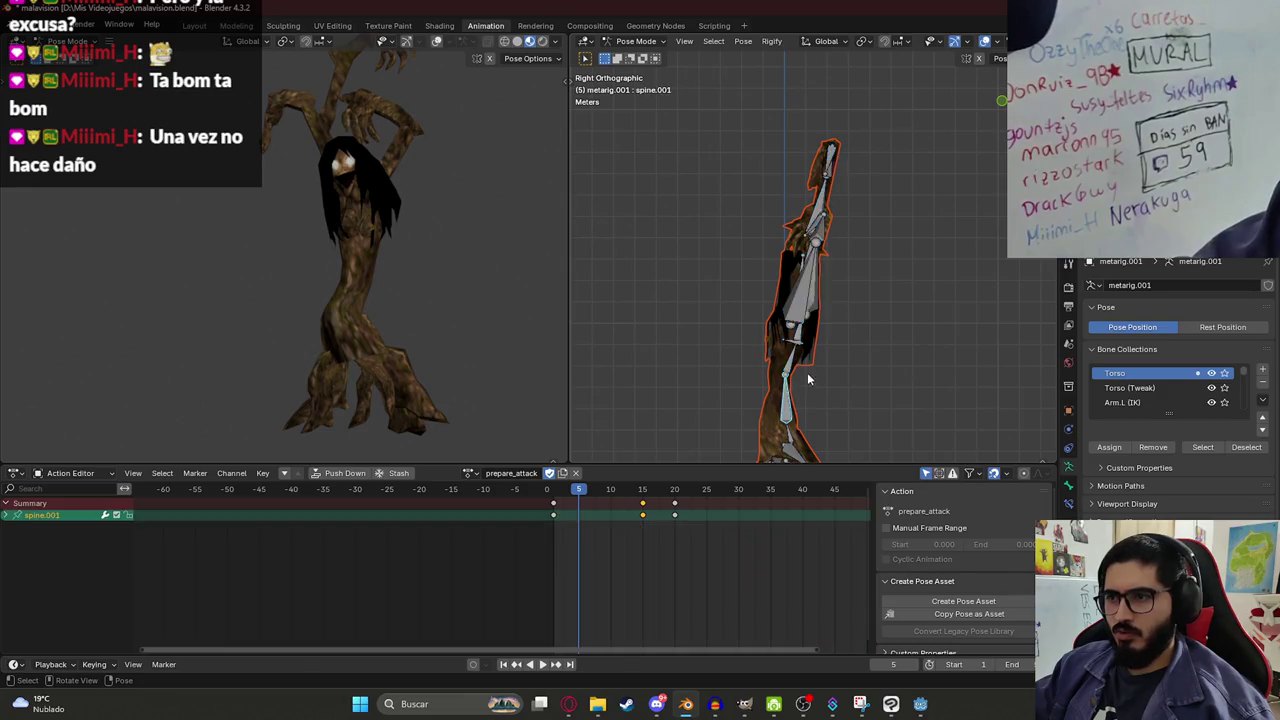
key("r")
left_click(730, 313)
mouse_move(730, 313)
left_mouse_down()
mouse_move(700, 314)
mouse_move(820, 318)
left_mouse_up()
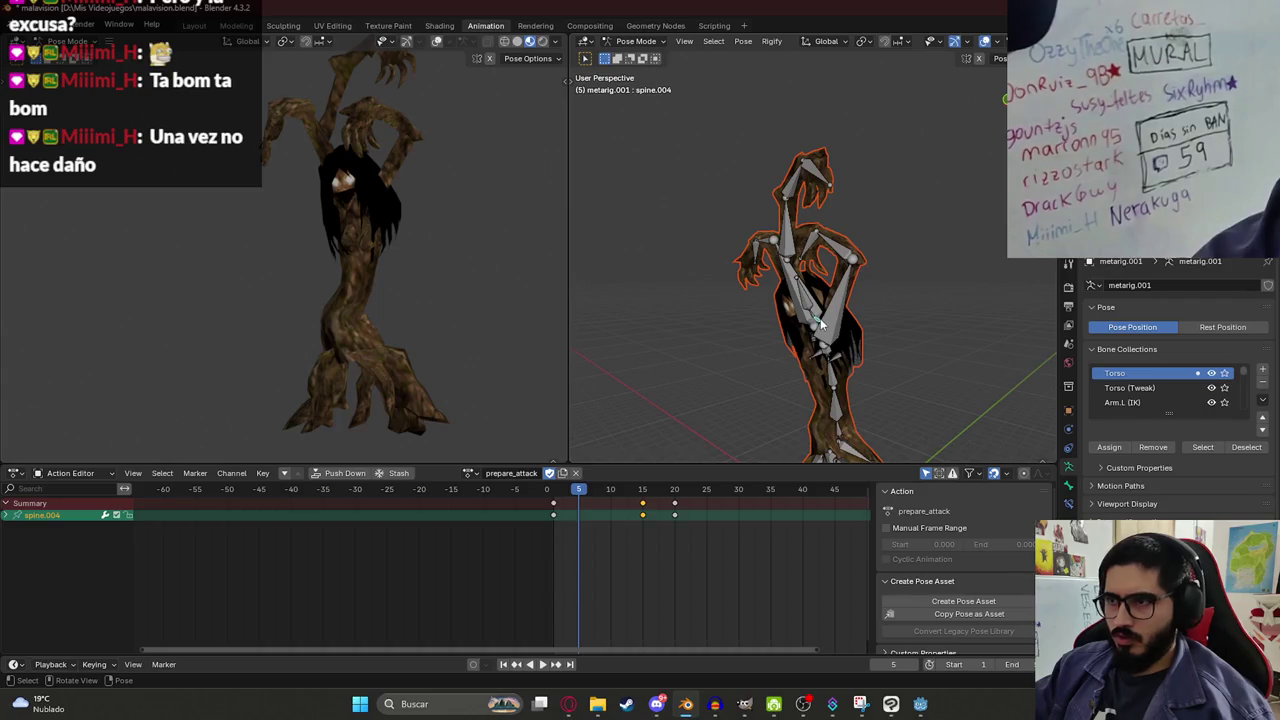
key("KP_3")
key("a")
key("i")
key("space")
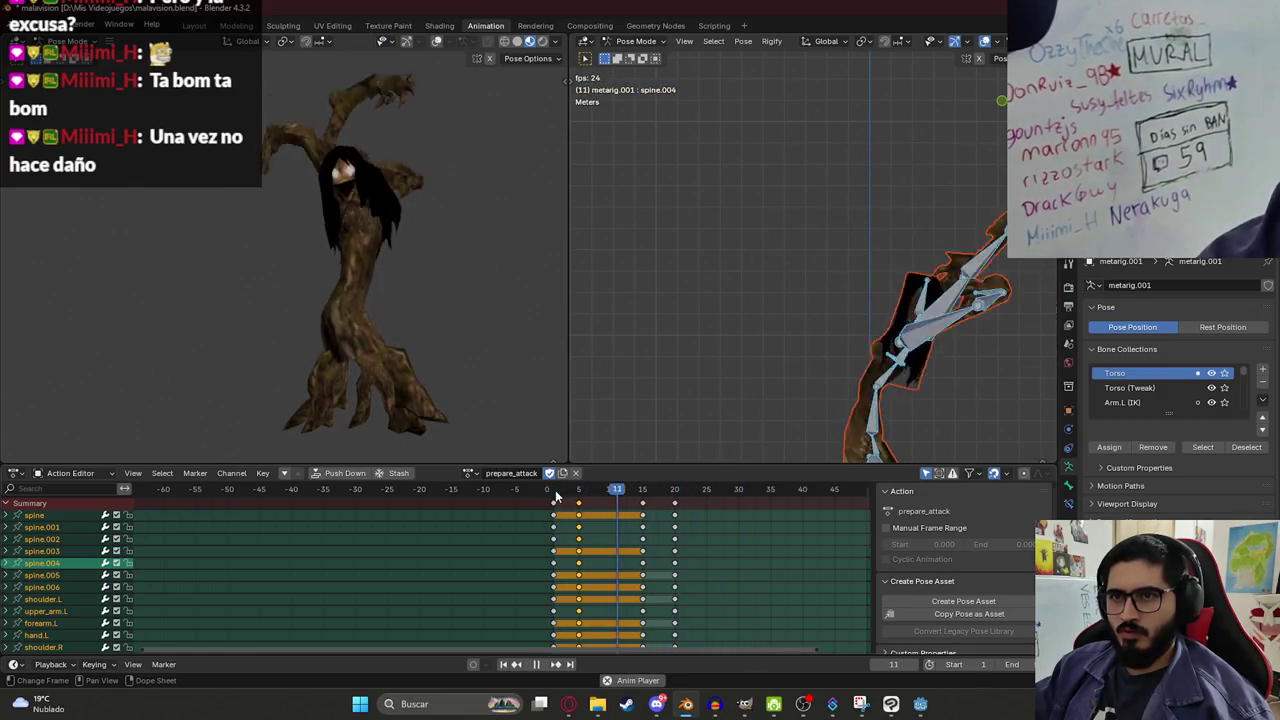
Move prepare_attack's frame-5 keys to frame 10, frame-20 keys to 35, and frame-15 keys to 20.
key("space")
key("g")
left_click(621, 505)
left_click(674, 503)
key("g")
left_click(796, 512)
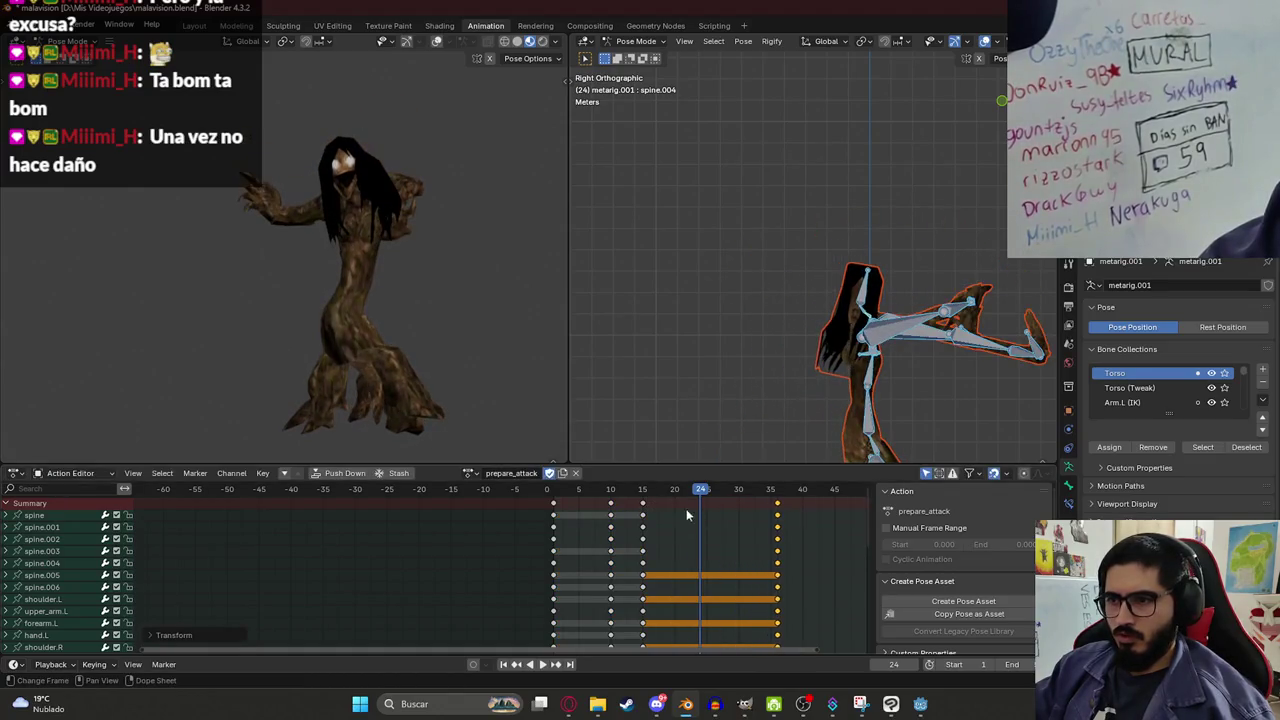
left_click_drag(645, 503, 676, 509)
Shift the middle keys to frame 25, preview the action from the start, and save.
key("space")
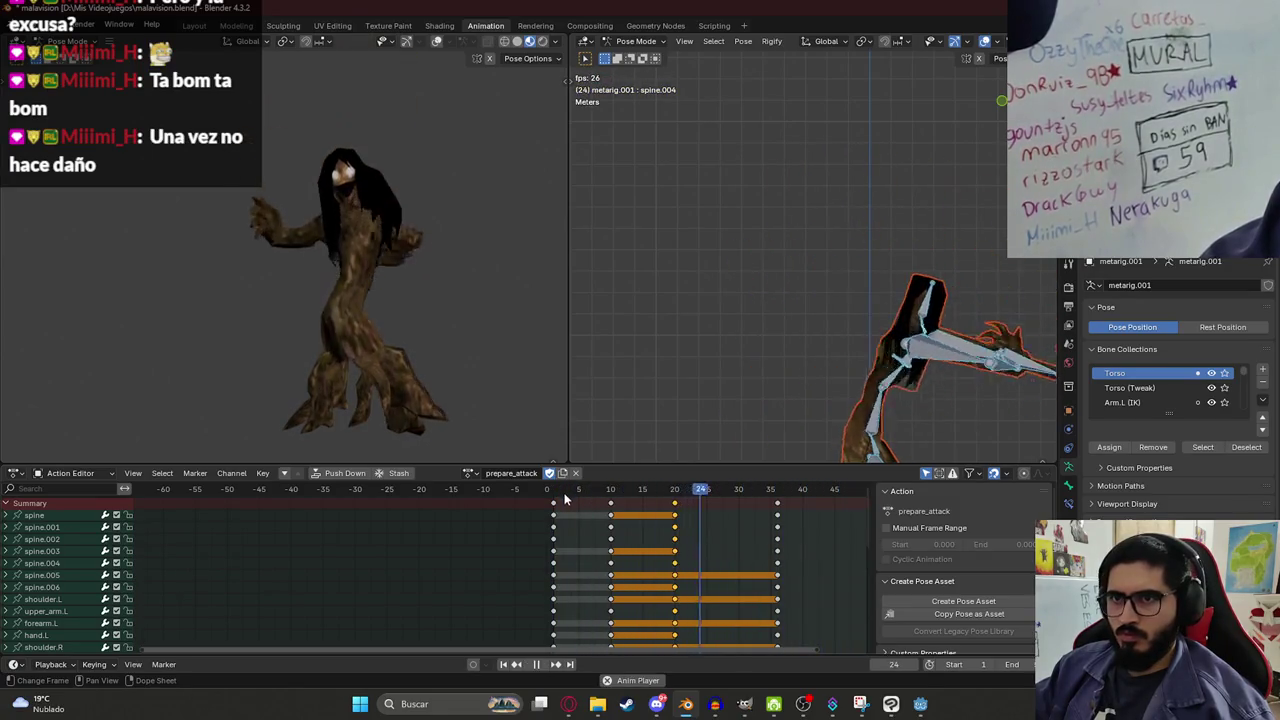
left_click_drag(674, 506, 706, 506)
left_click_drag(618, 490, 559, 490)
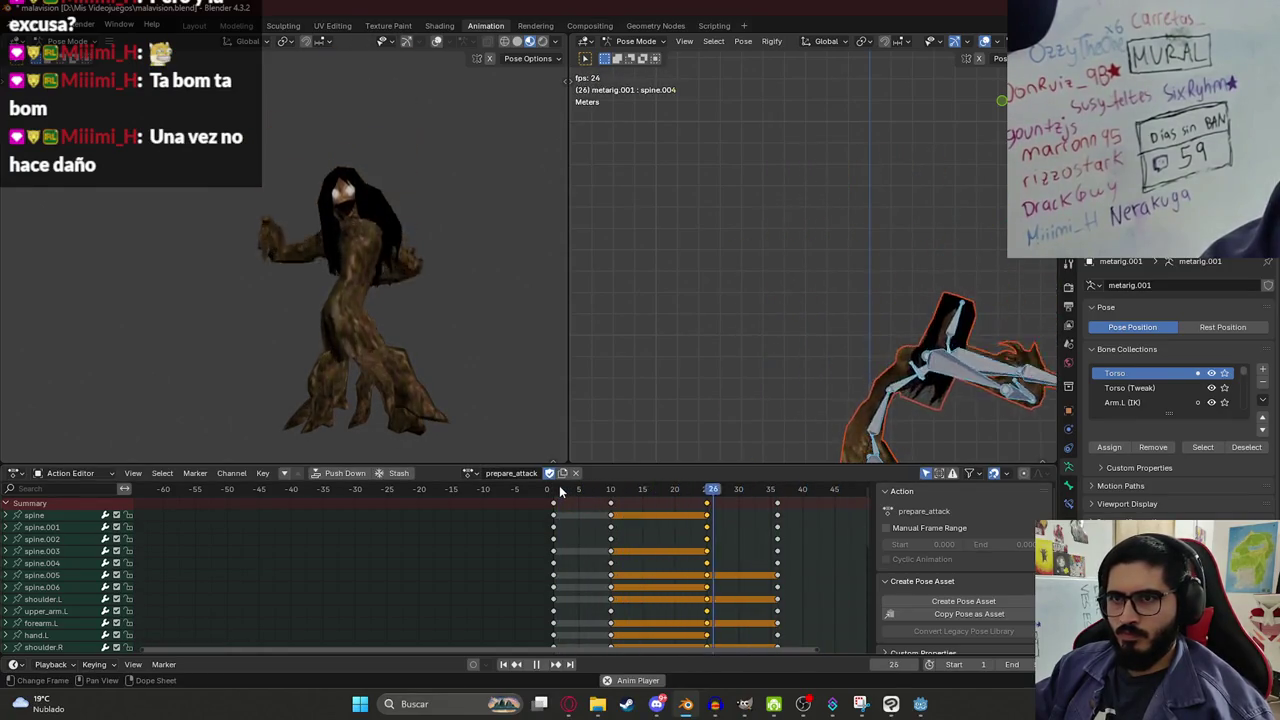
key("space")
key("space")
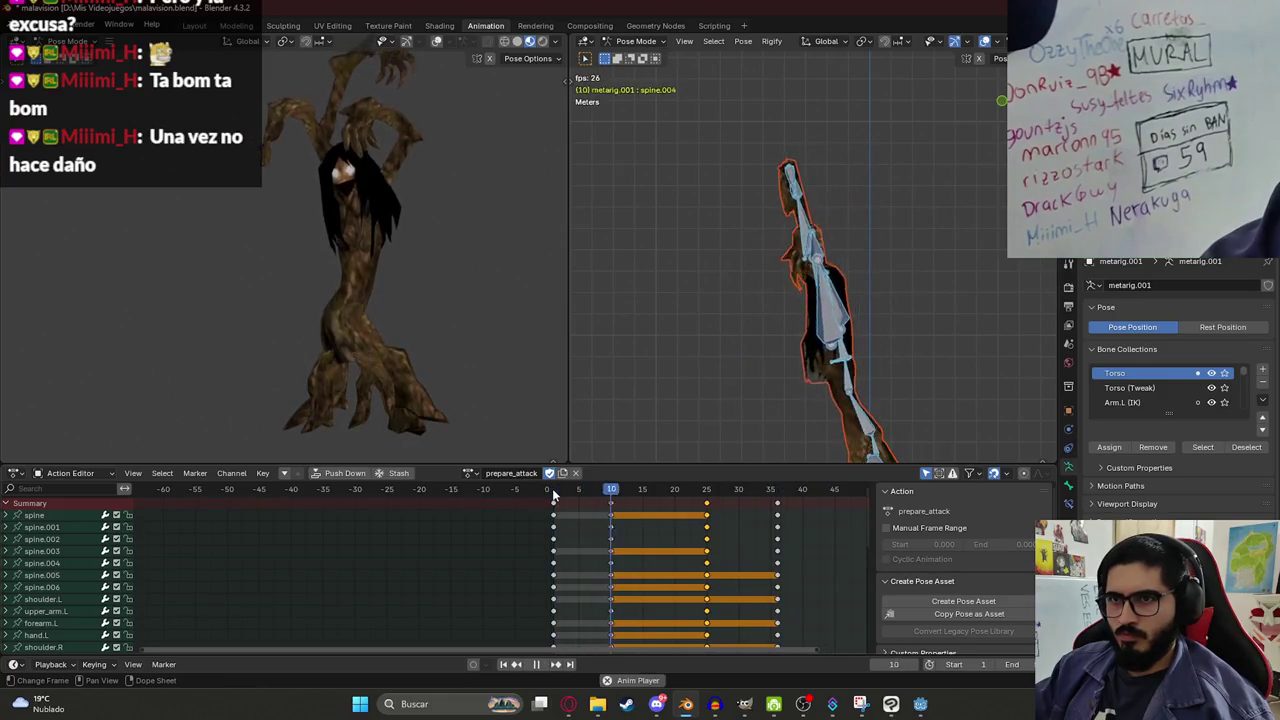
key("space")
key("ctrl+s")
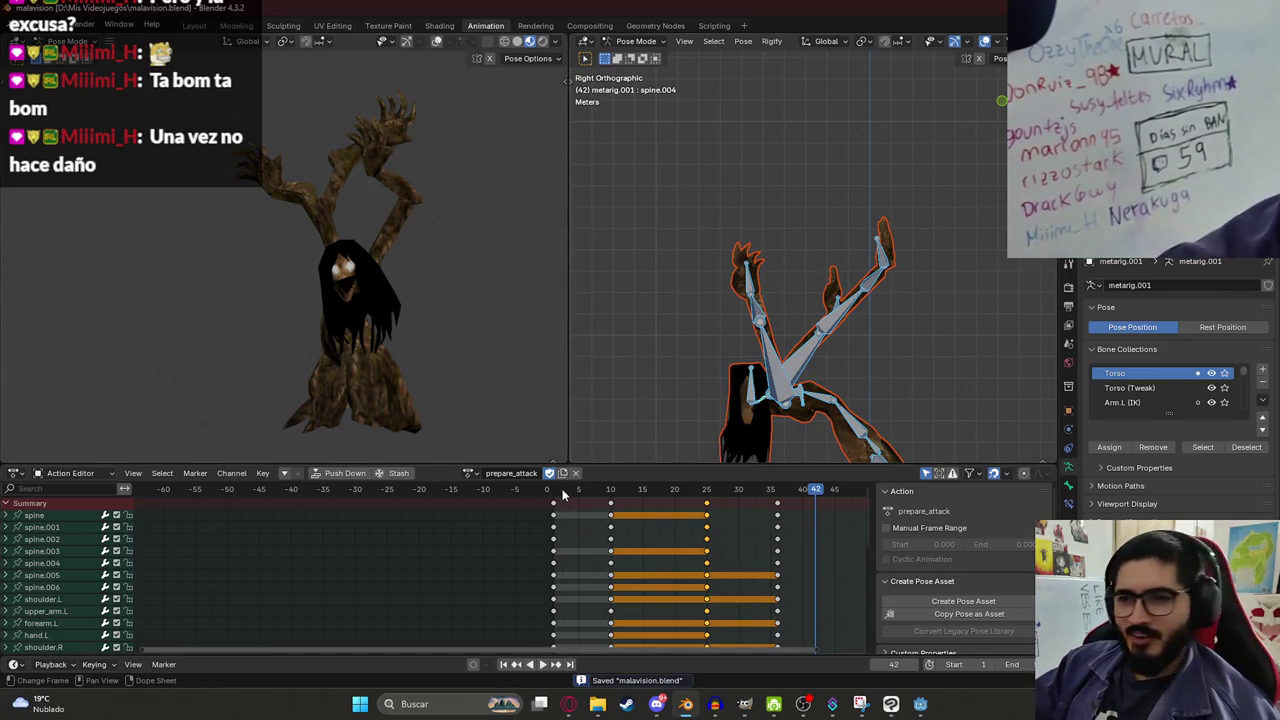
Frame the whole keyframe range and replay the re-timed action from frame 2.
key("space")
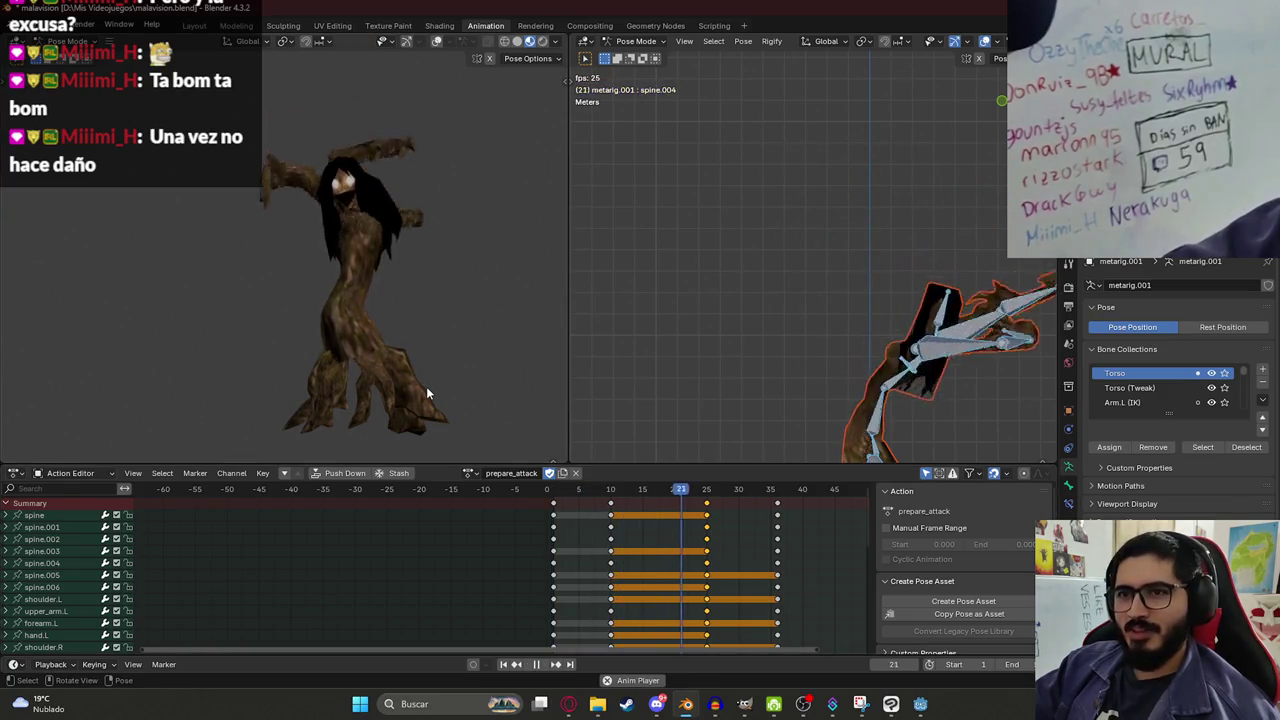
key("space")
key("shift+Left")
scroll(613, 552, "down", 5)
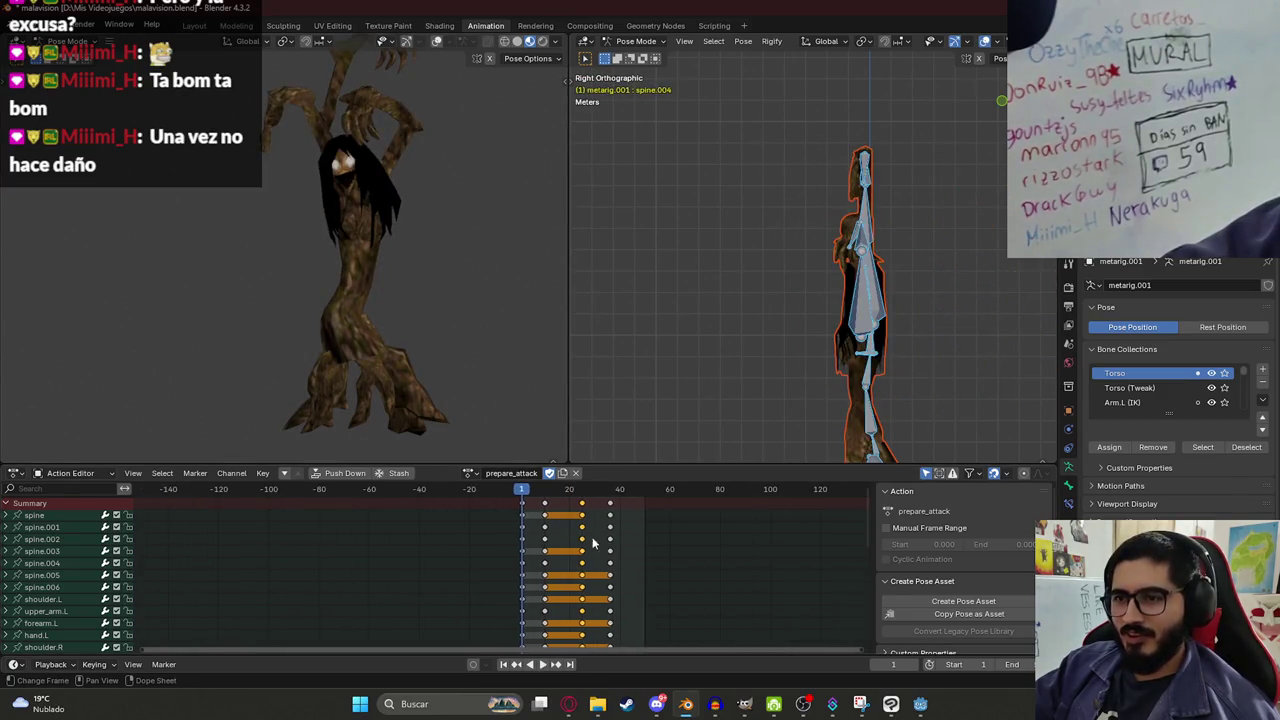
key("space")
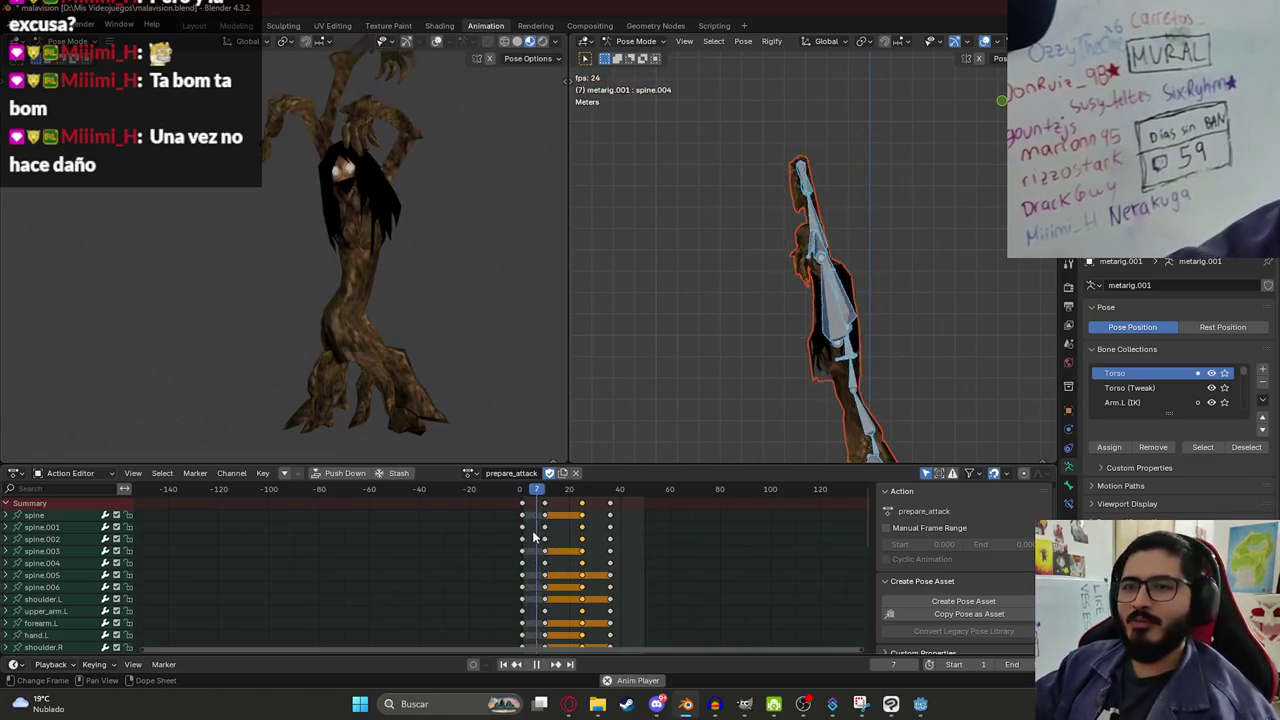
mouse_move(520, 484)
left_mouse_down()
mouse_move(555, 490)
mouse_move(524, 519)
left_mouse_up()
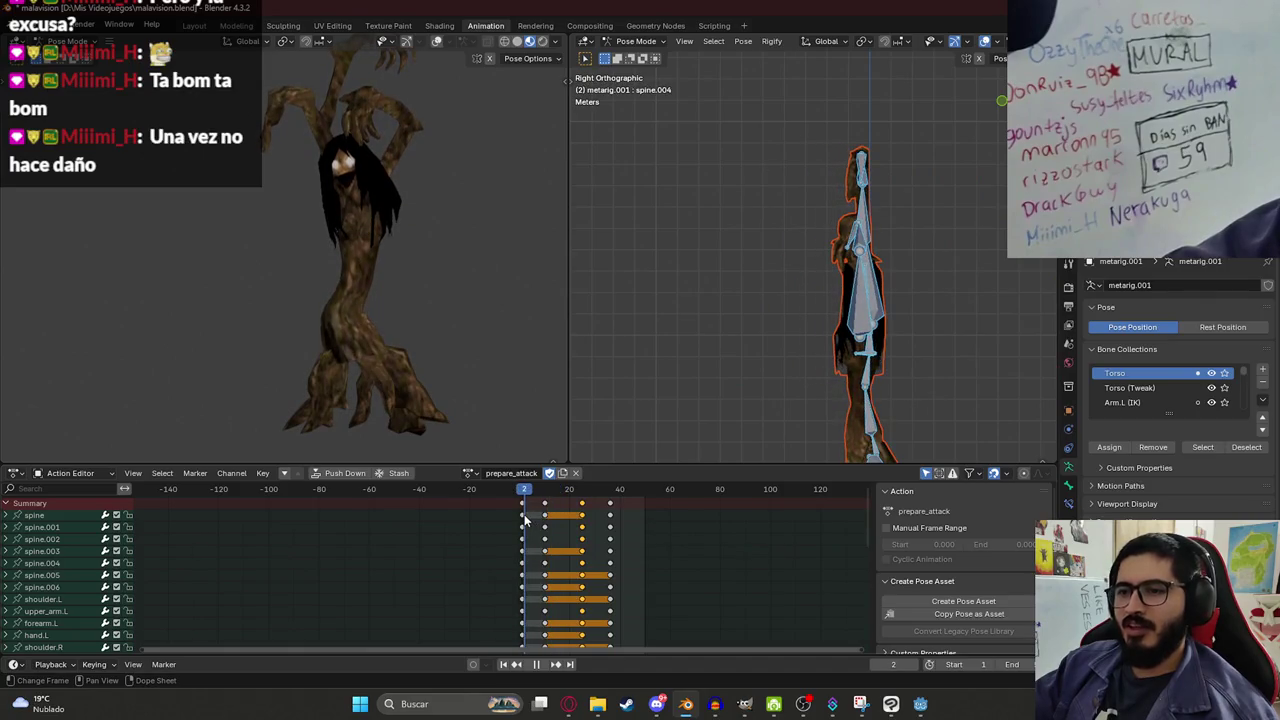
key("space")
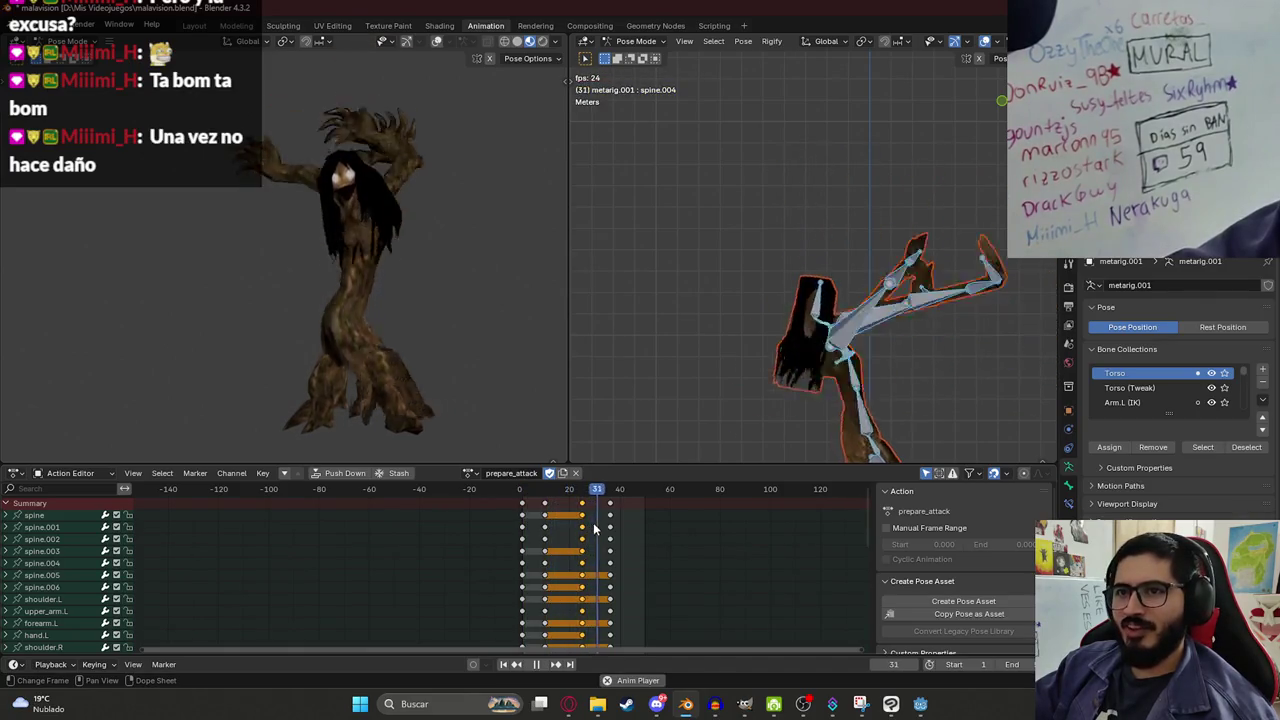
key("space")
Replay from frame 0, save, then pull the final key set earlier to about frame 30 and replay.
left_click(524, 486)
key("space")
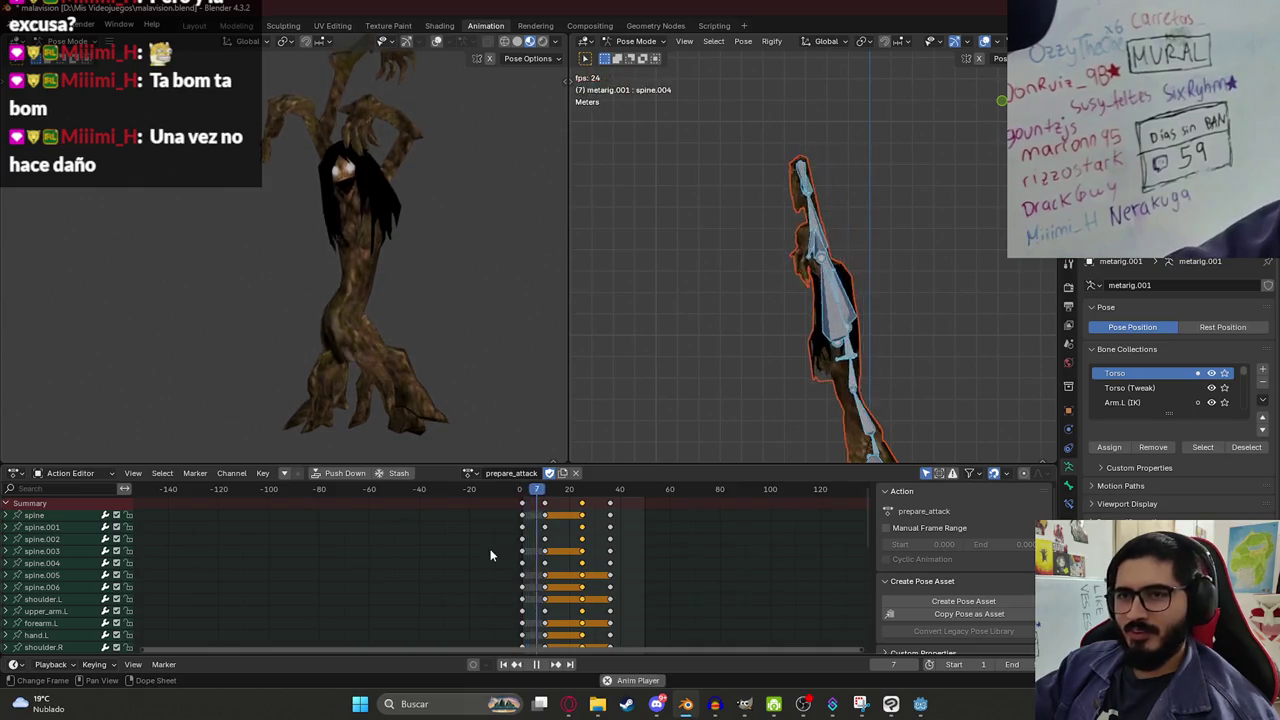
key("space")
left_click(520, 489)
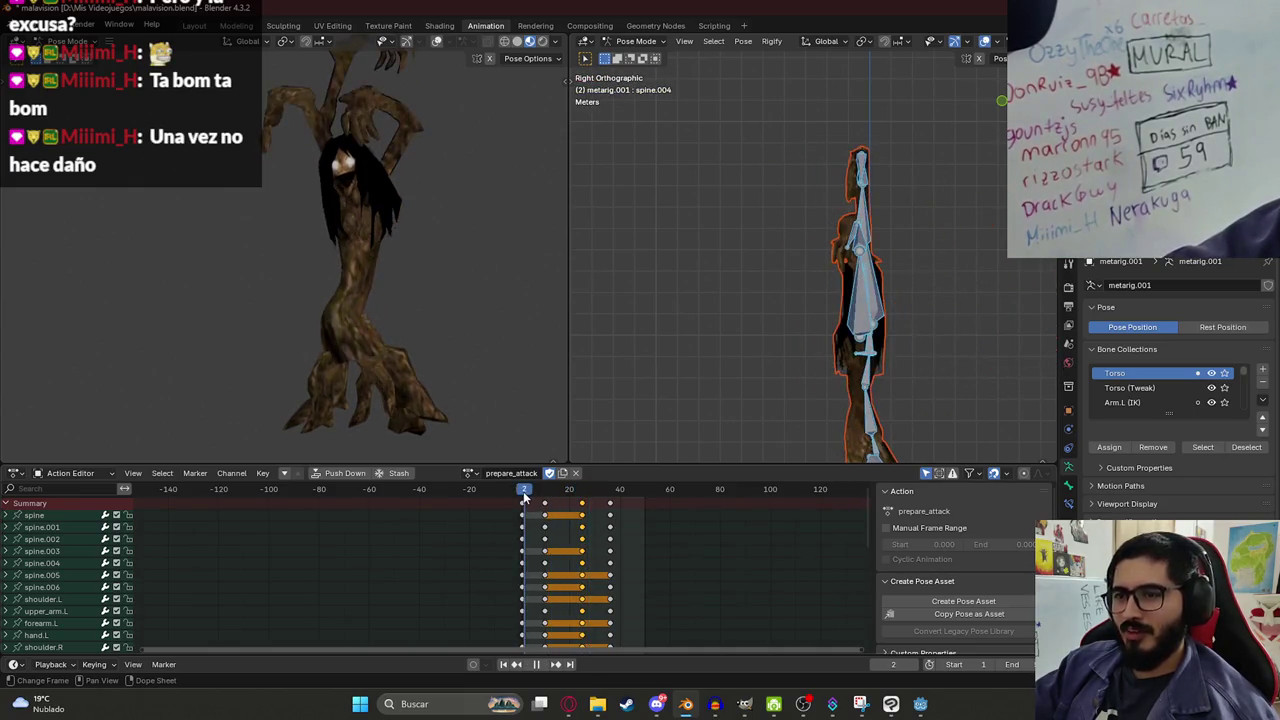
key("space")
key("ctrl+s")
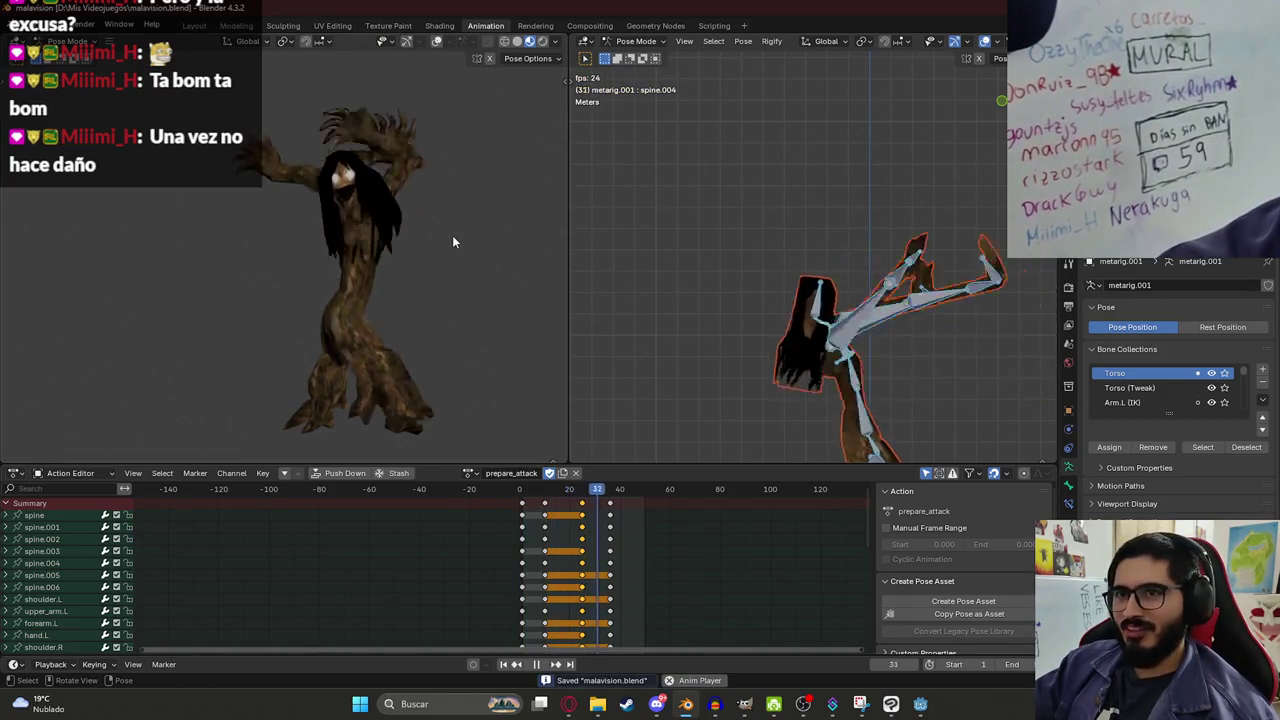
key("space")
mouse_move(604, 503)
left_mouse_down()
mouse_move(585, 500)
mouse_move(605, 504)
left_mouse_up()
left_click(595, 510)
key("space")
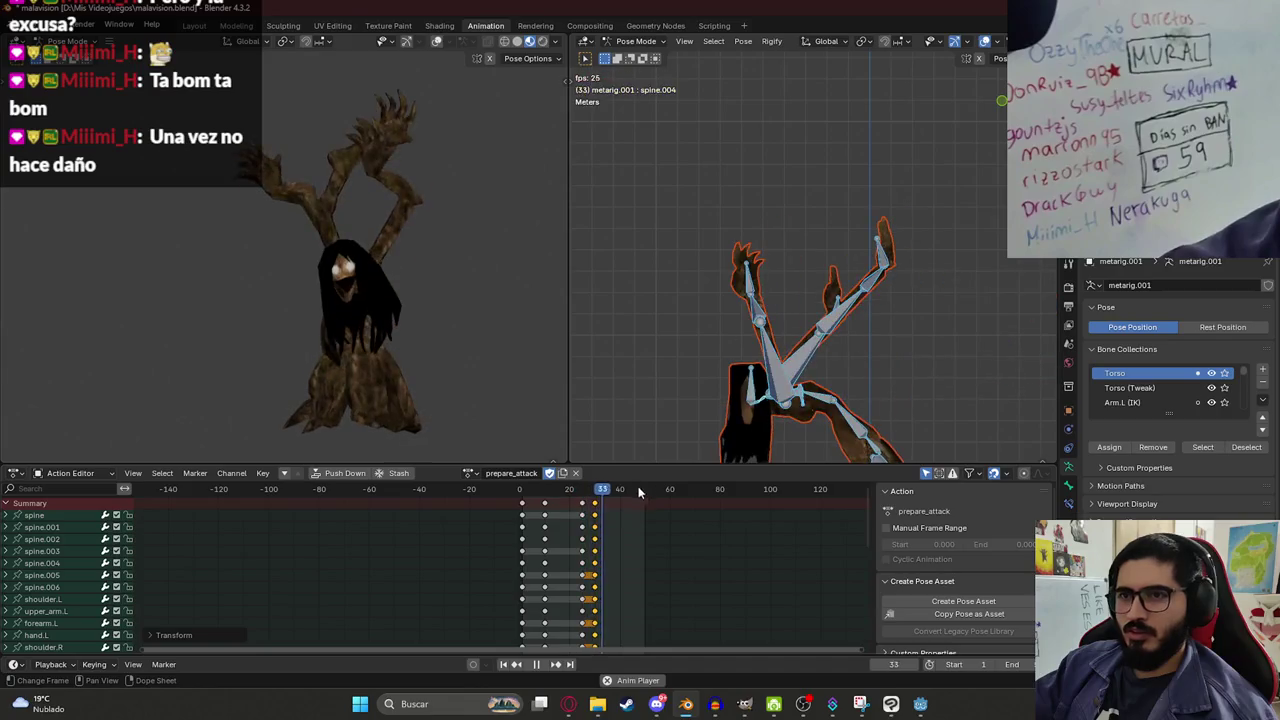
Return to frame 1, deselect all keys, save malavision.blend, and play prepare_attack through once.
left_click(522, 492)
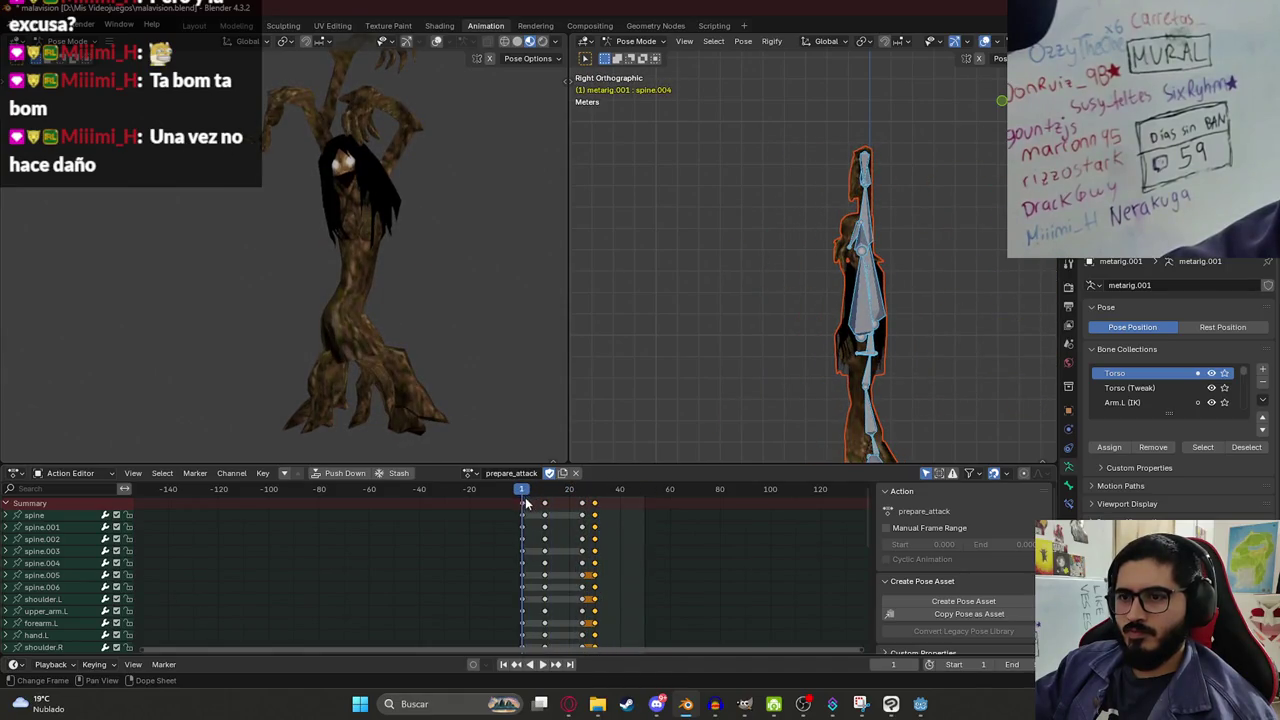
left_click(537, 512)
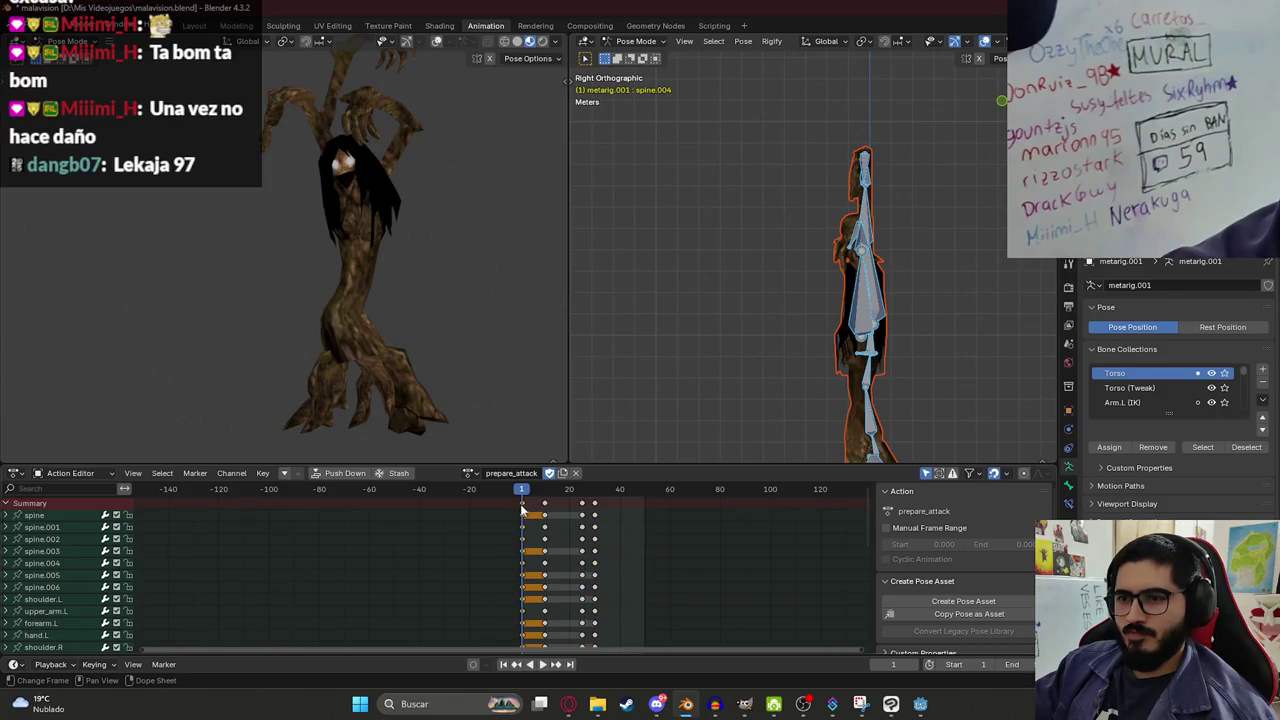
key("ctrl+s")
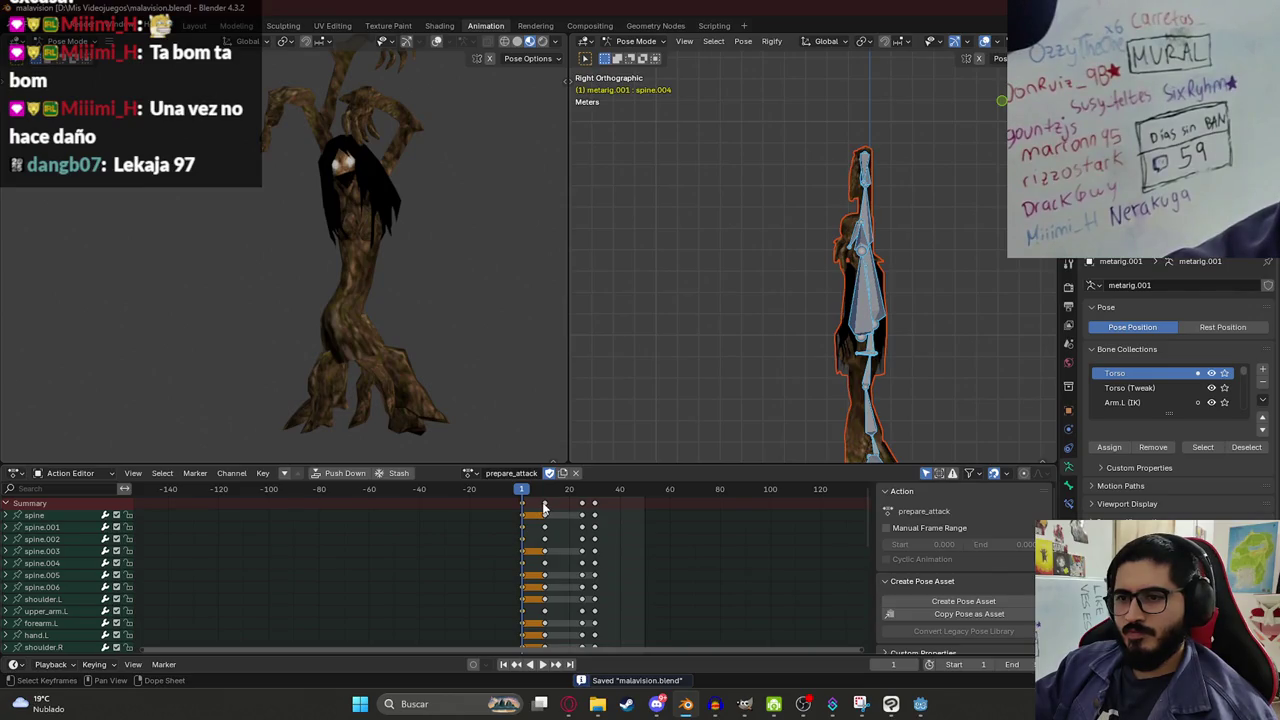
key("space")
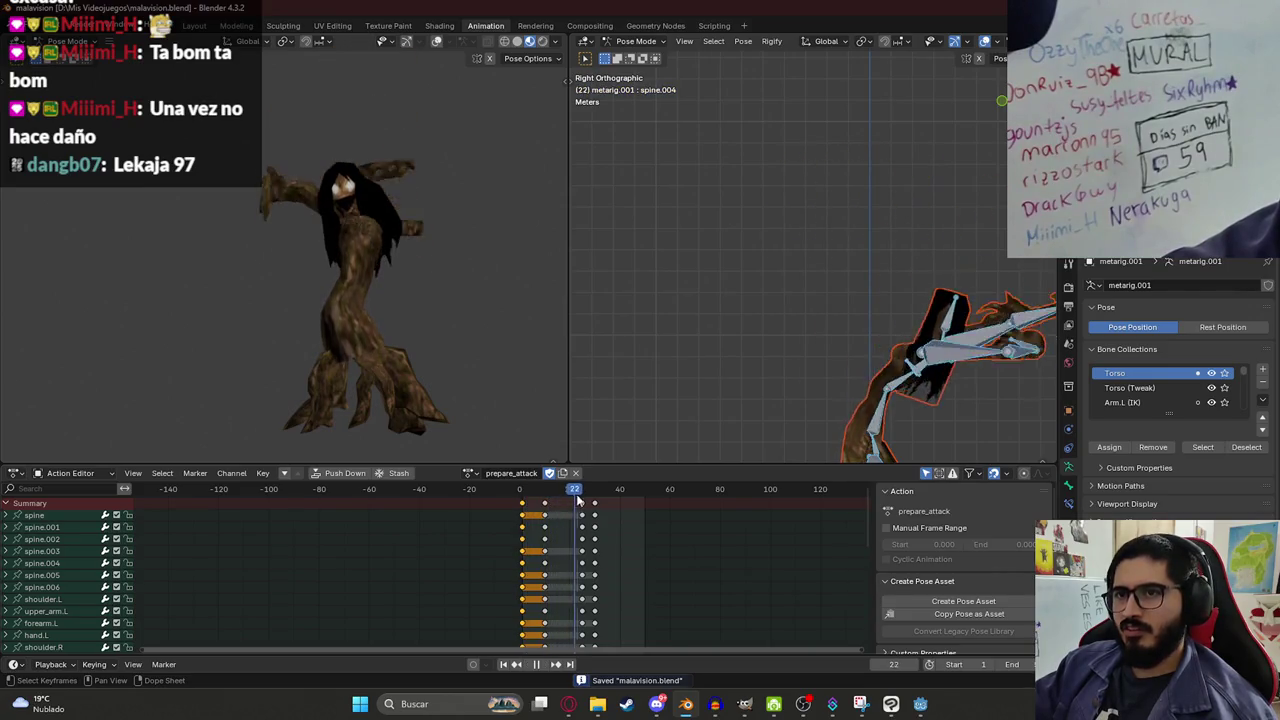
key("space")
Assign the walk action to the rig and scrub and play its frames 1 to 8.
left_click(468, 473)
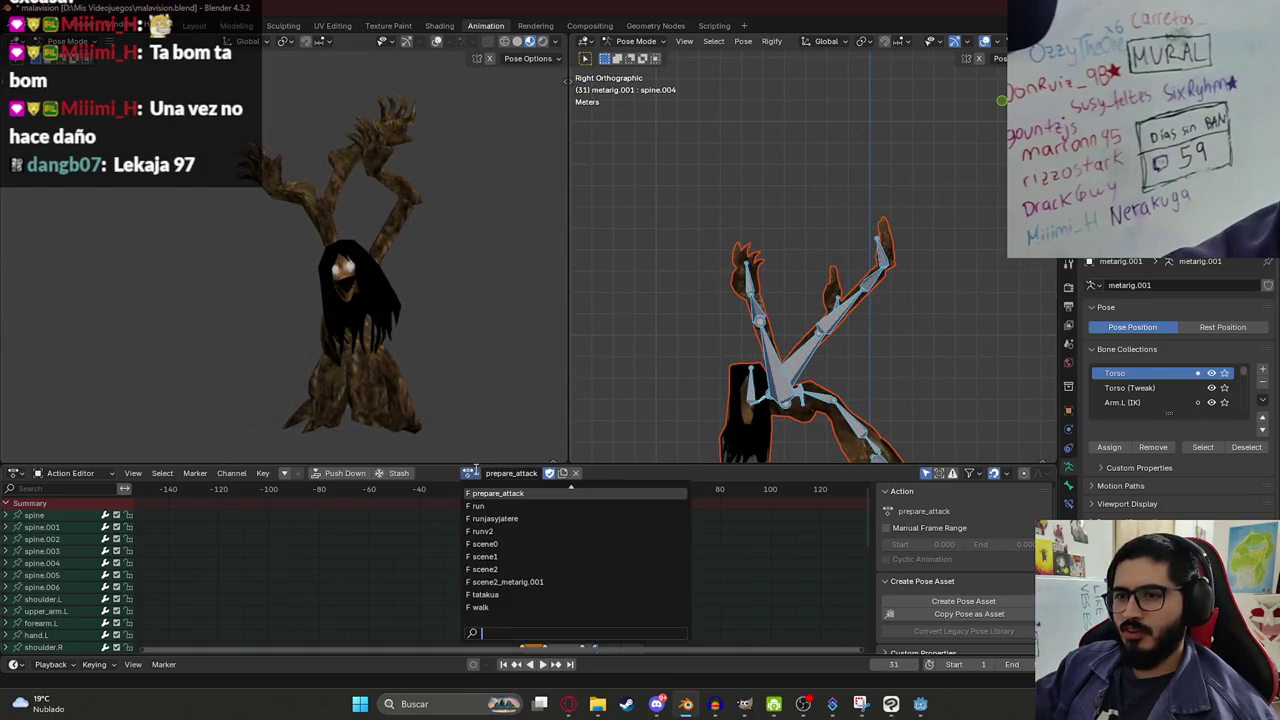
left_click(494, 606)
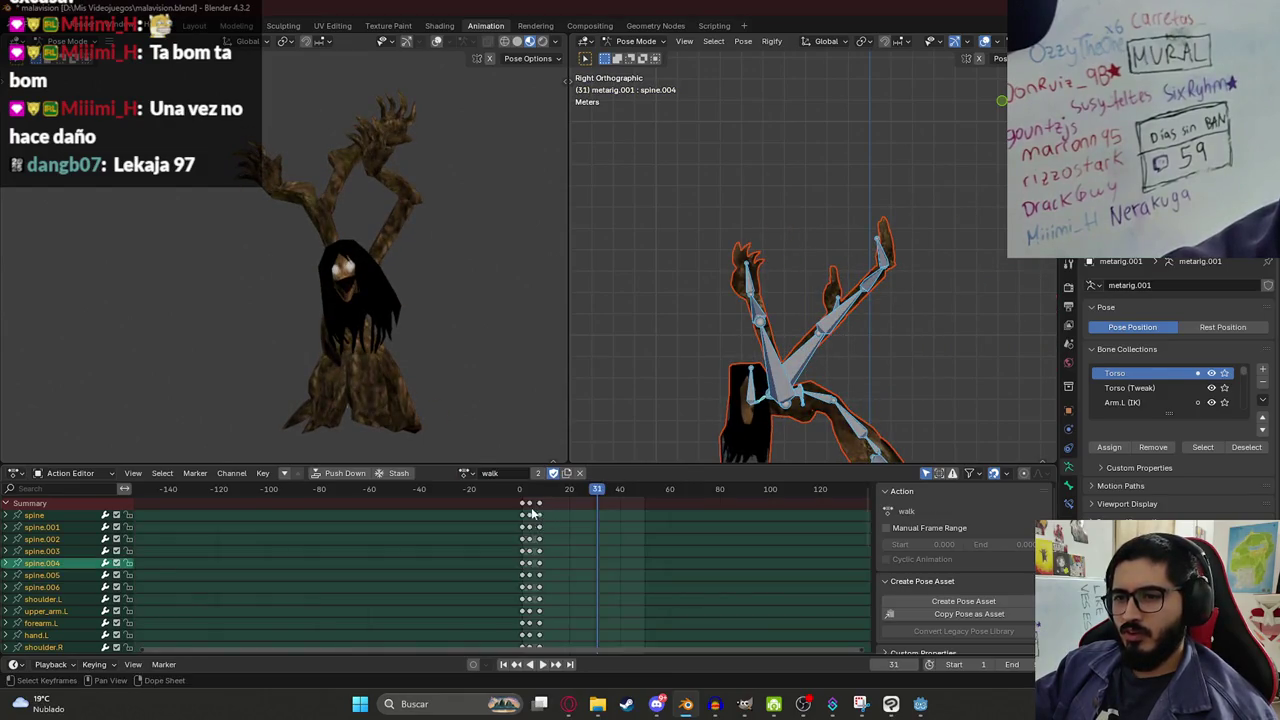
left_click_drag(520, 495, 541, 495)
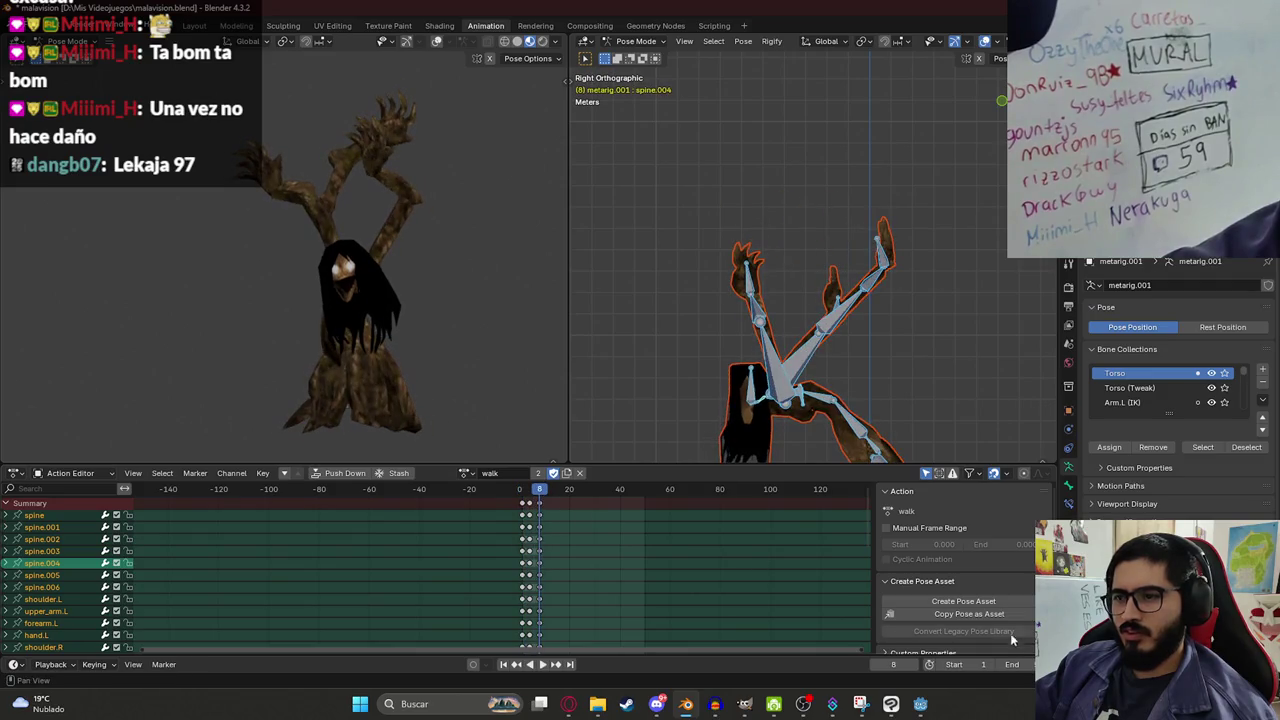
left_click(526, 494)
key("space")
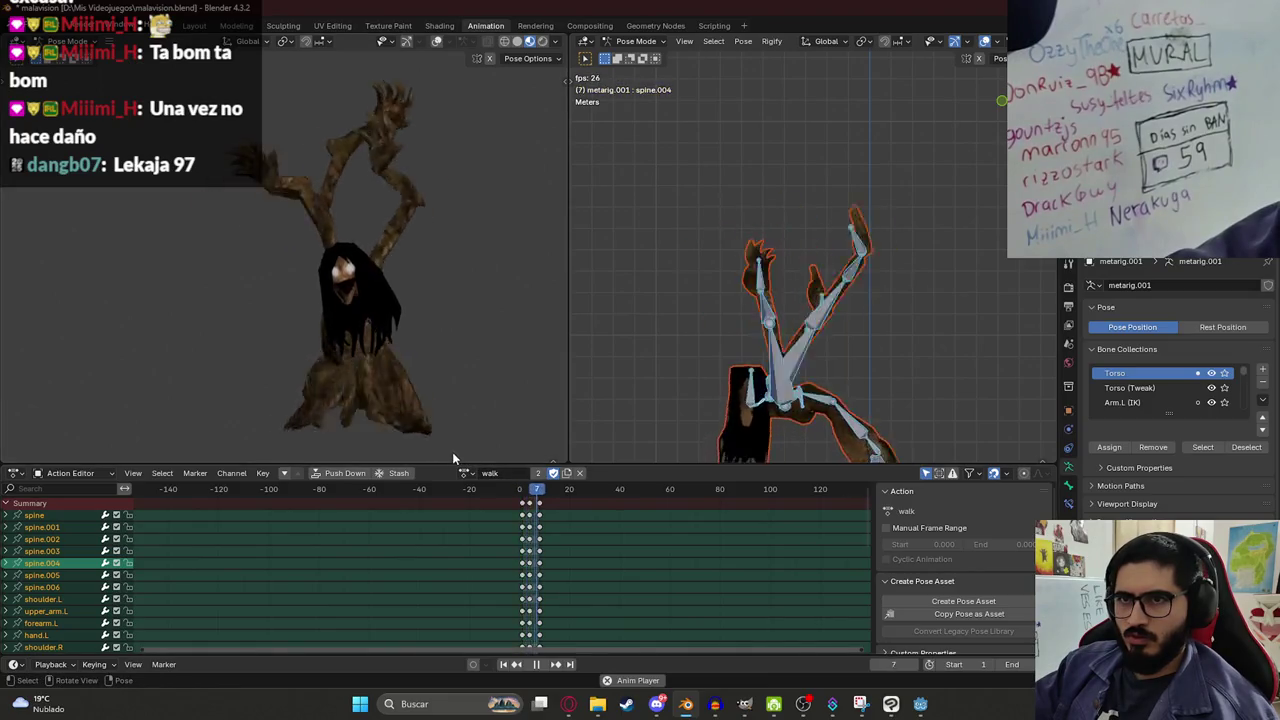
key("space")
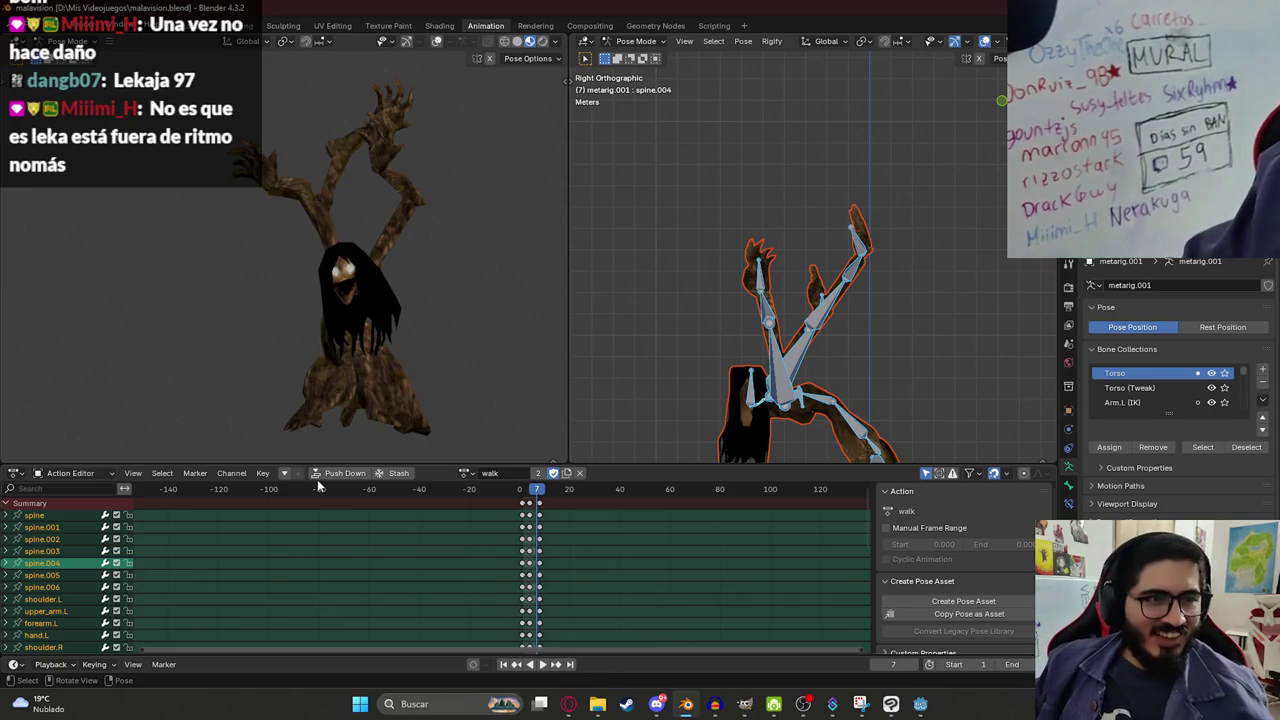
Replay the walk, return to frame 1, and select the keys at frame 4.
key("space")
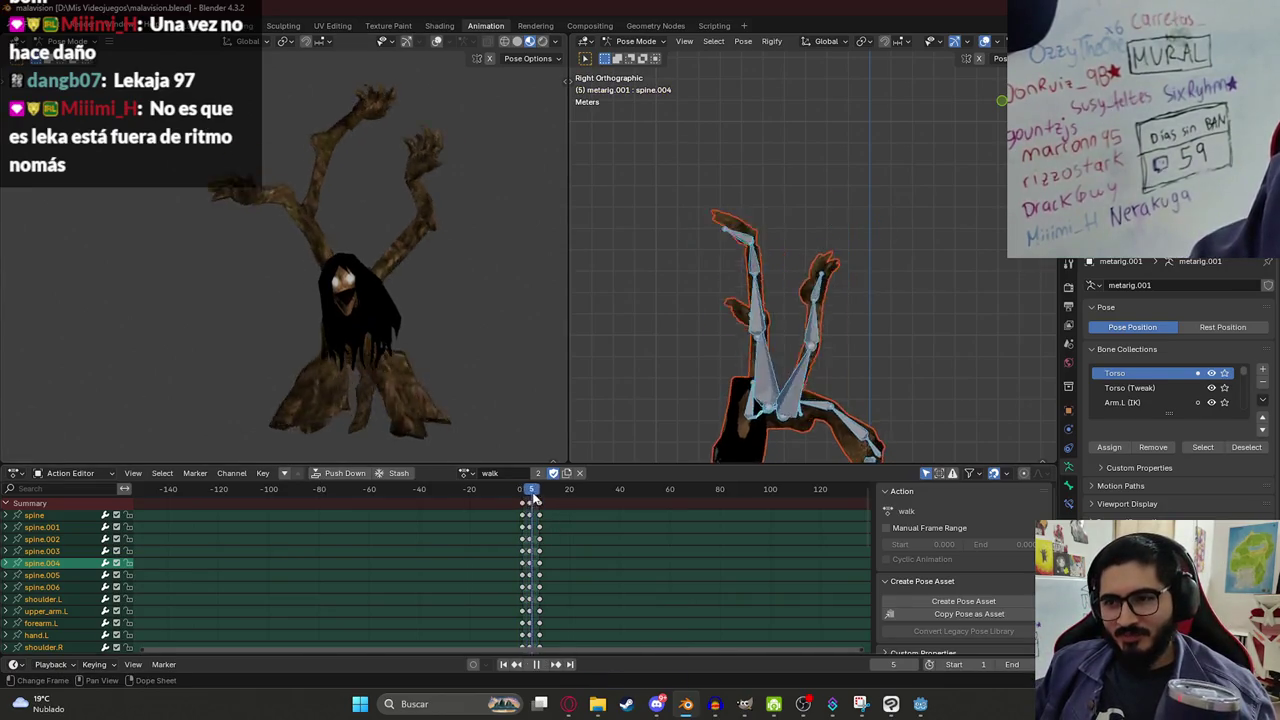
key("space")
left_click(522, 494)
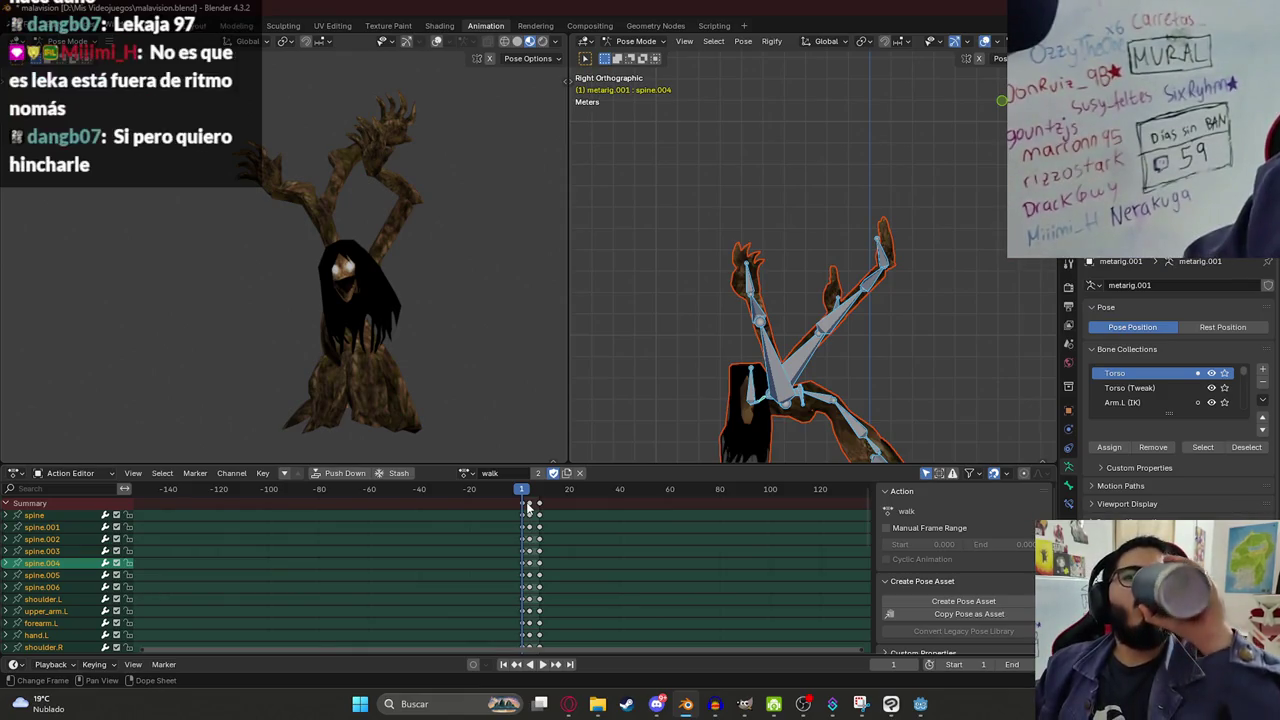
left_click(530, 507)
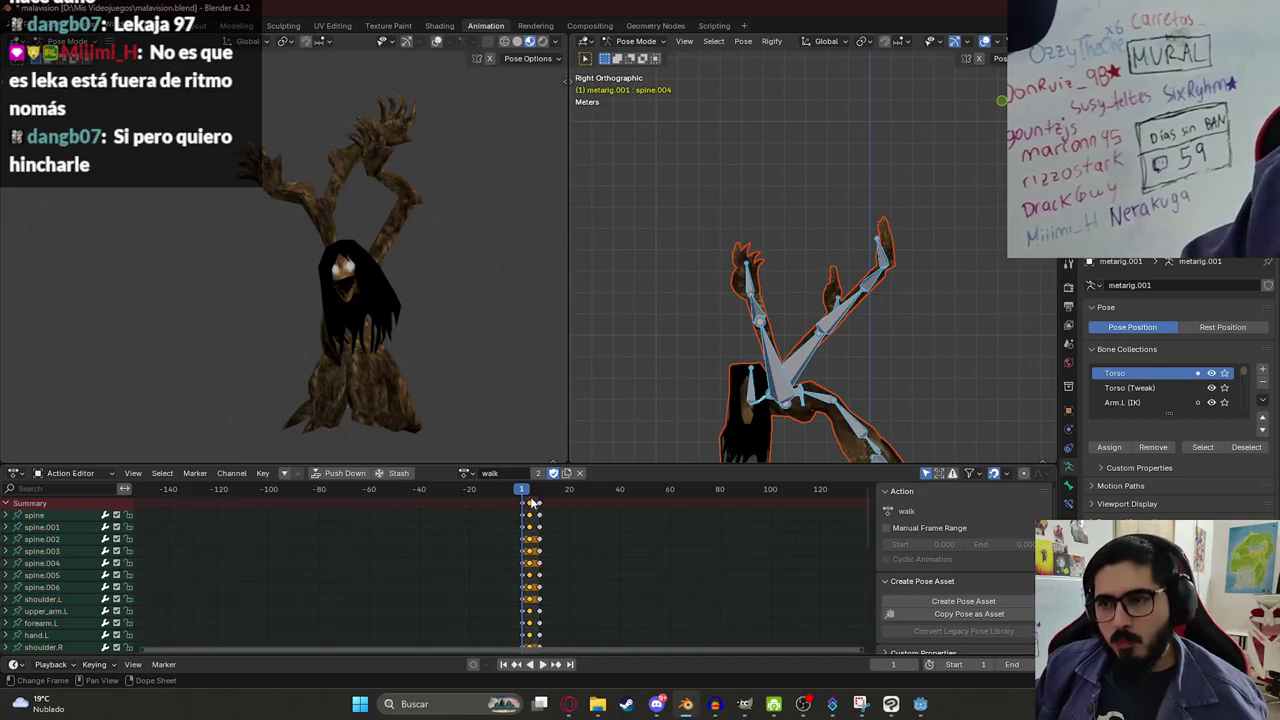
Shift the walk keys at frames 4 and 8 one frame later, to 5 and 9.
scroll(559, 540, "left", 5)
scroll(640, 530, "left", 3)
scroll(717, 521, "up", 8)
scroll(740, 549, "right", 8)
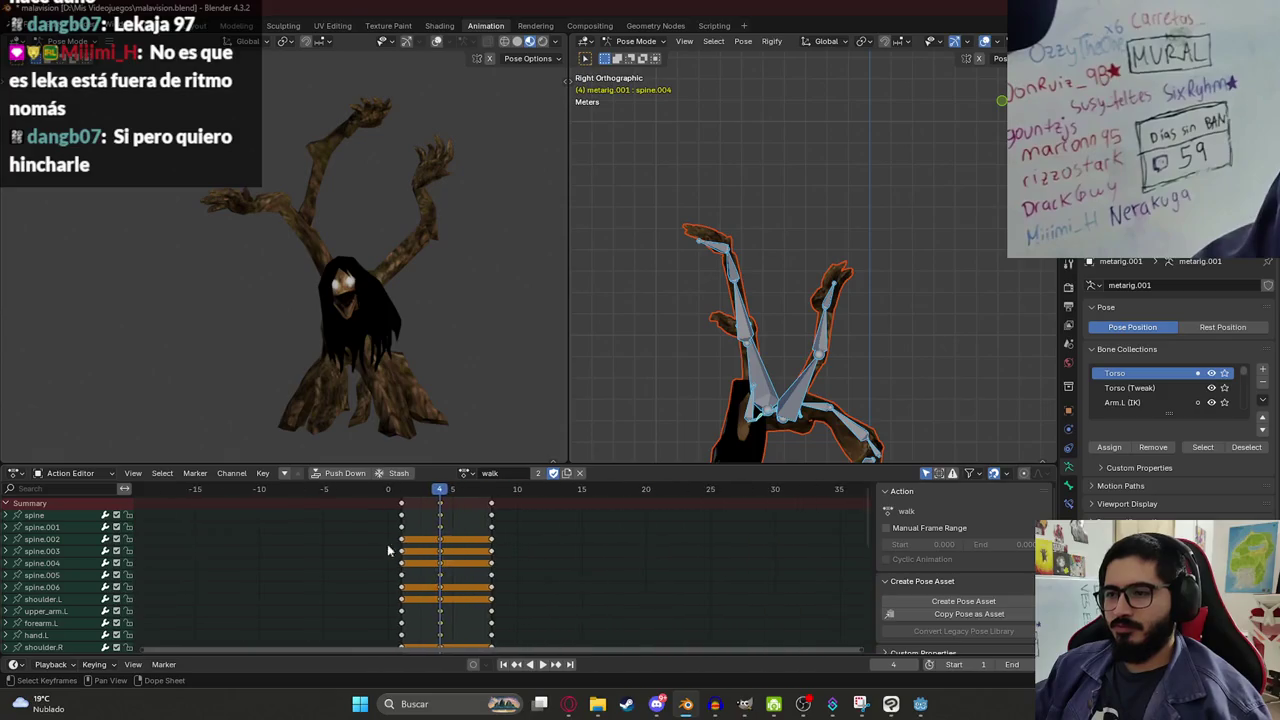
key("g")
key("Escape")
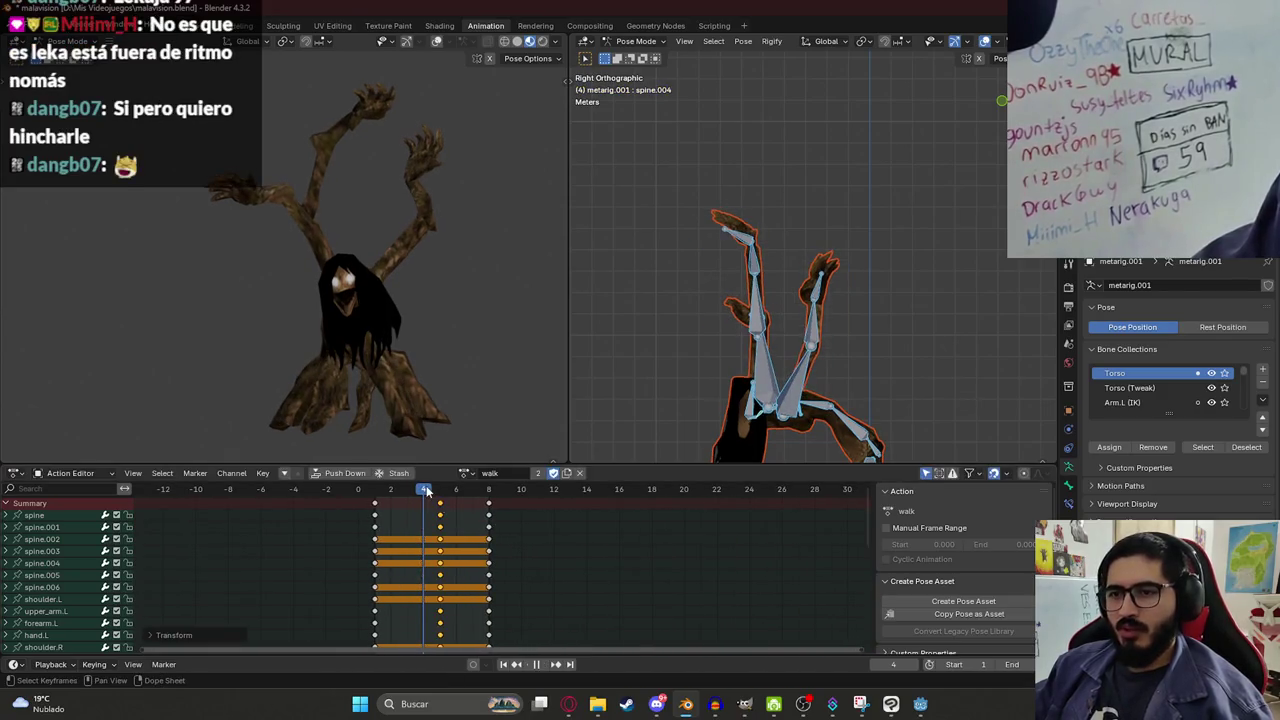
key("ctrl+z")
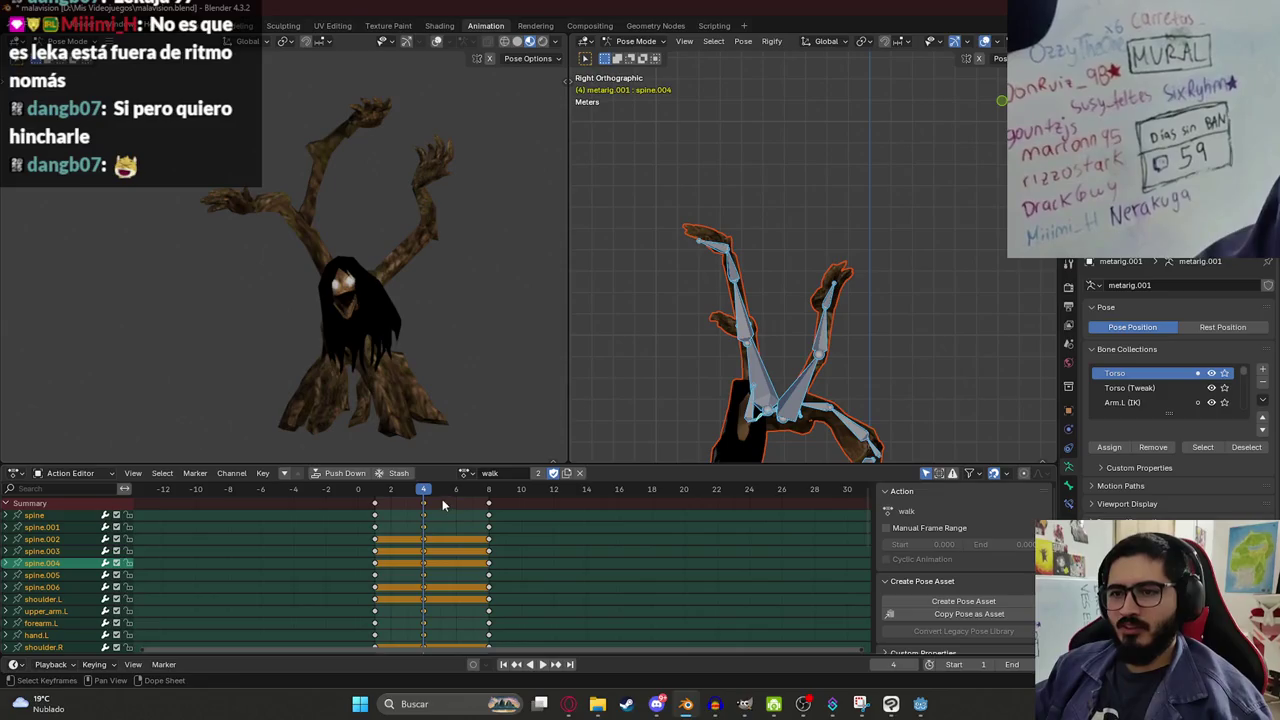
key("g")
left_click(514, 509)
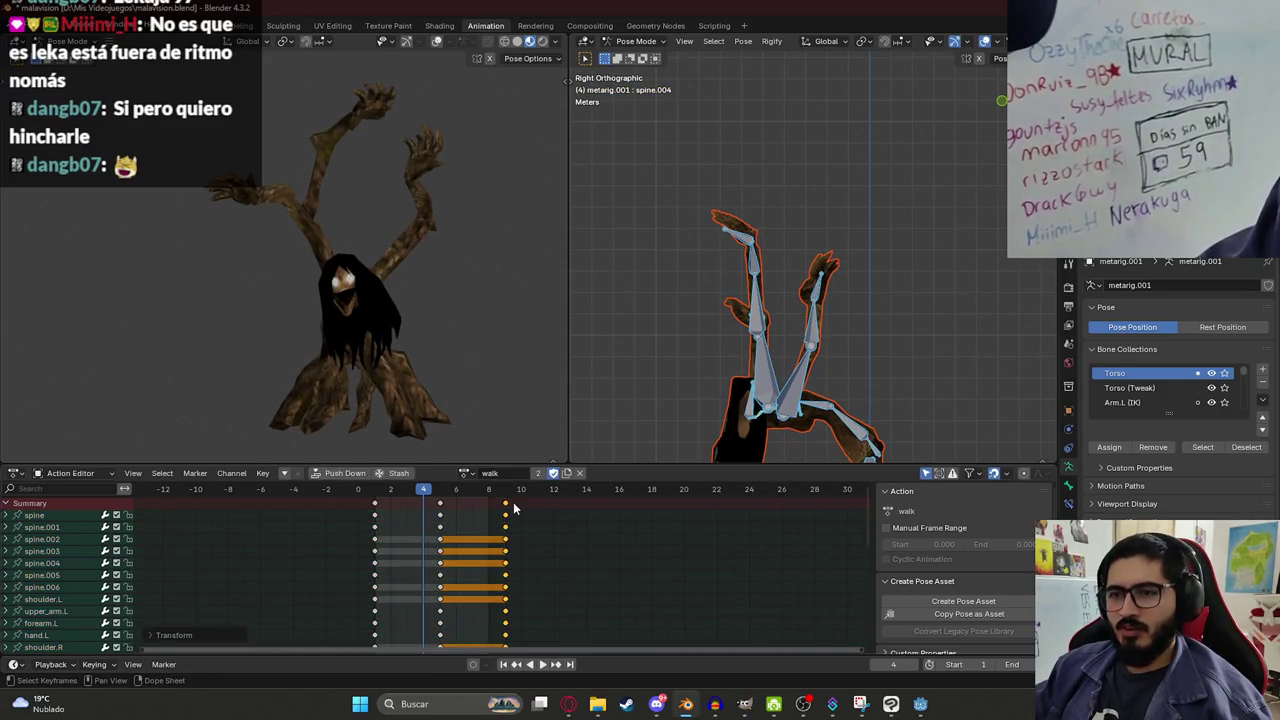
Check the pose at frame 9, save malavision.blend, and play the re-timed walk.
left_click(510, 492)
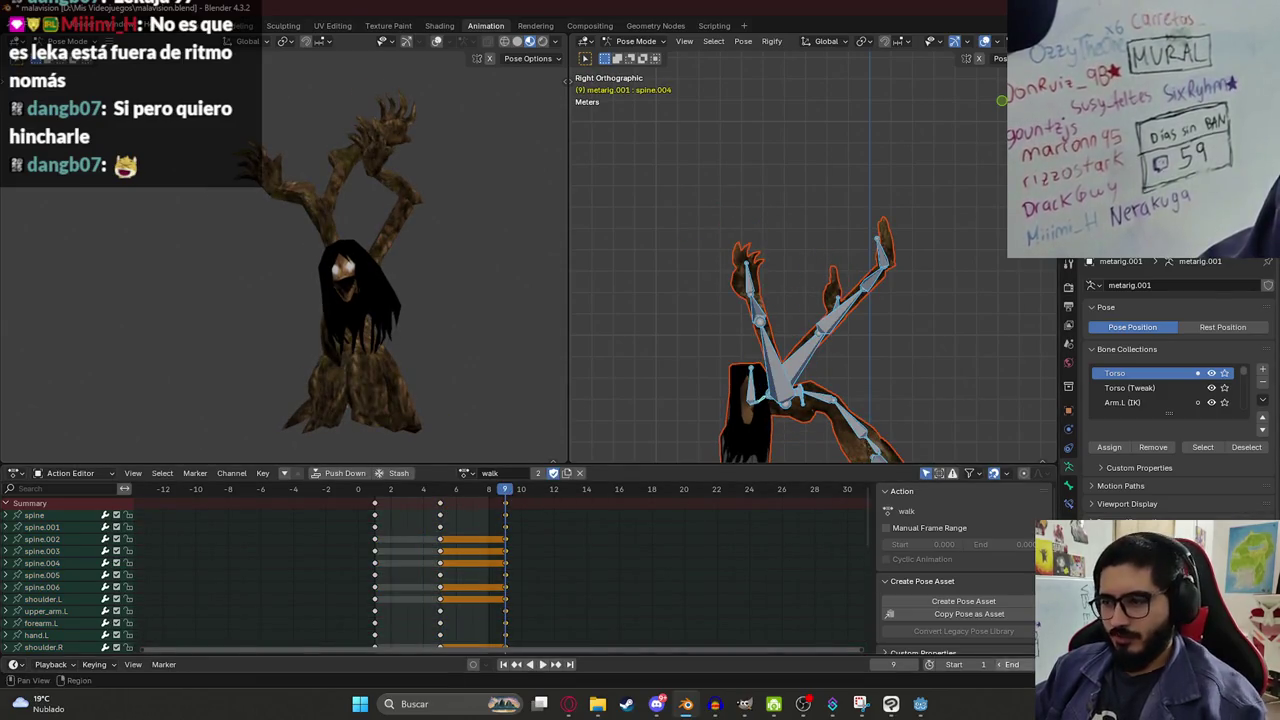
key("ctrl+s")
key("space")
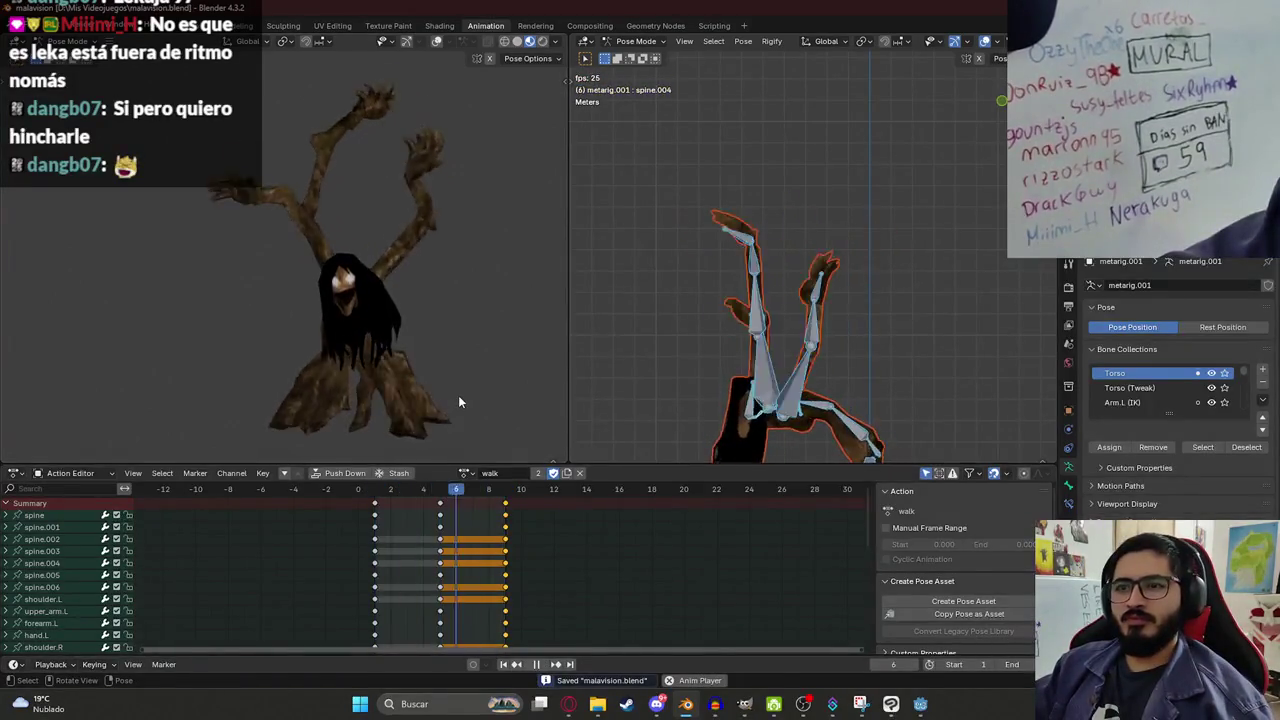
left_click(466, 473)
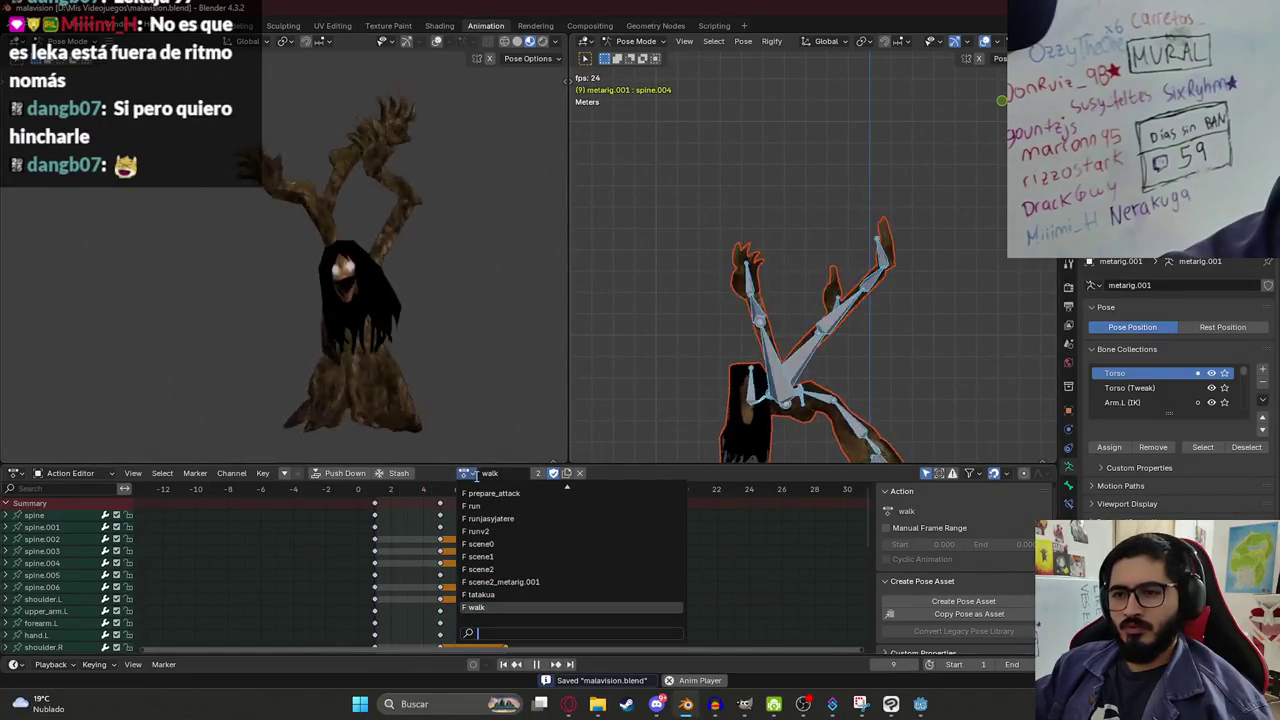
Load prepare_attack again, preview it from frame 1 to the raised-arms pose, and save malavision.blend.
left_click(500, 560)
mouse_move(403, 488)
left_mouse_down()
mouse_move(863, 505)
mouse_move(377, 513)
left_mouse_up()
key("ctrl+s")
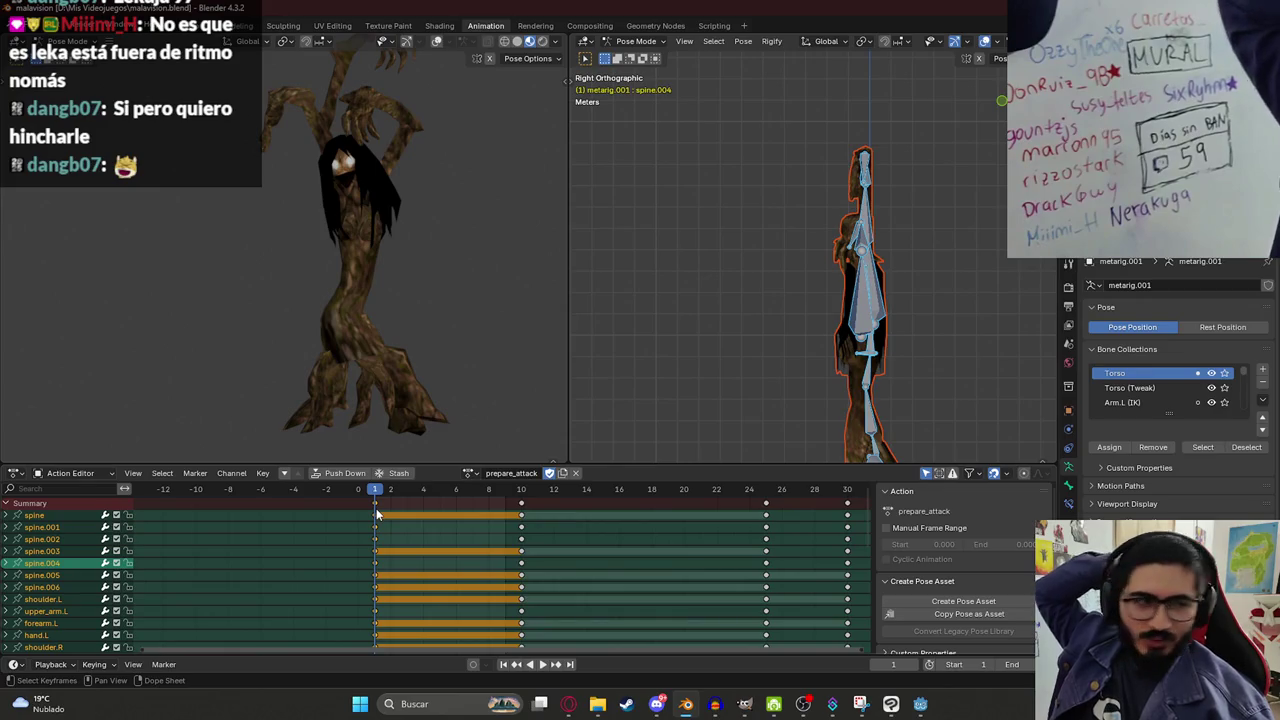
scroll(443, 562, "right", 3)
scroll(512, 599, "down", 2)
scroll(370, 574, "down", 3)
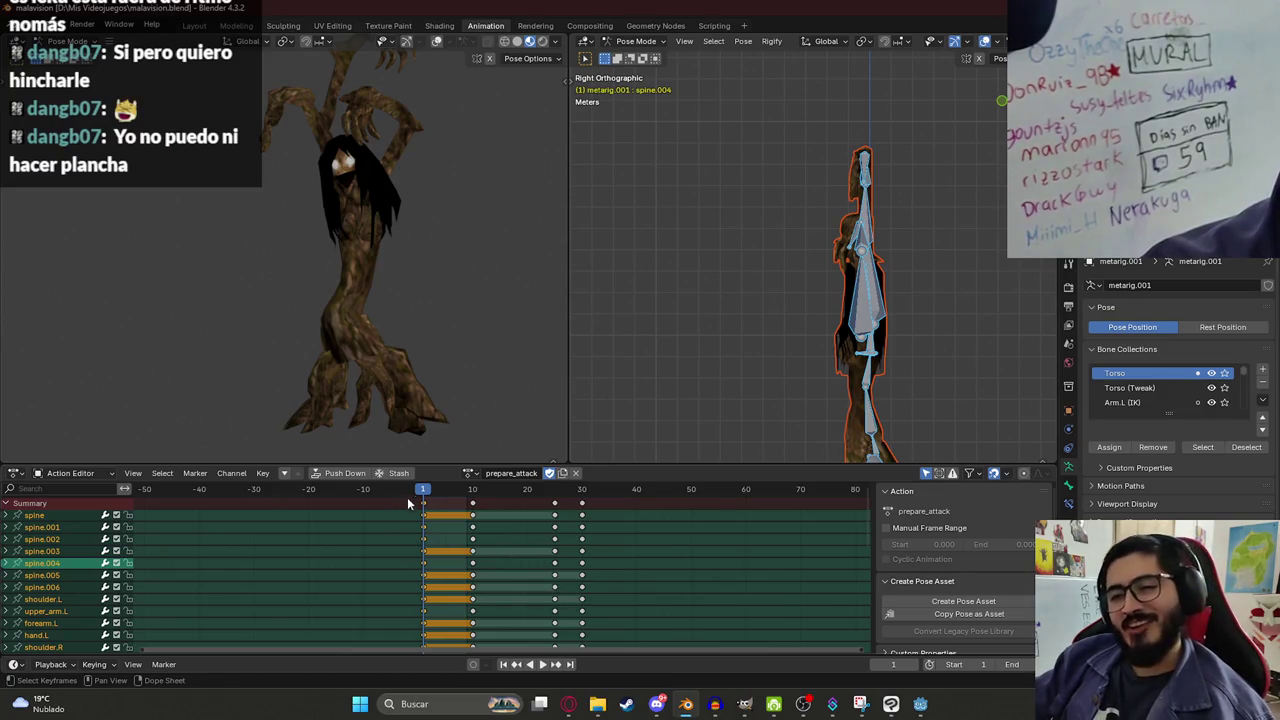
key("space")
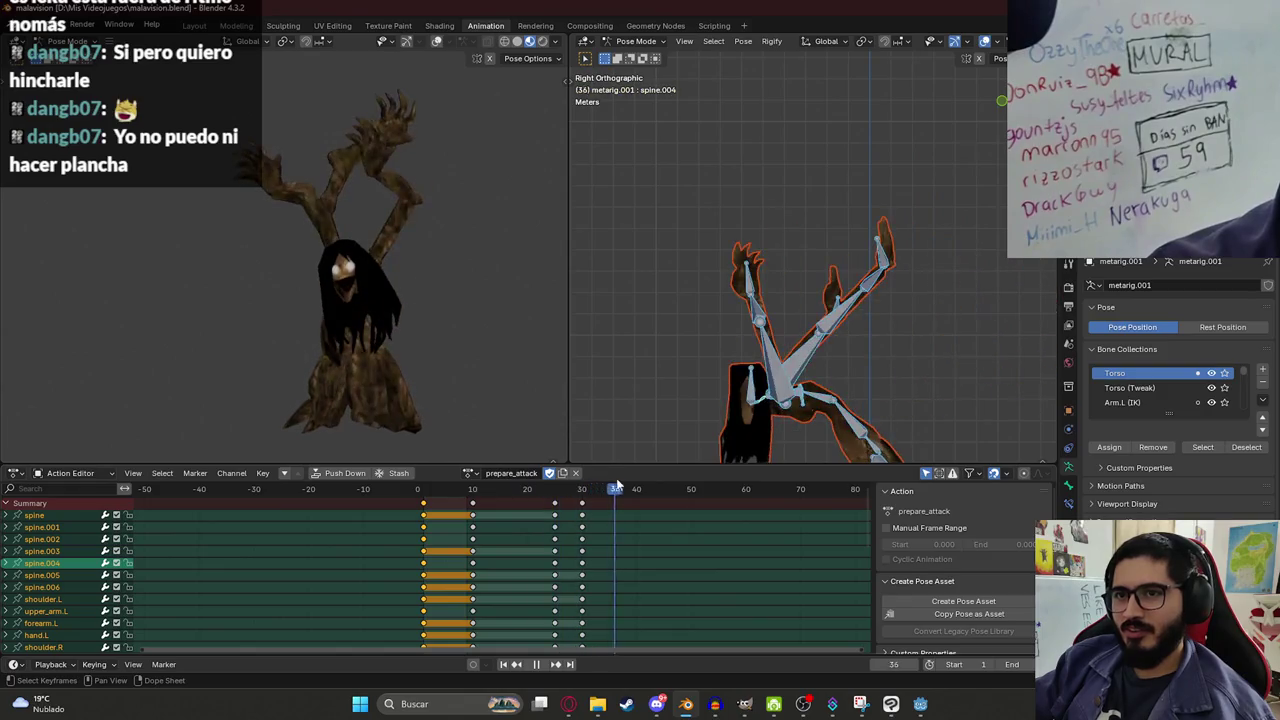
key("Escape")
key("ctrl+s")
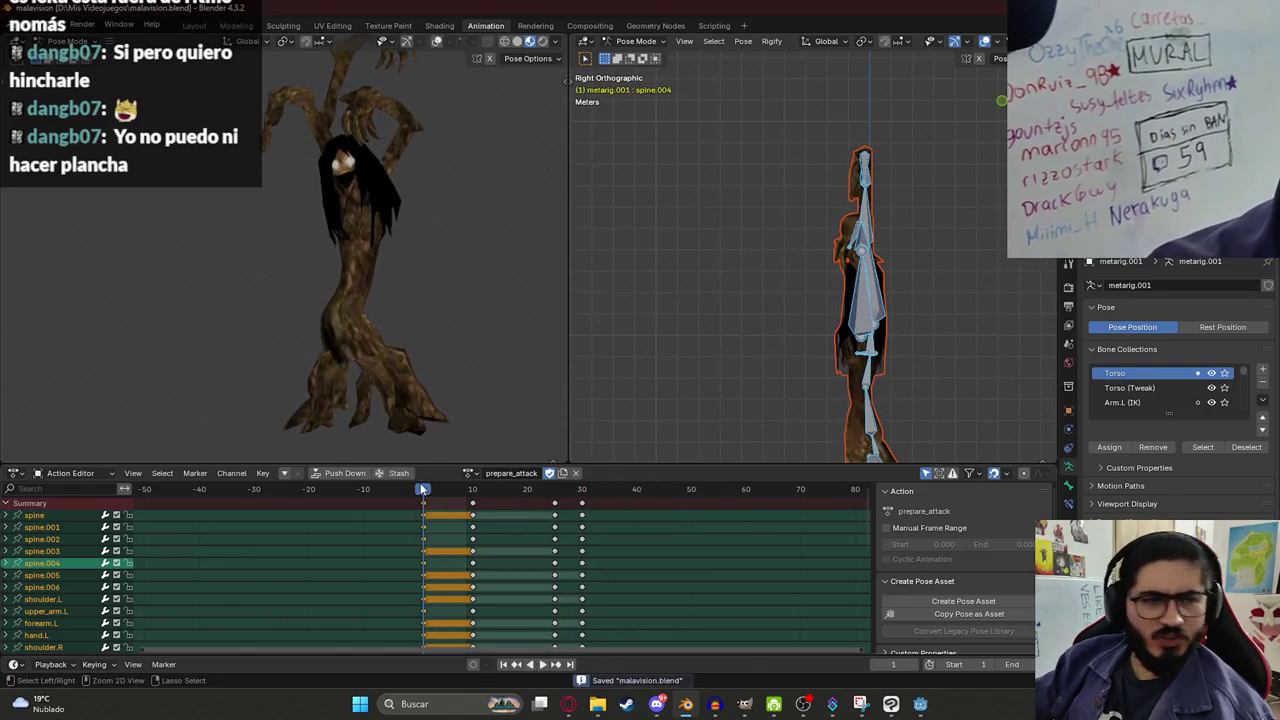
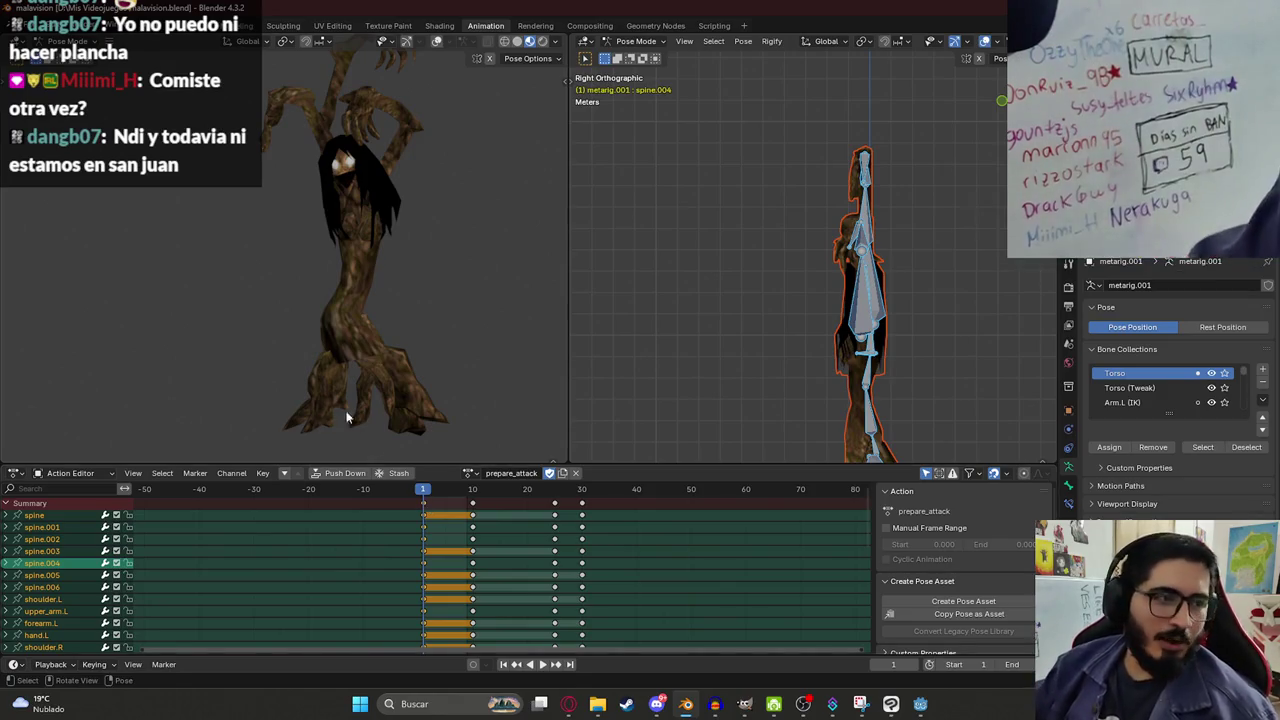
Return to Blender, play prepare_attack, and move to frame 10.
left_click(803, 703)
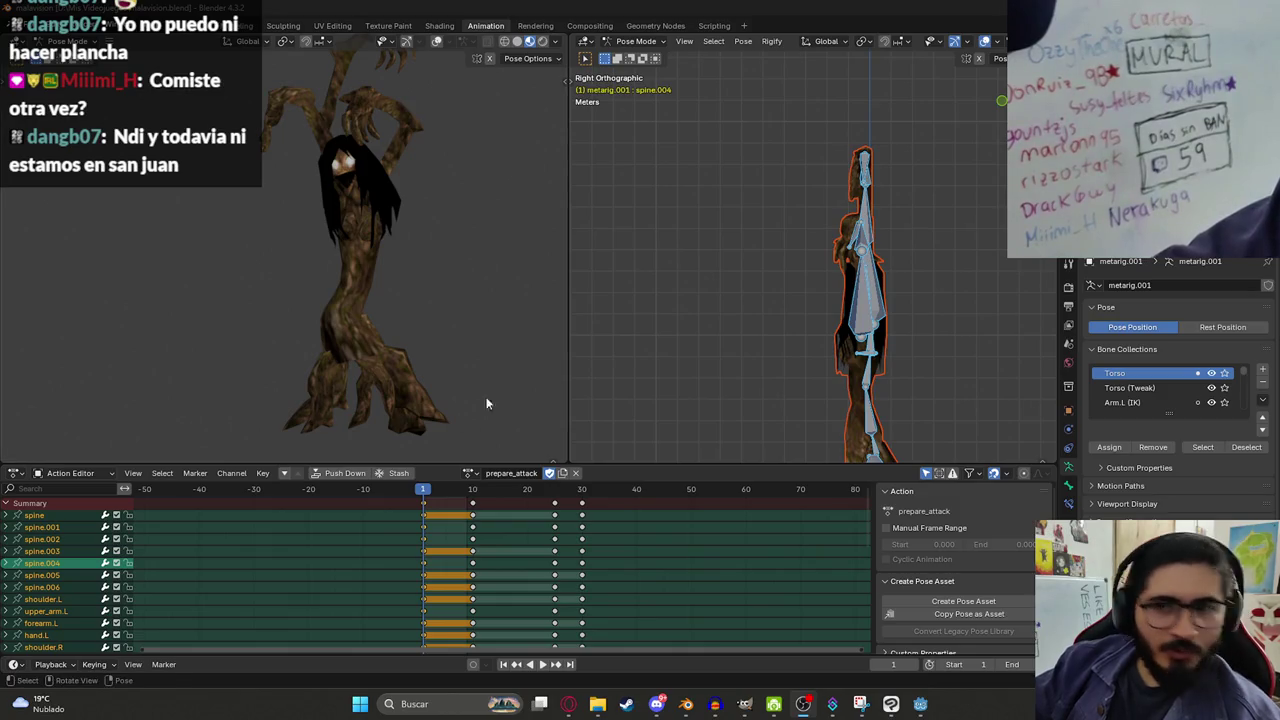
key("space")
mouse_move(557, 497)
left_mouse_down()
mouse_move(402, 494)
mouse_move(474, 507)
left_mouse_up()
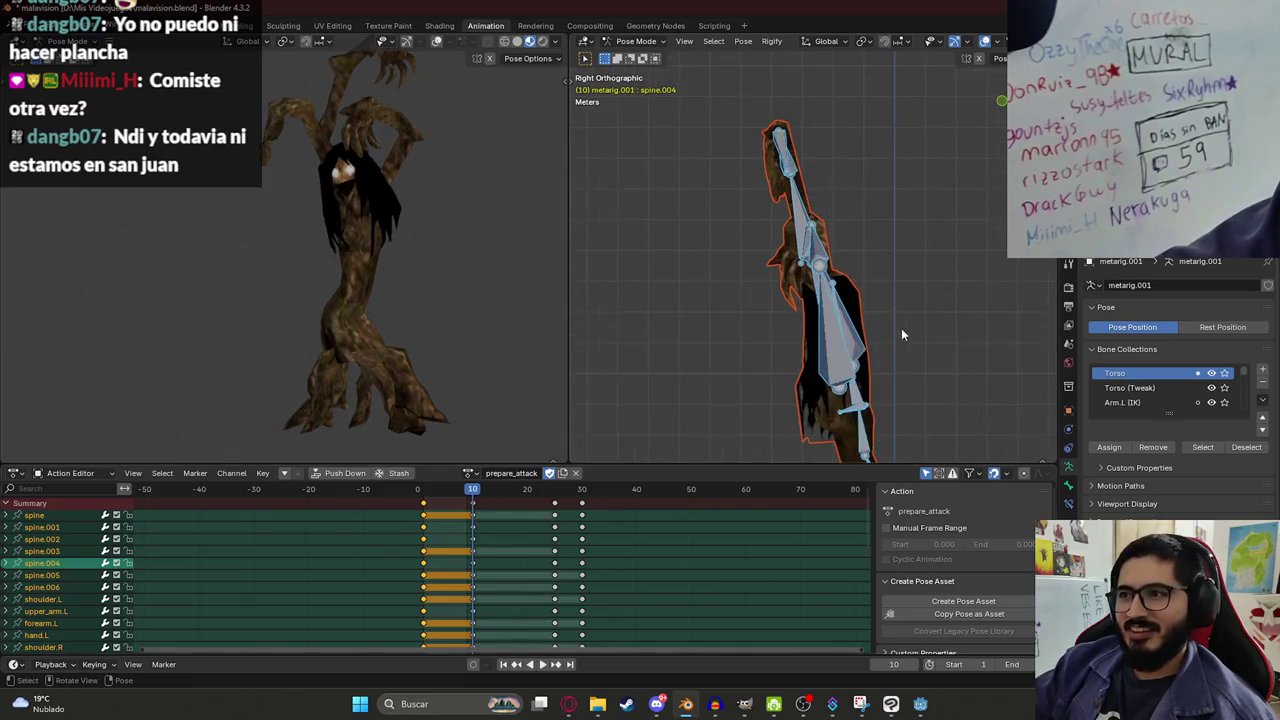
Rotate spine.004 into a lean and rotate the left upper arm (upper_arm.L).
left_click(789, 271)
left_click(790, 285)
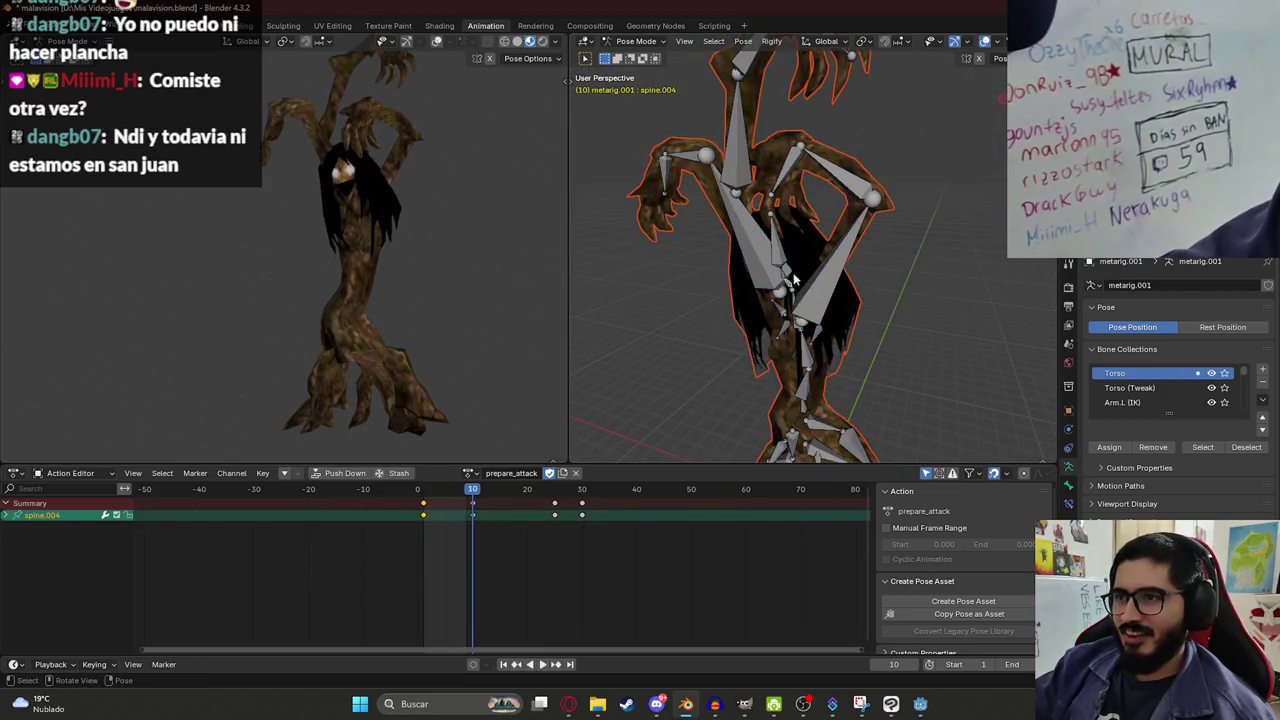
key("KP_3")
key("r")
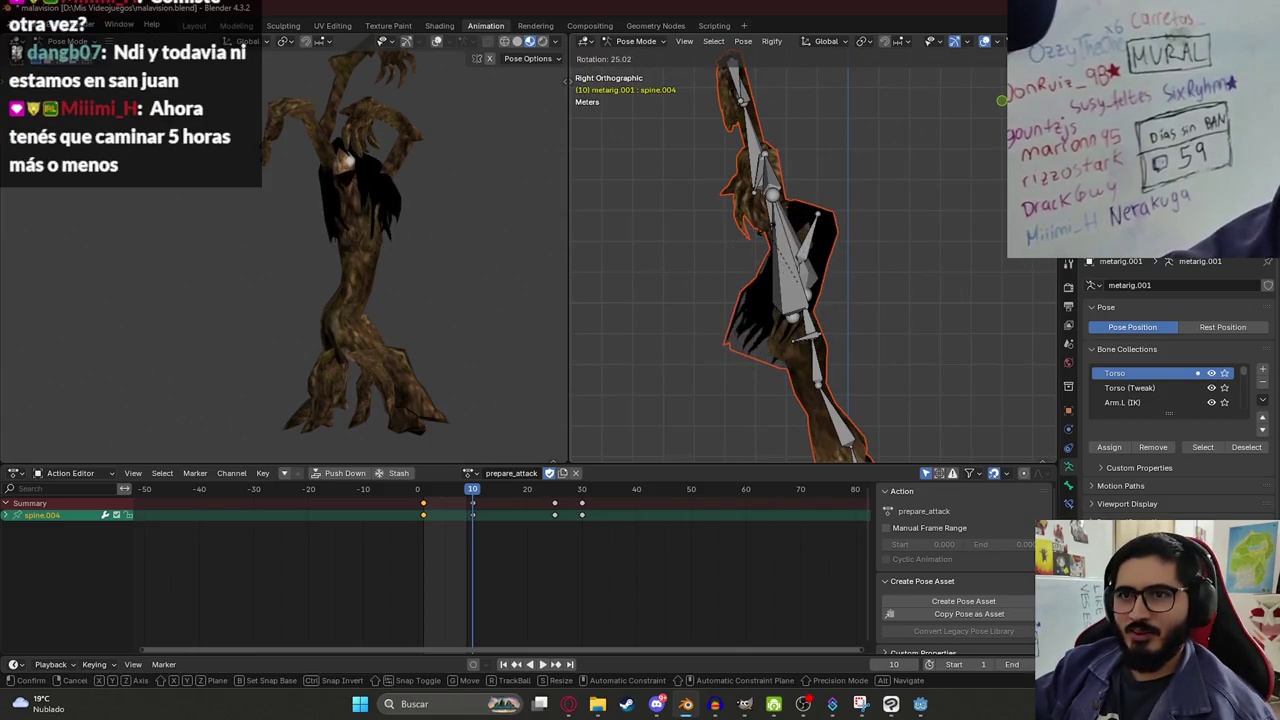
left_click(795, 240)
left_click(792, 258)
key("r")
left_click(810, 248)
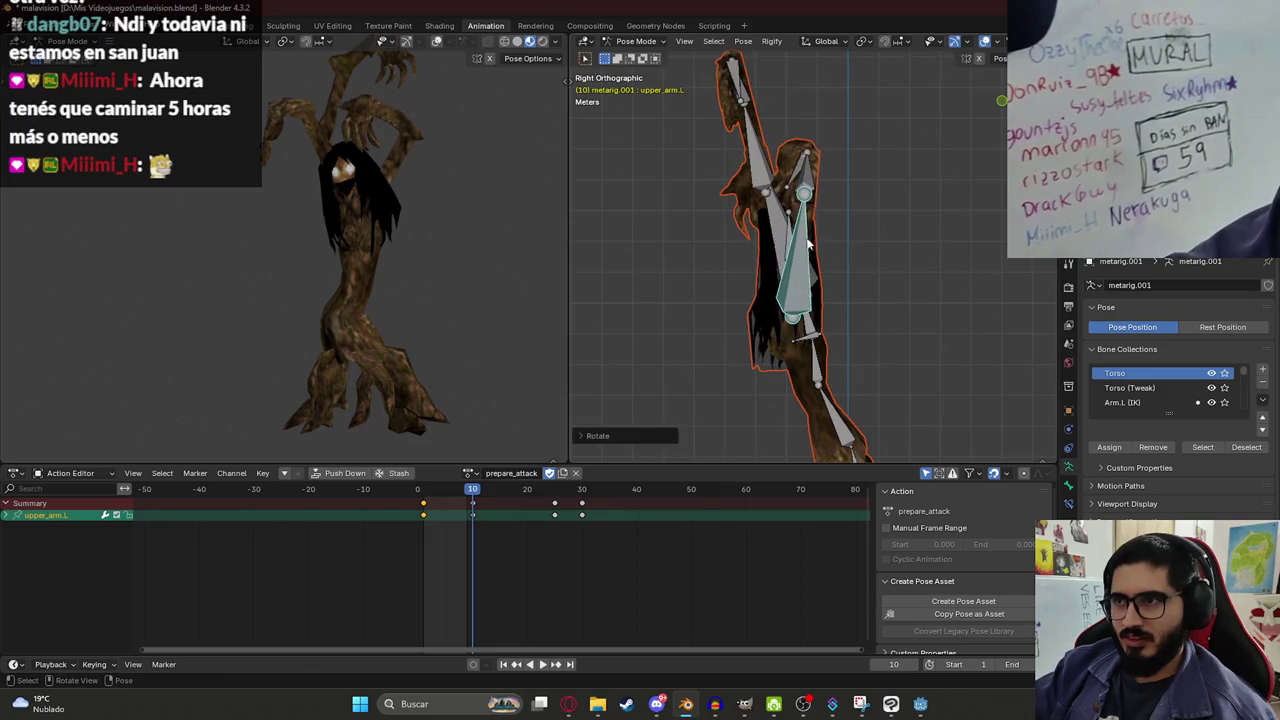
Keyframe all bones at frame 10 and play back the edited animation.
key("a")
key("i")
left_click_drag(460, 500, 427, 502)
key("space")
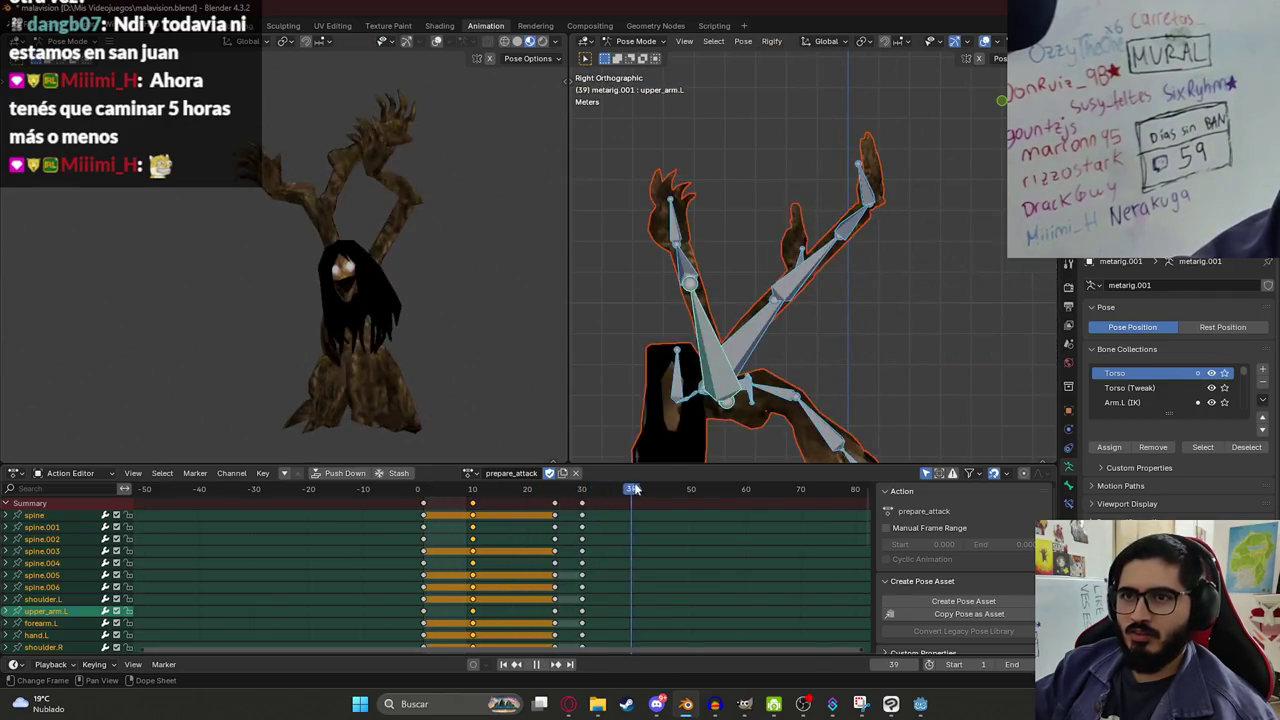
key("Escape")
Switch the rig to the walk action, preview it, and save the file.
left_click(470, 474)
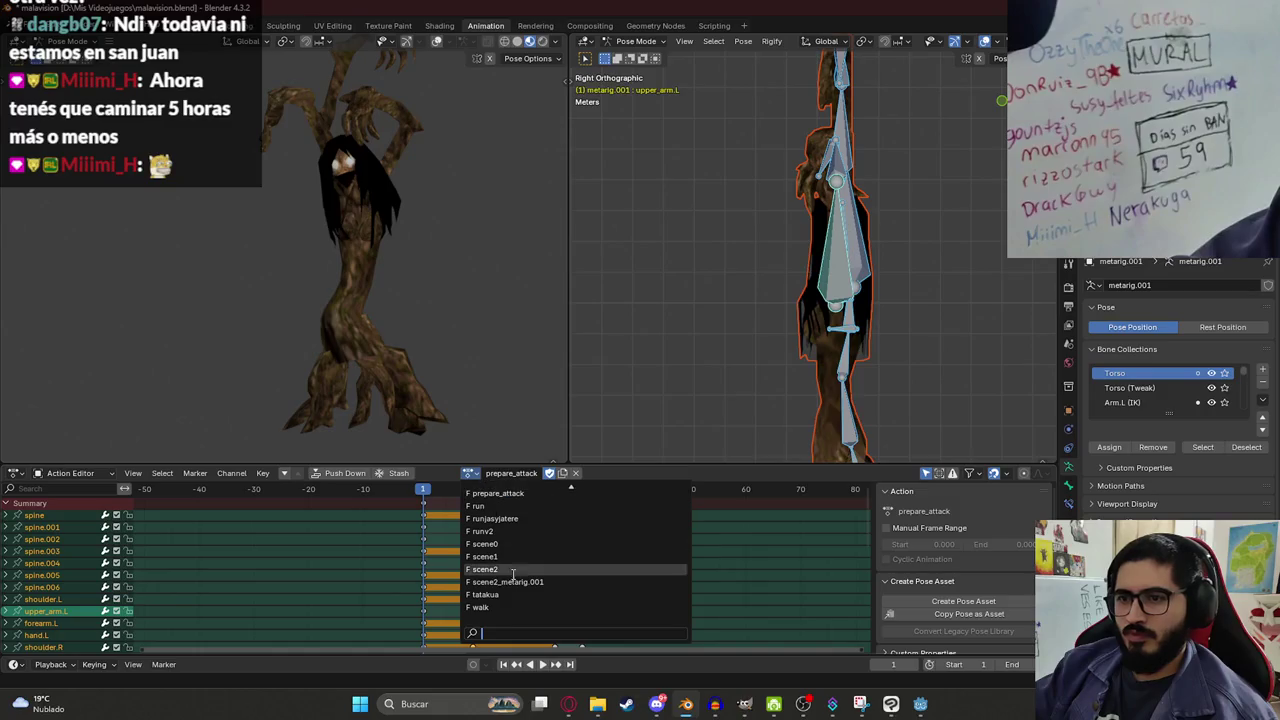
left_click(487, 606)
key("space")
key("space")
key("ctrl+s")
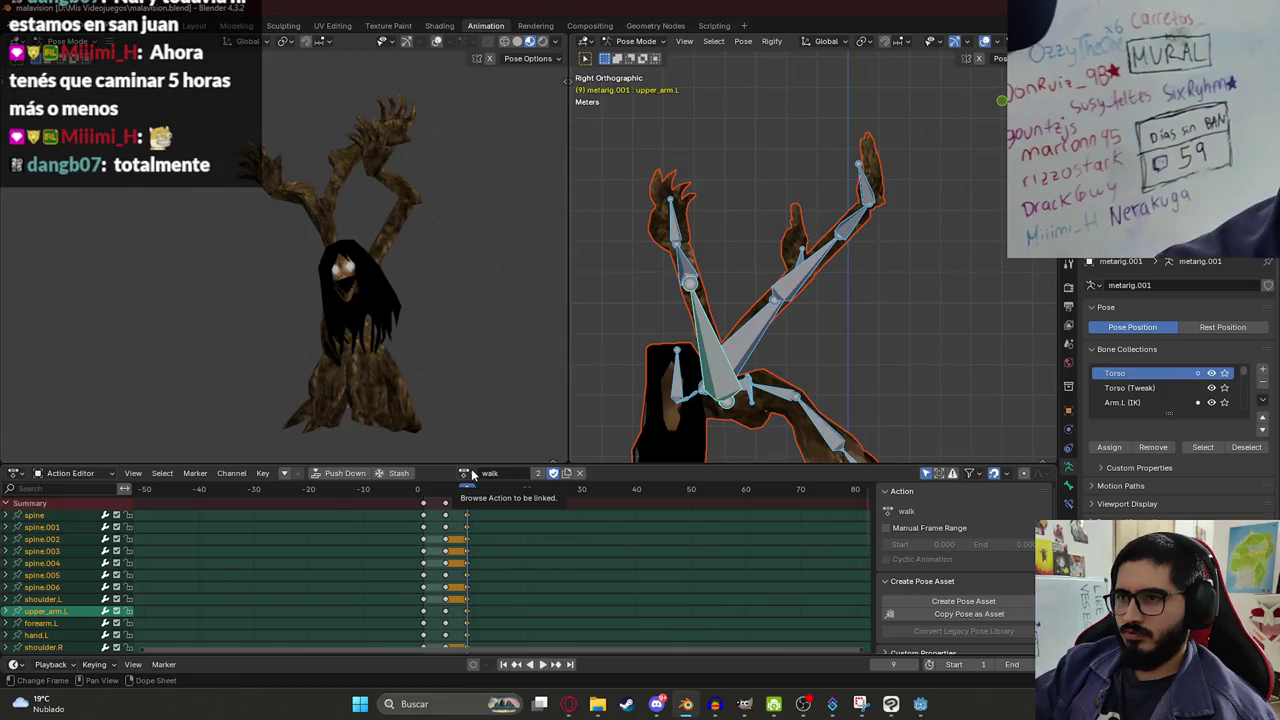
key("space")
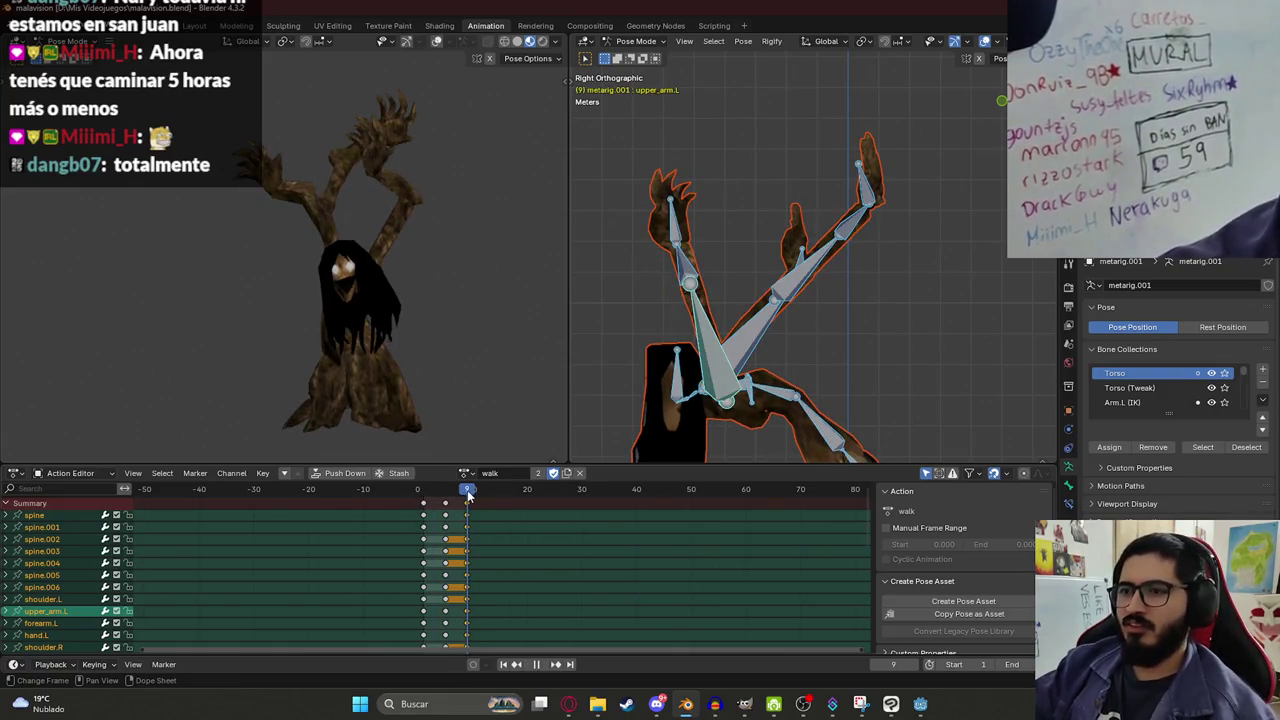
left_click_drag(467, 494, 447, 503)
key("Escape")
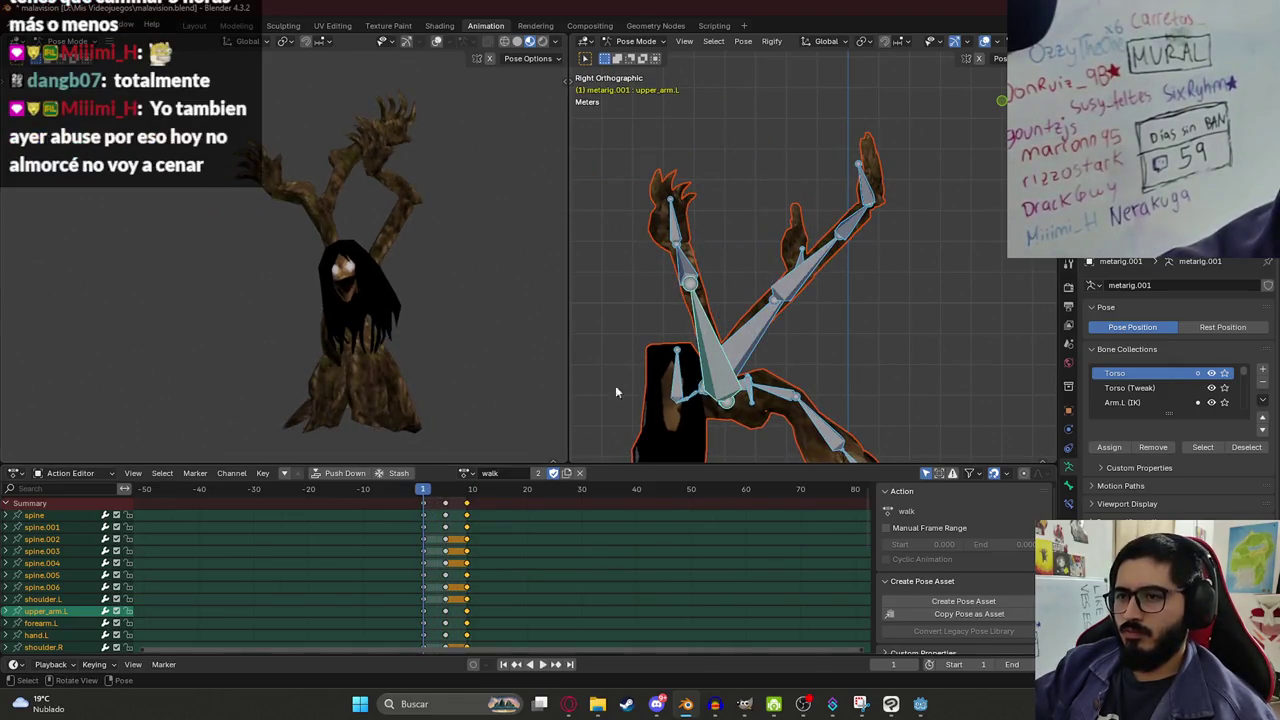
Copy walk's frame-1 pose and duplicate walk as a new action named walk_to_prepare.
key("ctrl+c")
left_click(567, 473)
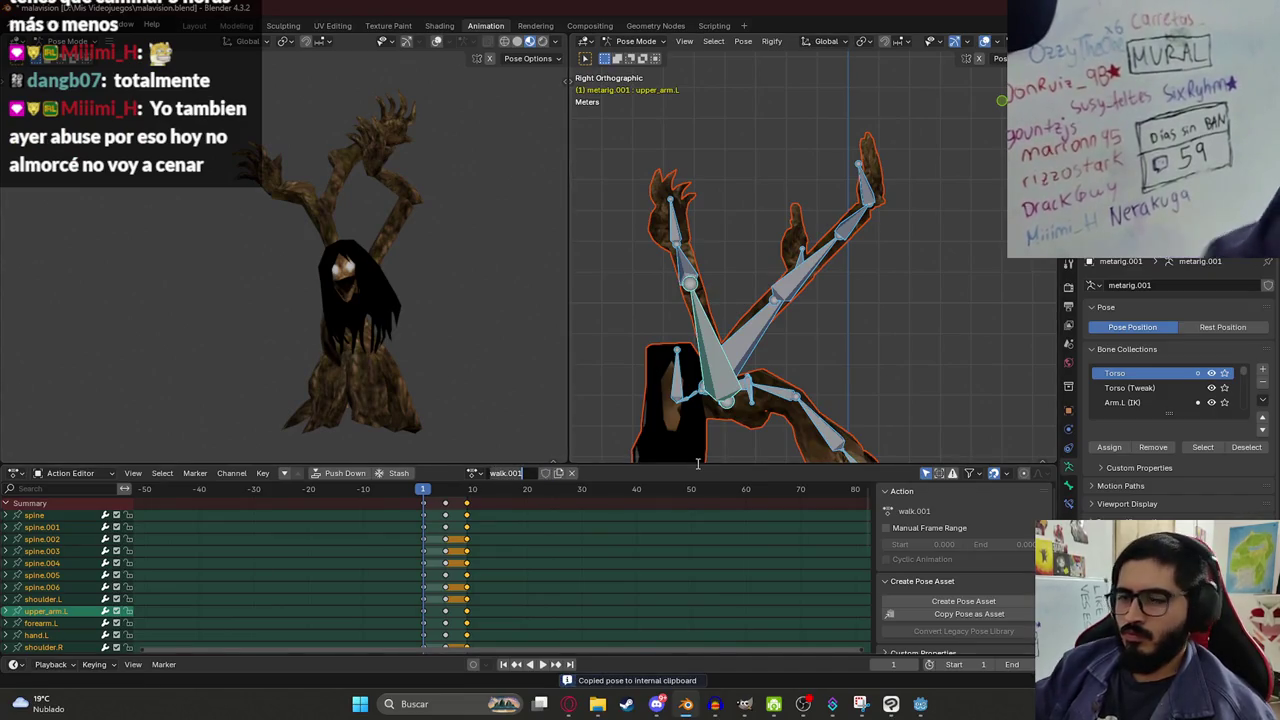
type("lk_to_")
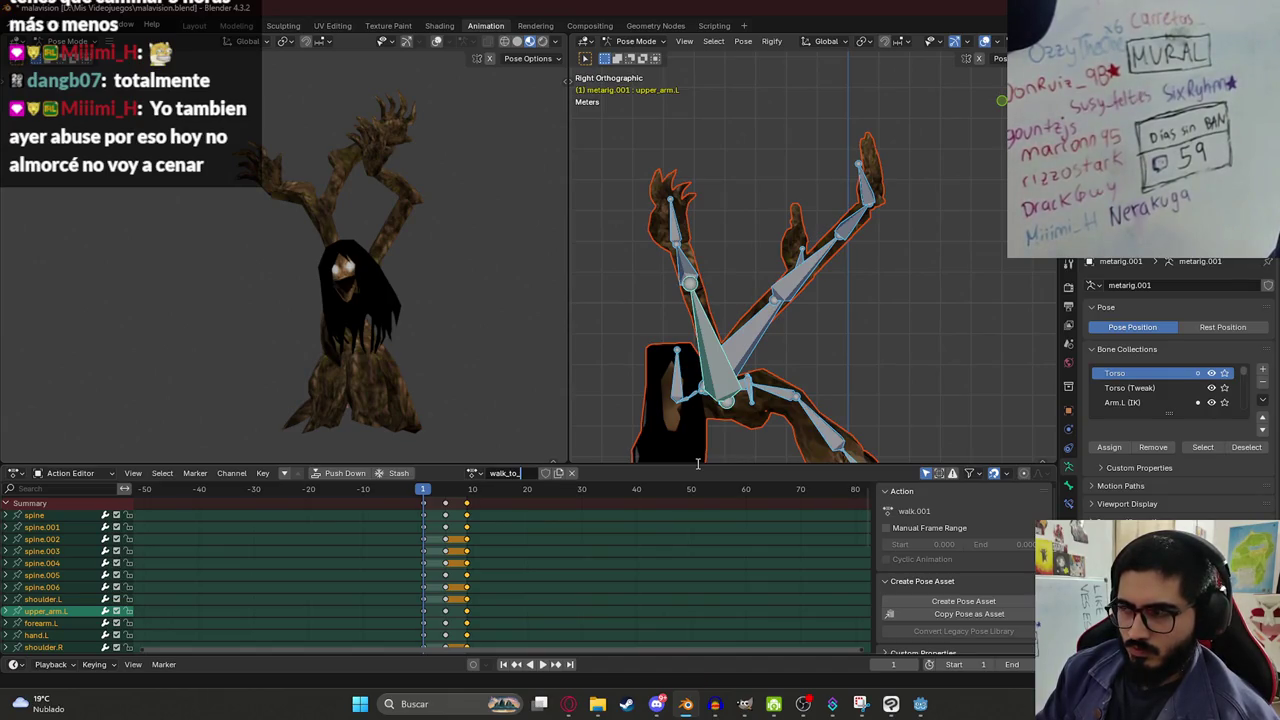
type("repare")
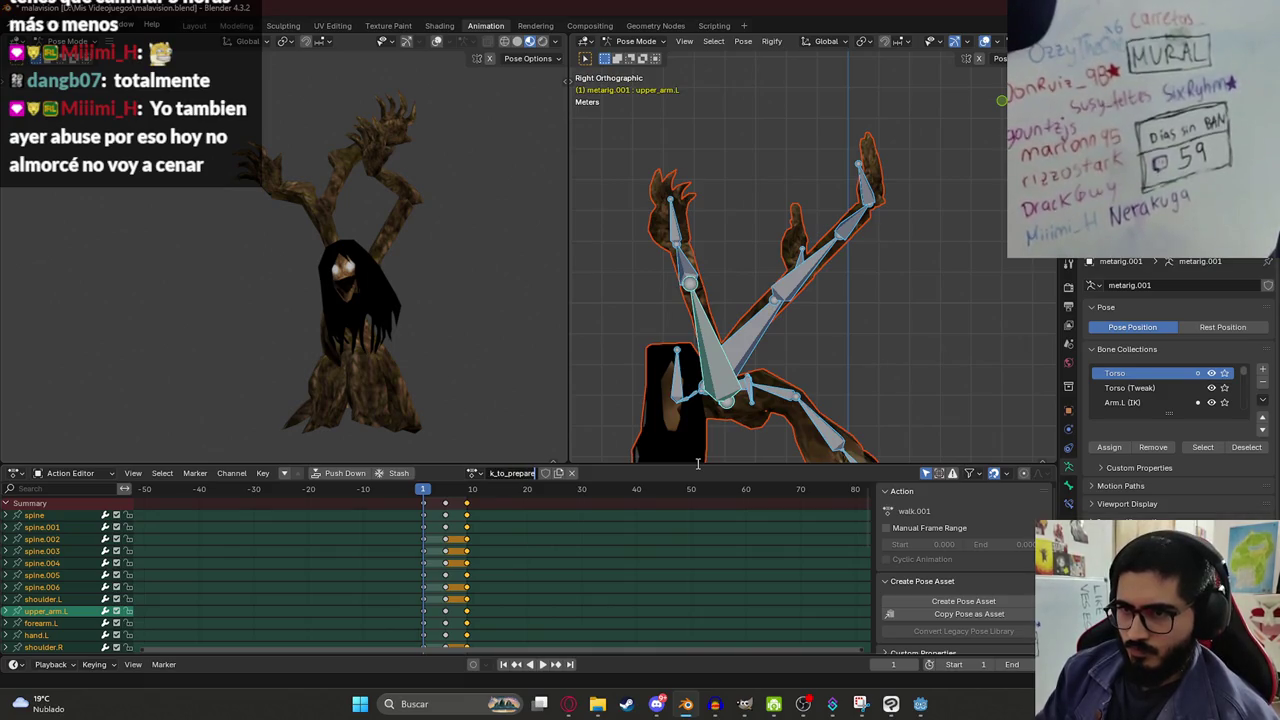
key("Return")
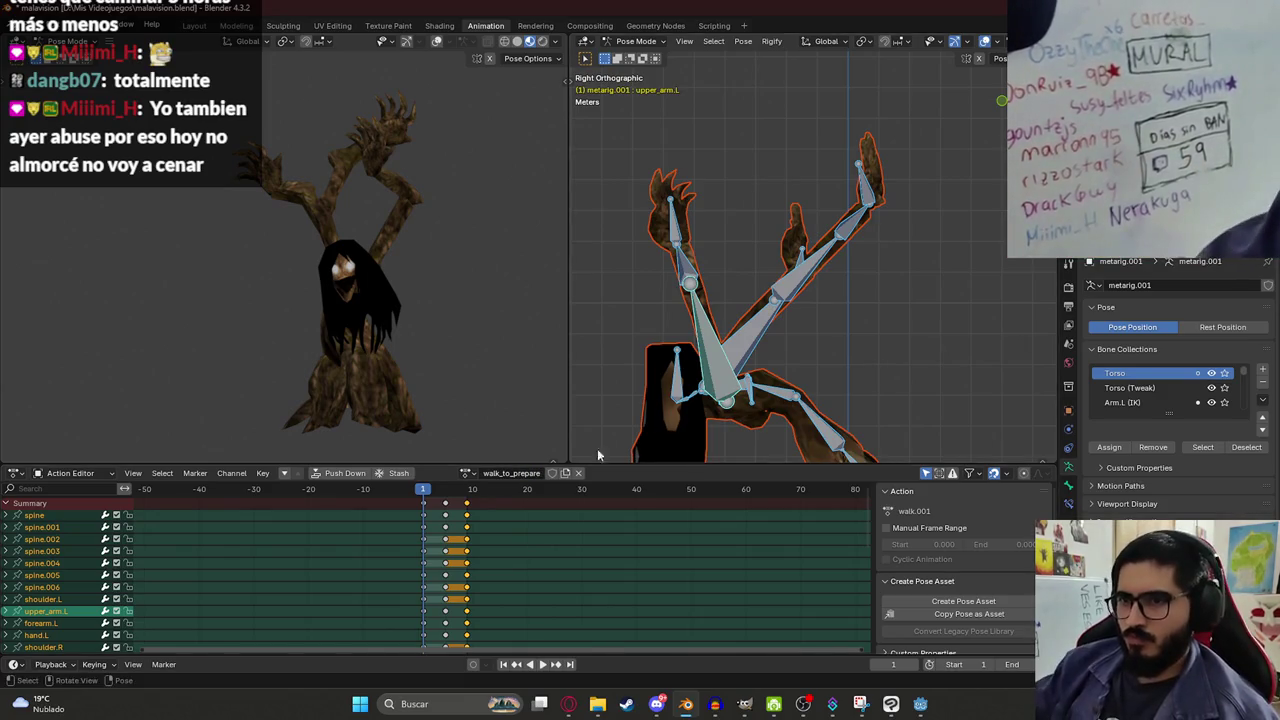
key("ctrl+z")
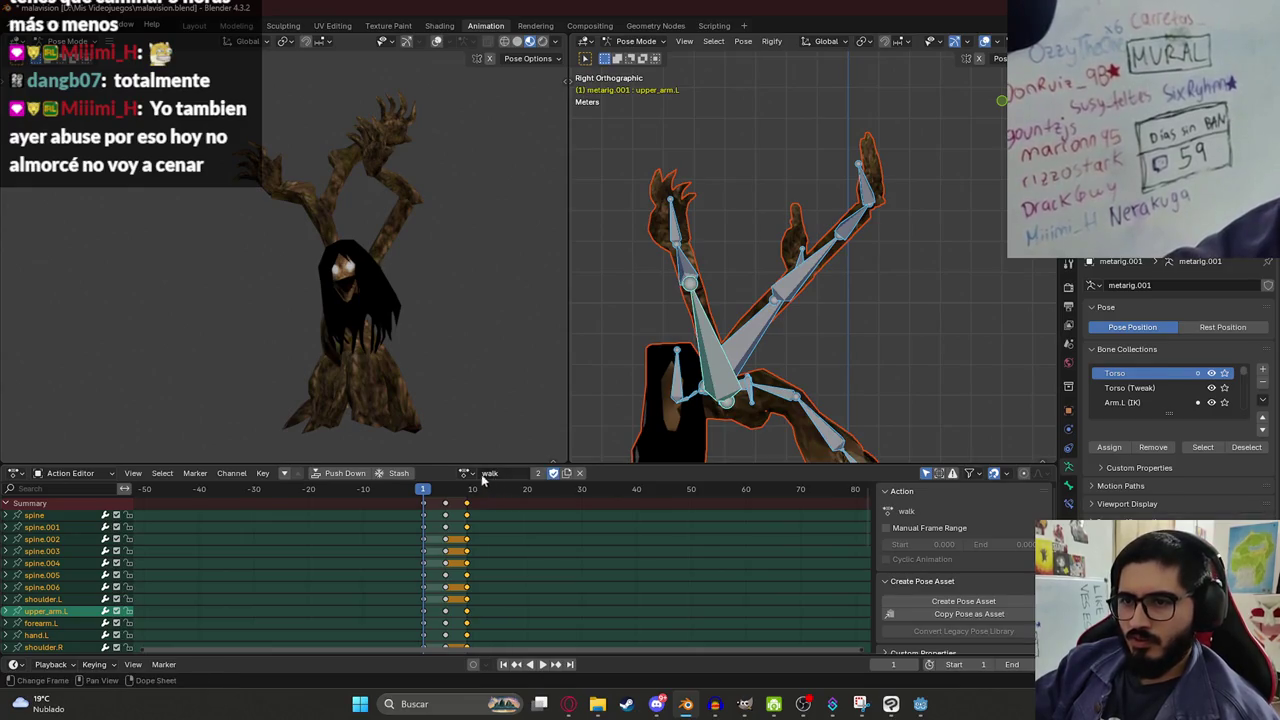
left_click(467, 473)
Load prepare_attack and copy its frame-30 pose, then return to frame 1.
left_click(470, 493)
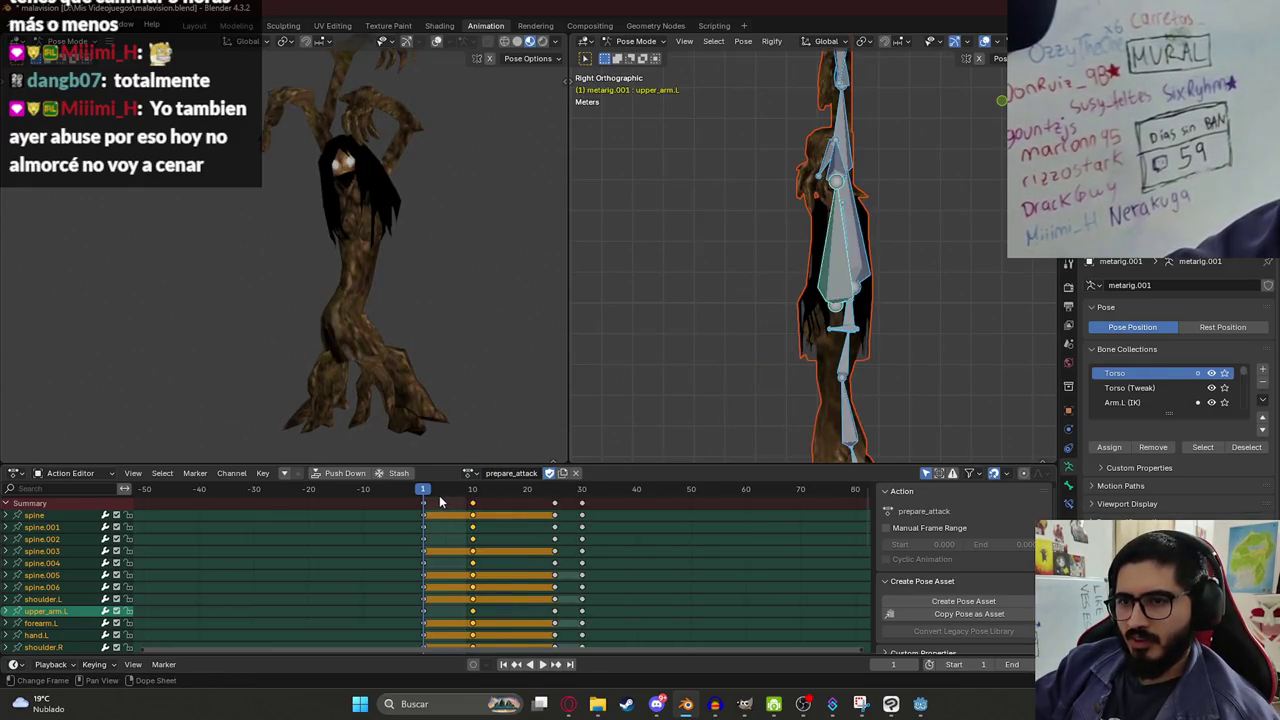
key("shift+Right")
key("ctrl+c")
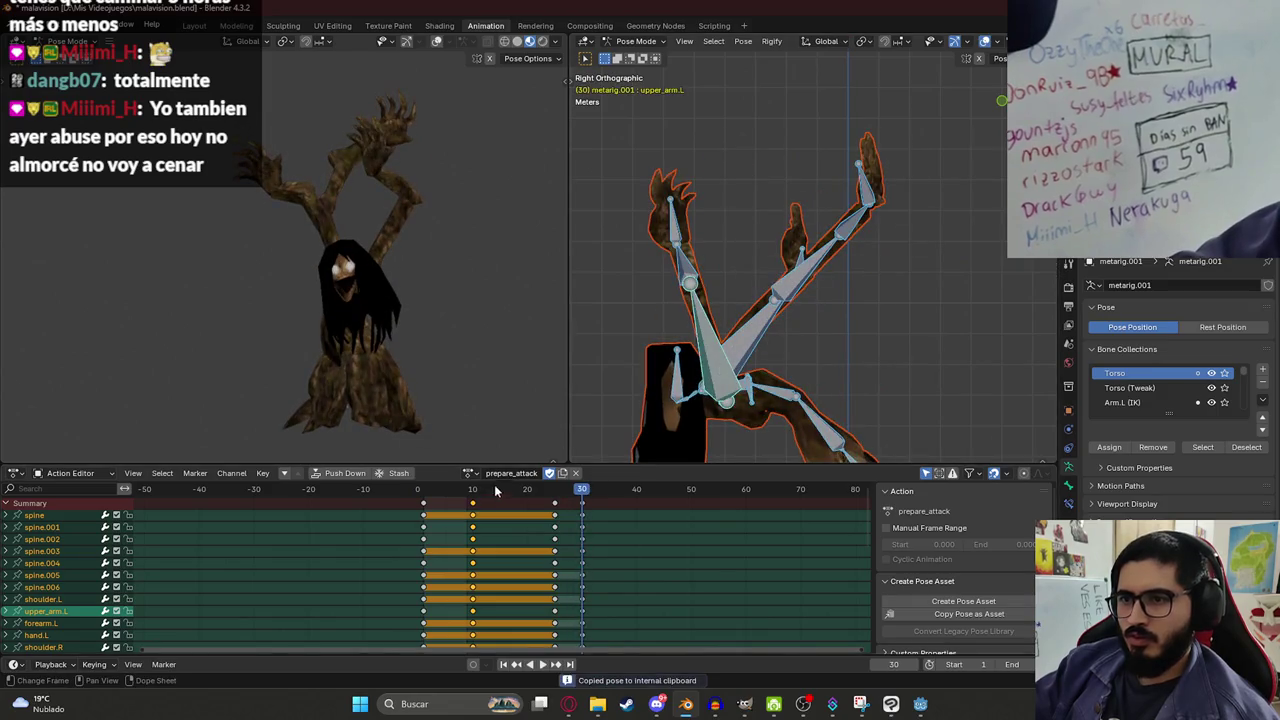
left_click(424, 489)
key("space")
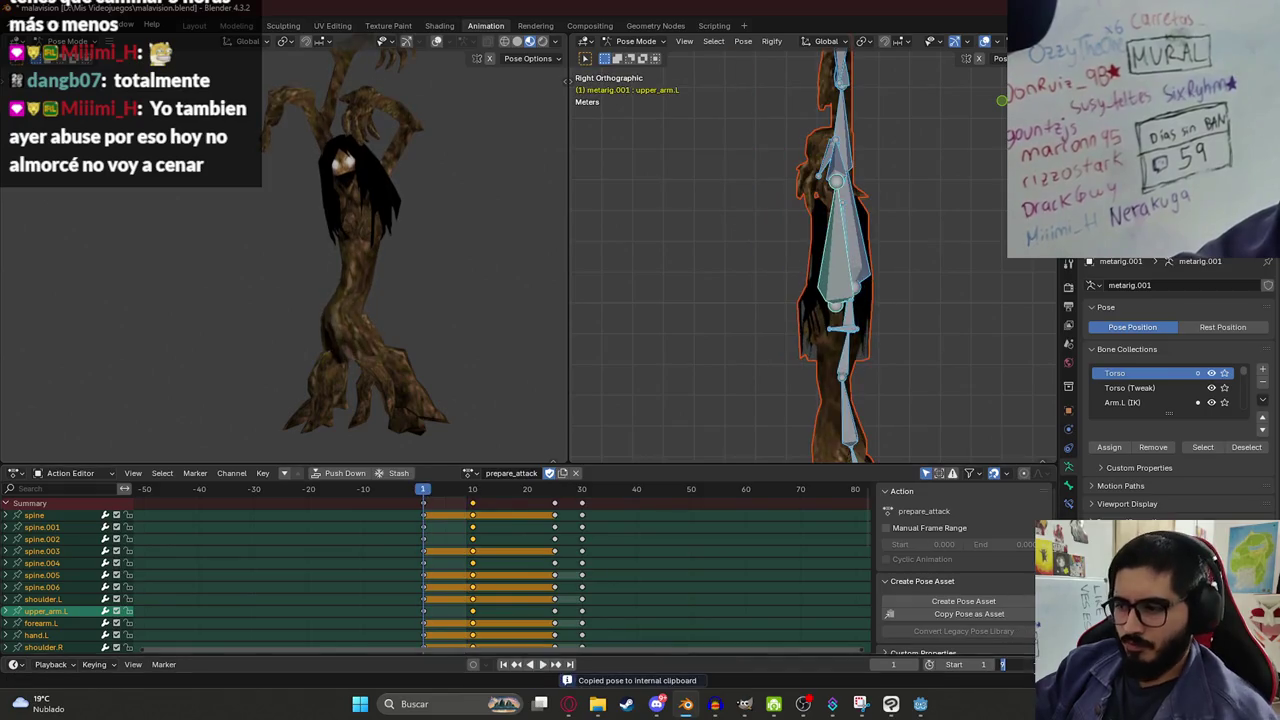
Shift the frame 10–30 keys about 9 frames later and key the pasted pose at frame 1.
left_click(425, 514, "ctrl")
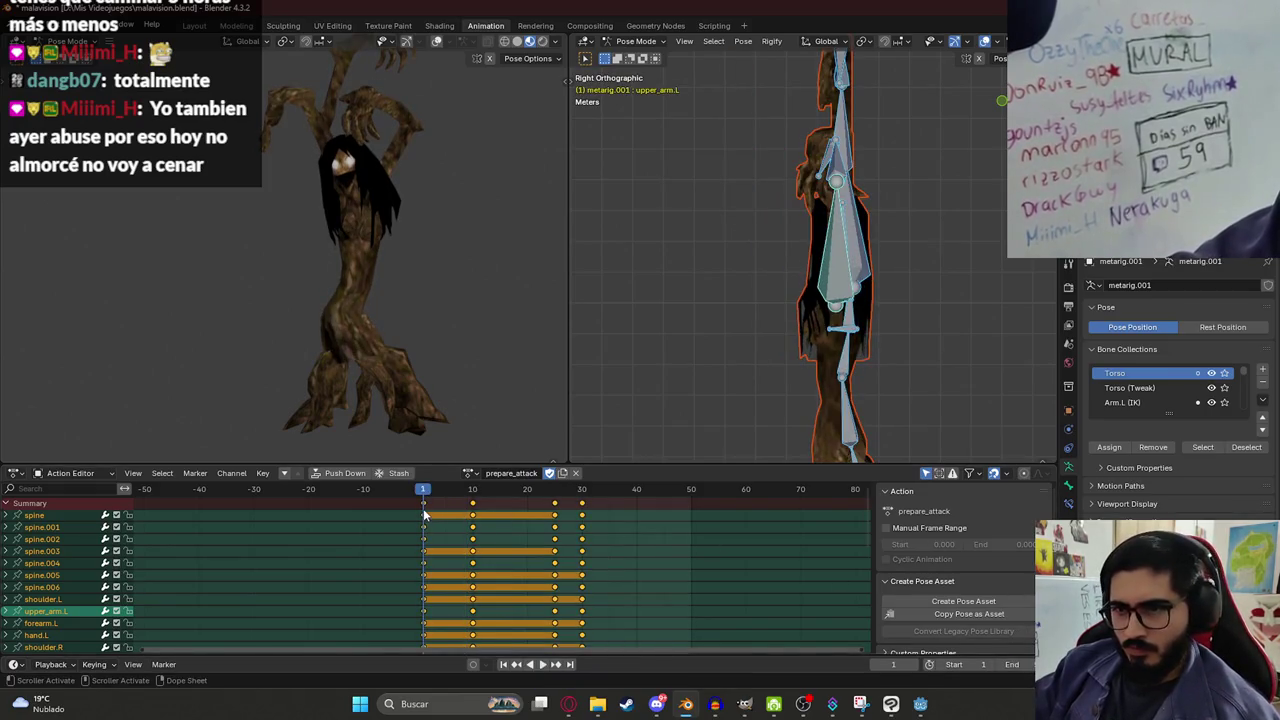
left_click_drag(425, 514, 474, 514)
key("ctrl+v")
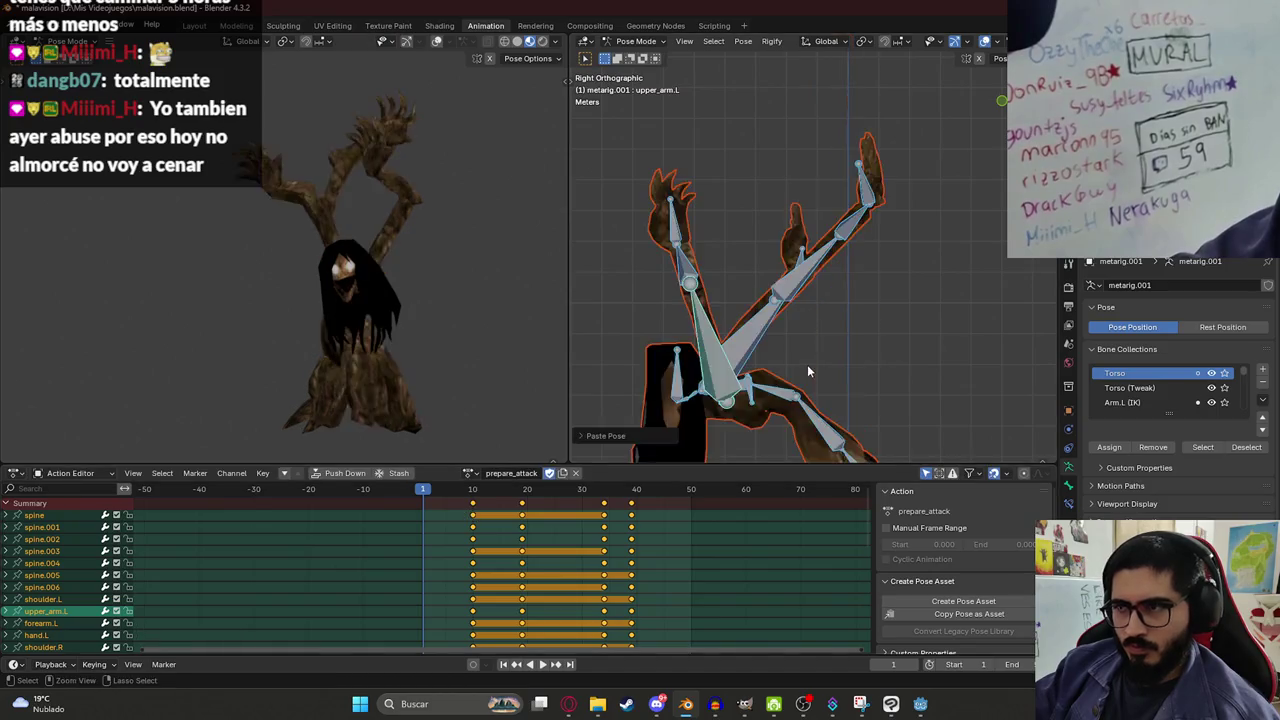
key("i")
Play back the reworked prepare_attack animation and save the blend file.
key("space")
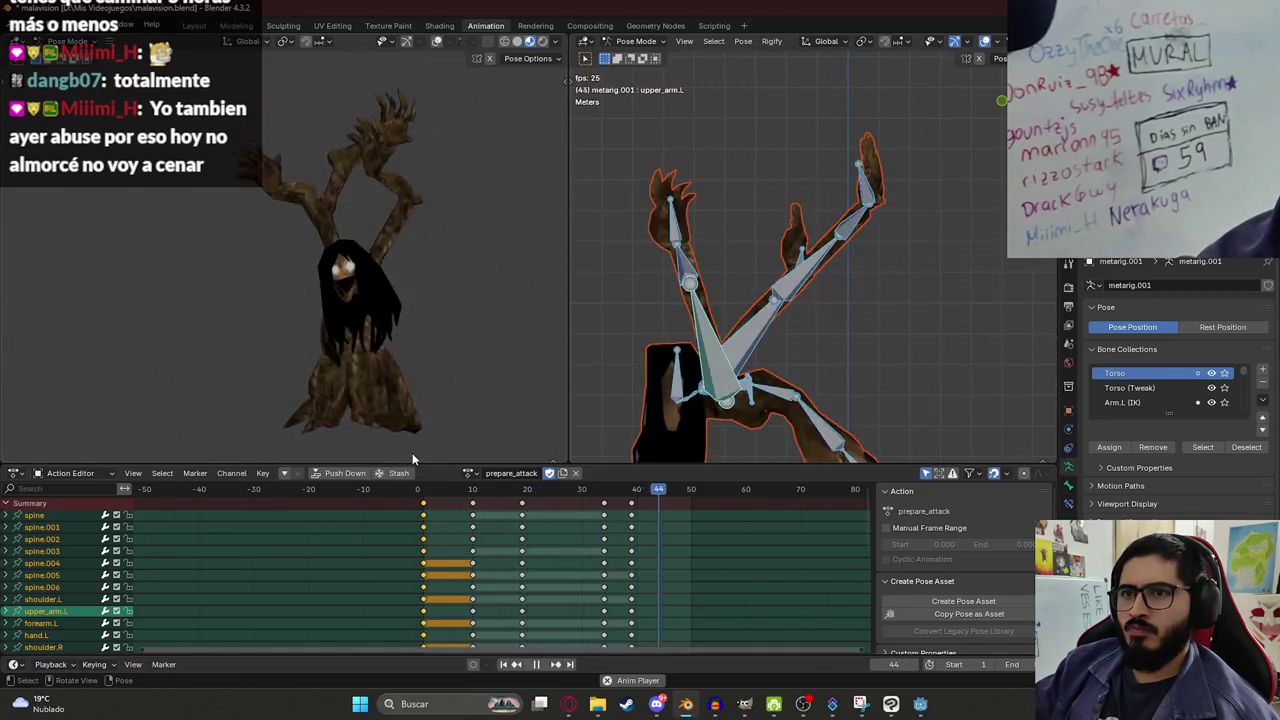
key("space")
key("space")
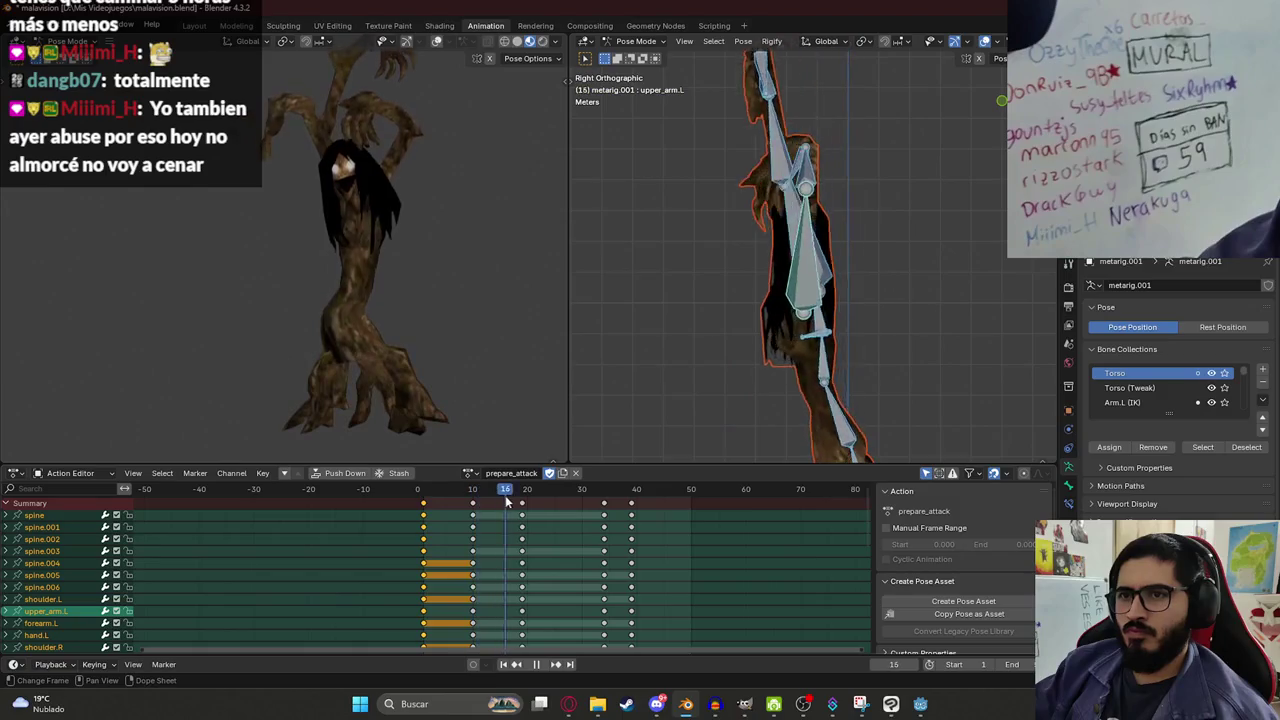
left_click(420, 489)
key("space")
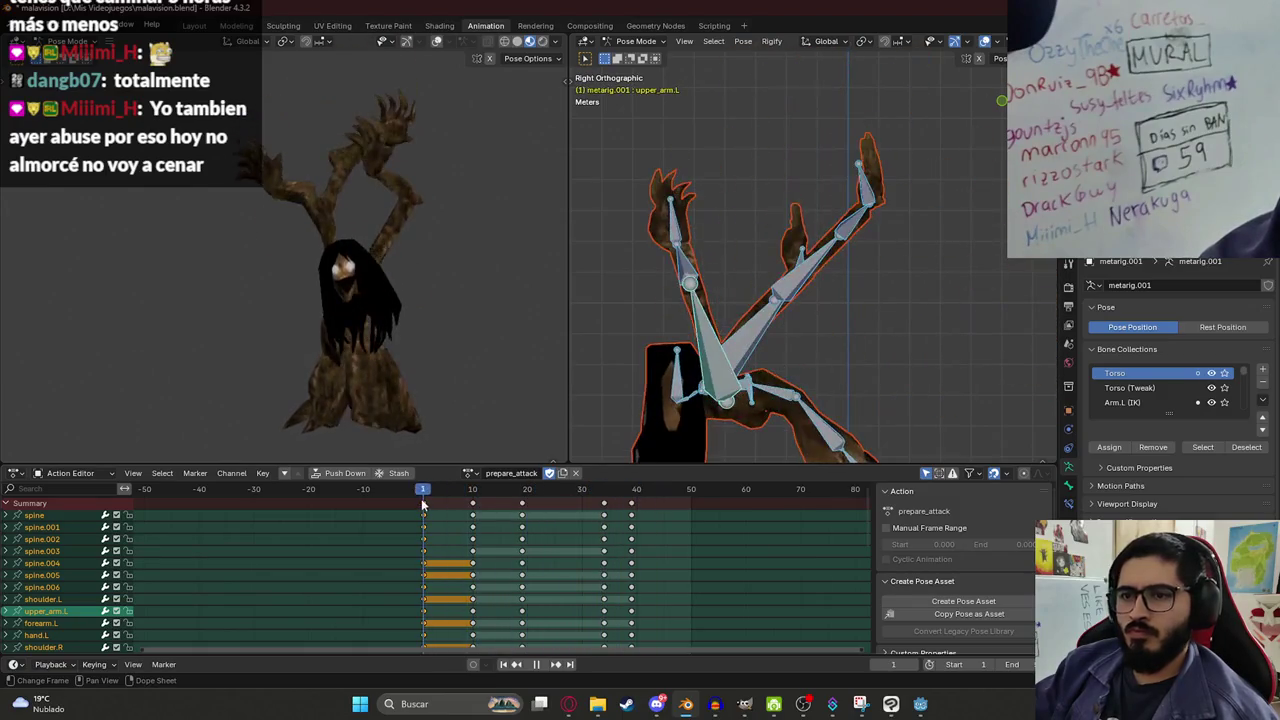
key("ctrl+s")
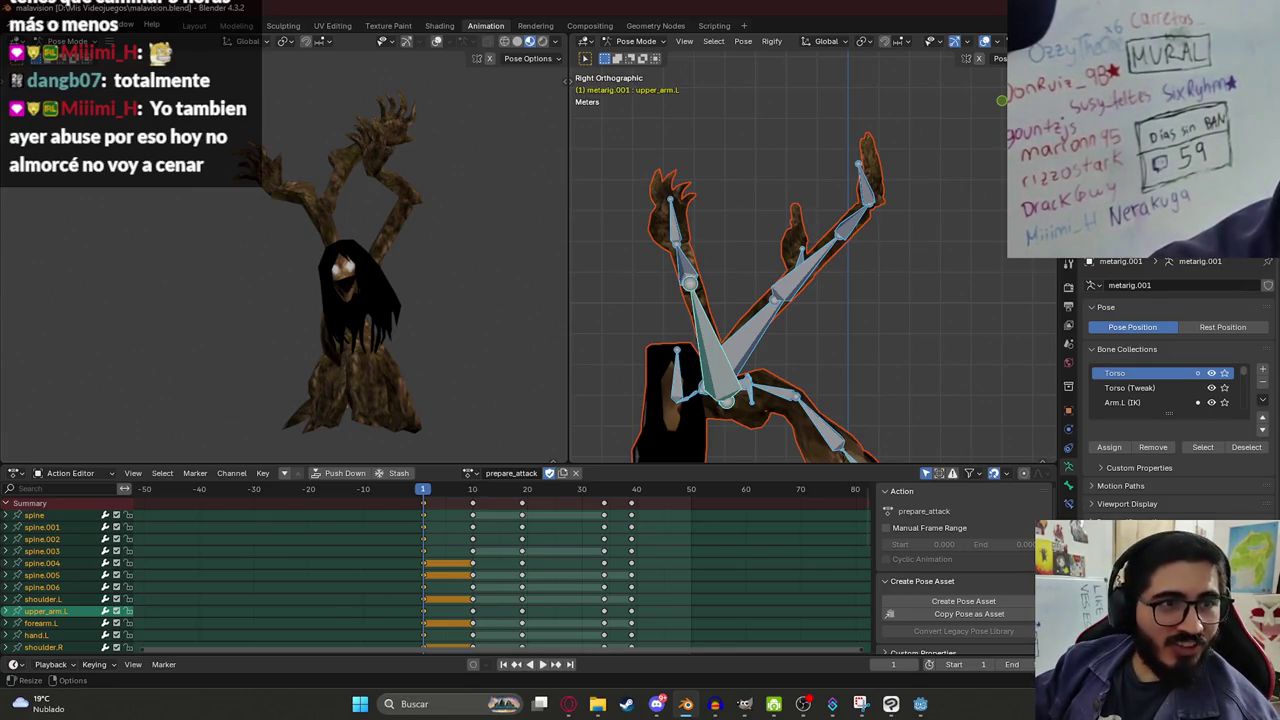
key("space")
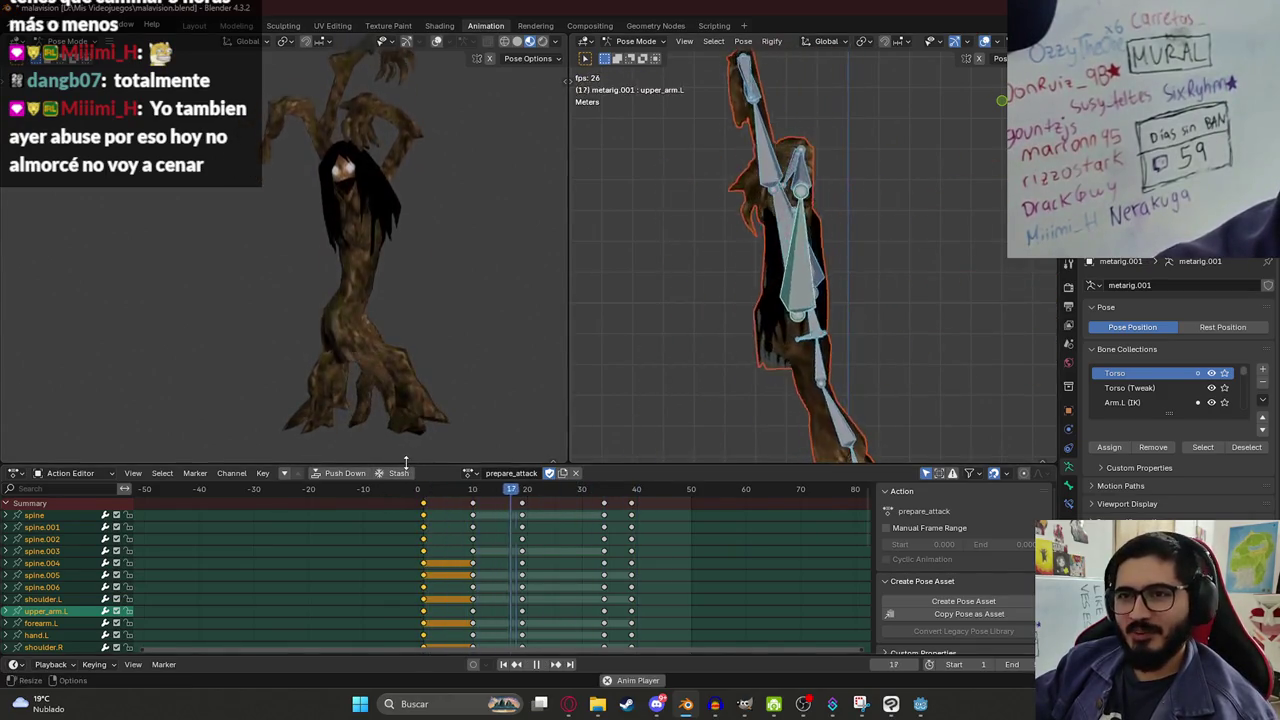
left_click(424, 492)
left_click_drag(424, 495, 506, 507)
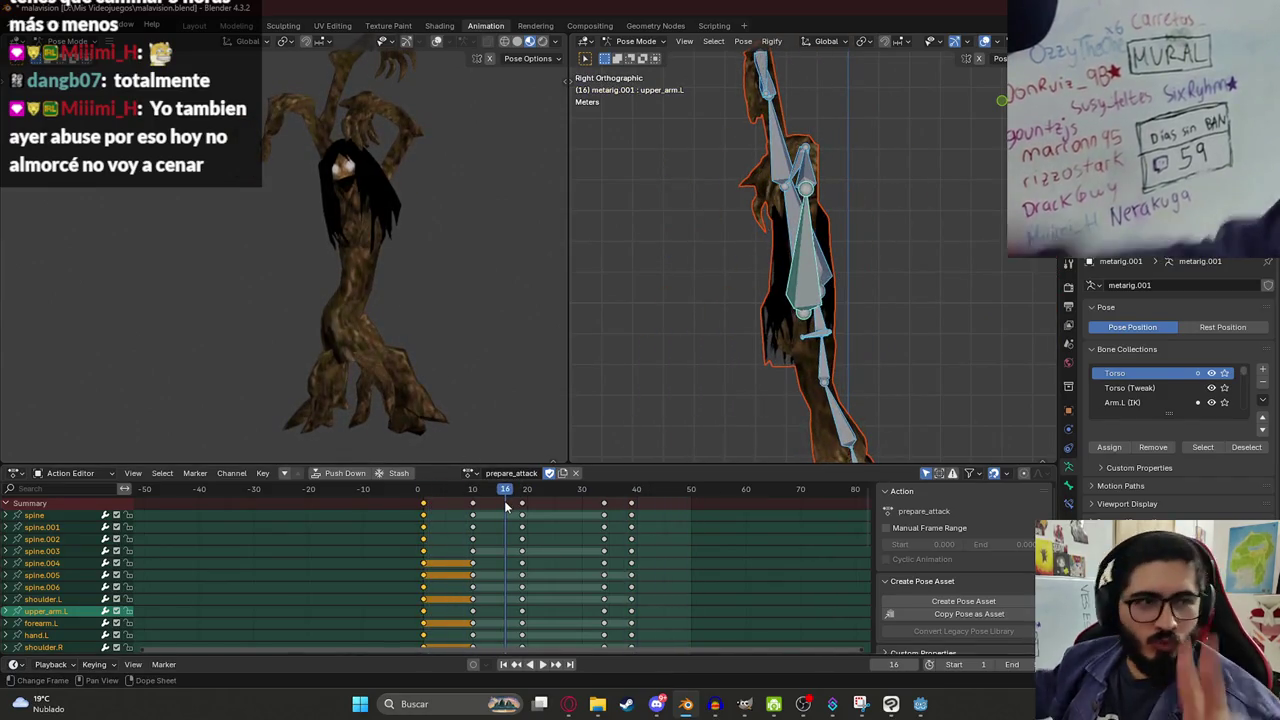
left_click(424, 492)
key("space")
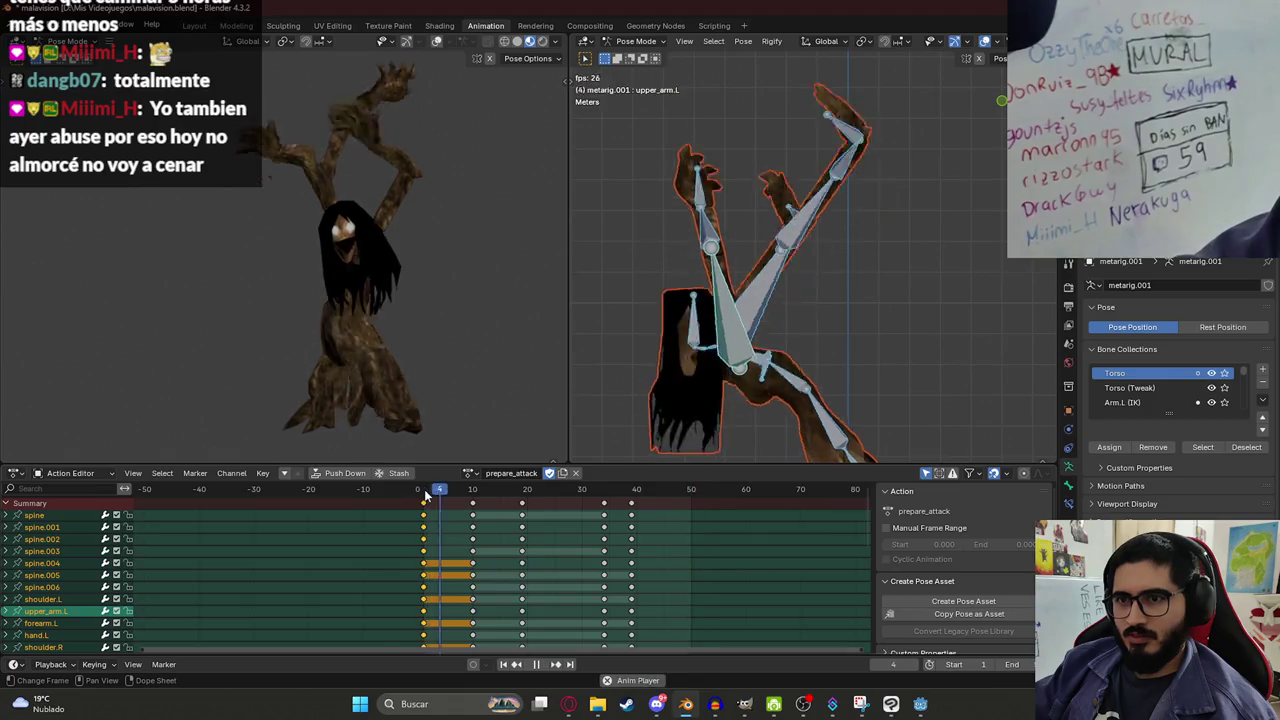
key("space")
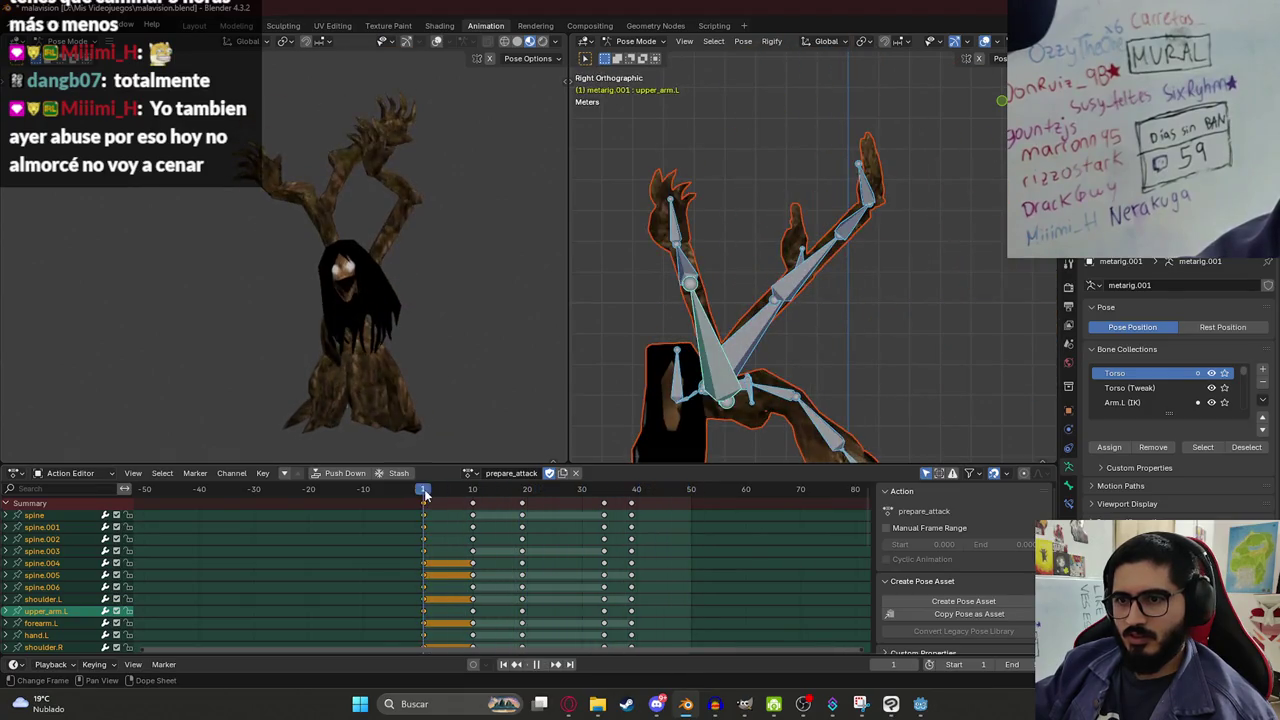
key("space")
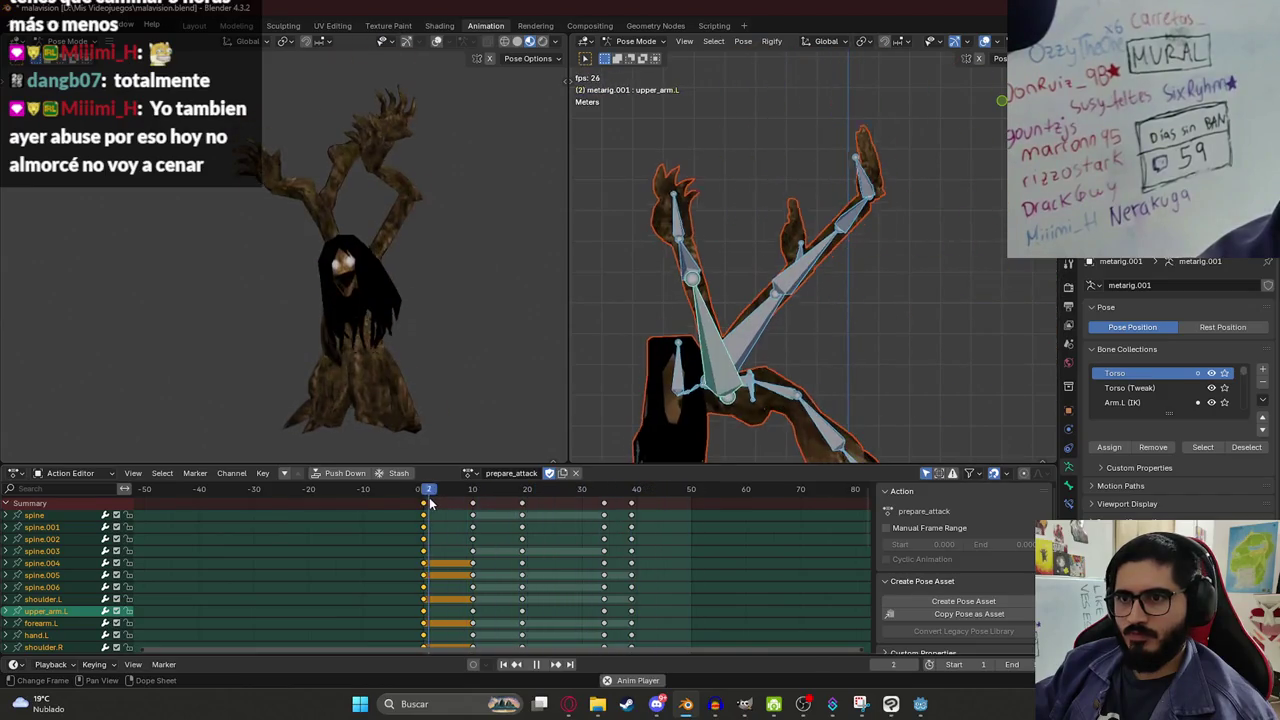
key("space")
key("ctrl+s")
left_click(469, 475)
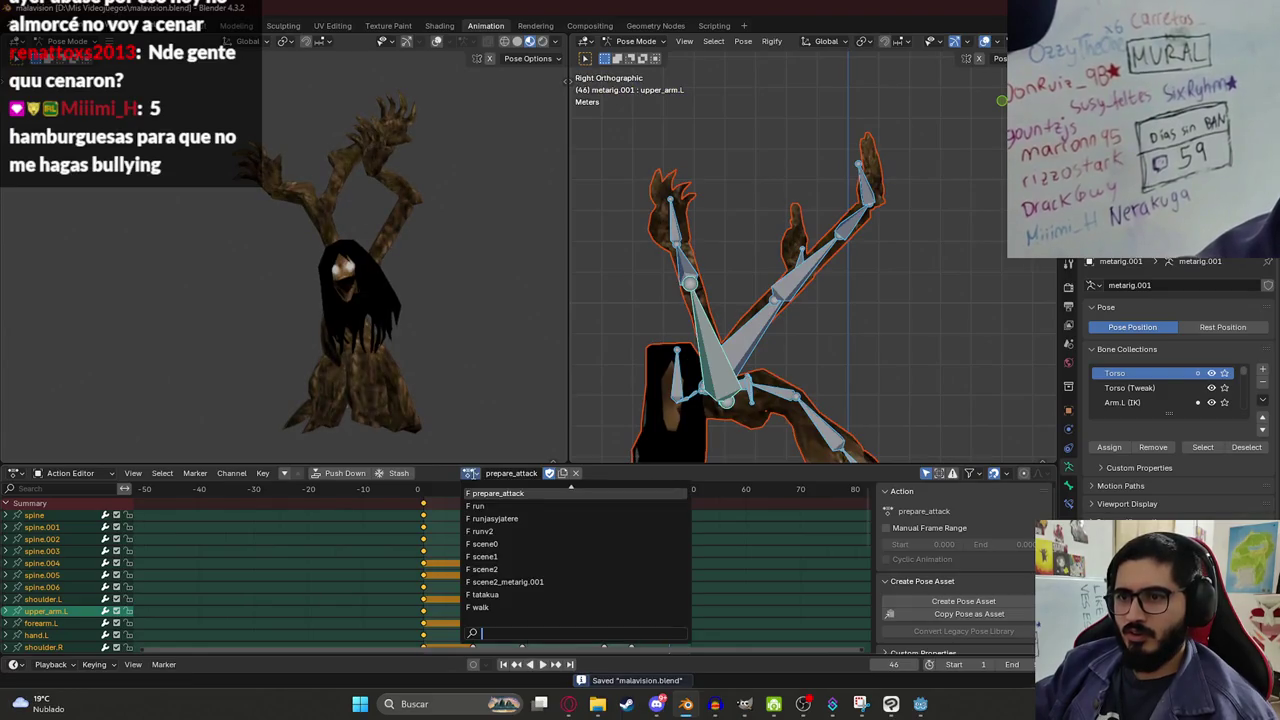
Rename the walk action to 'charge' and save the file.
left_click(481, 607)
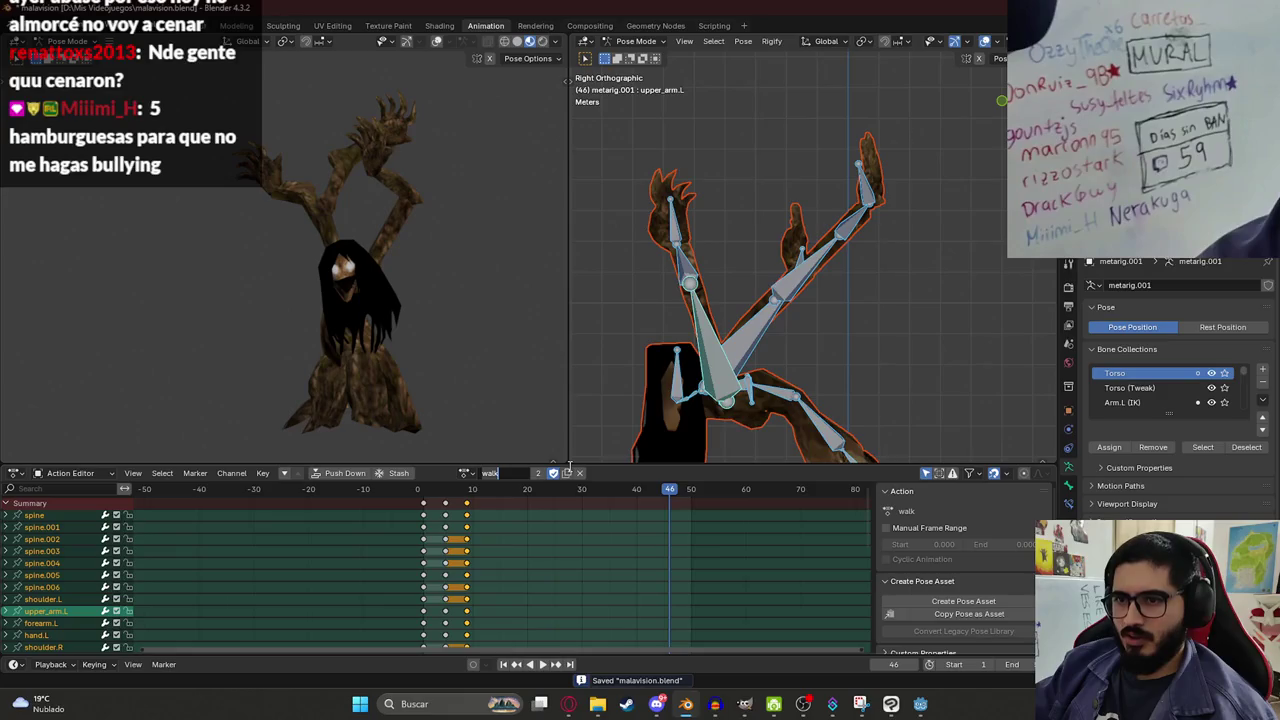
type("charge")
key("Return")
key("ctrl+s")
Preview the charge animation, scrubbing through to frame 9.
key("space")
left_click(430, 491)
mouse_move(429, 494)
left_mouse_down()
mouse_move(417, 487)
mouse_move(466, 492)
left_mouse_up()
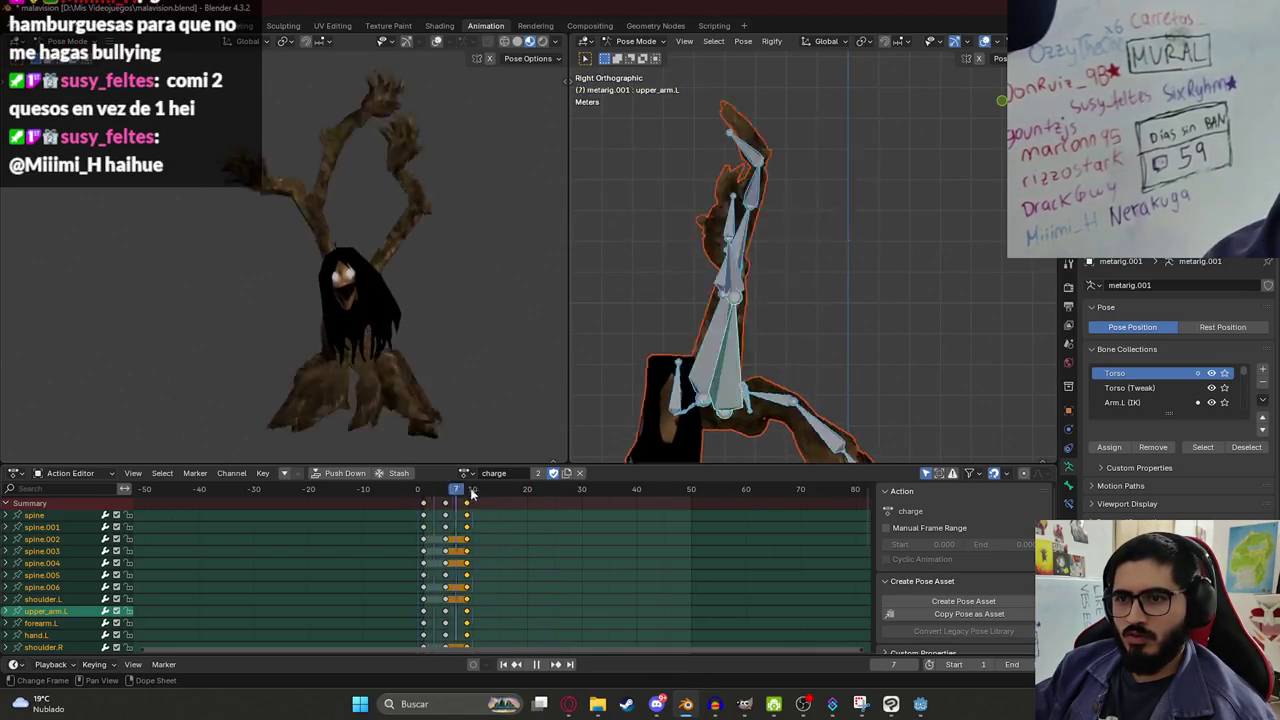
key("Escape")
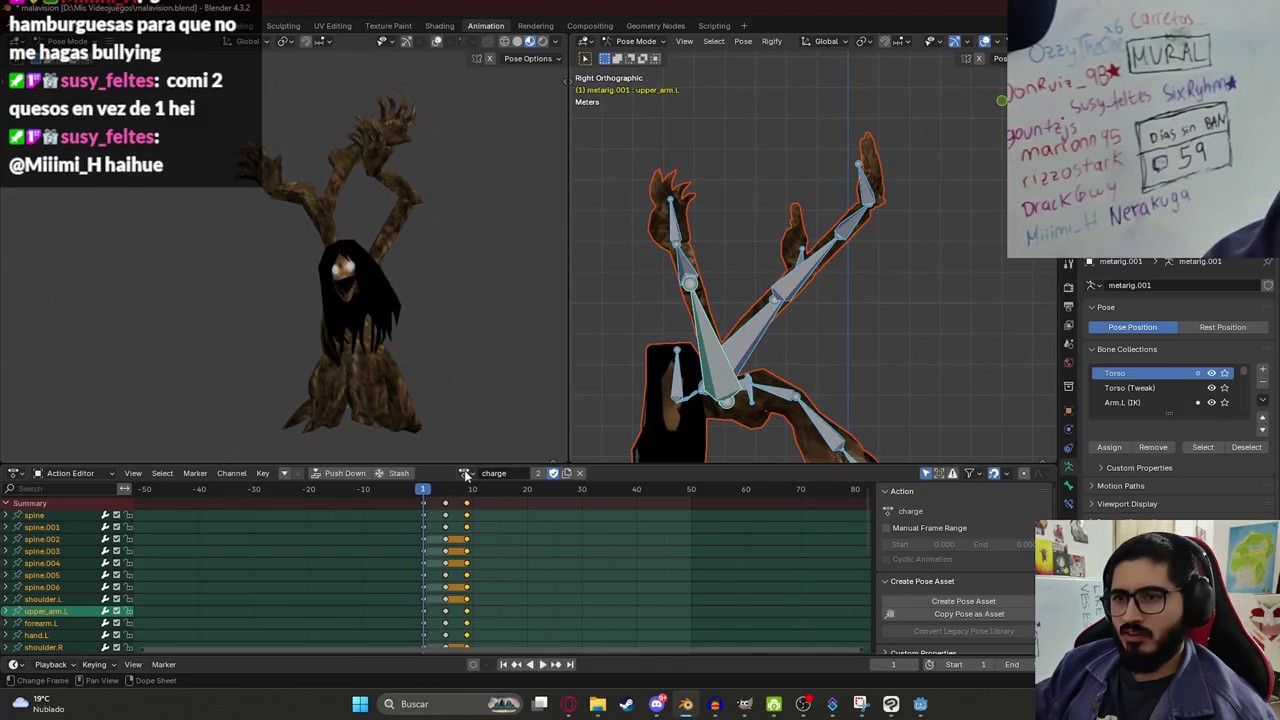
left_click_drag(431, 503, 465, 497)
key("Escape")
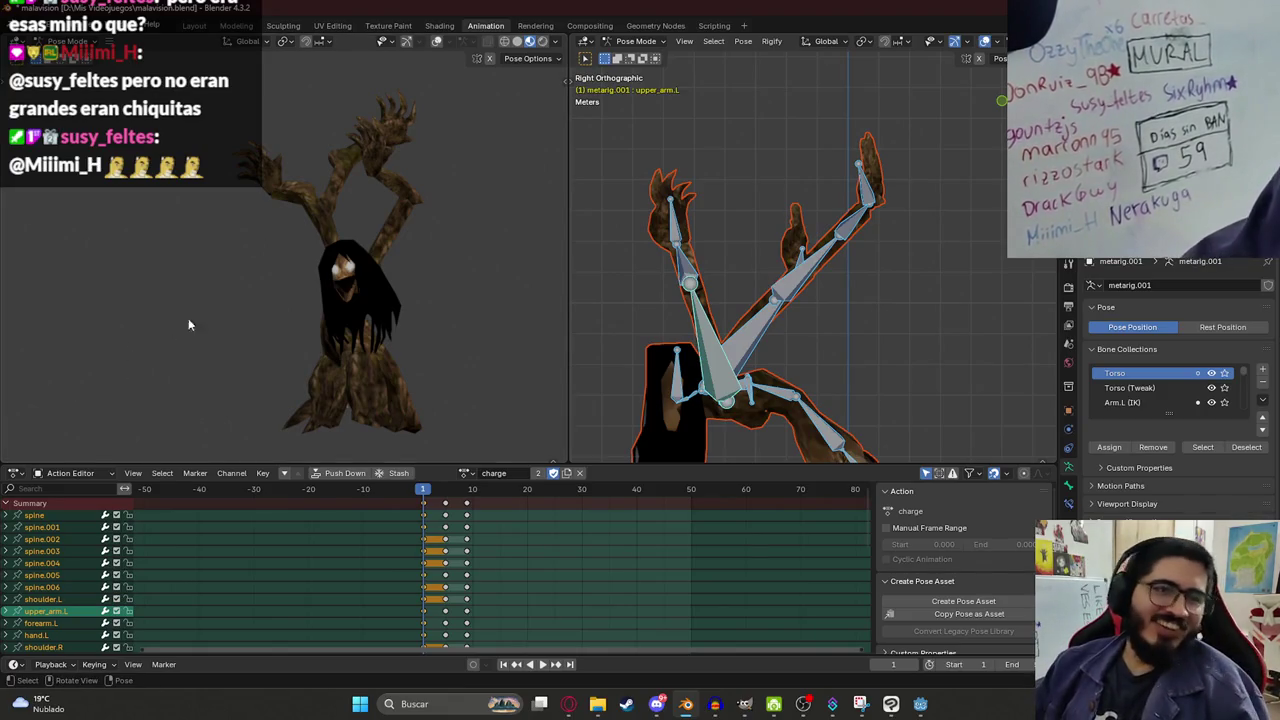
Set the animation End frame to 9 and save the file.
key("space")
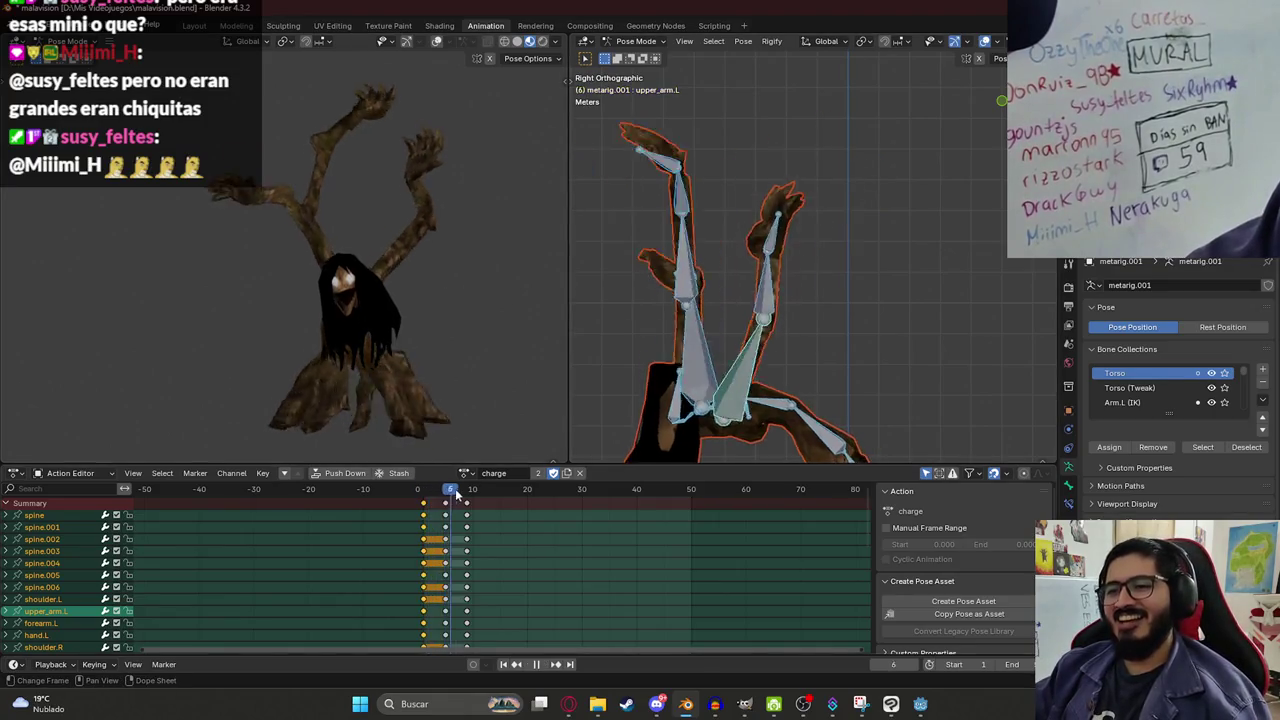
key("Escape")
left_click(1018, 664)
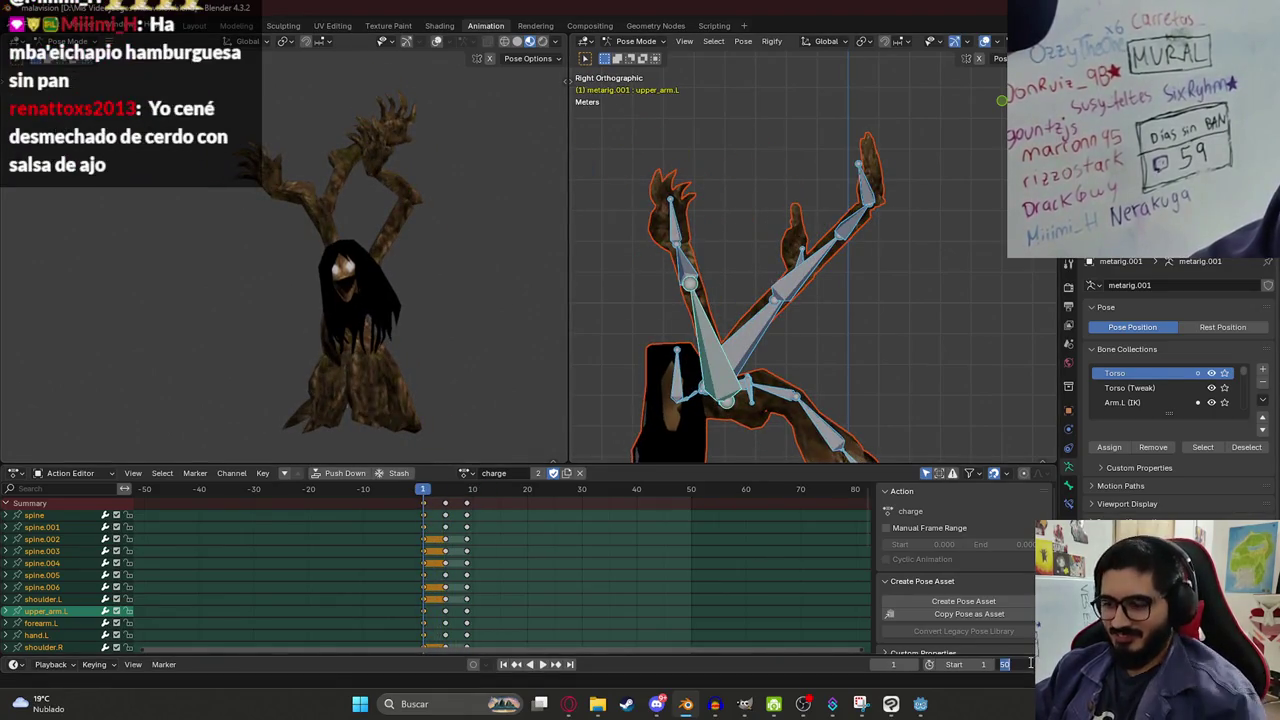
key("Return")
key("space")
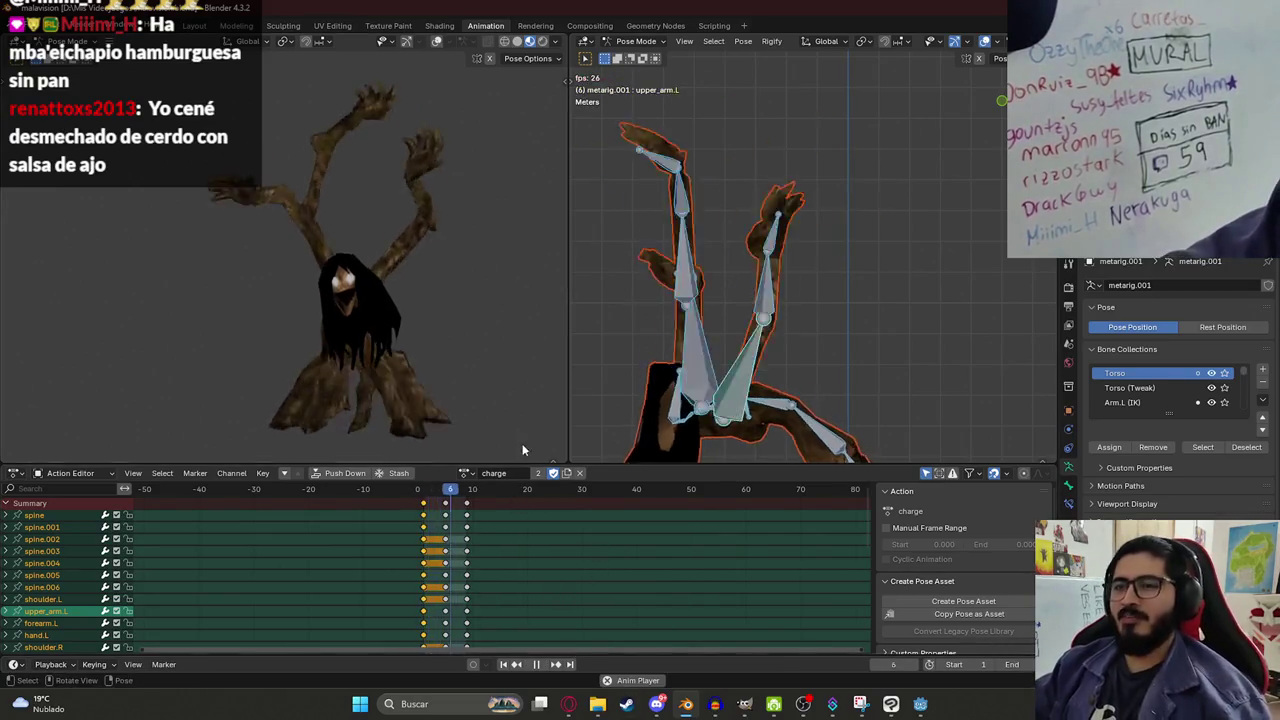
key("ctrl+s")
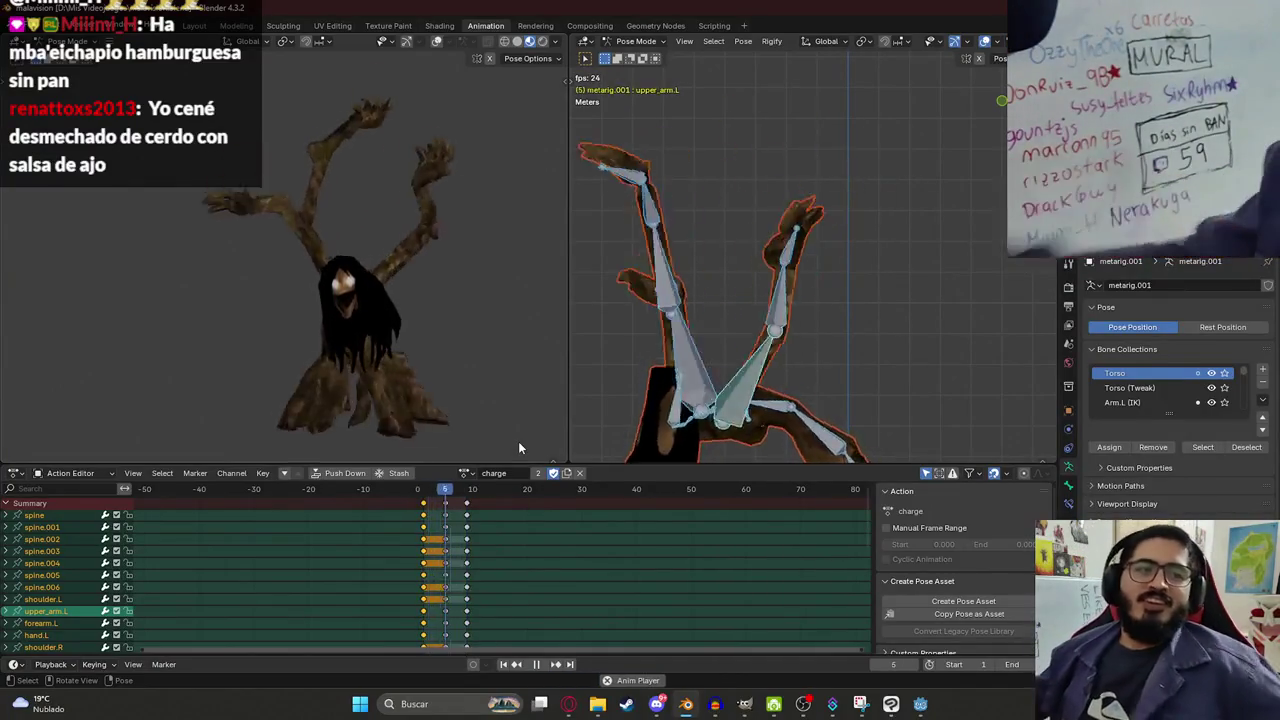
Preview the shortened charge loop around frame 7 and save malavision.blend again.
key("space")
left_click_drag(440, 510, 456, 510)
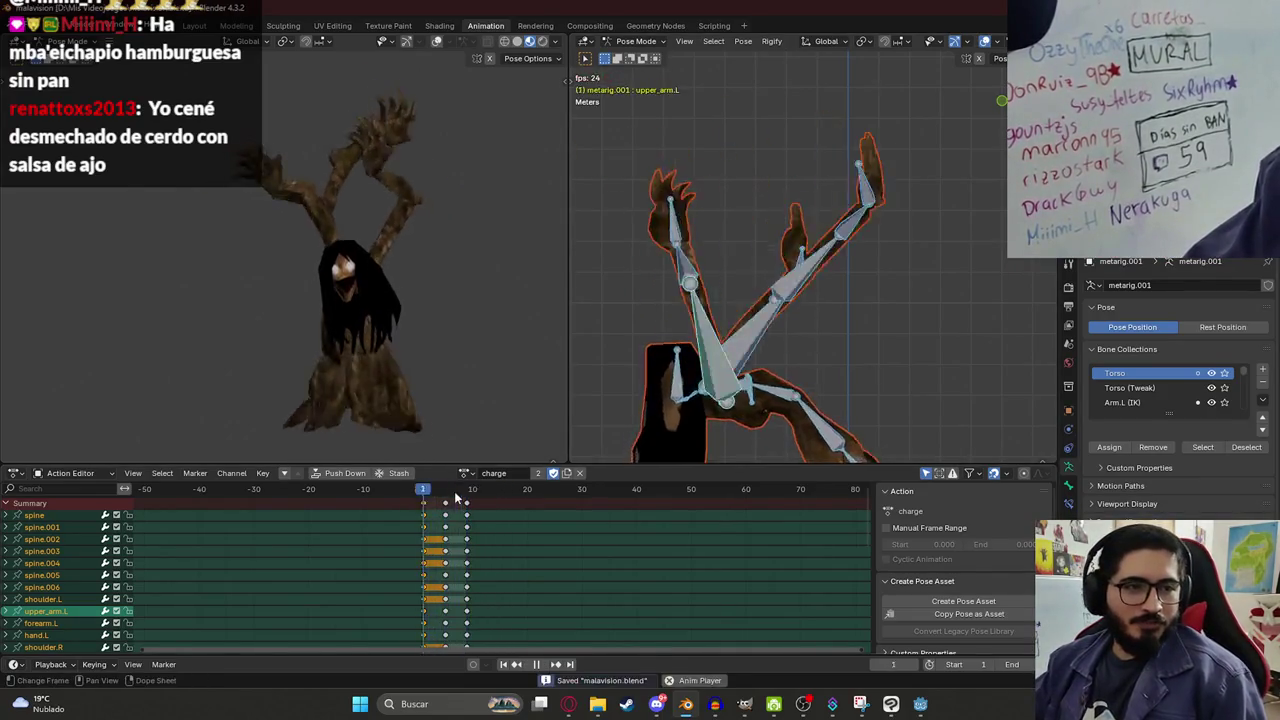
key("space")
key("ctrl+s")
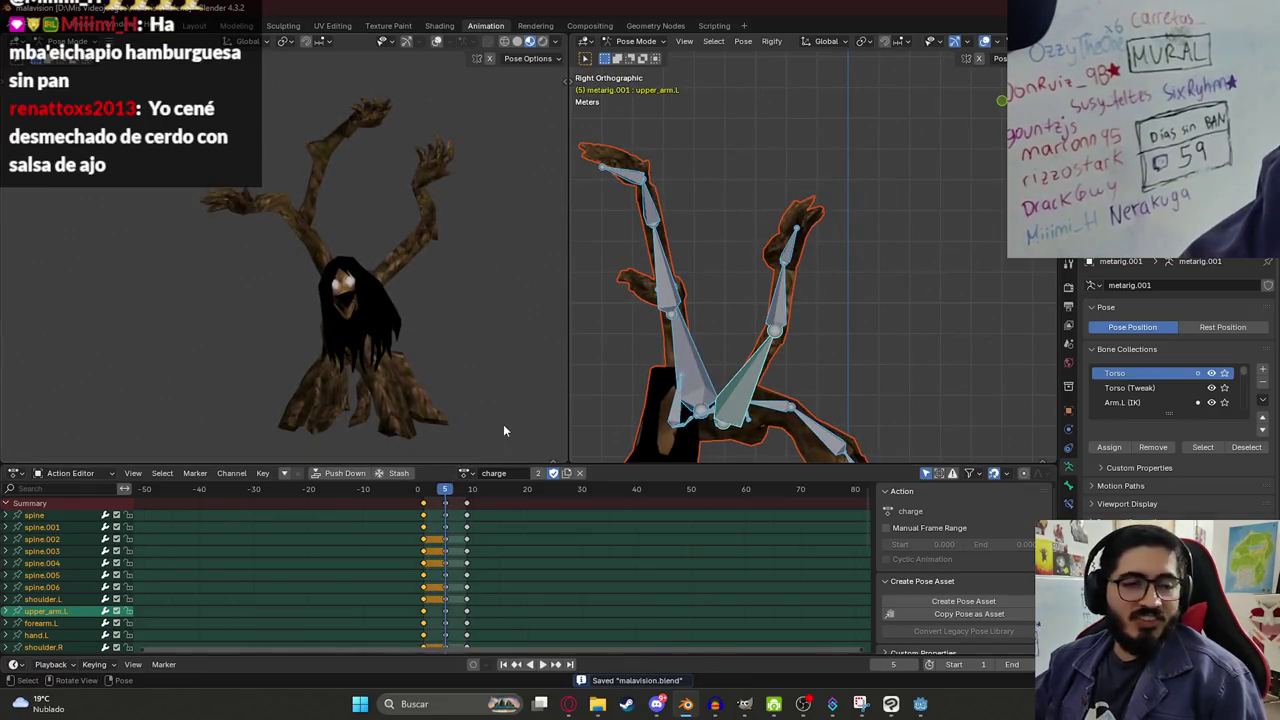
left_click(464, 474)
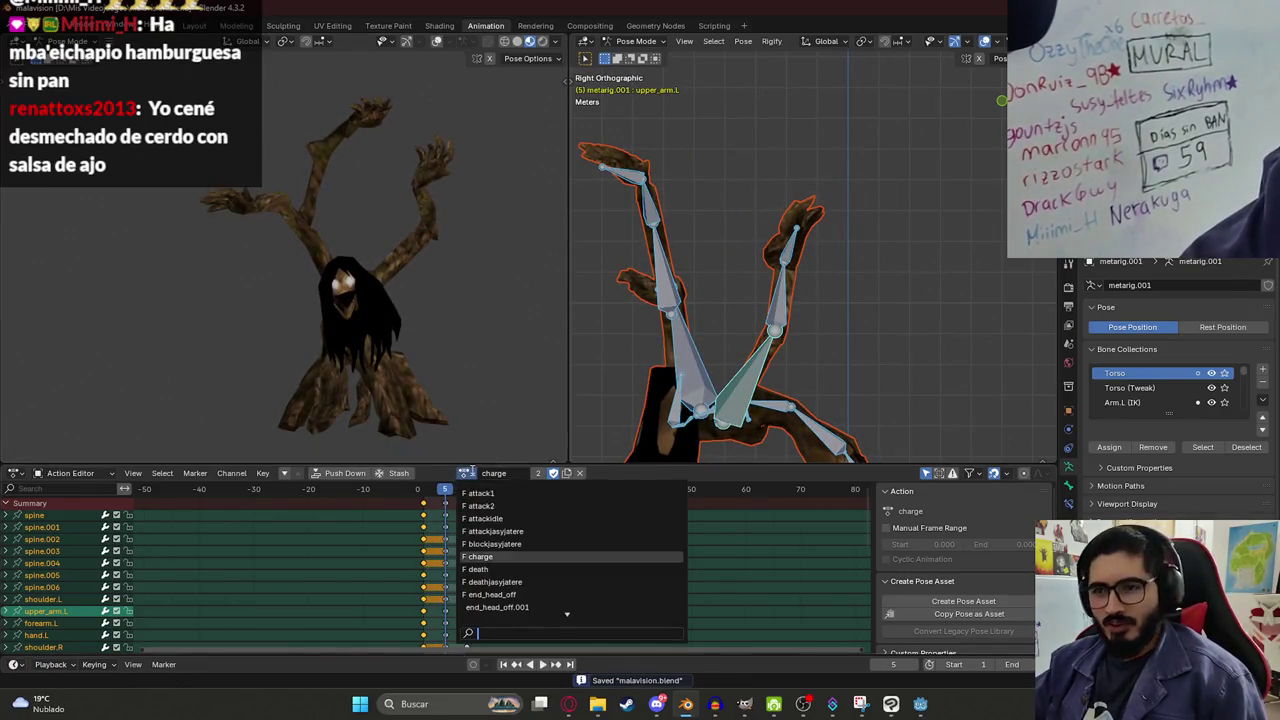
Pick prepare_attack from the action list in place of charge and play it back.
scroll(490, 580, "down", 7)
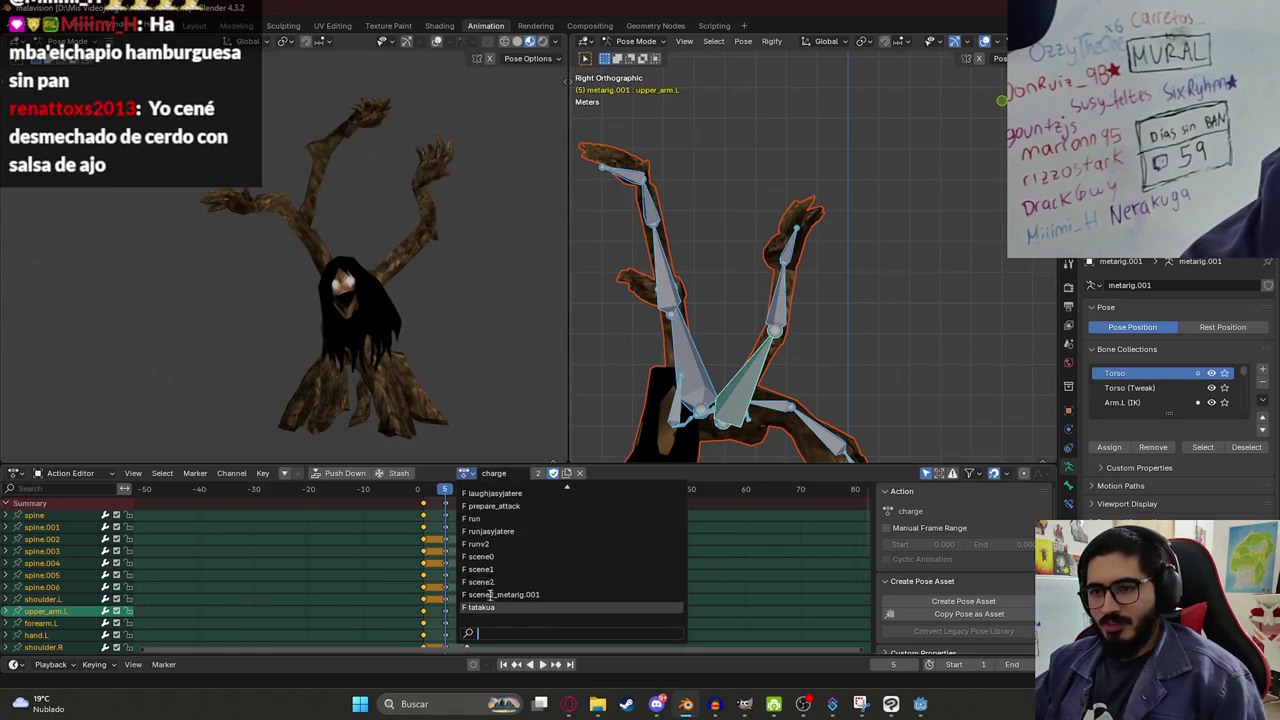
scroll(517, 490, "up", 7)
scroll(515, 500, "up", 7)
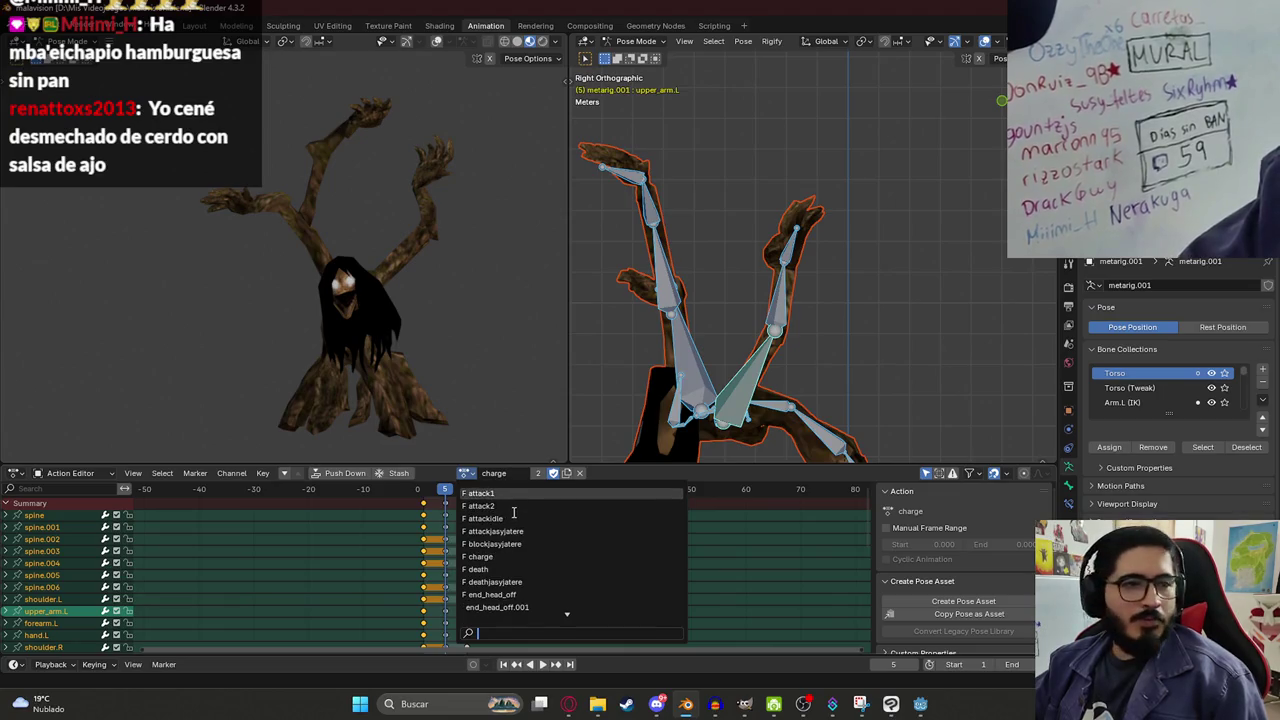
scroll(492, 547, "down", 3)
scroll(492, 547, "down", 11)
scroll(531, 595, "down", 2)
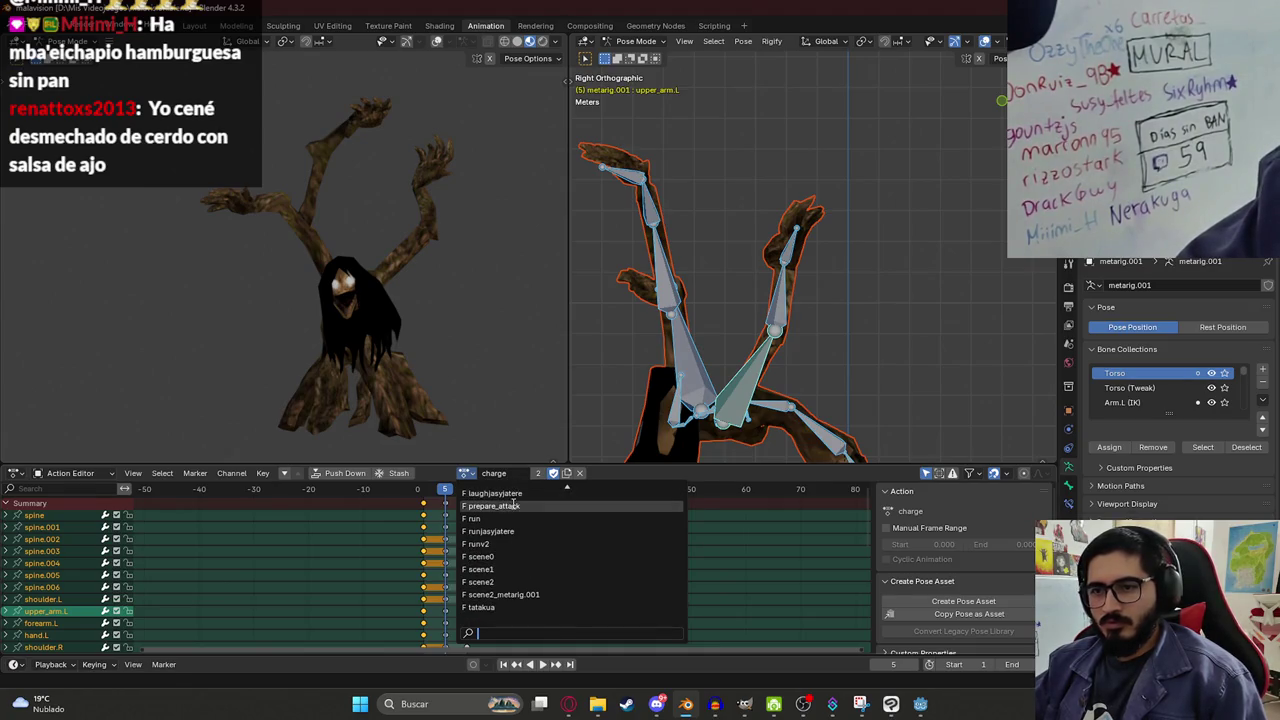
left_click(516, 503)
key("space")
left_click(424, 493)
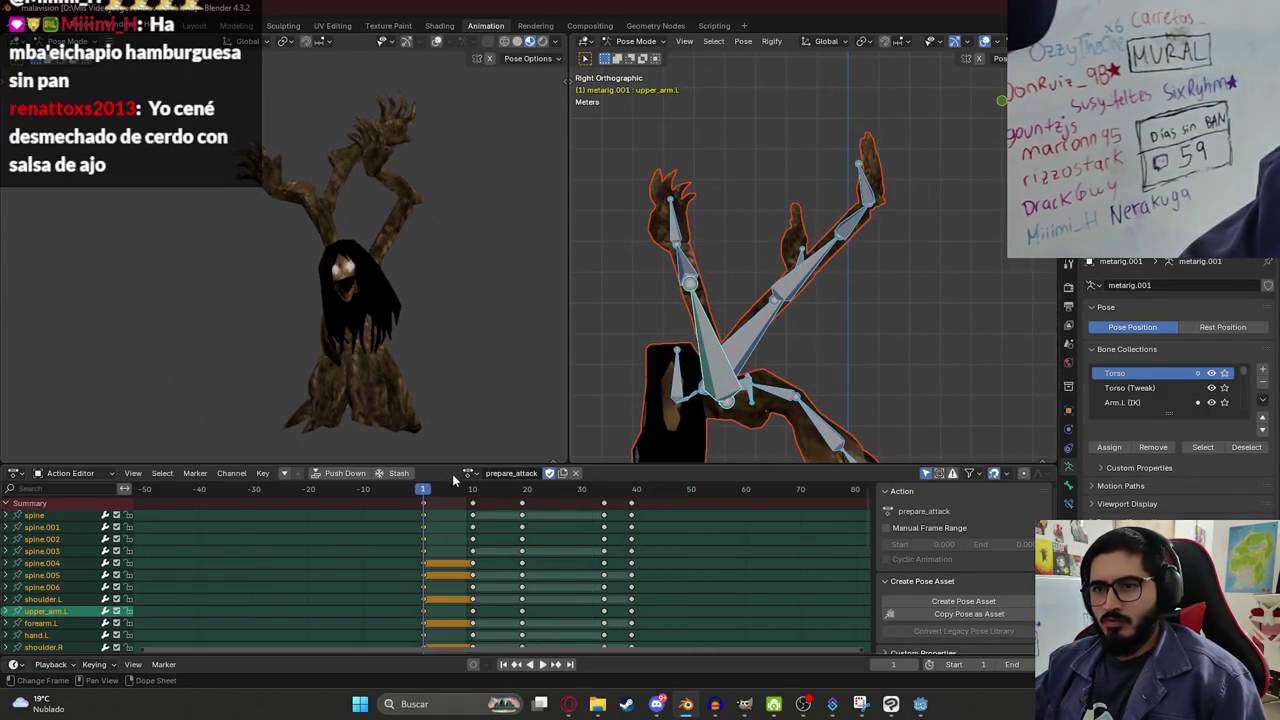
key("space")
left_click(469, 473)
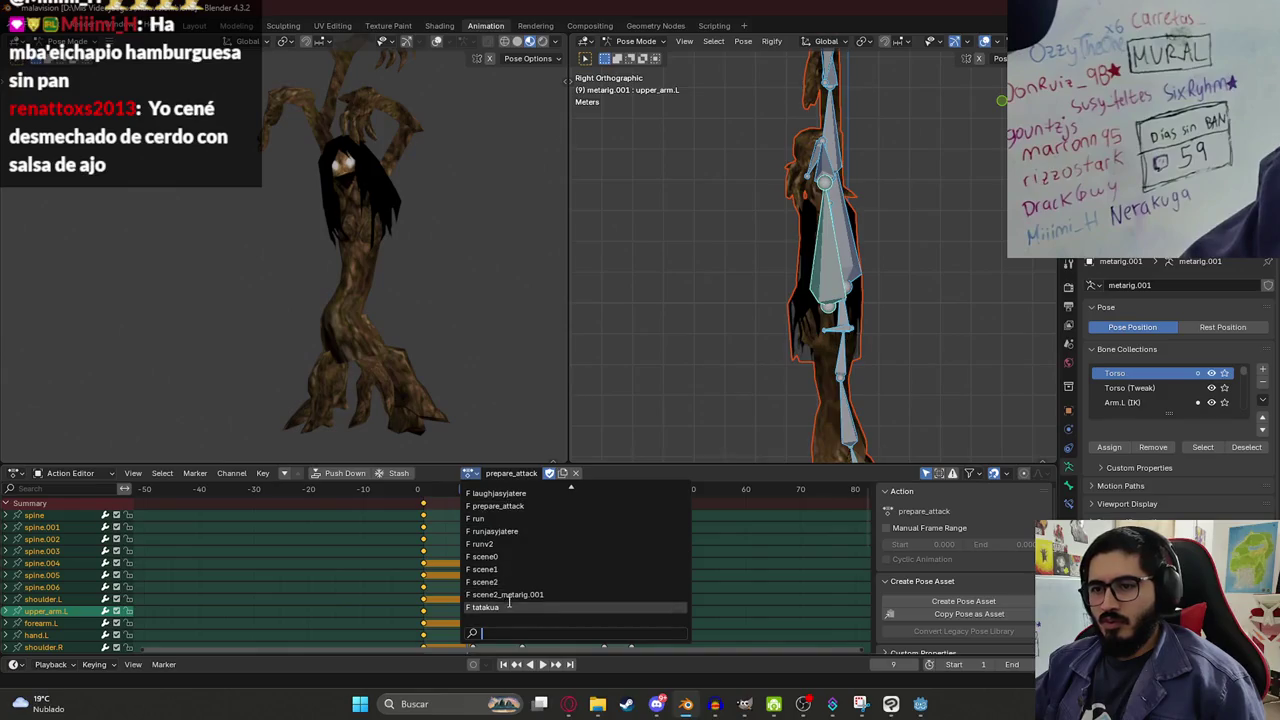
Load the charge action by searching 'charge', play it, and copy the current pose.
type("charge")
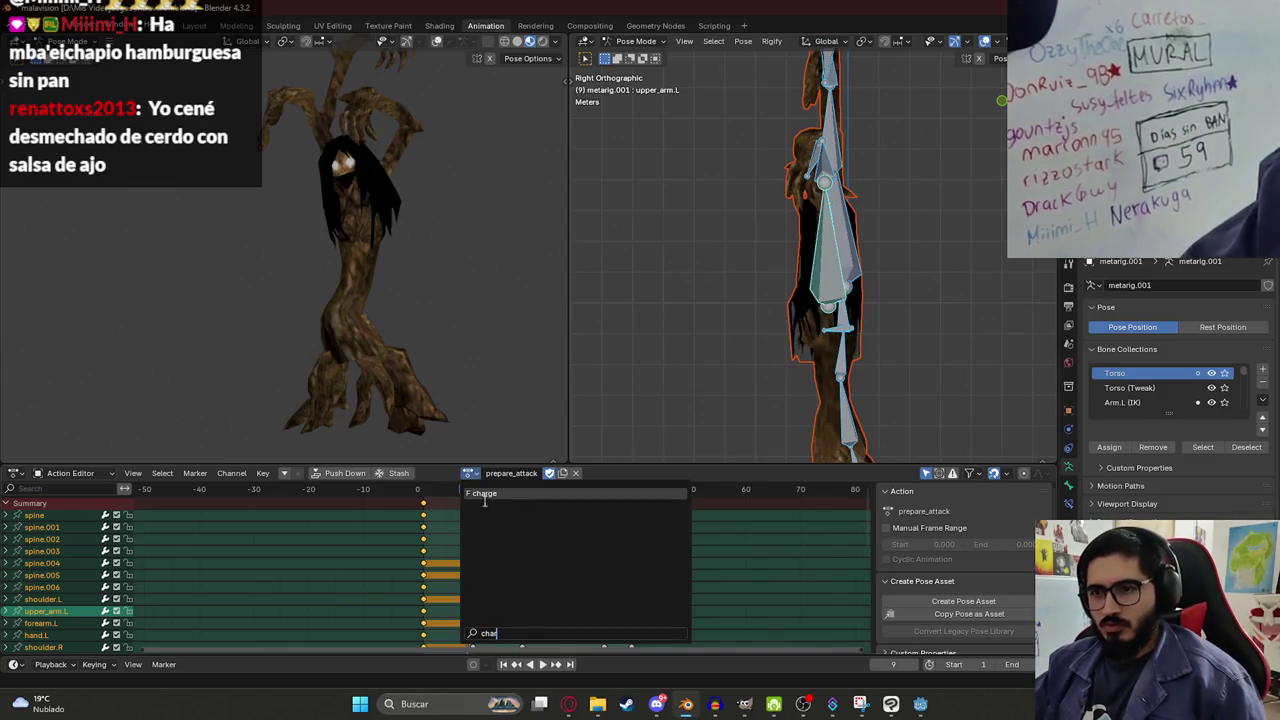
key("Return")
key("space")
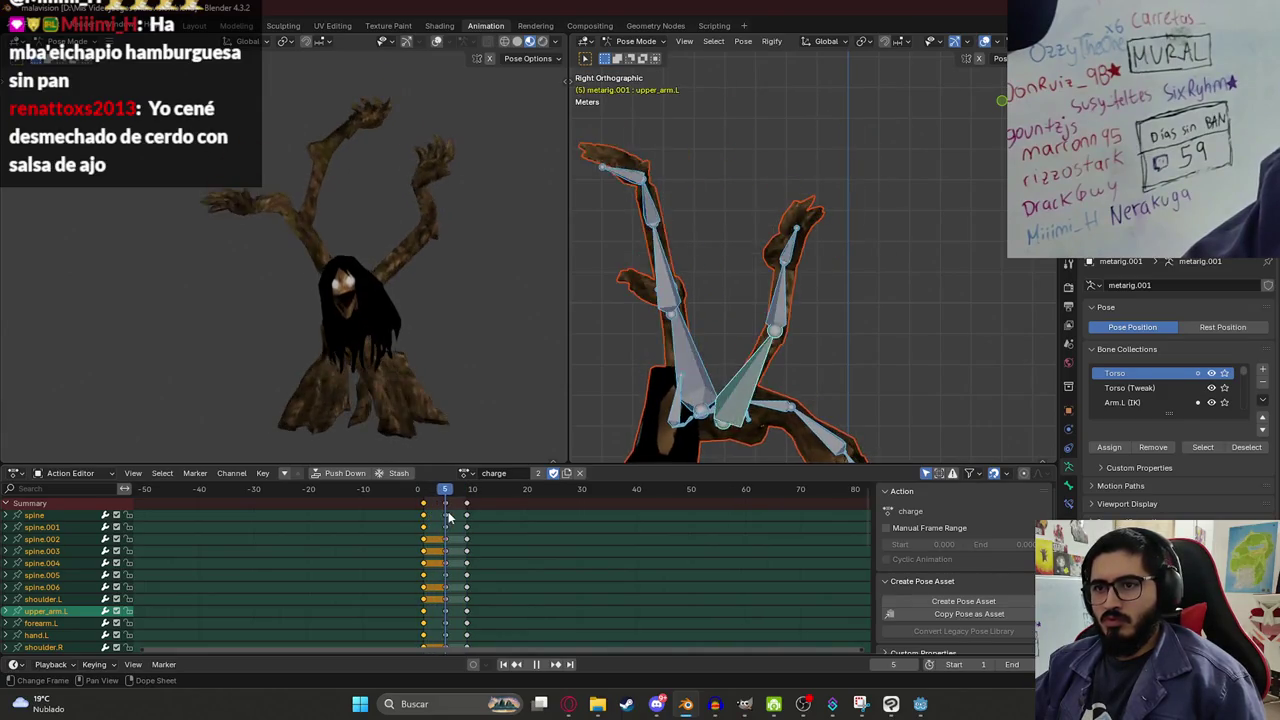
key("ctrl+c")
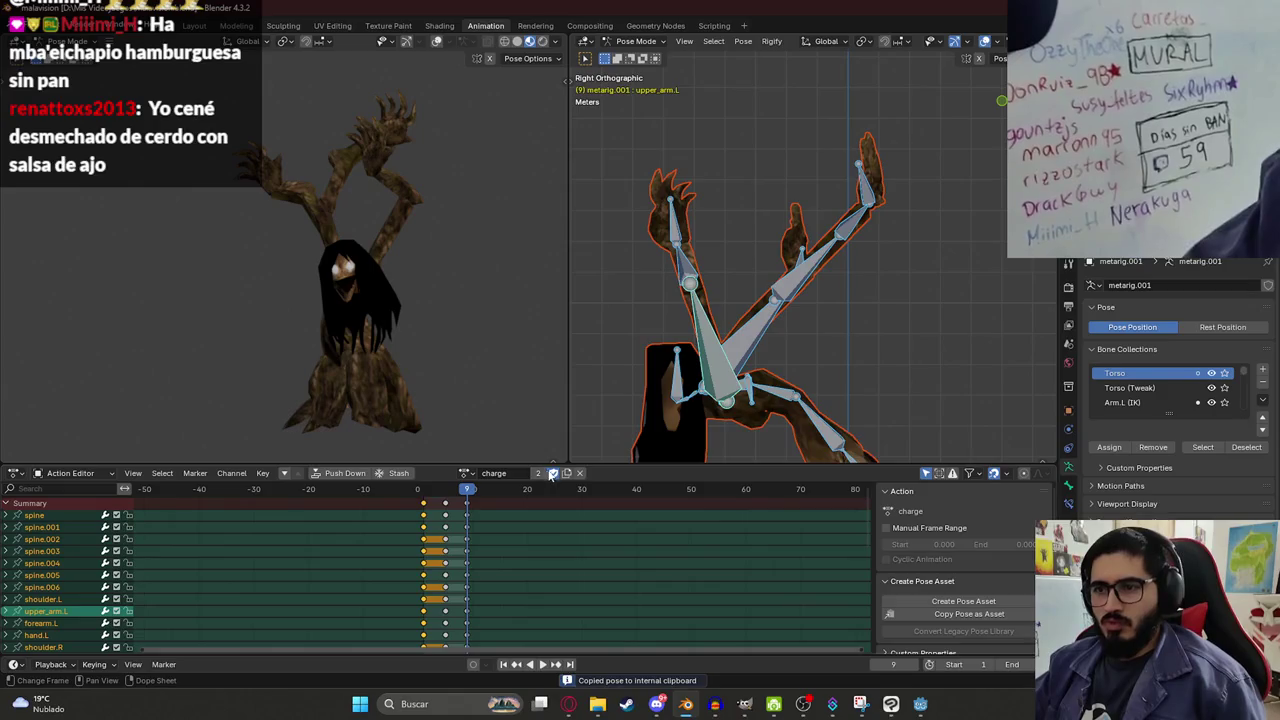
Duplicate the charge action and name the copy charge_fall.
left_click(516, 479)
type("ch")
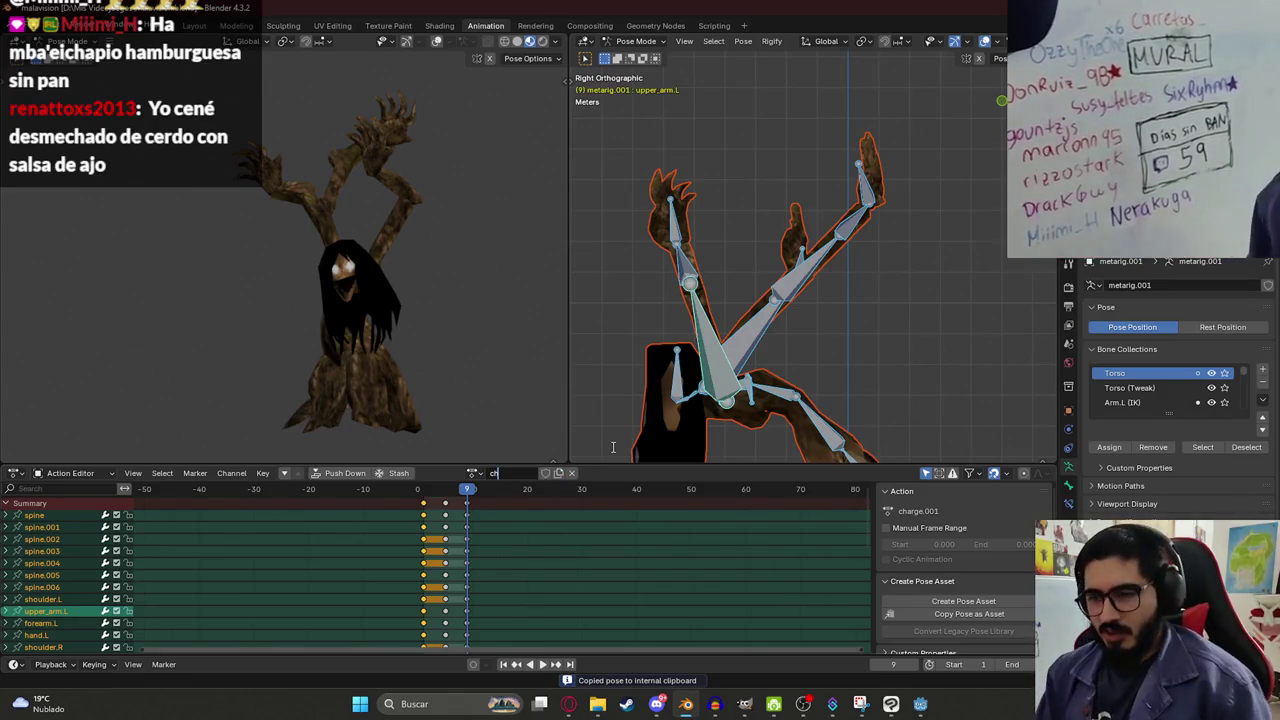
type("arge_")
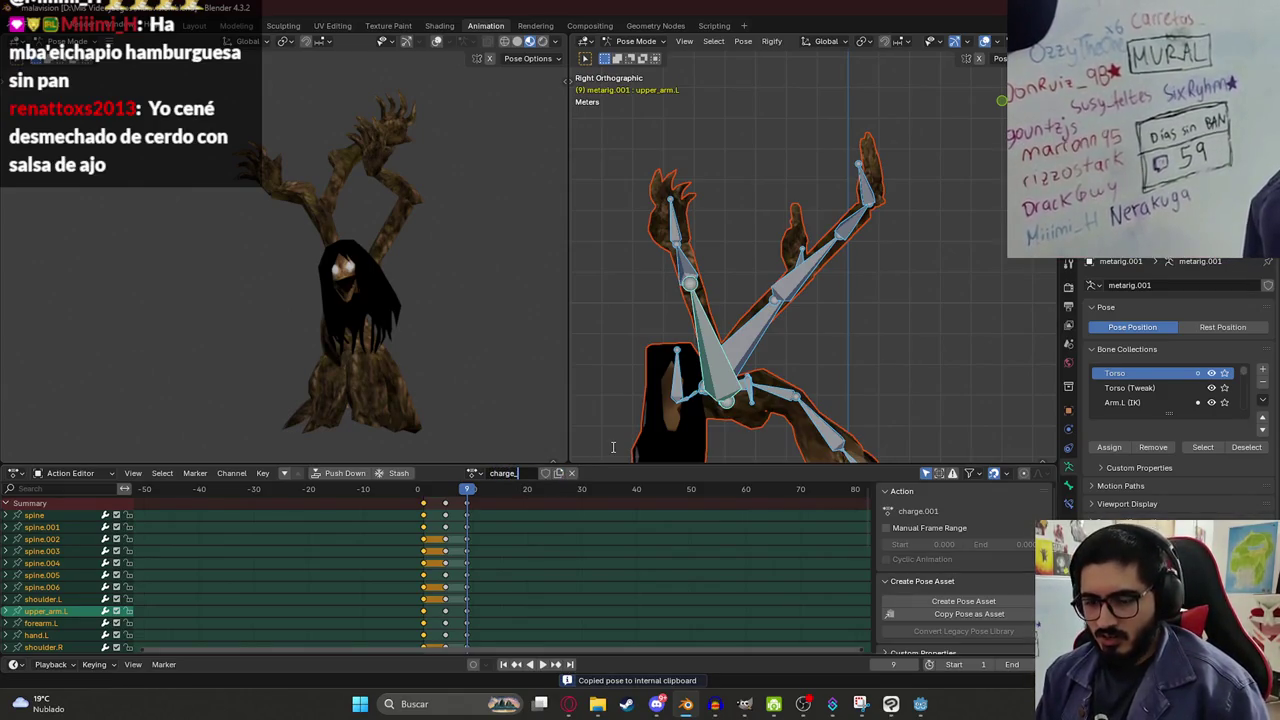
type("fall")
key("Return")
left_click(436, 498)
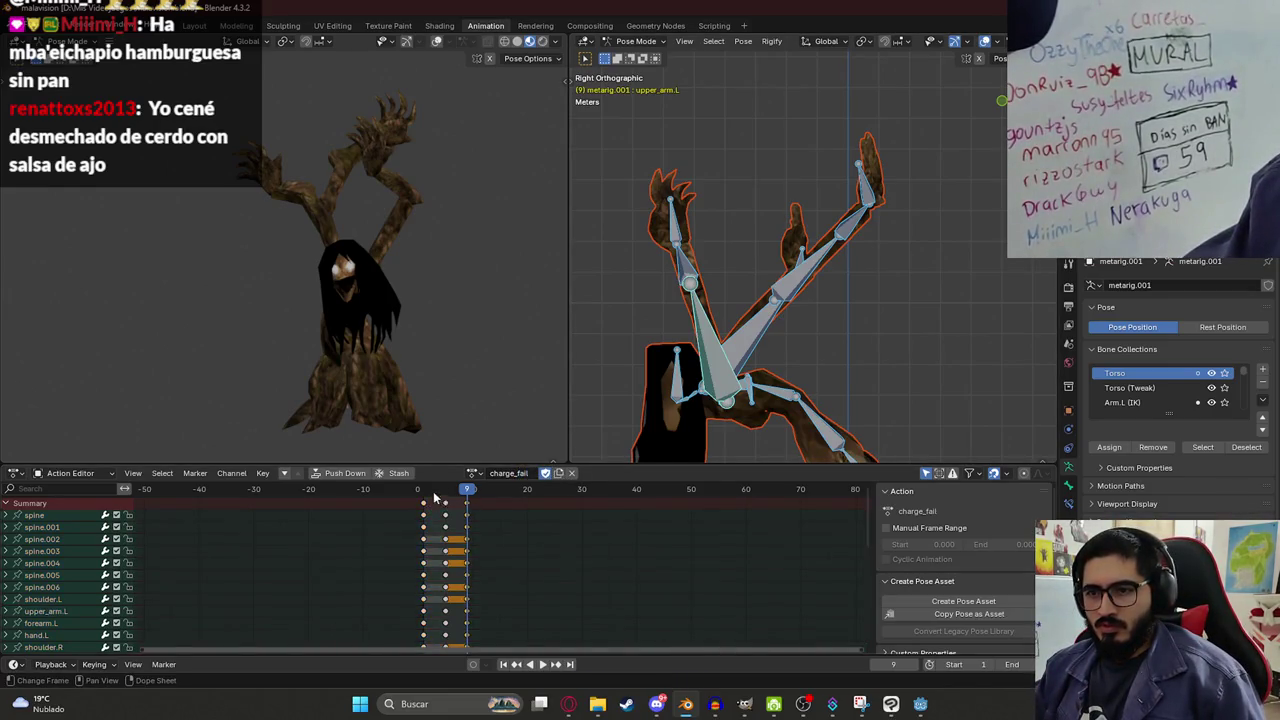
Delete the later keyframe columns of charge_fall and play the trimmed animation.
left_click(444, 505)
key("x")
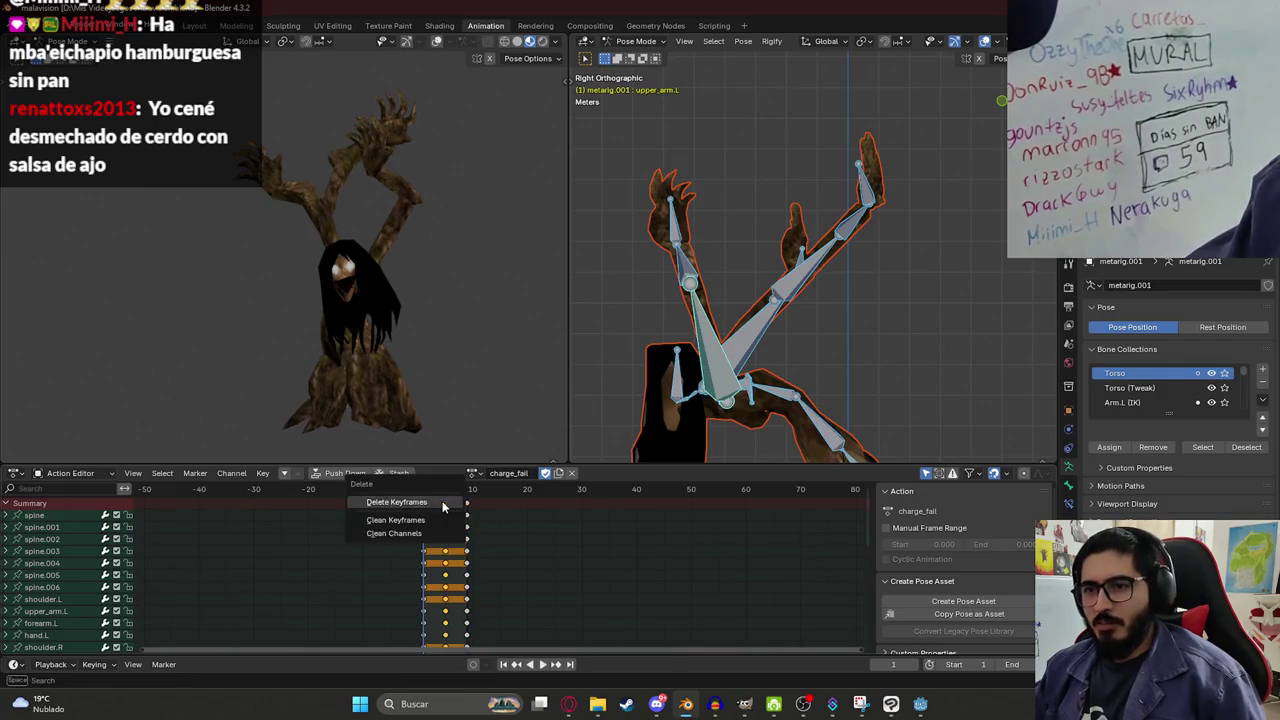
key("x")
left_click(427, 497)
key("space")
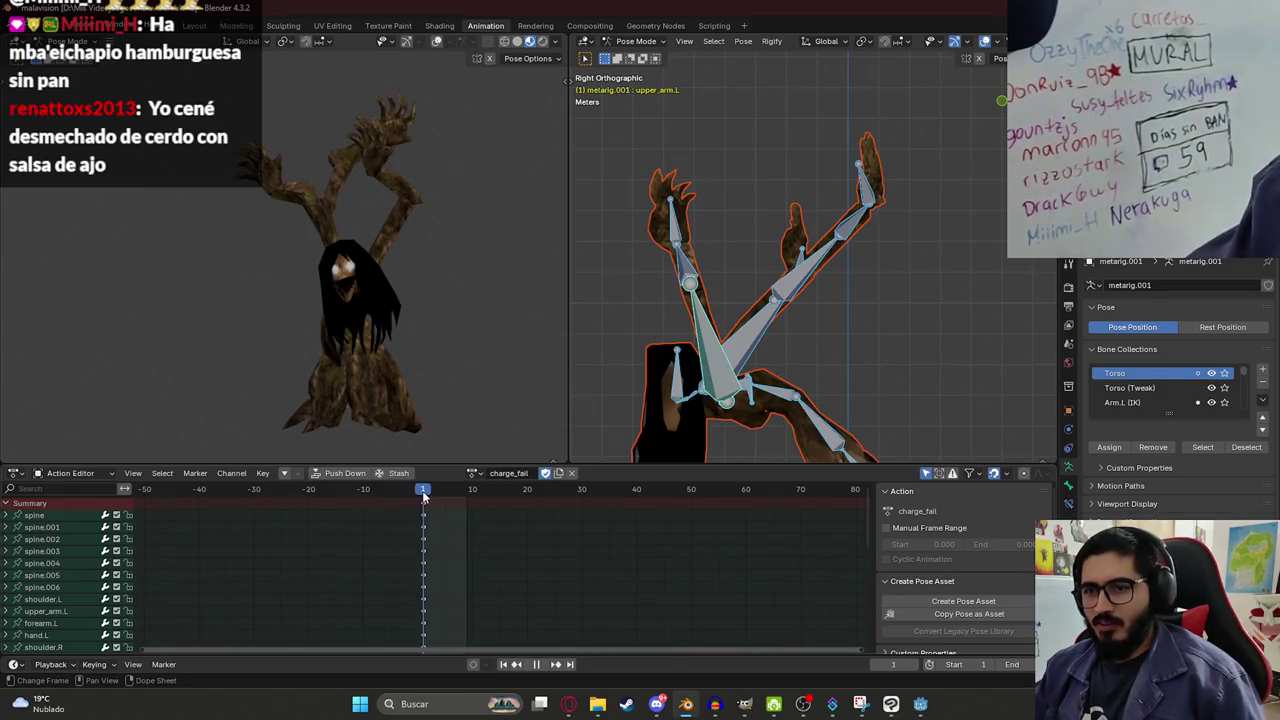
scroll(777, 368, "down", 5, "shift")
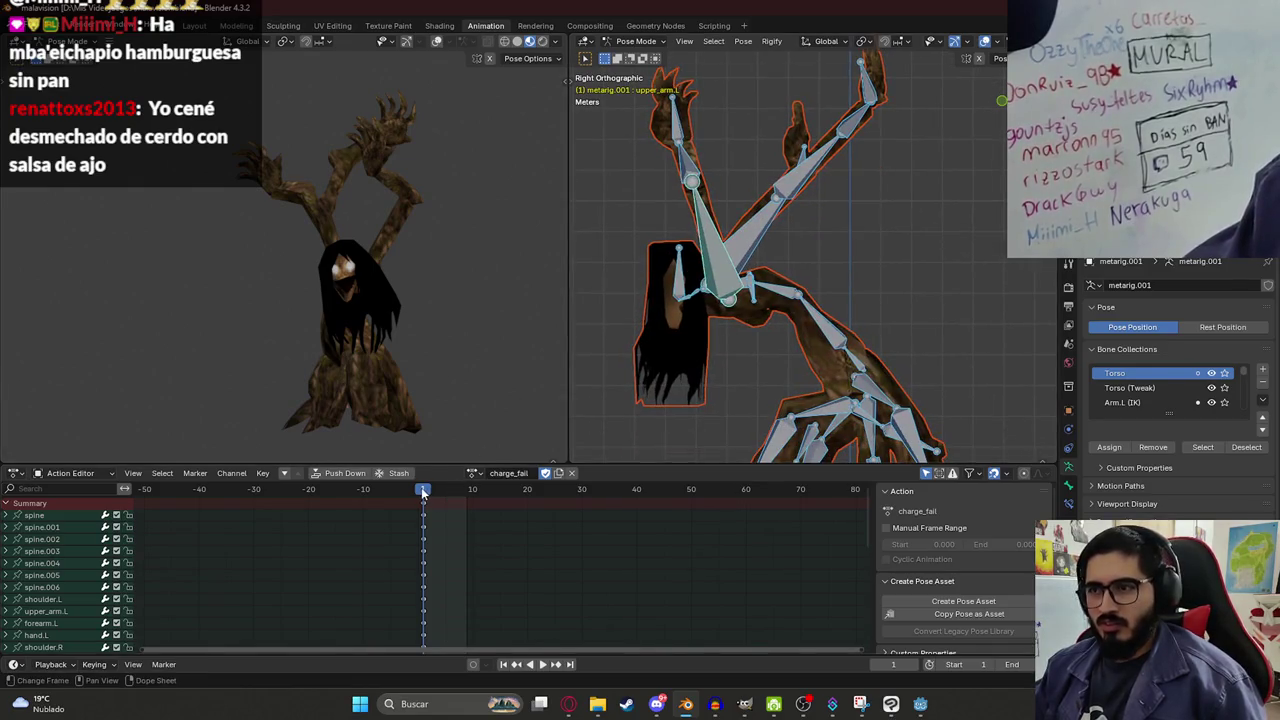
Set the animation End frame to 20.
left_click(788, 300)
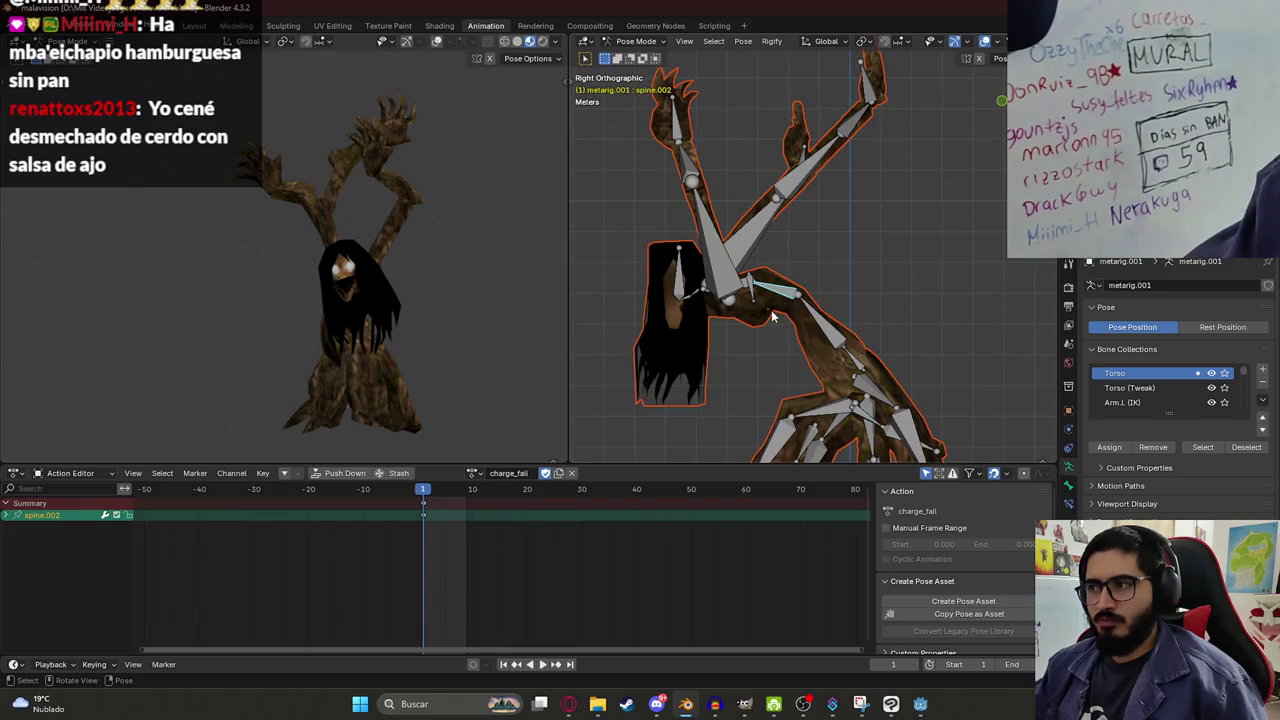
left_click_drag(783, 392, 738, 333)
left_click(1026, 664)
key("Return")
key("a")
key("space")
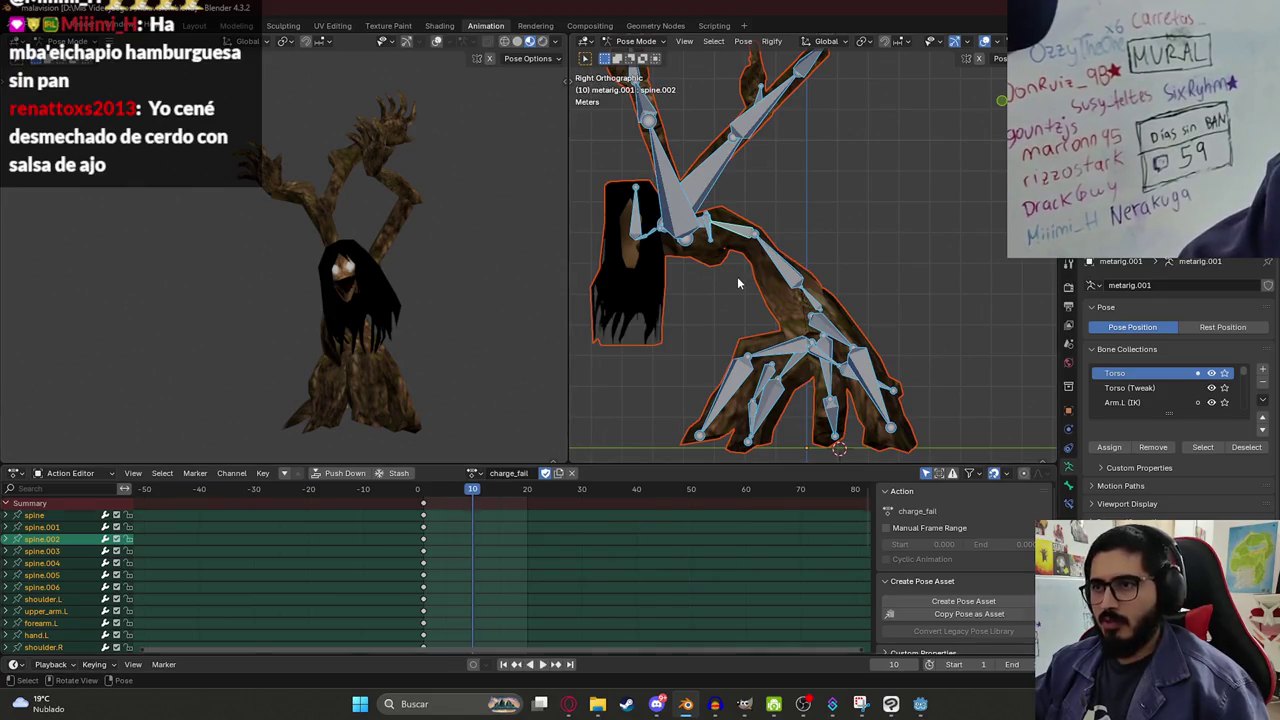
Bend spine.001 forward and rotate the hair bone spine.006 upright.
key("alt+a")
left_click(737, 230)
key("r")
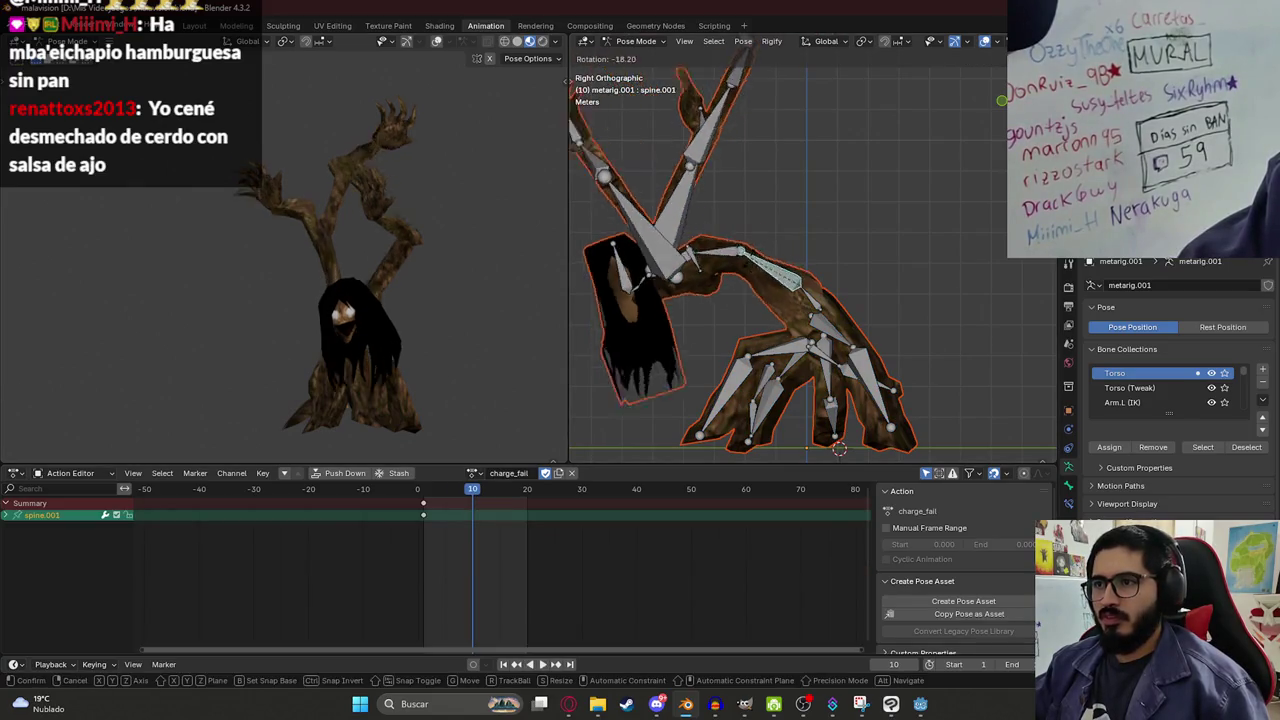
left_click(653, 300)
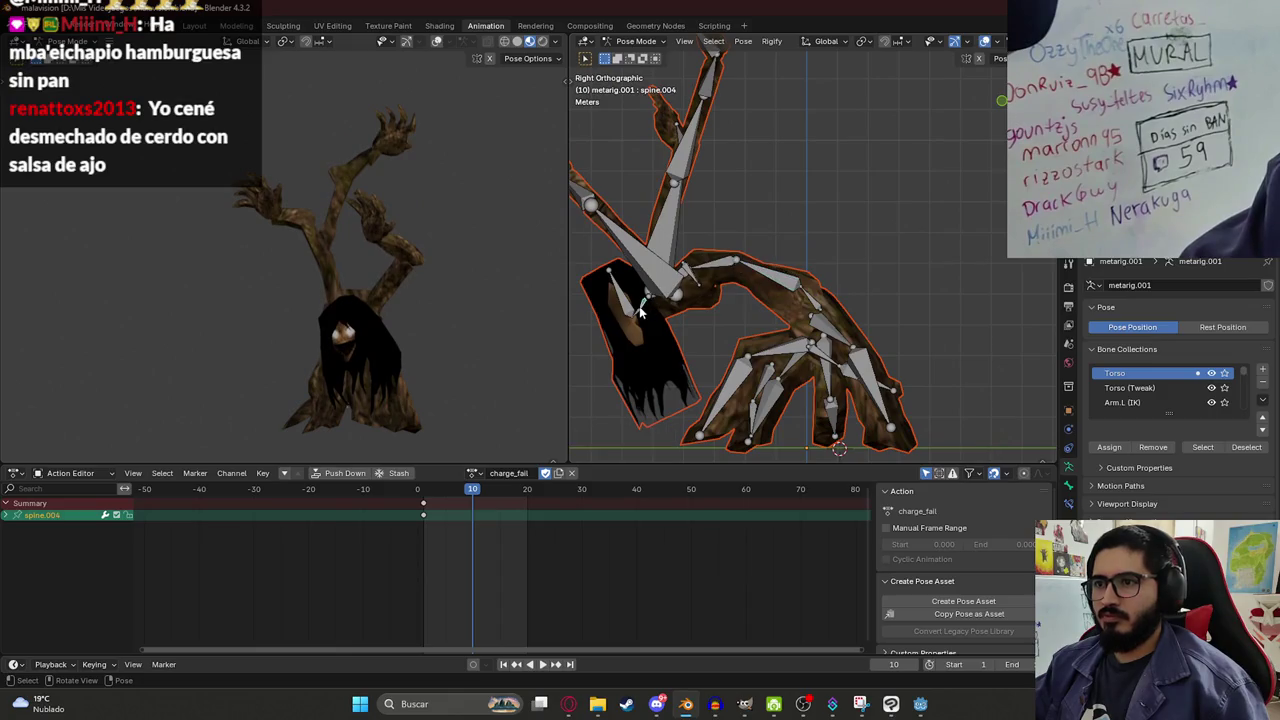
left_click(625, 303)
key("r")
left_click(632, 307)
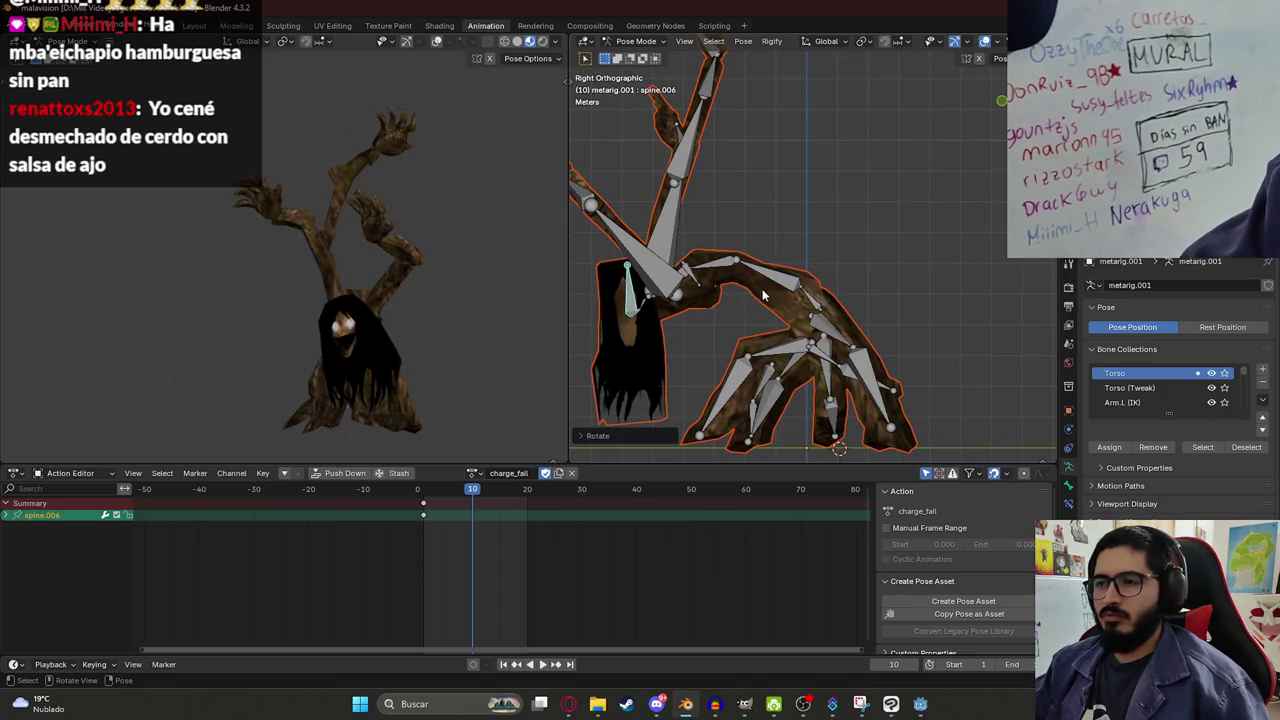
Keyframe all bones for the slumped pose and move those keys to around frame 5.
key("a")
key("i")
left_click(428, 490)
key("space")
key("space")
key("g")
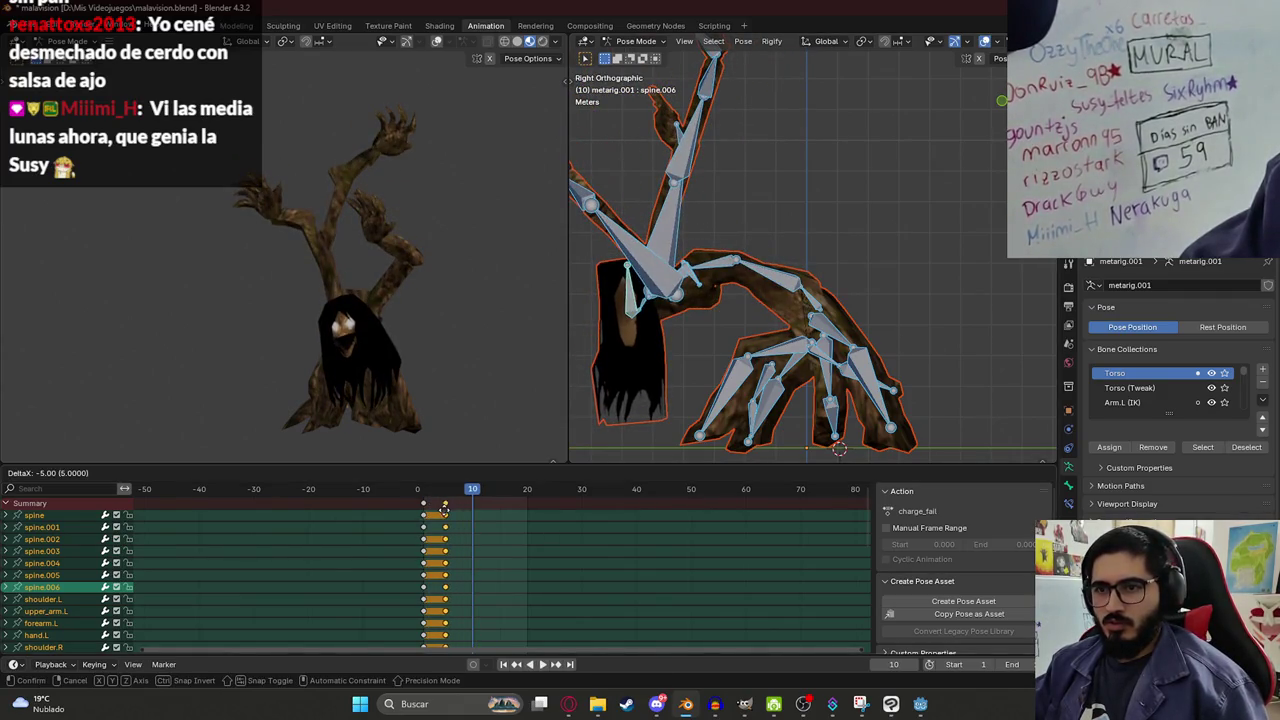
left_click(444, 510)
key("space")
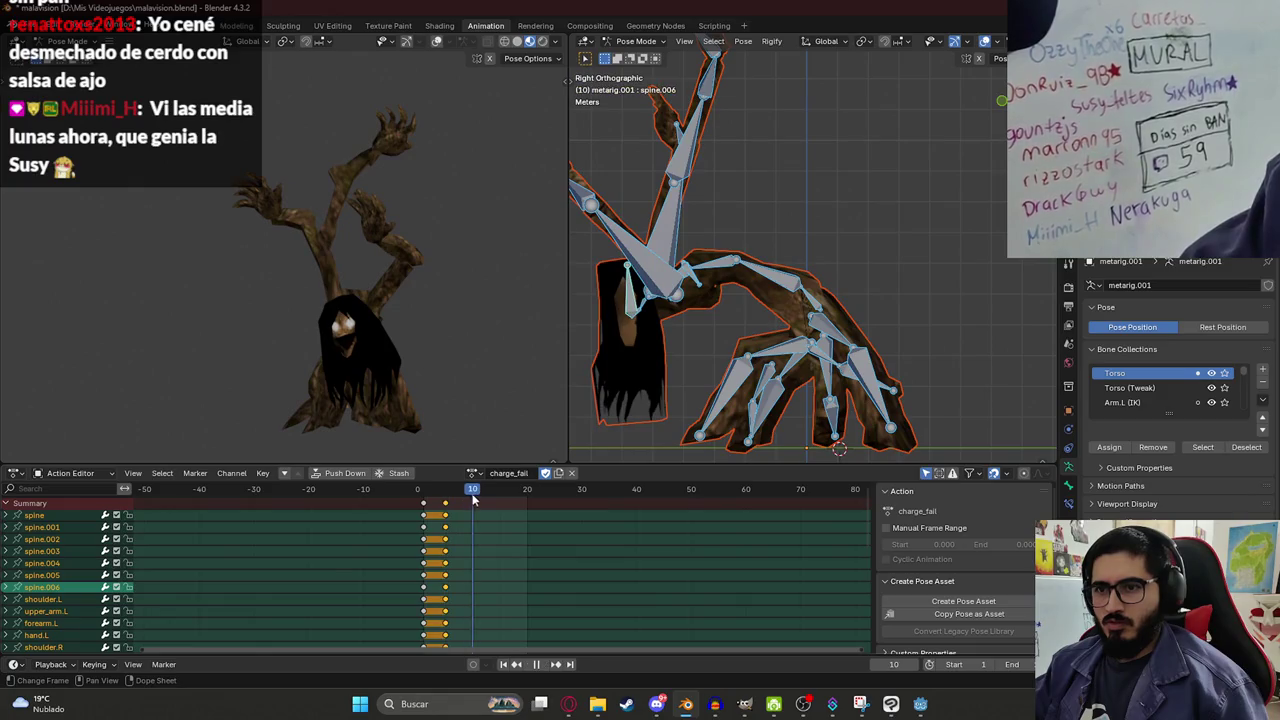
Rotate the spine back toward upright.
key("alt+a")
left_click(825, 305)
key("r")
left_click(816, 252)
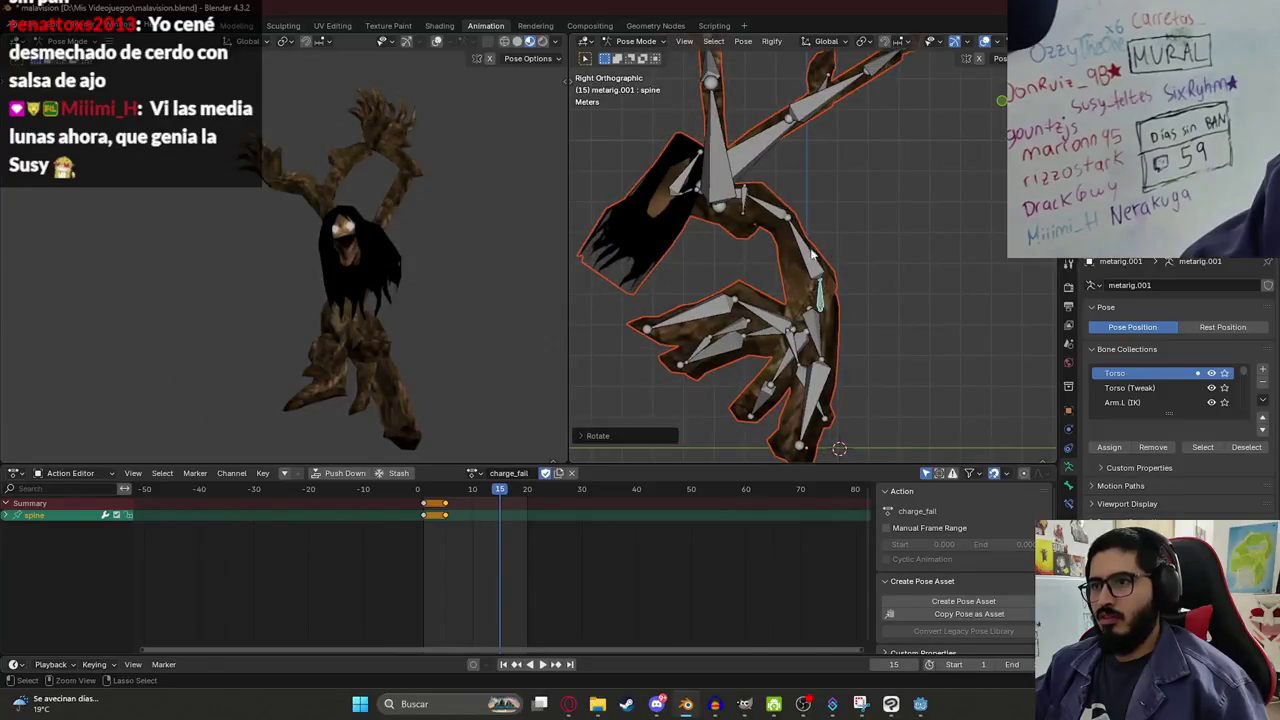
key("r")
left_click(820, 215)
left_click(828, 208)
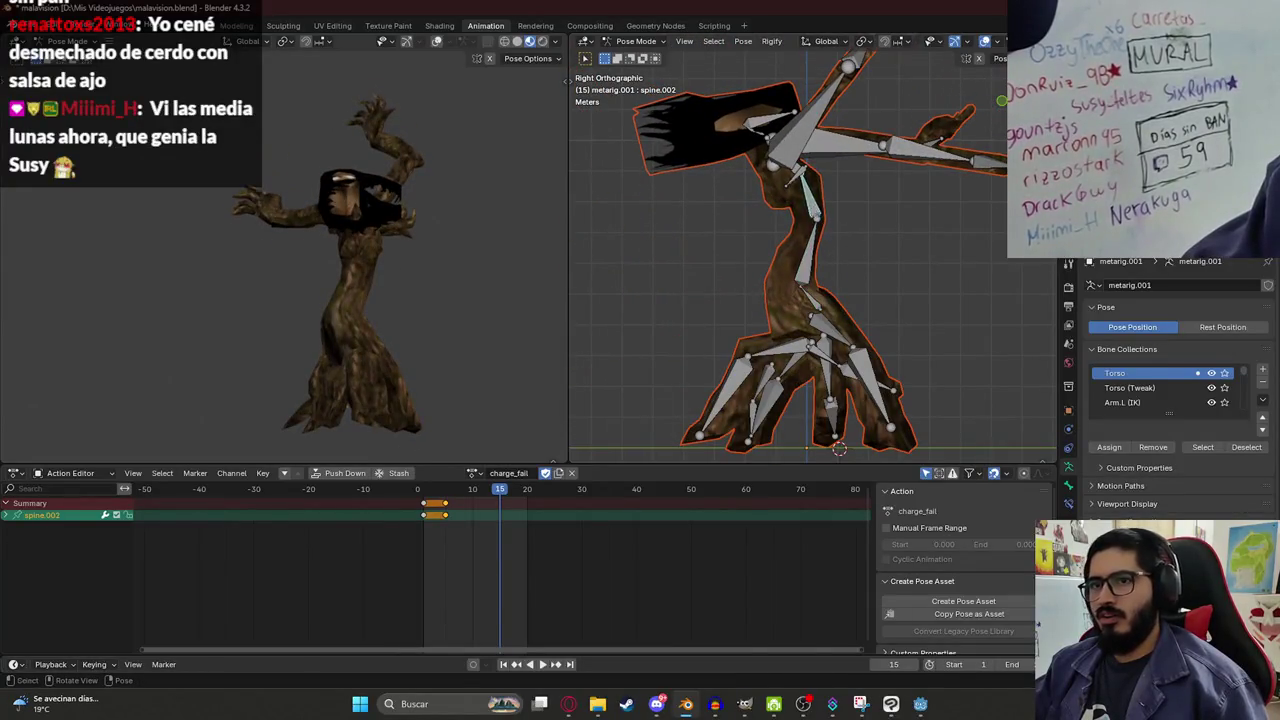
Swing the left and right upper arms upward.
left_click(845, 148)
key("r")
left_click(868, 125)
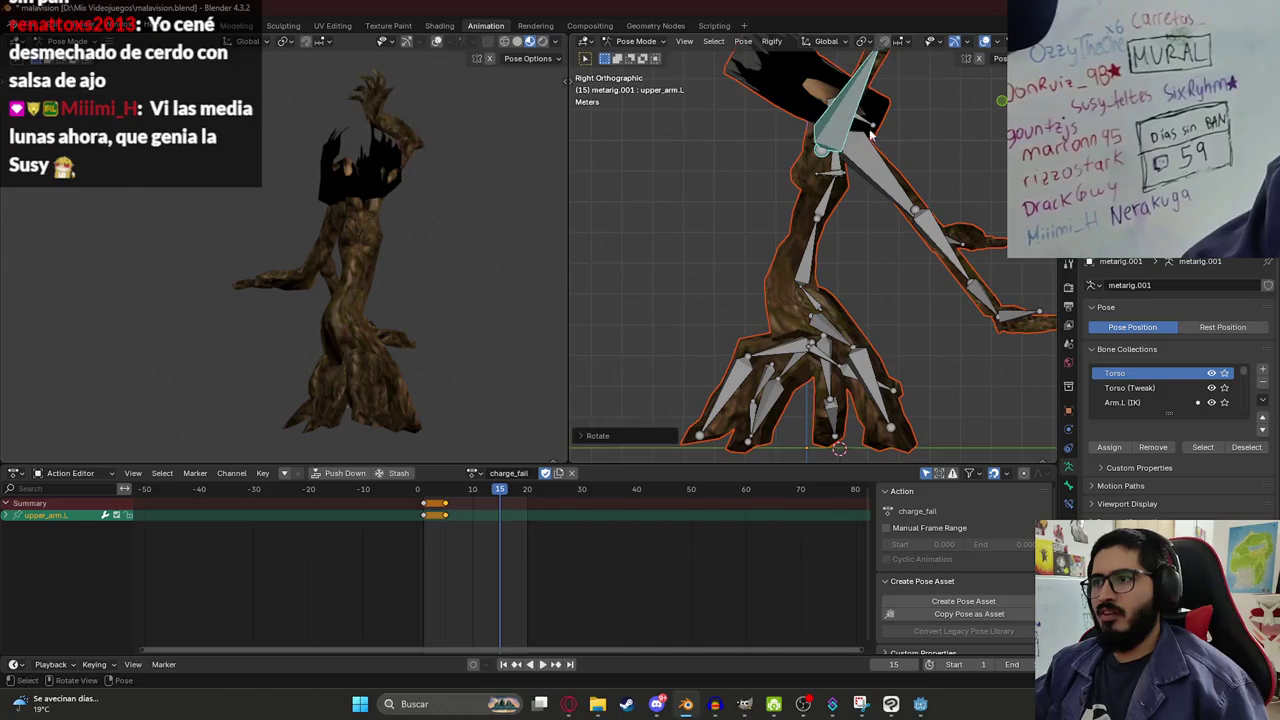
key("r")
left_click(868, 125)
left_click(840, 190)
key("r")
left_click(818, 232)
left_click_drag(818, 232, 858, 255)
Rotate the spine.006 bone from the side view.
left_click(858, 255)
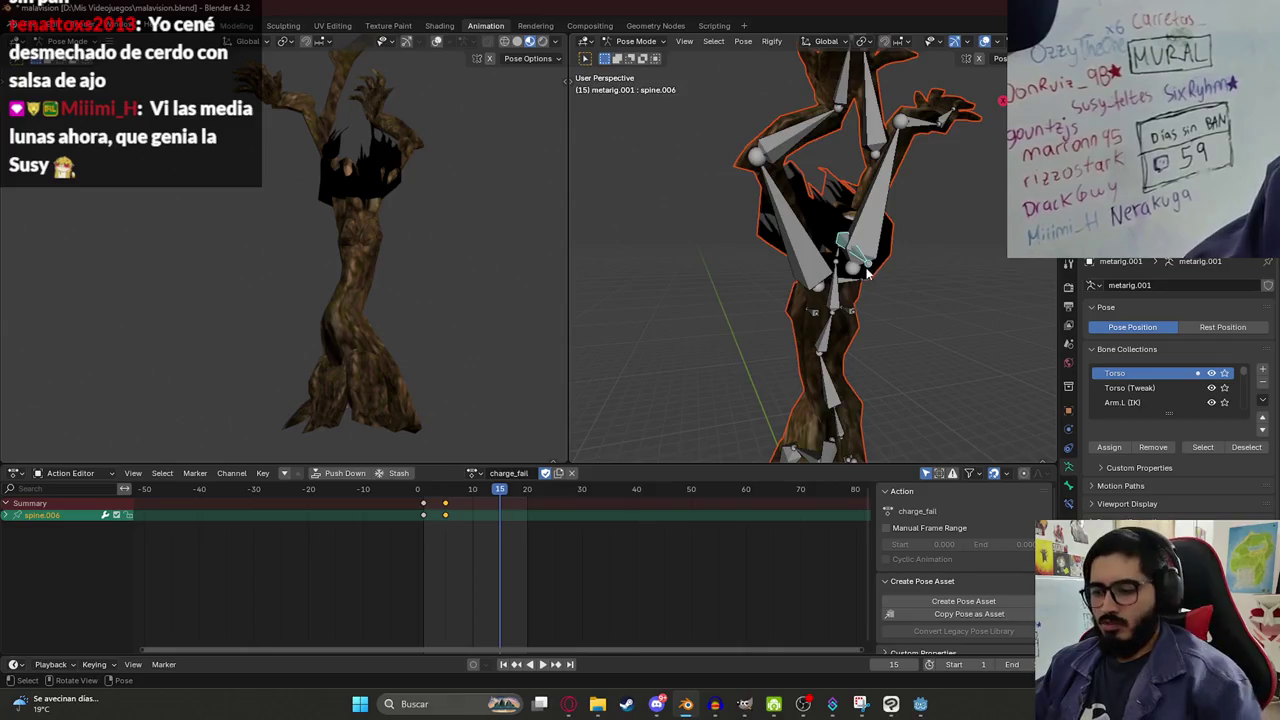
key("KP_3")
key("r")
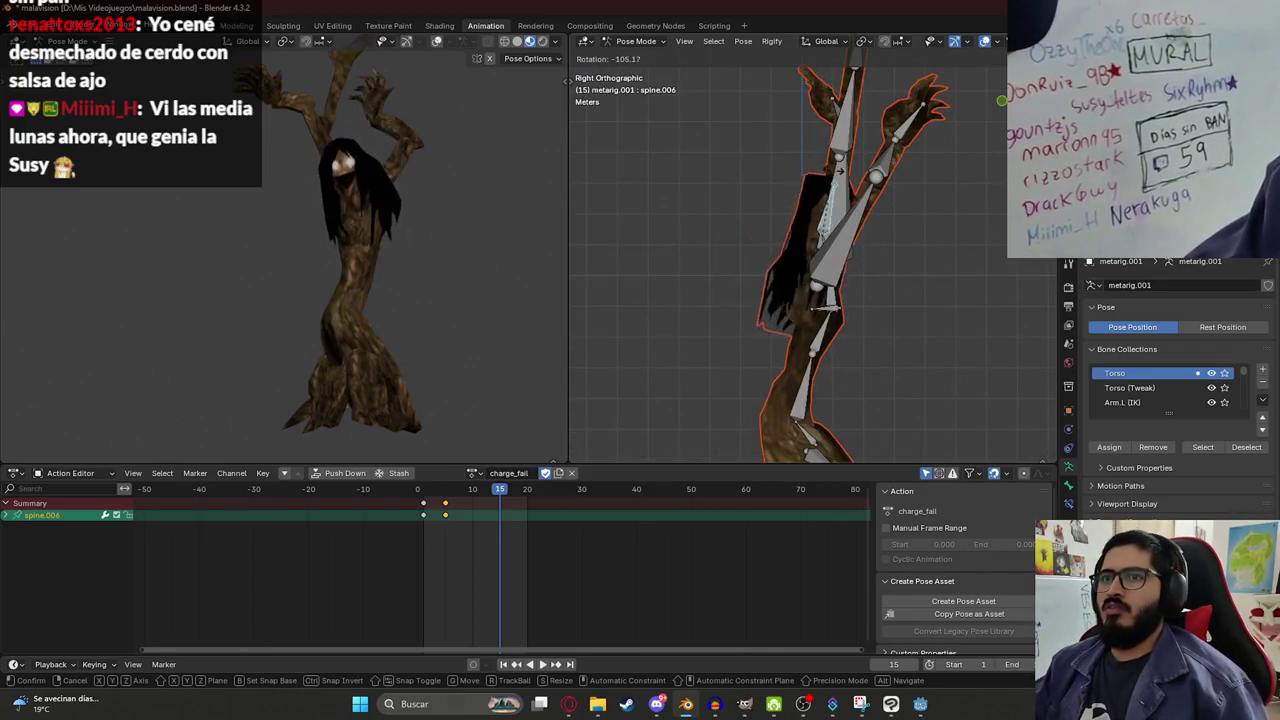
left_click(863, 152)
Keyframe every bone at frame 15 and step through the animation to check it.
key("a")
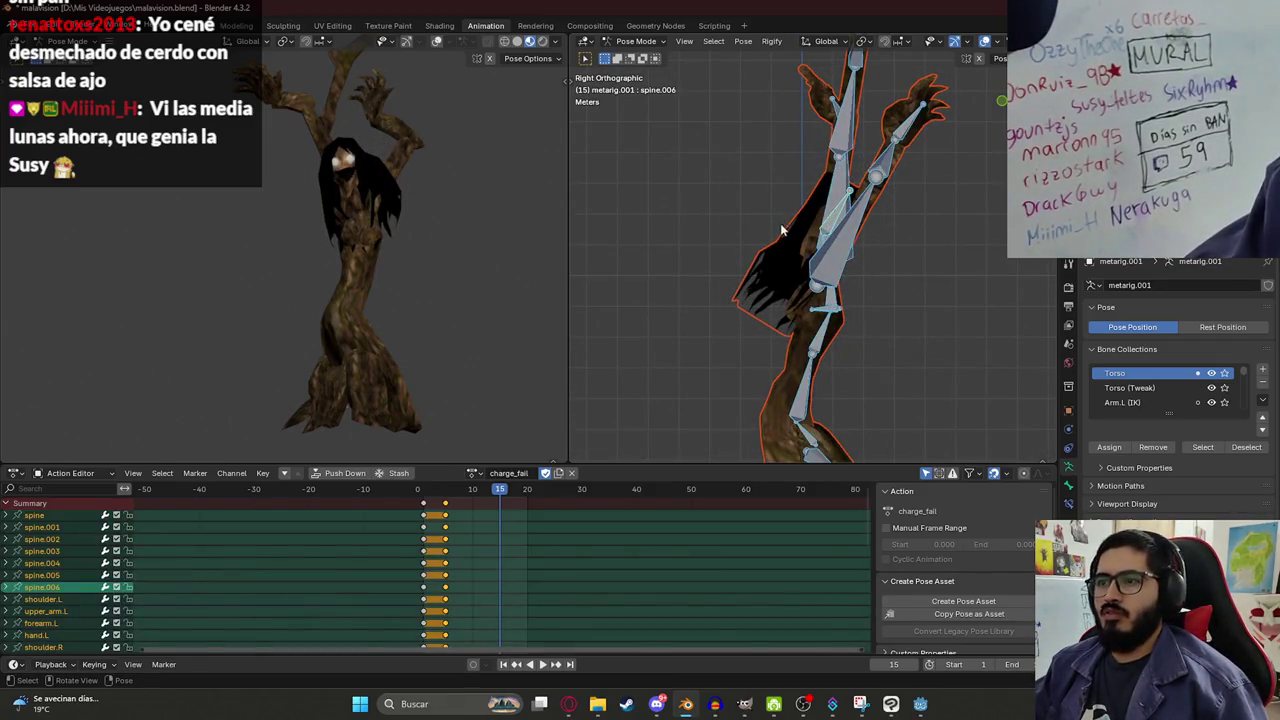
key("i")
key("space")
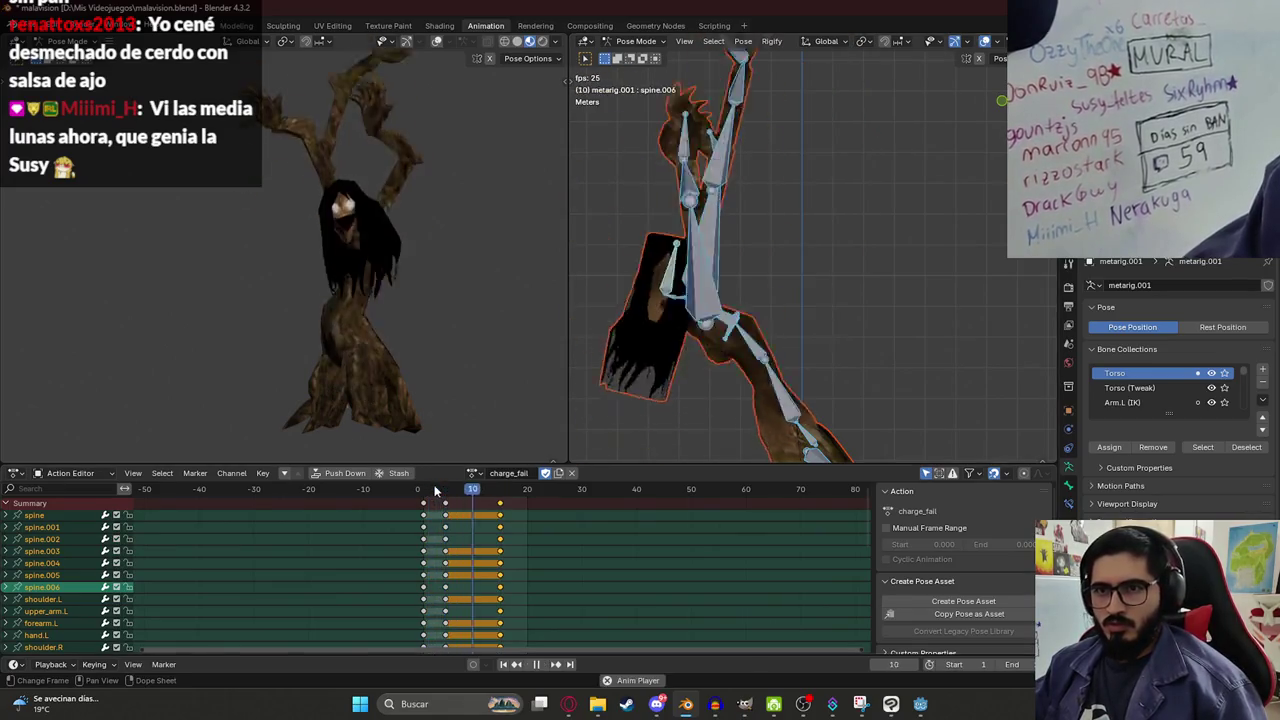
mouse_move(437, 490)
left_mouse_down()
mouse_move(421, 492)
mouse_move(511, 500)
left_mouse_up()
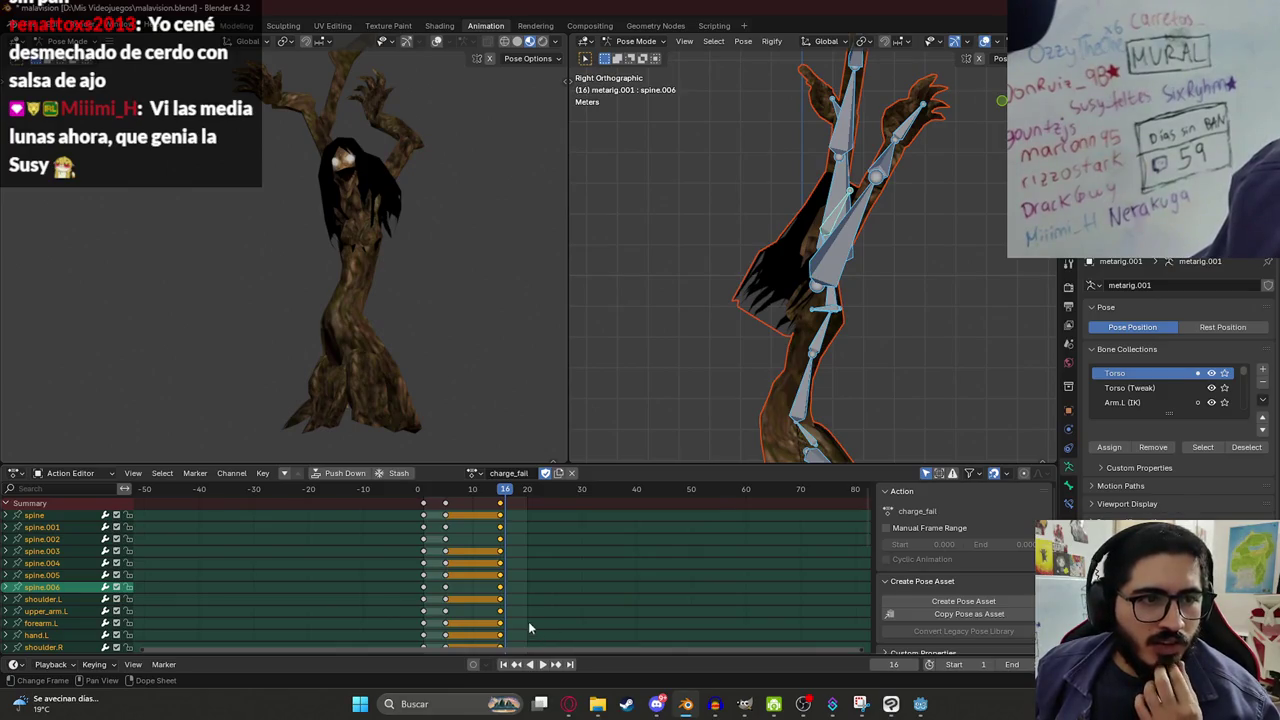
scroll(668, 350, "down", 1)
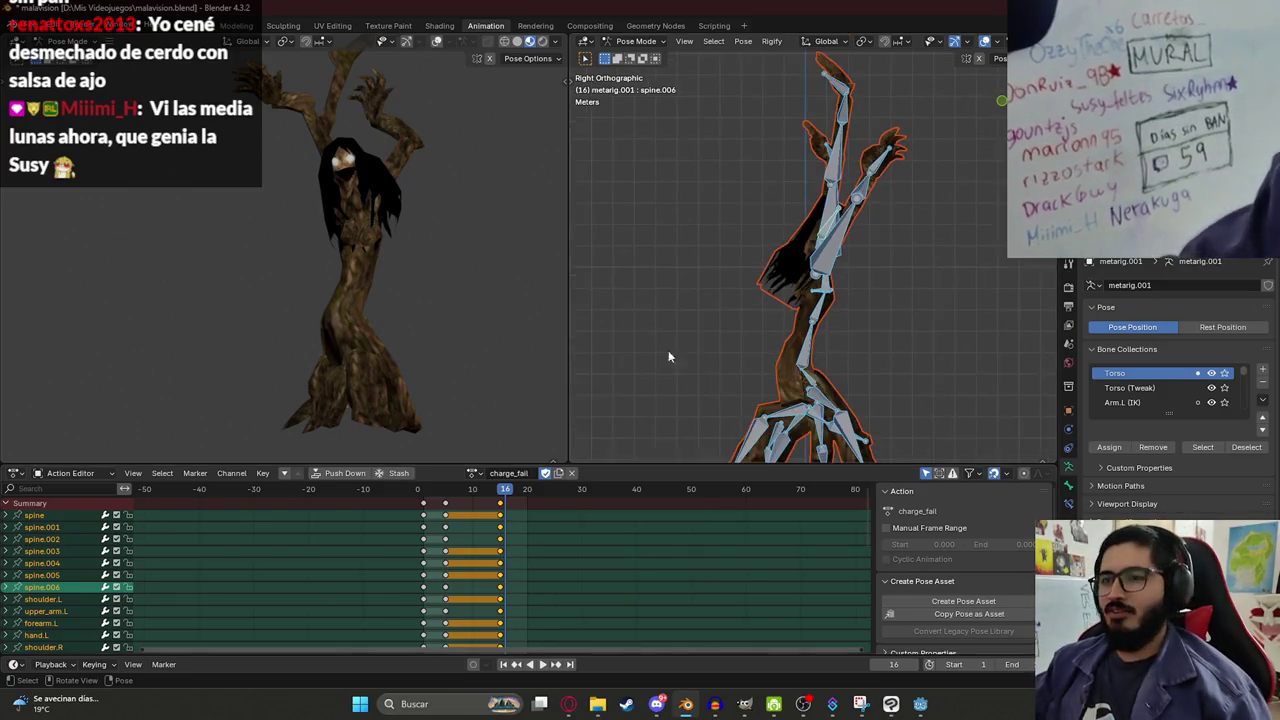
left_click(424, 492)
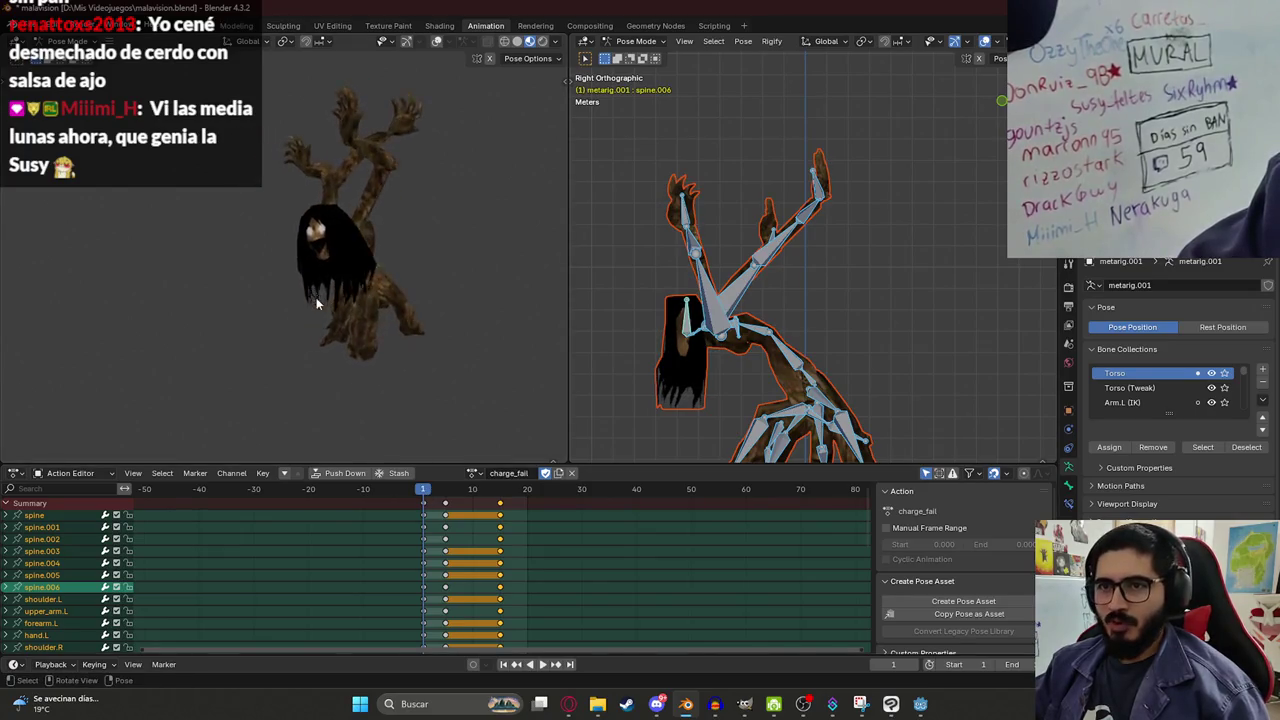
Rotate spine.006 further at frame 15 and replay the animation to review it.
key("space")
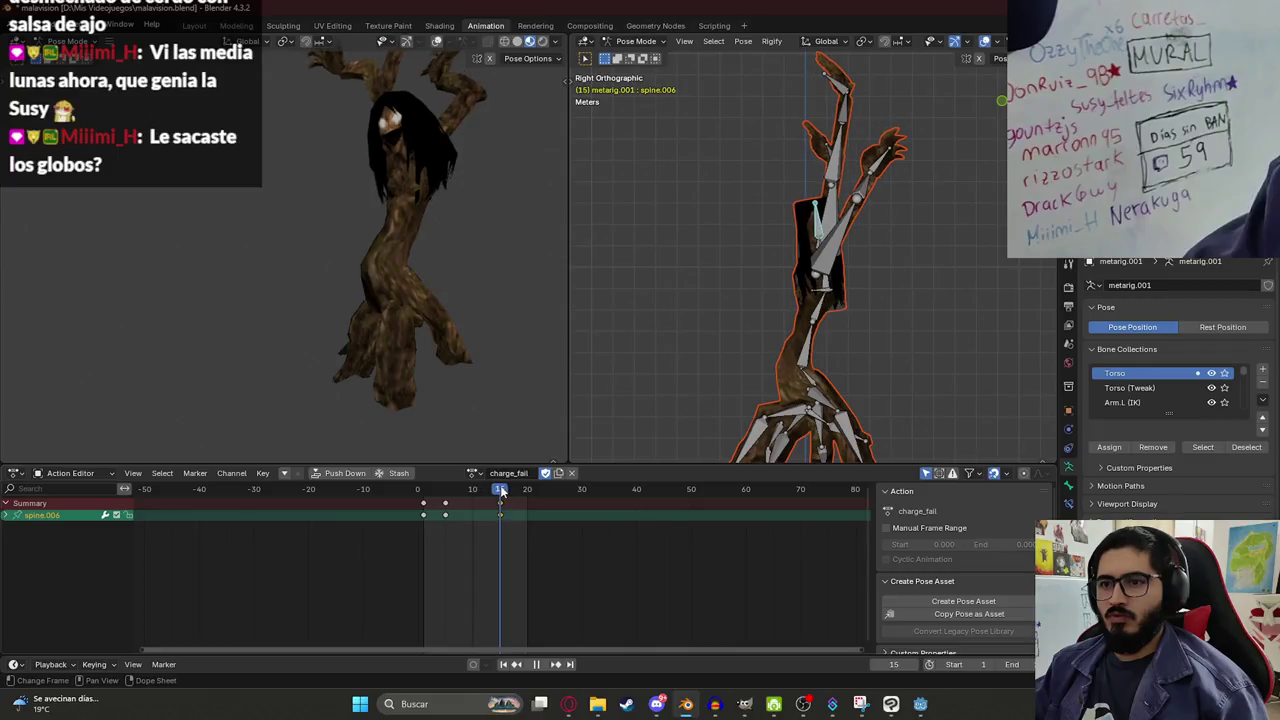
key("space")
key("r")
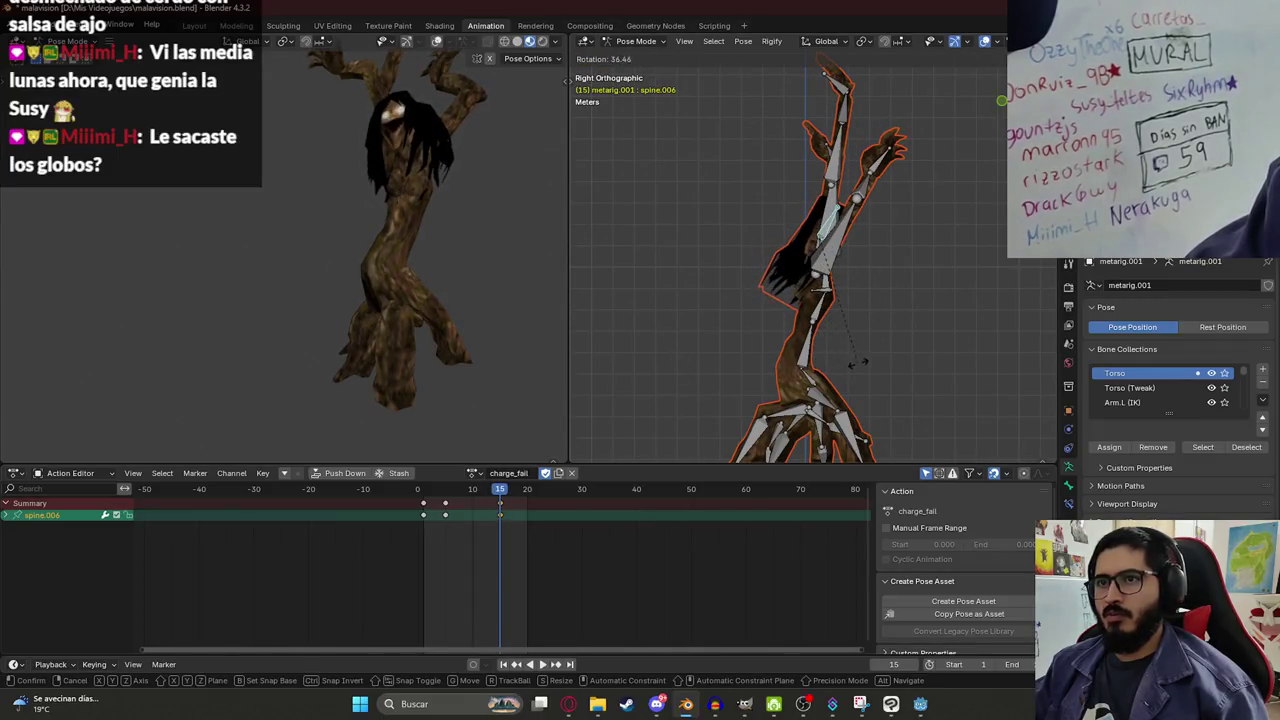
left_click(846, 312)
key("space")
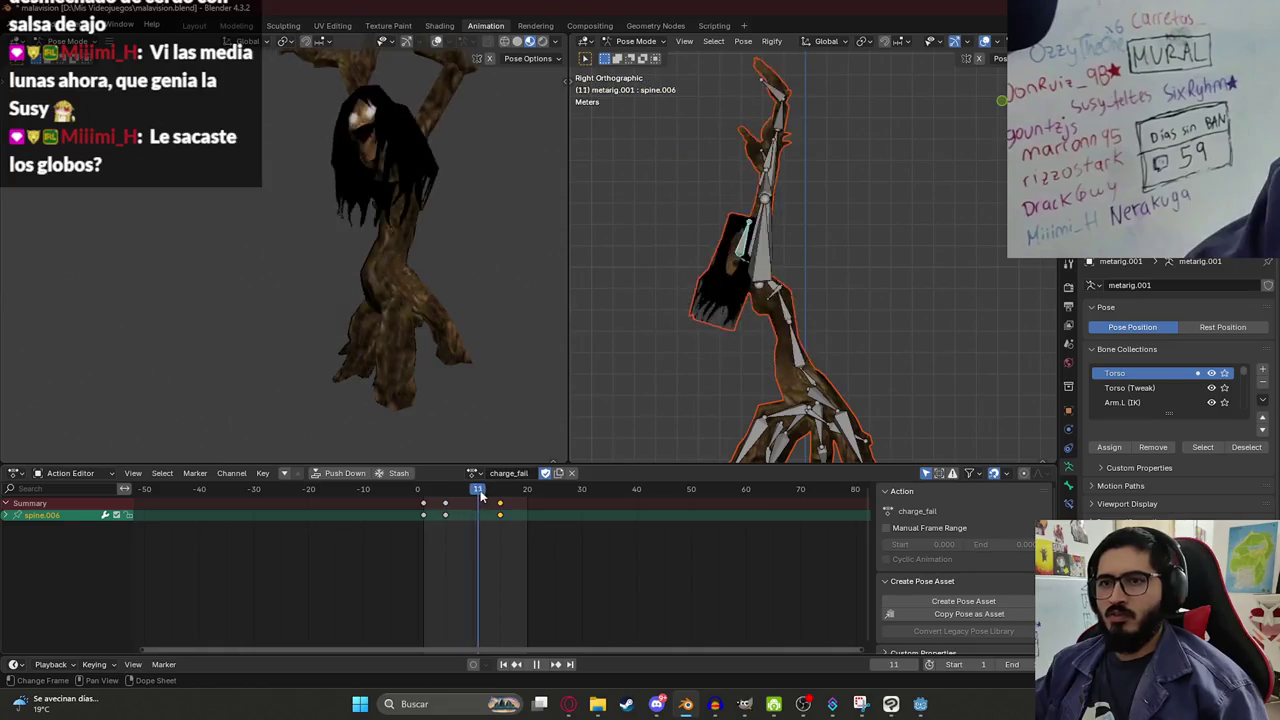
key("Escape")
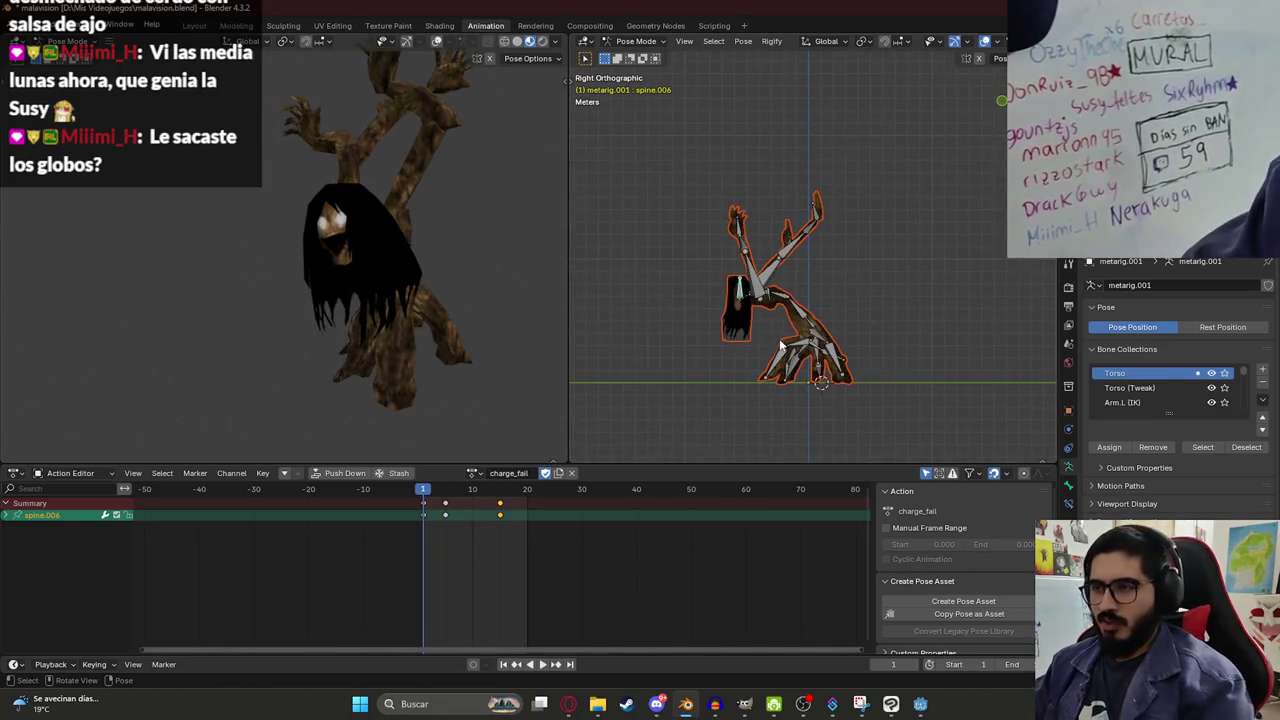
key("space")
left_click(420, 492)
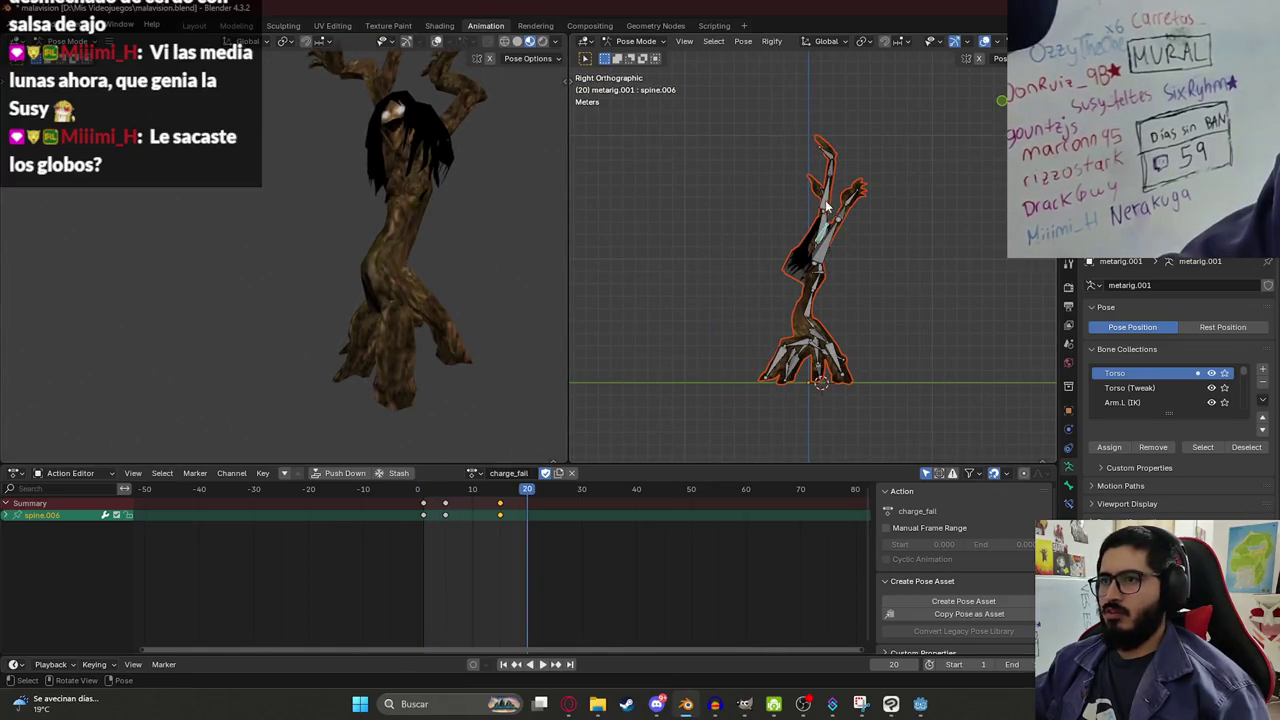
key("space")
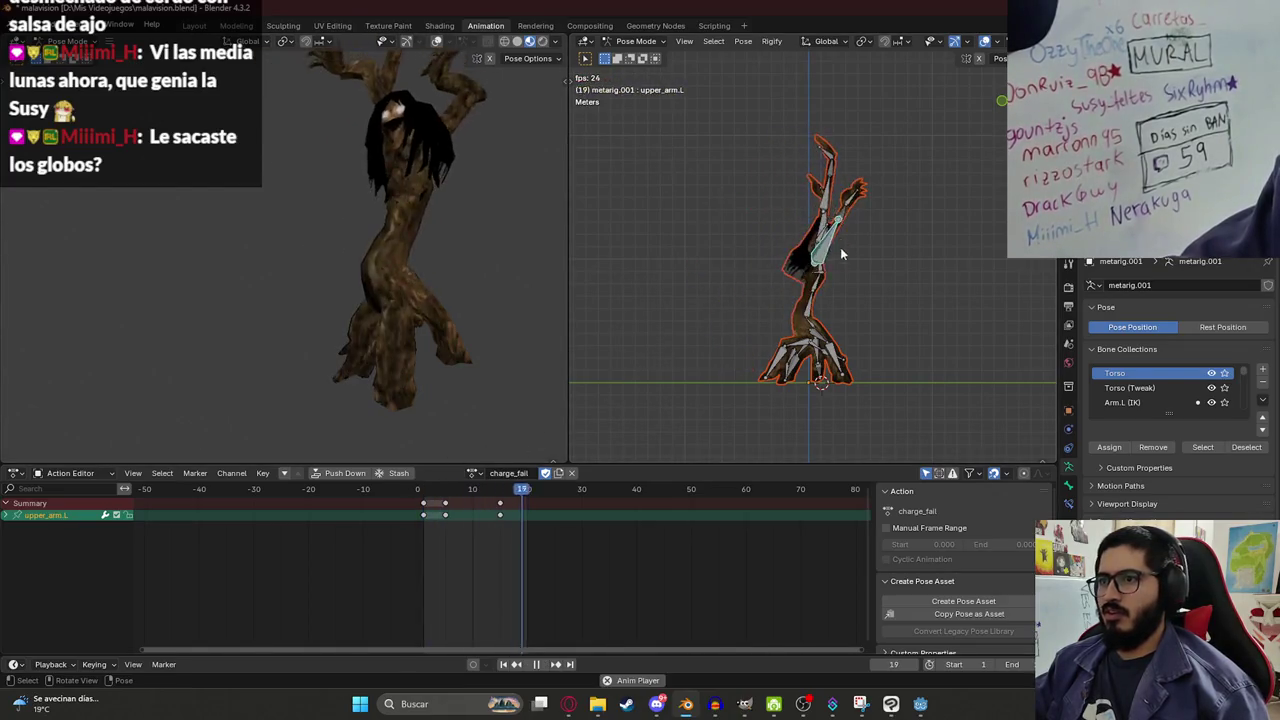
left_click(501, 494)
key("ctrl+z")
Rotate upper_arm.L and spine.002 at frame 15 for a straighter stance, then select all bones.
key("r")
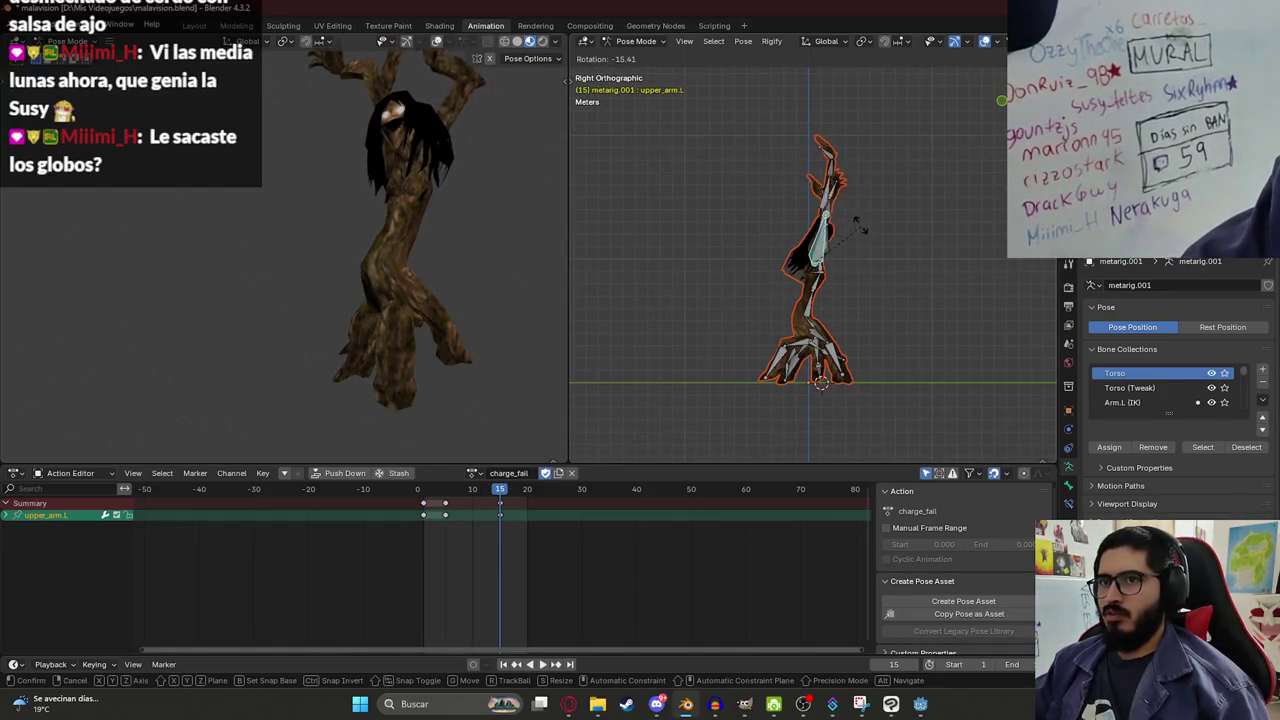
left_click(848, 222)
scroll(823, 292, "up", 3)
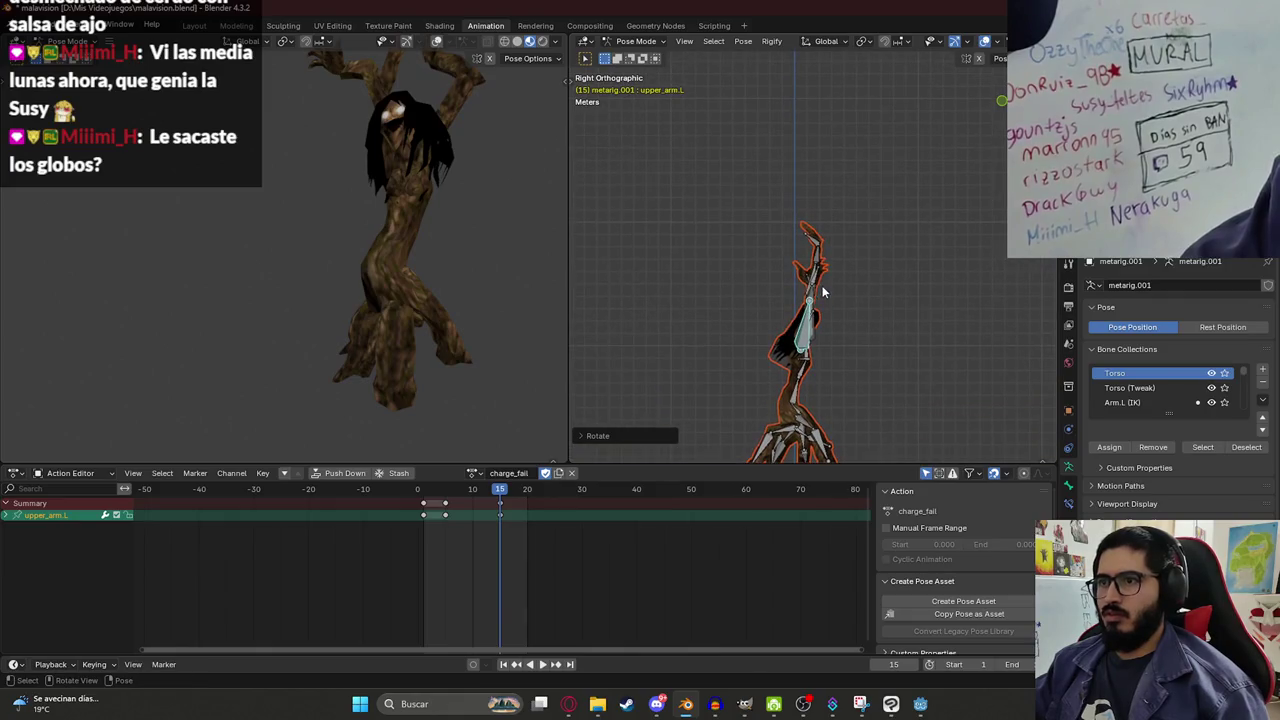
key("r")
left_click(824, 371)
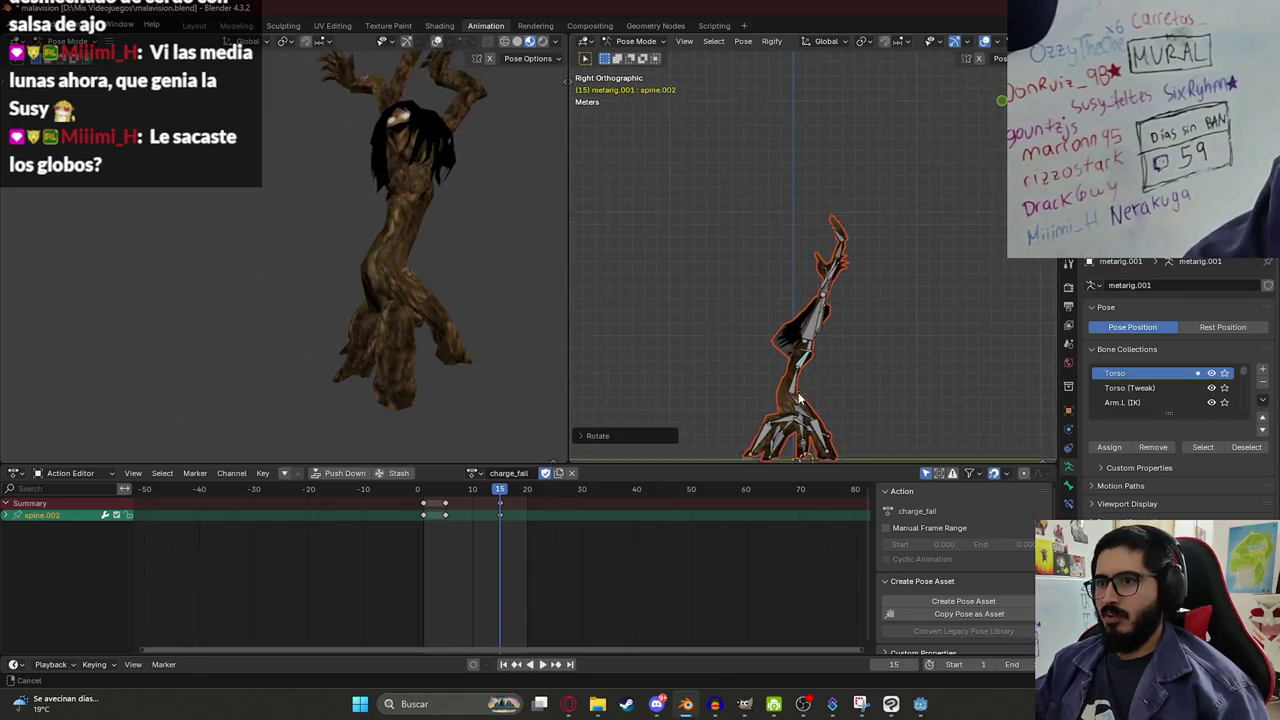
left_click_drag(800, 405, 785, 270)
key("a")
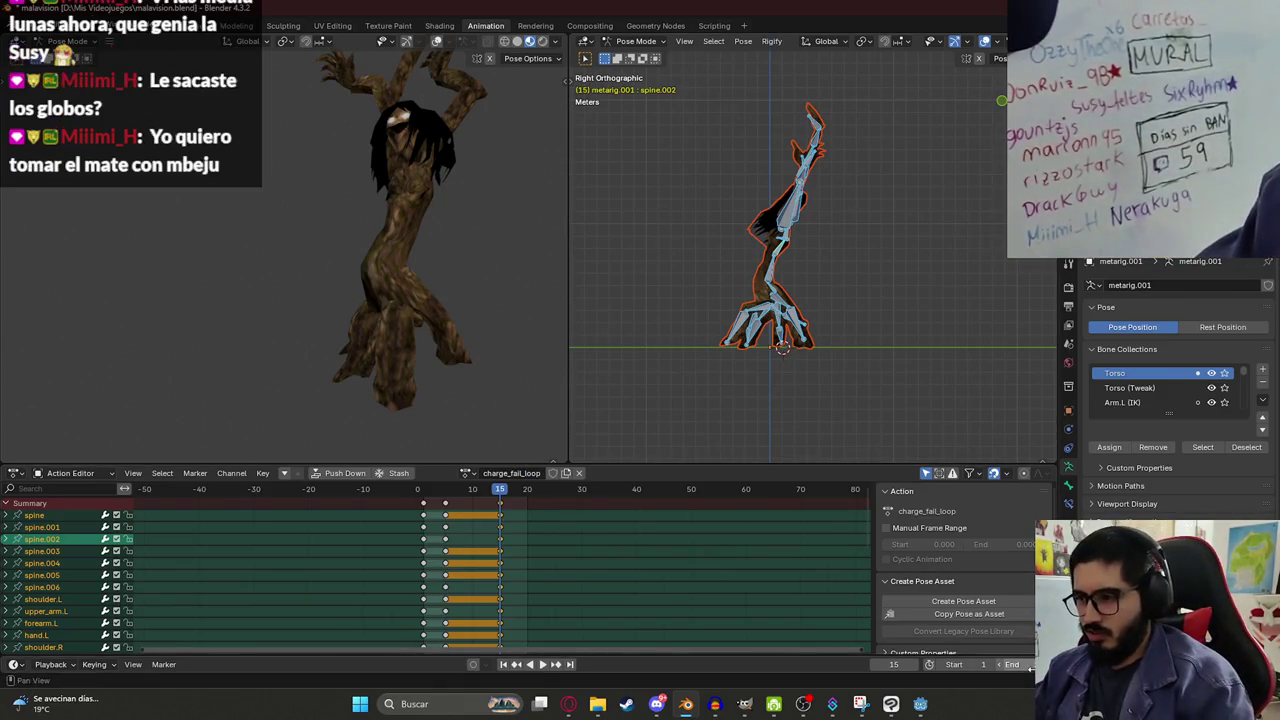
Paste the current pose at frame 1 and delete the keys at frames 5 and 15.
key("ctrl+c")
key("shift+Left")
key("ctrl+v")
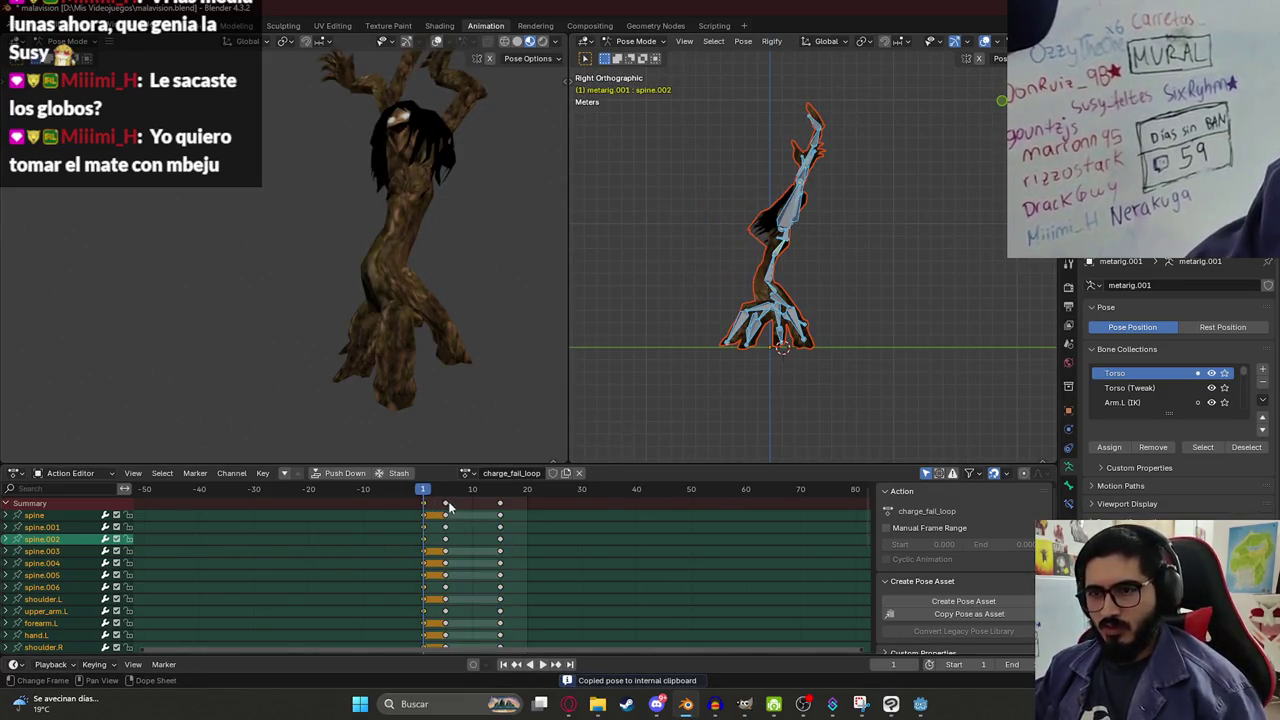
left_click(448, 501)
key("x")
left_click(448, 500)
left_click(501, 499)
key("x")
left_click(501, 499)
Rotate spine.001 at frame 10 to bend the upper body.
left_click(473, 488)
key("space")
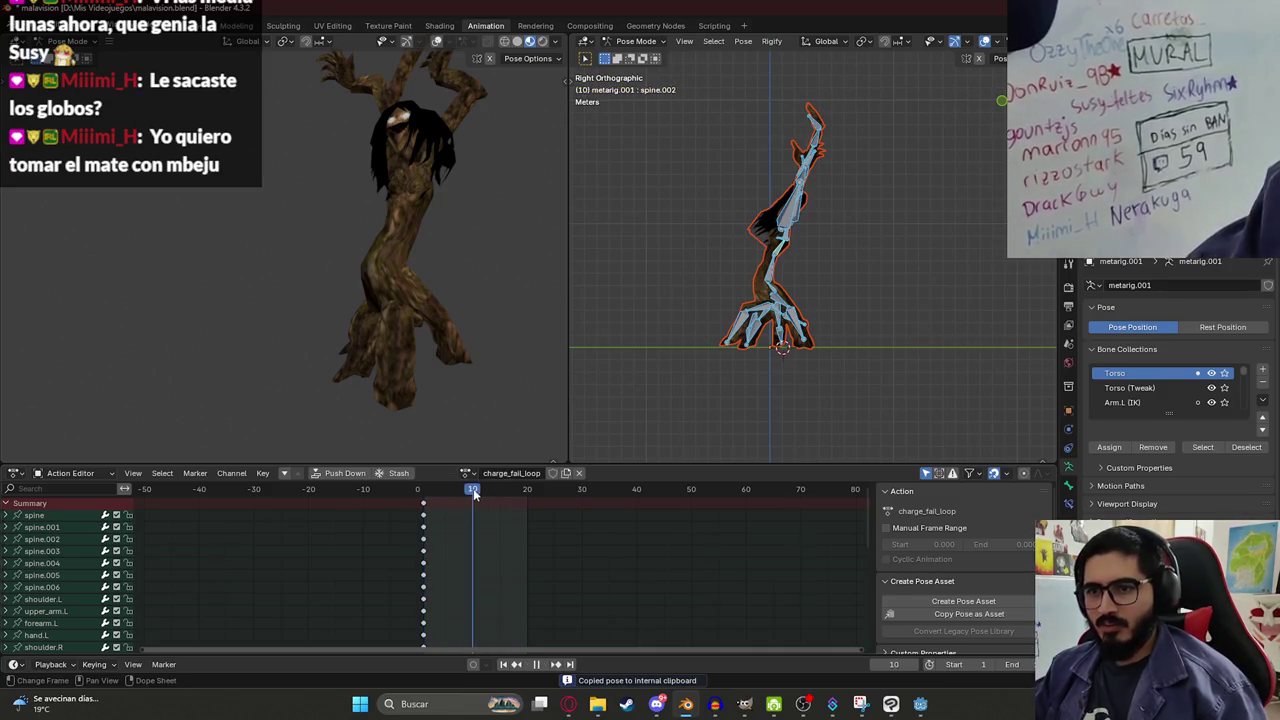
left_click(779, 266)
key("r")
left_click(842, 230)
Copy the frame-1 pose to frame 20, keyframe all bones, play the loop and save.
key("shift+Left")
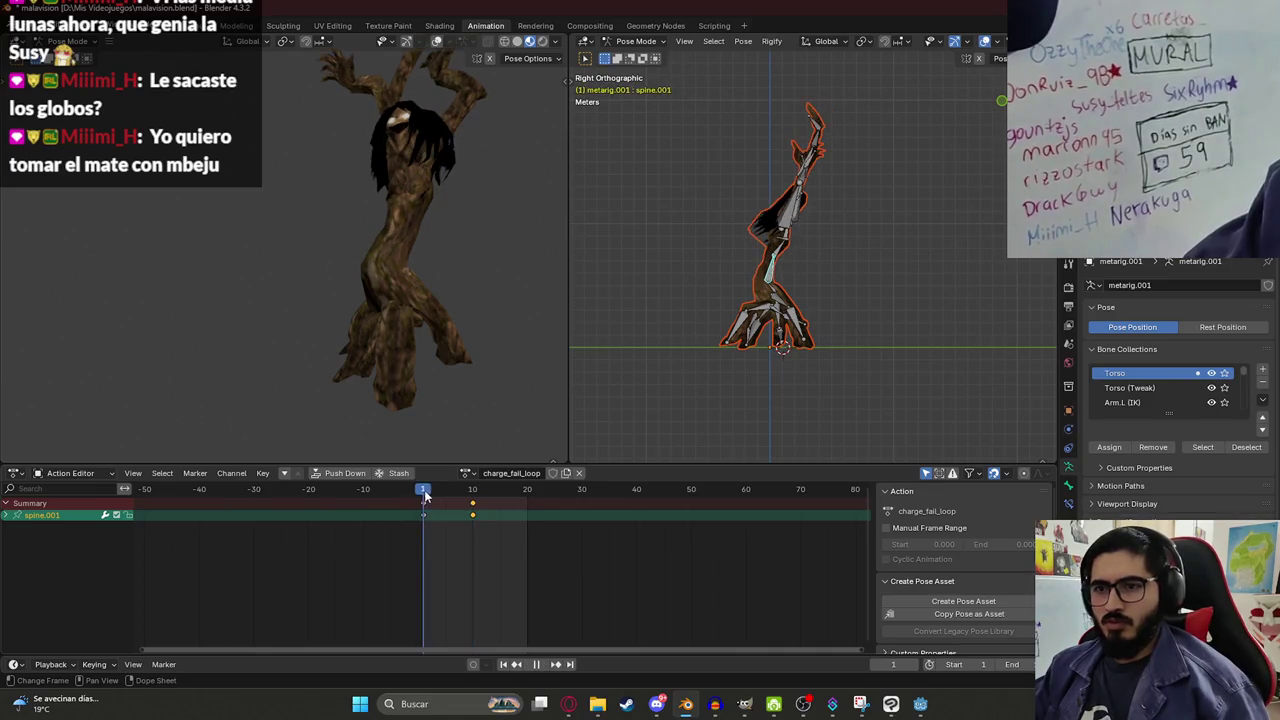
key("a")
key("ctrl+c")
left_click(527, 488)
key("ctrl+v")
key("i")
key("space")
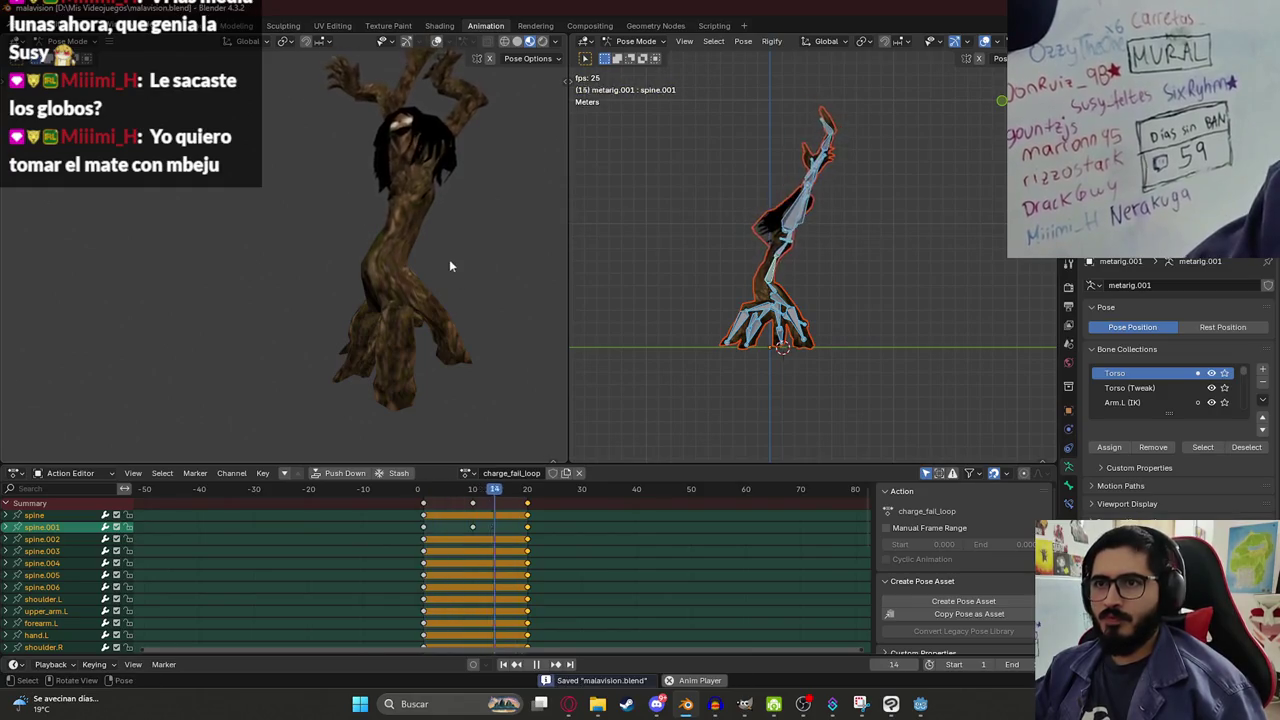
key("ctrl+s")
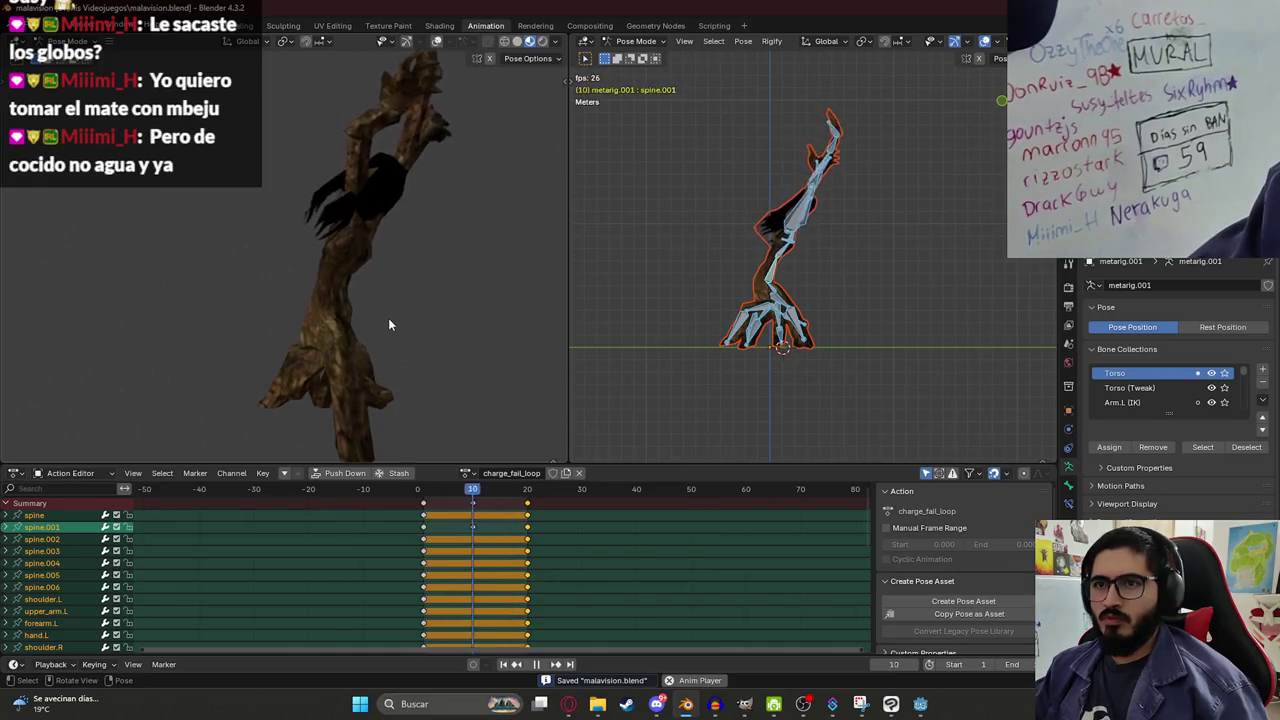
key("space")
Set the end frame to 30, move the closing keys to 30 and the spine keys to 15, then save.
type("0")
key("Return")
left_click_drag(529, 507, 597, 515)
left_click(518, 510)
left_click_drag(475, 502, 516, 510)
key("space")
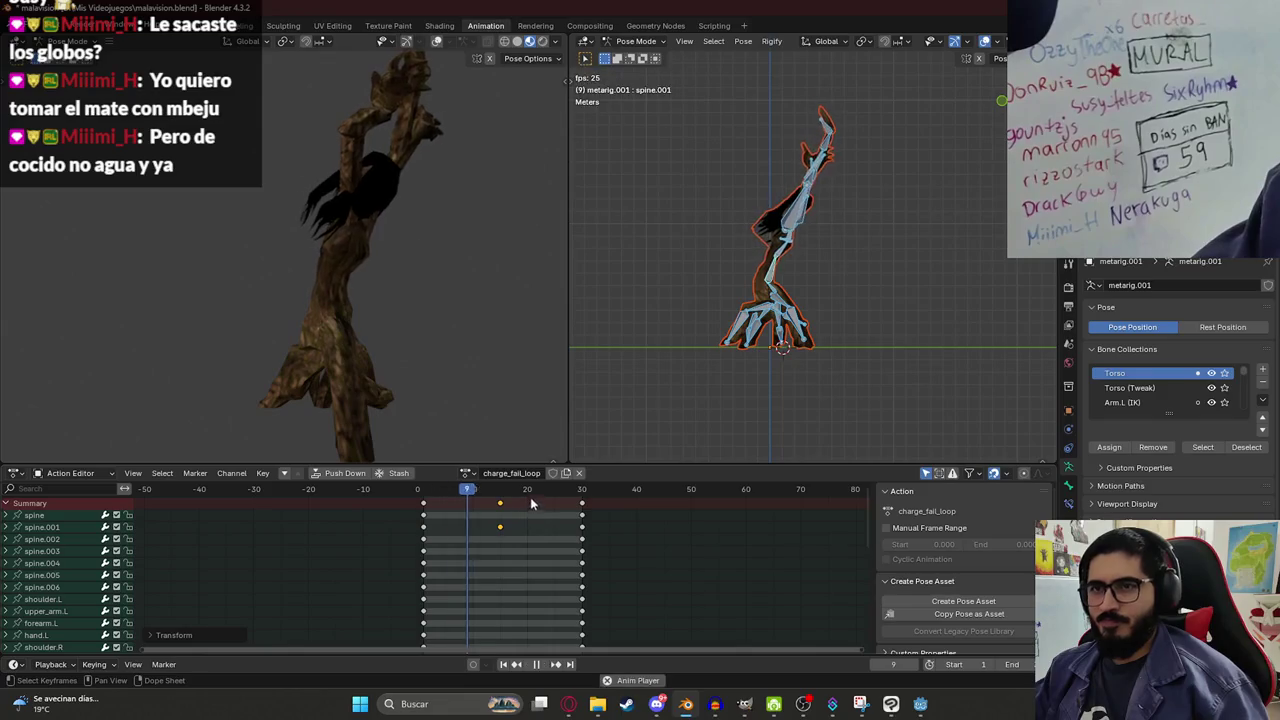
key("ctrl+s")
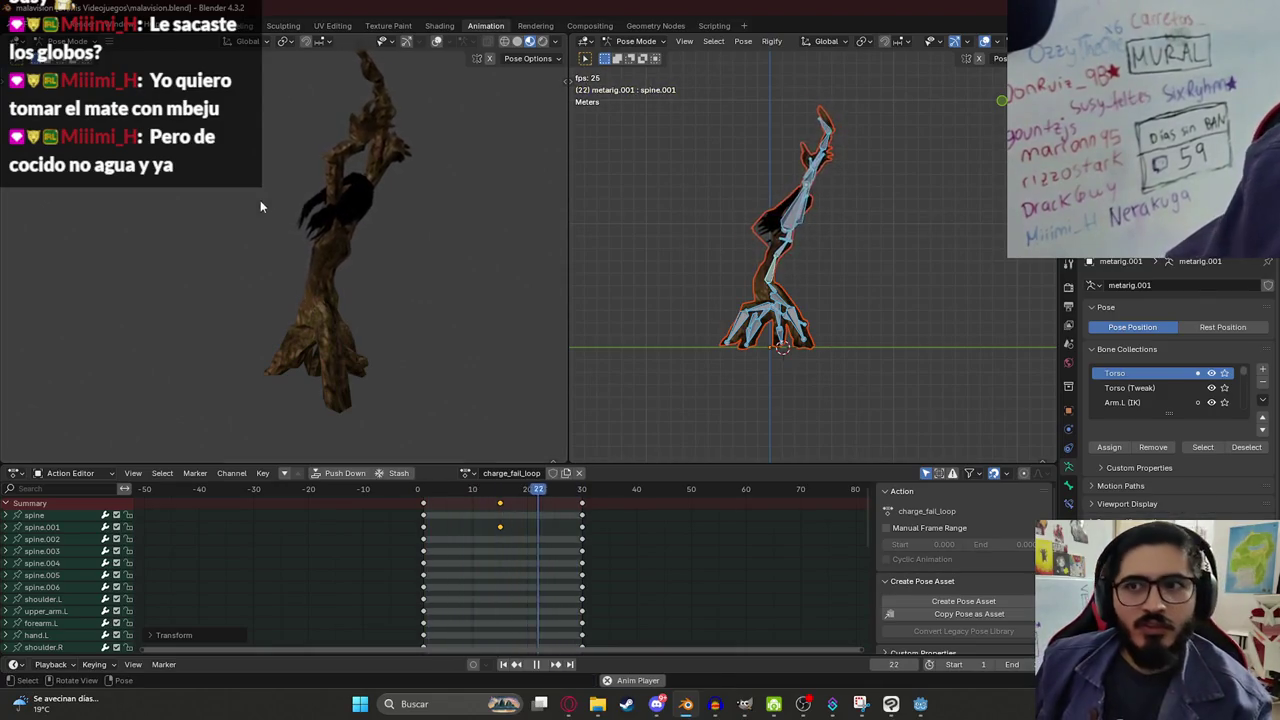
scroll(212, 224, "up", 5)
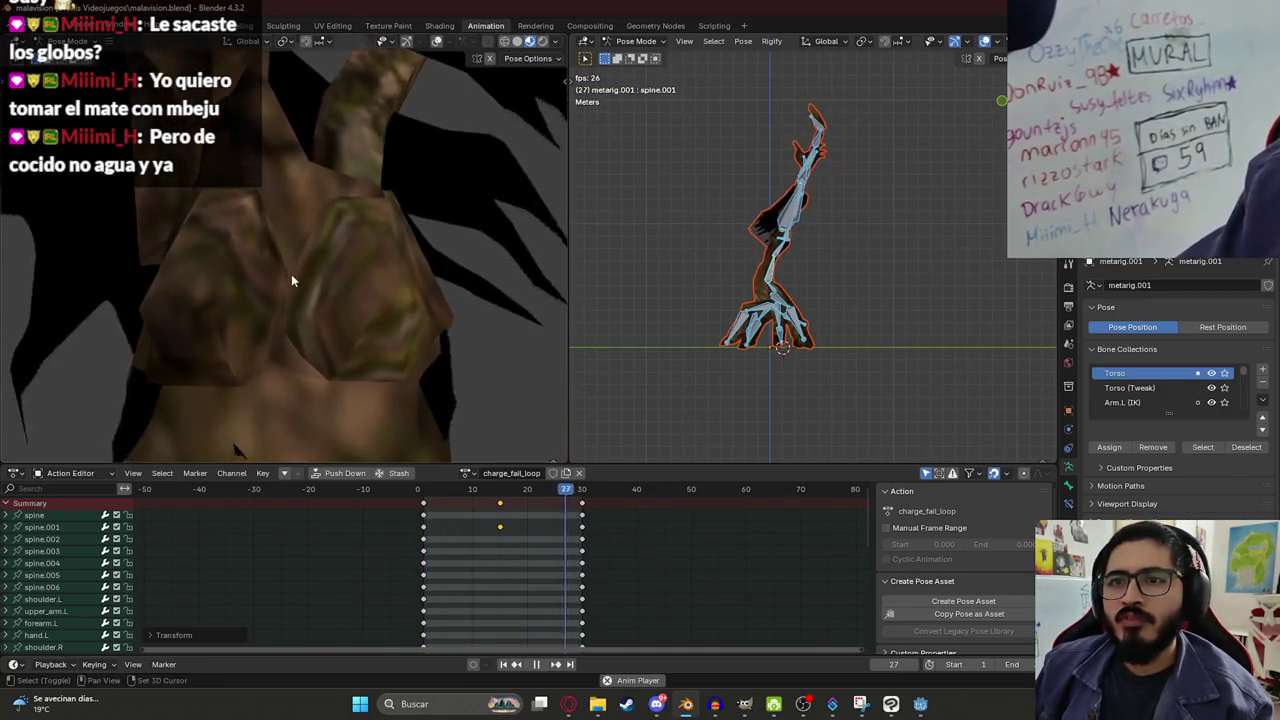
mouse_move(289, 211)
left_mouse_down()
mouse_move(361, 280)
mouse_move(355, 256)
mouse_move(315, 260)
mouse_move(298, 278)
mouse_move(360, 214)
mouse_move(395, 341)
left_mouse_up()
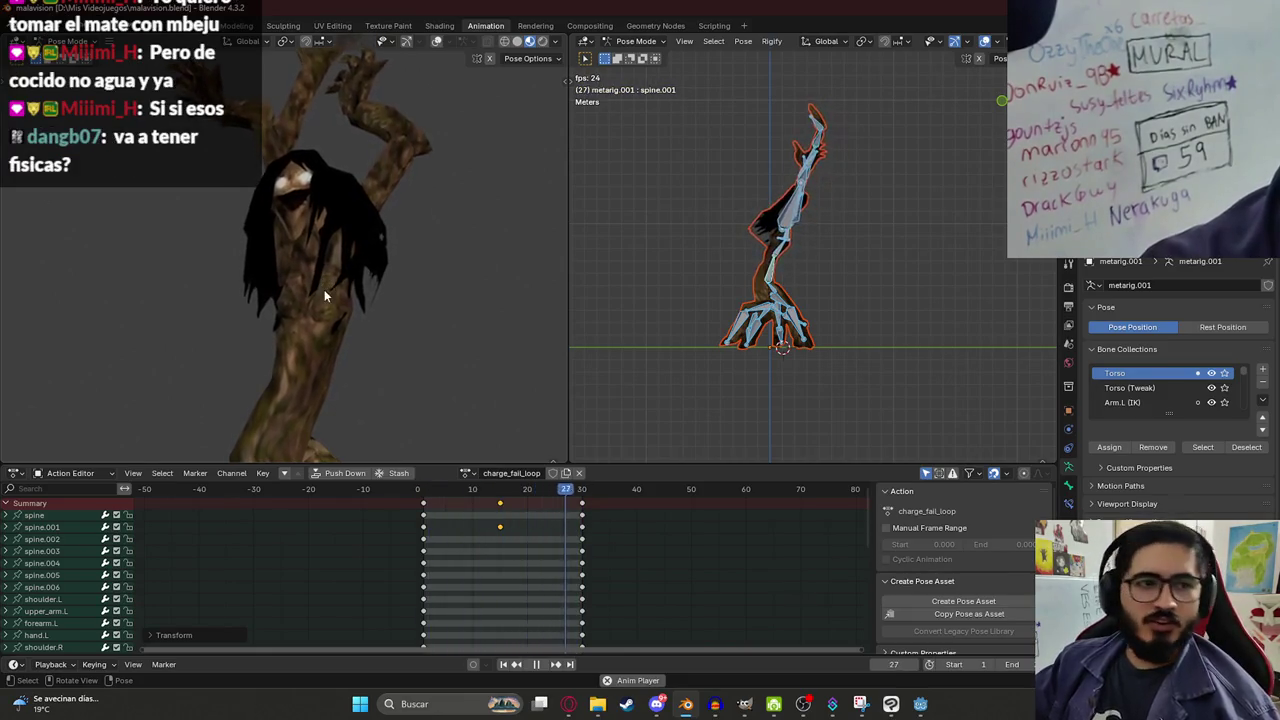
scroll(291, 261, "up", 5)
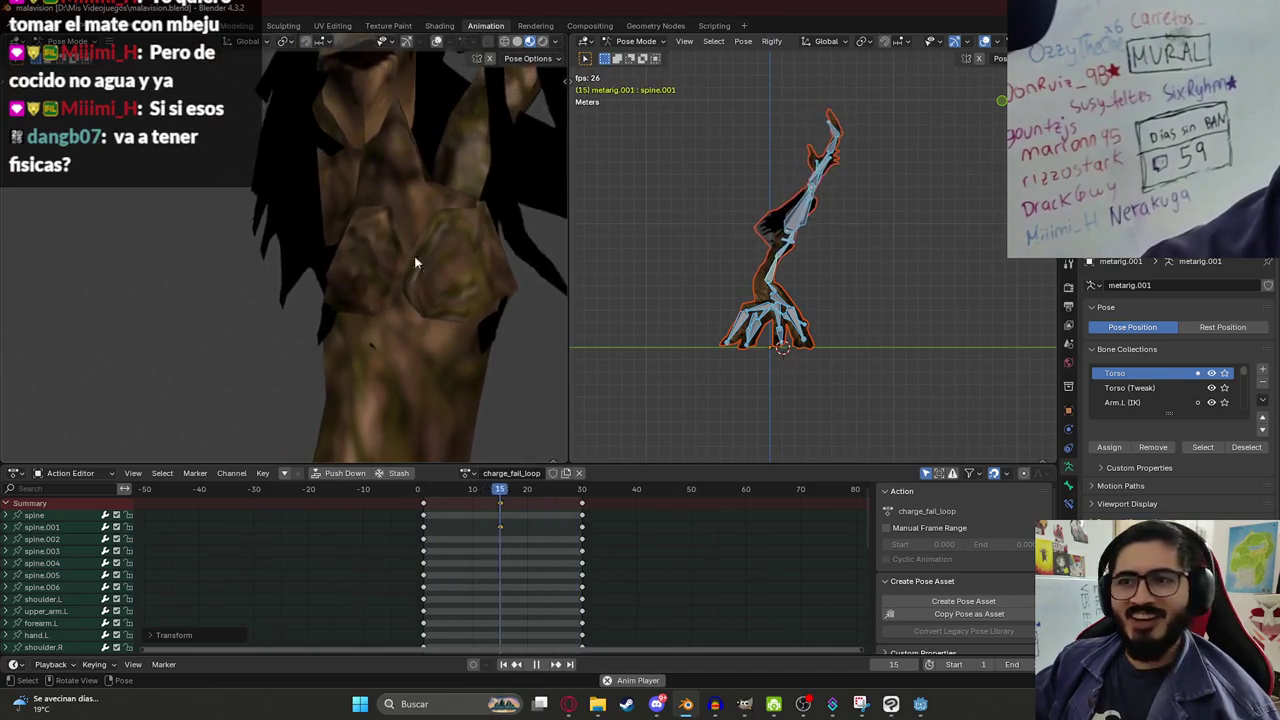
scroll(432, 276, "down", 5)
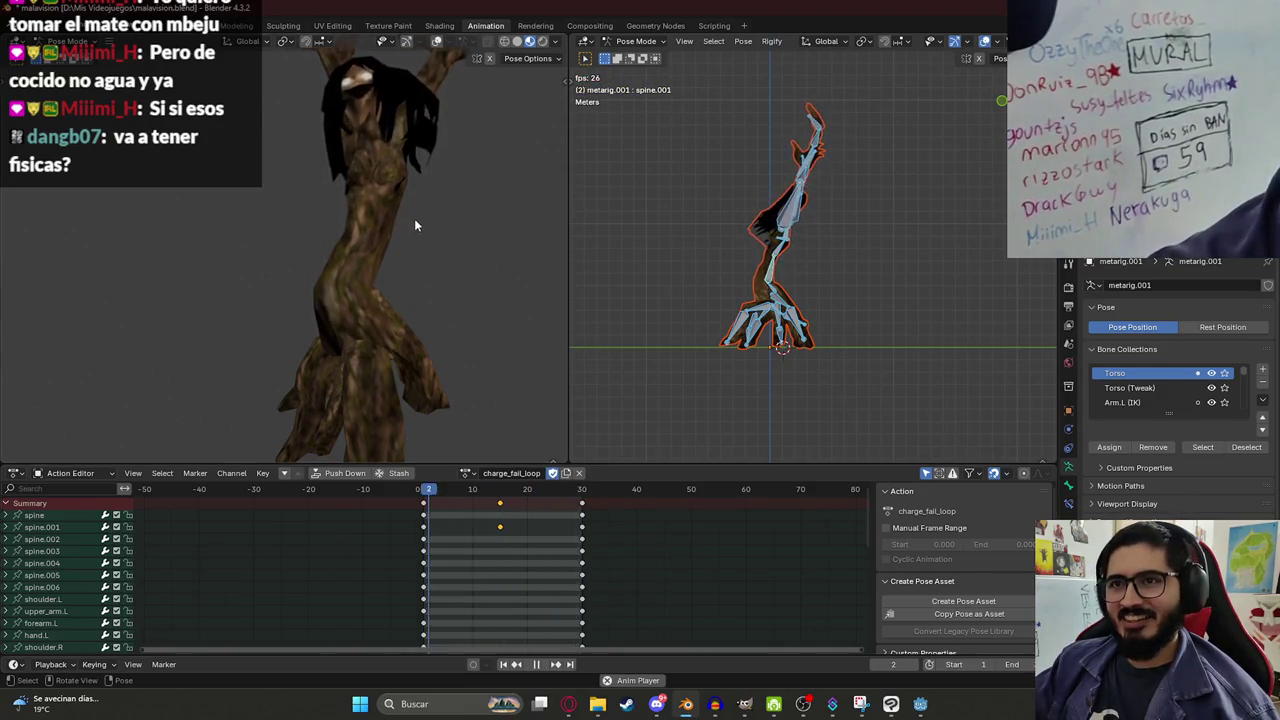
Save, then duplicate the loop action at frame 0 and name the copy charge_fall_end.
key("ctrl+s")
left_click(425, 495)
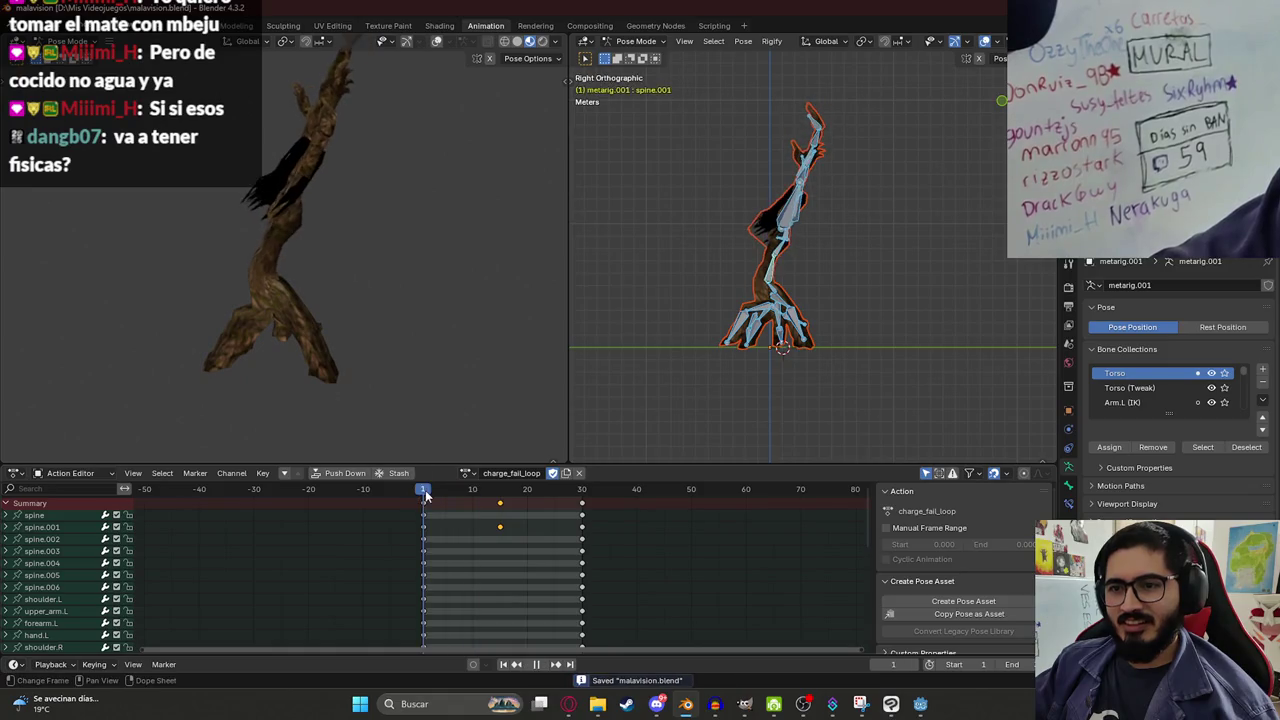
left_click(564, 475)
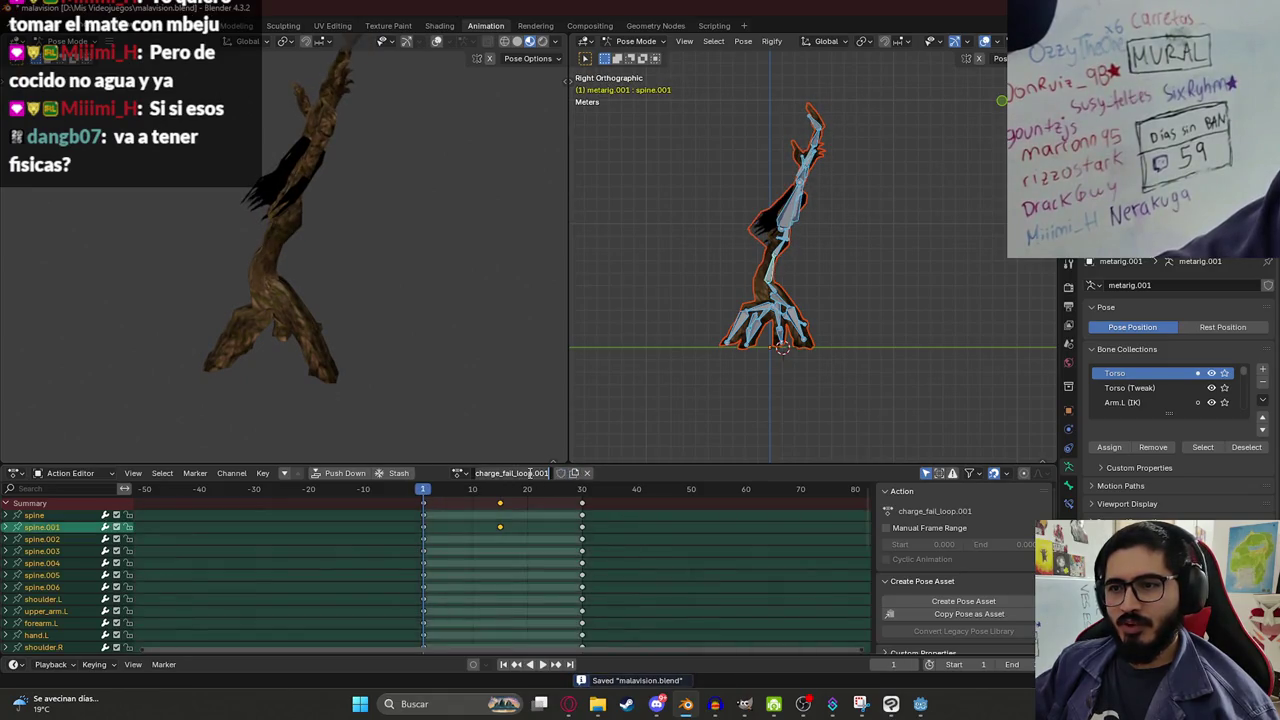
key("BackSpace")
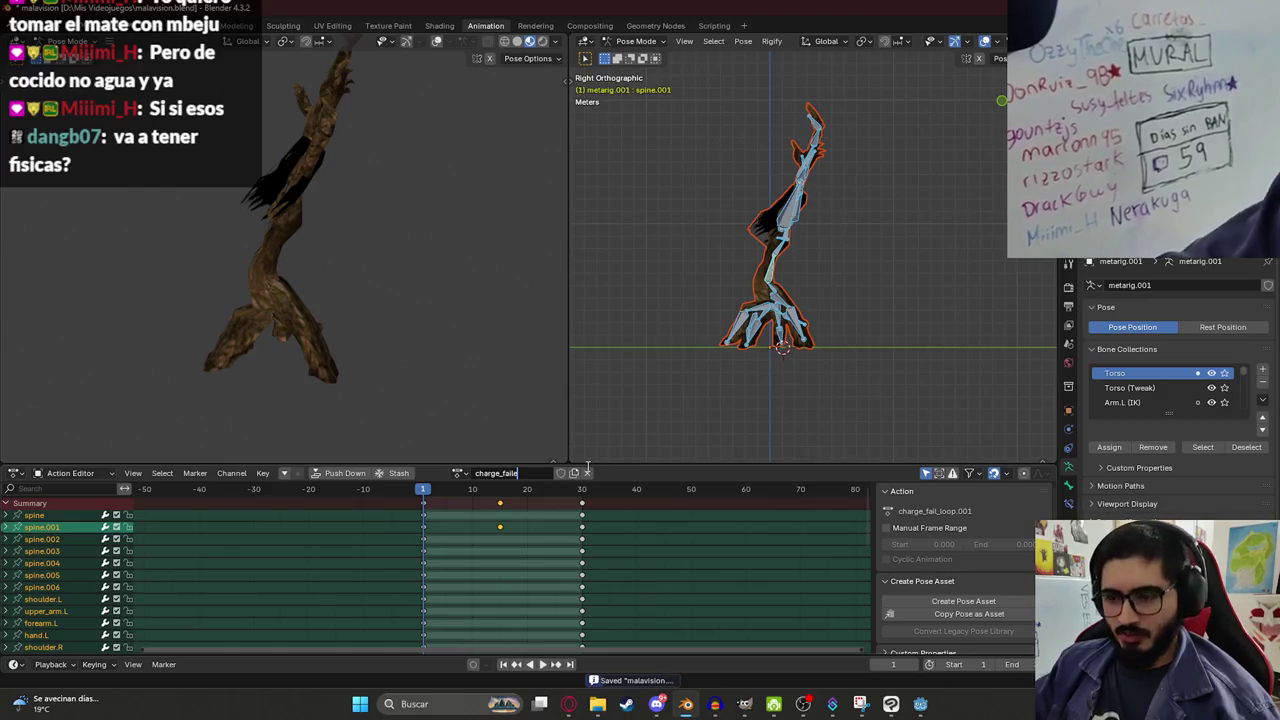
type("end")
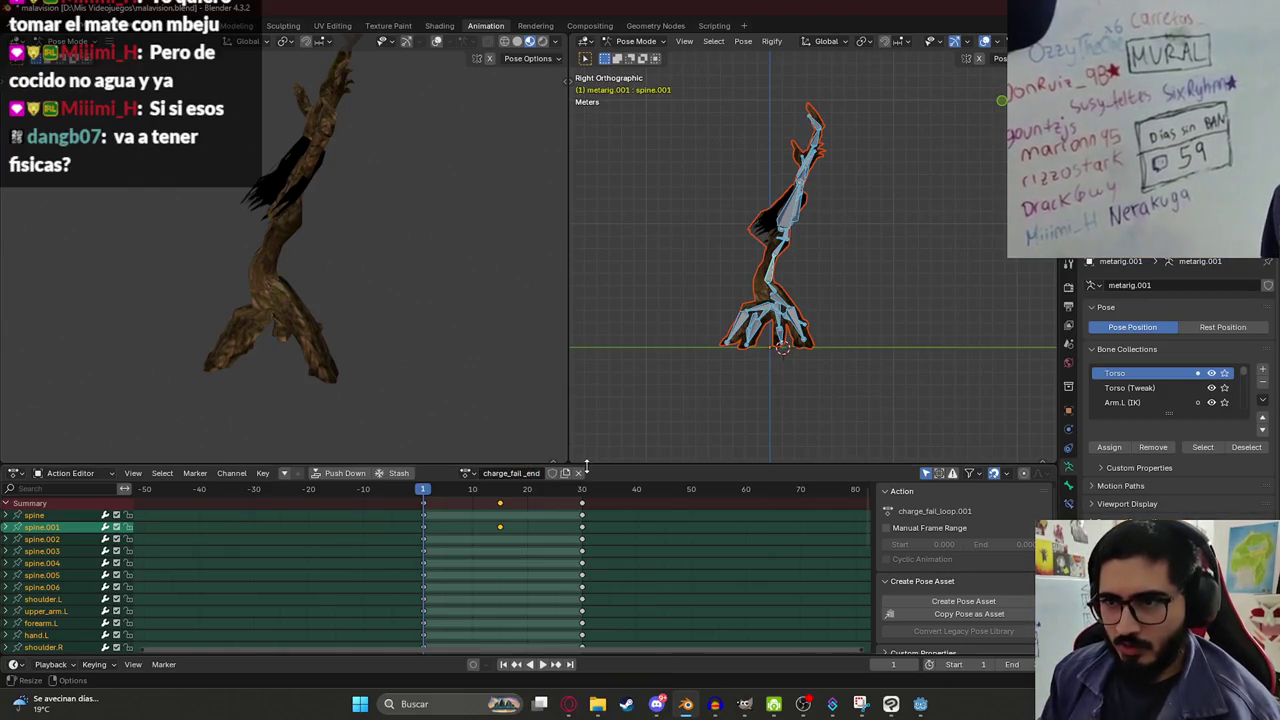
key("Return")
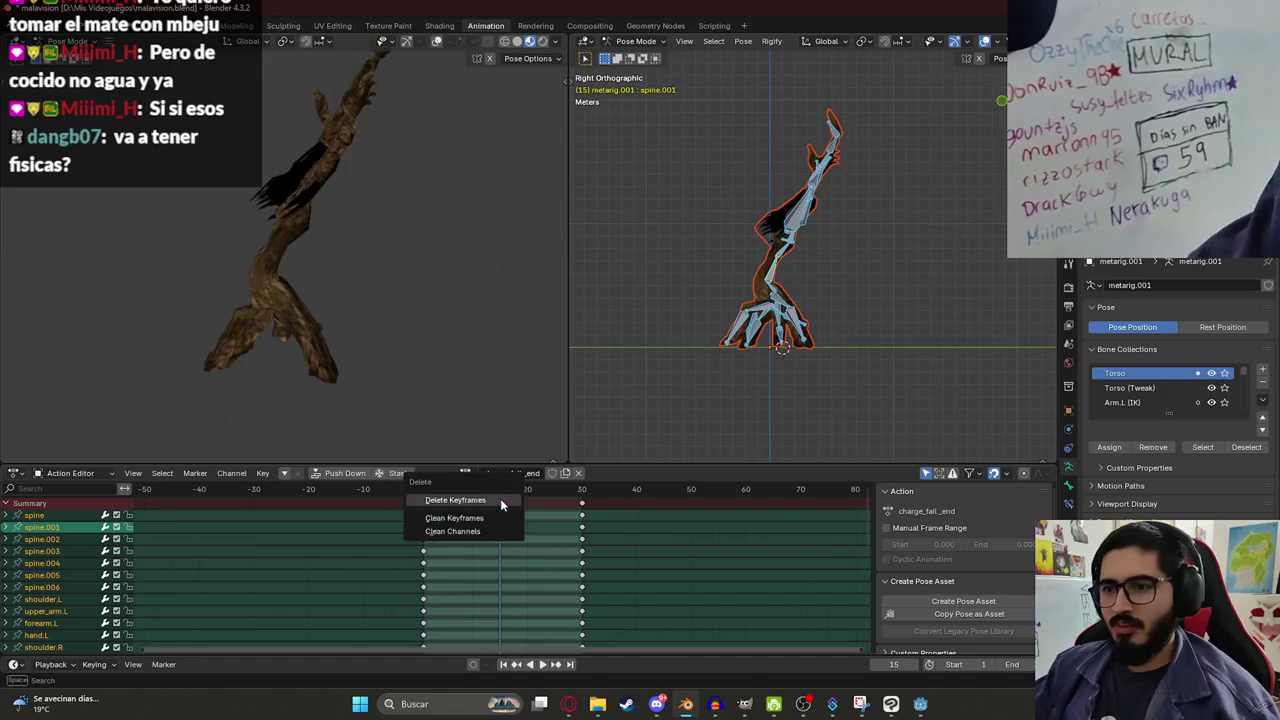
Delete all keys after the first frame and play the trimmed action.
key("a")
key("x")
left_click(583, 503)
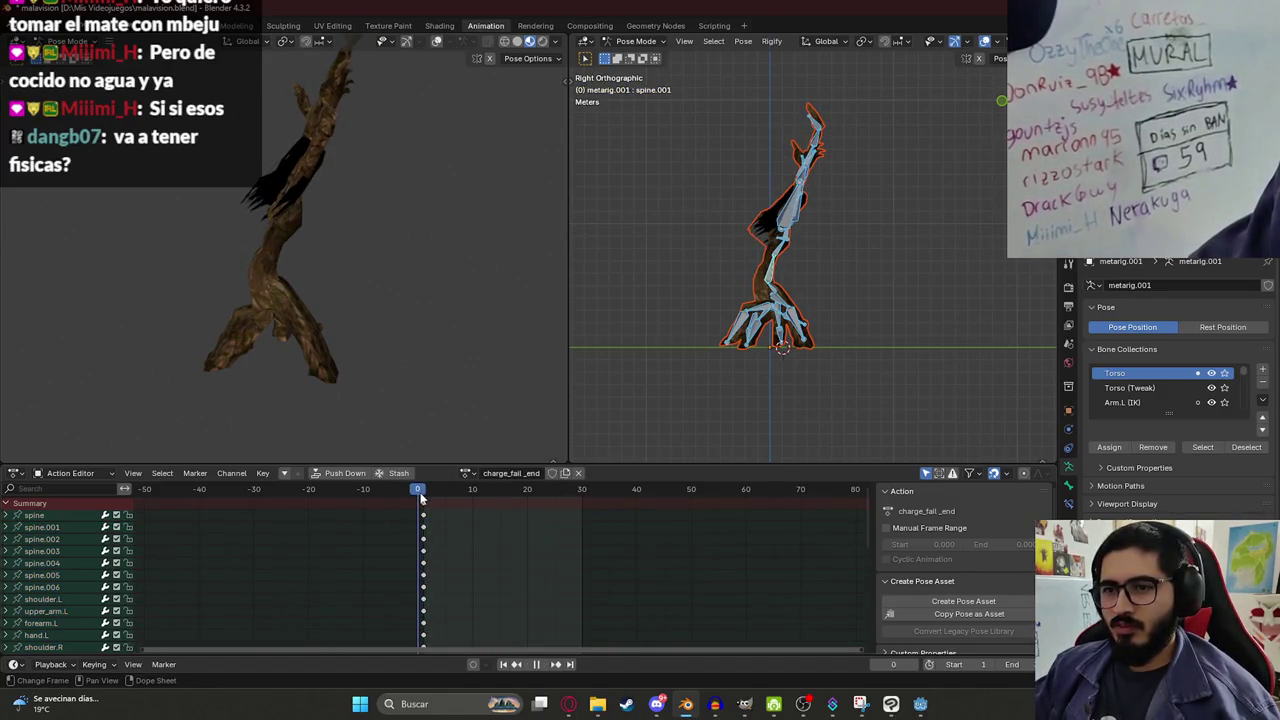
left_click(474, 488)
key("space")
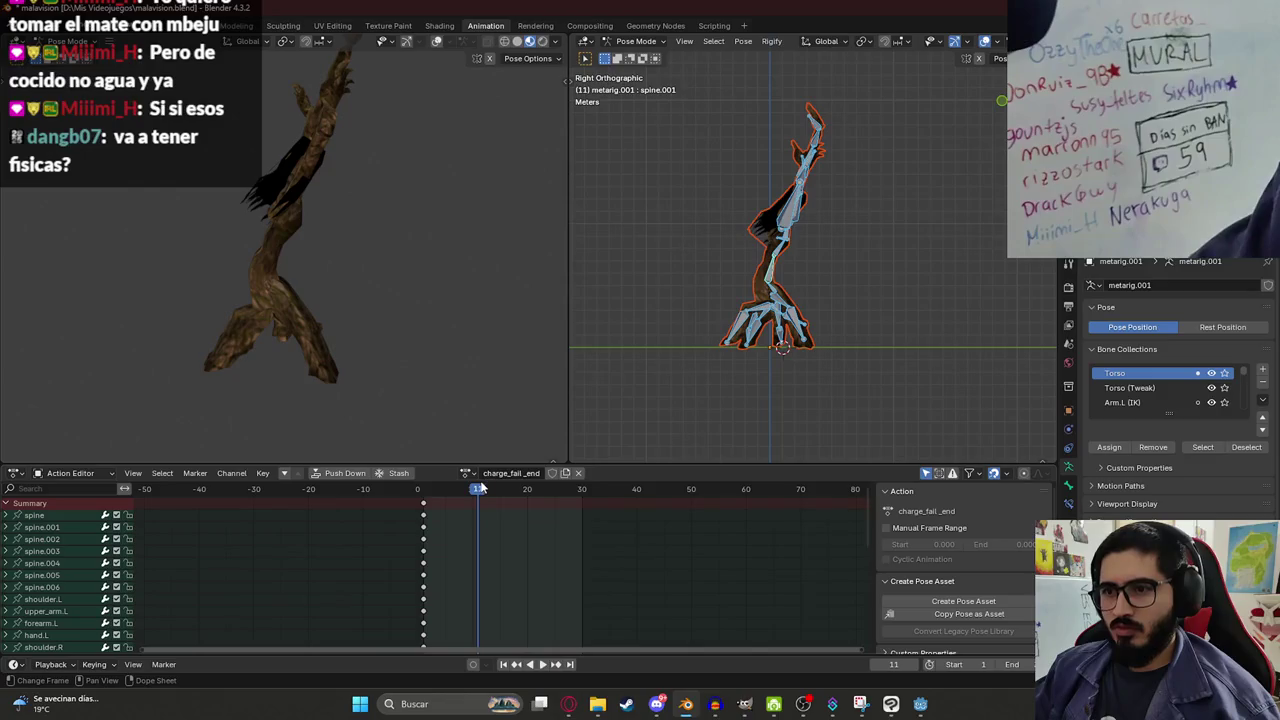
Bend the spine nearly horizontal and rotate the upper arm for the forward collapse.
left_click(772, 276)
key("r")
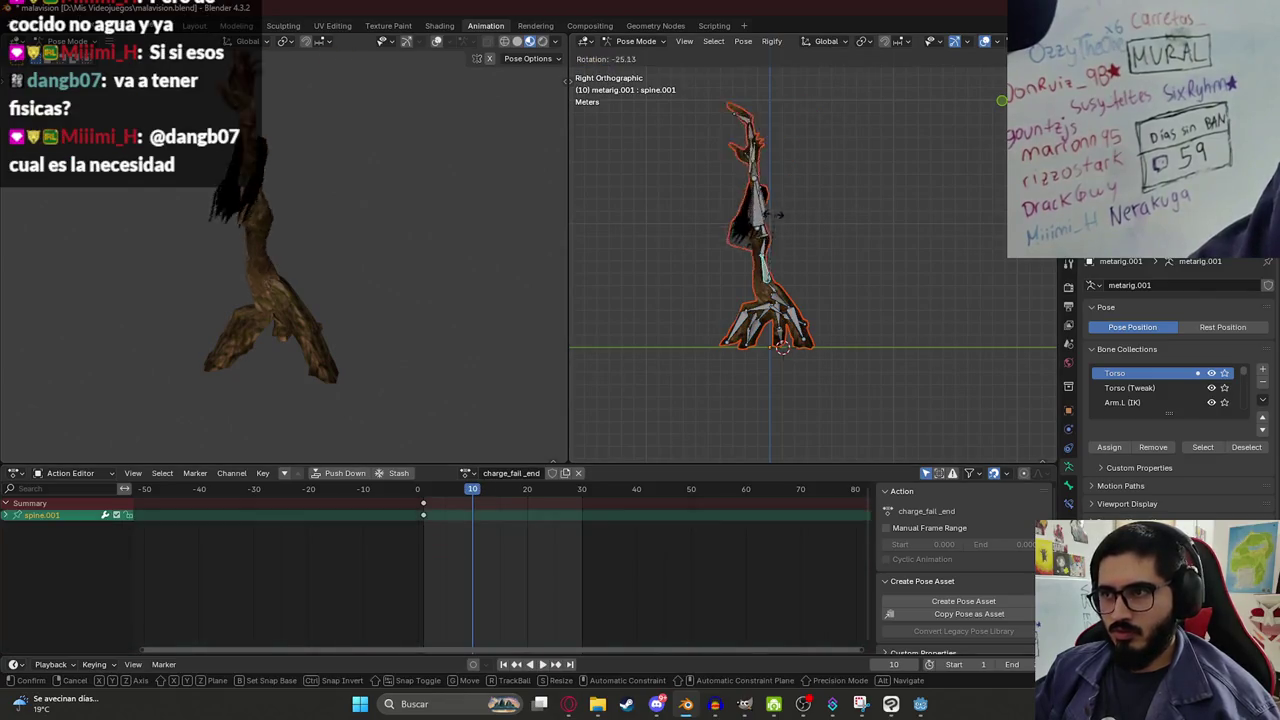
left_click(742, 254)
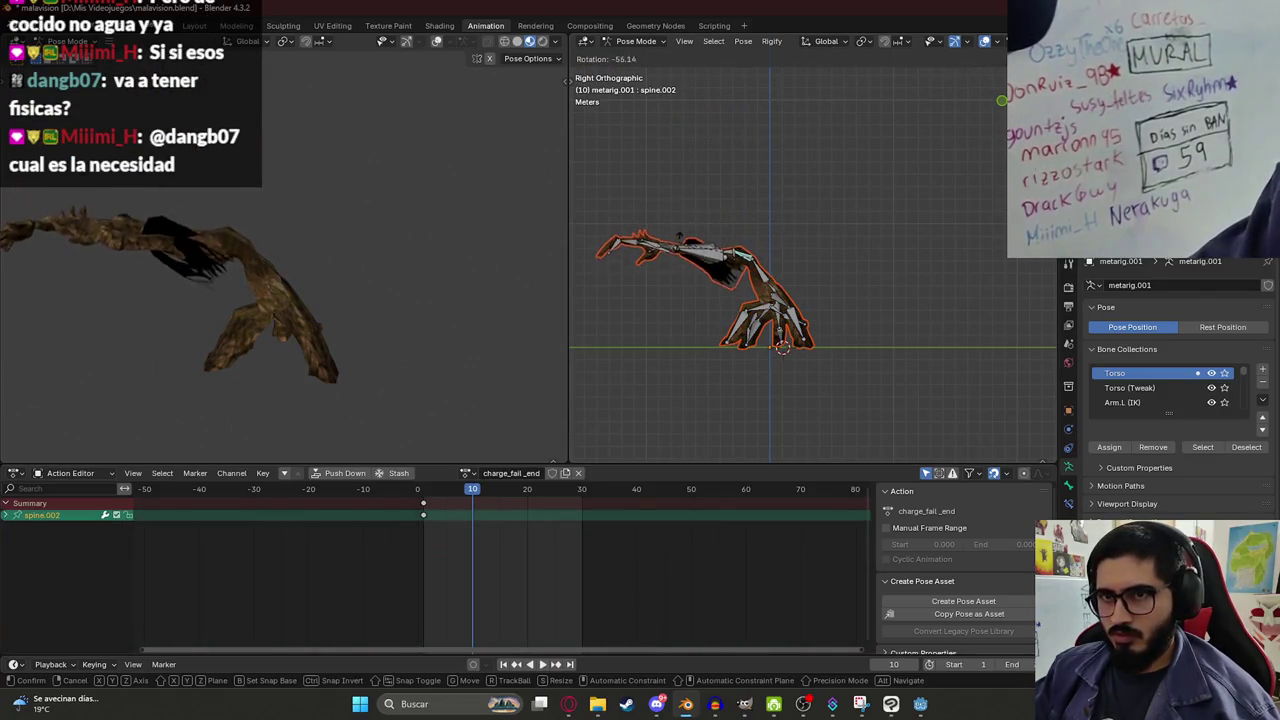
left_click(651, 272)
scroll(651, 272, "up", 4)
left_click(760, 295)
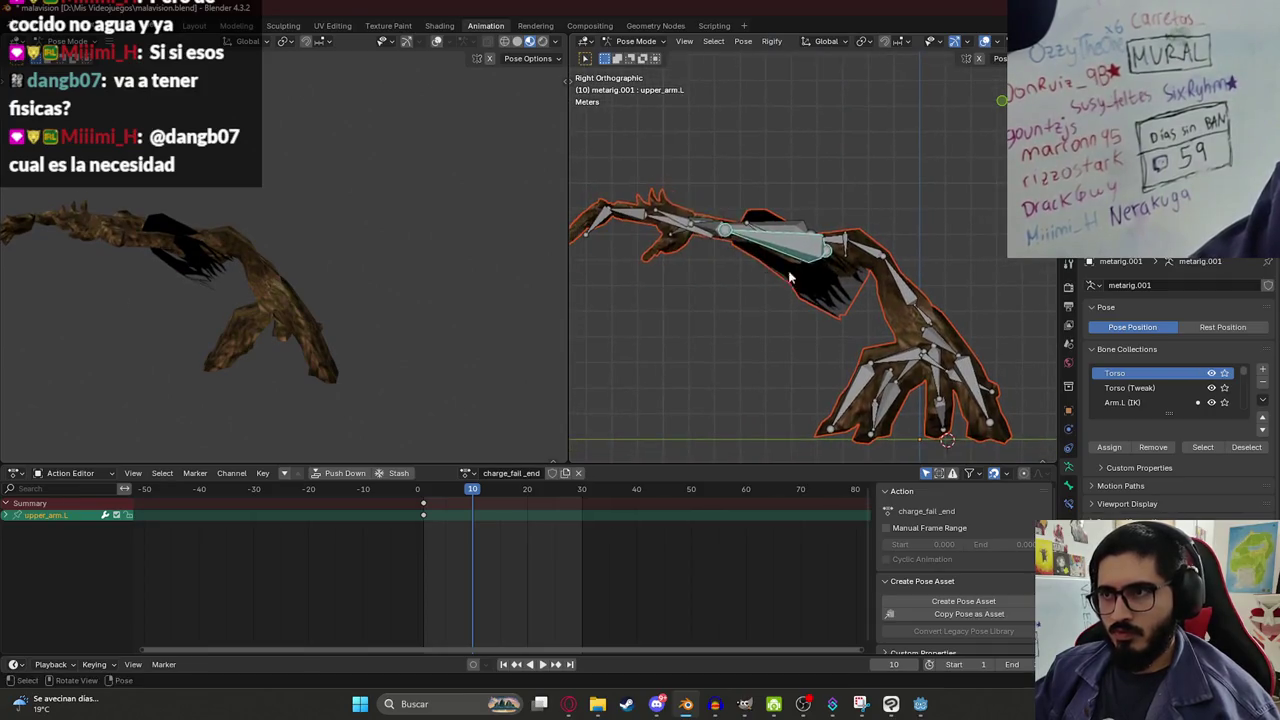
key("r")
left_click(720, 300)
Tilt the head bone spine.006 and key the whole crouch pose at frame 10.
left_click(775, 230)
key("r")
left_click(402, 242)
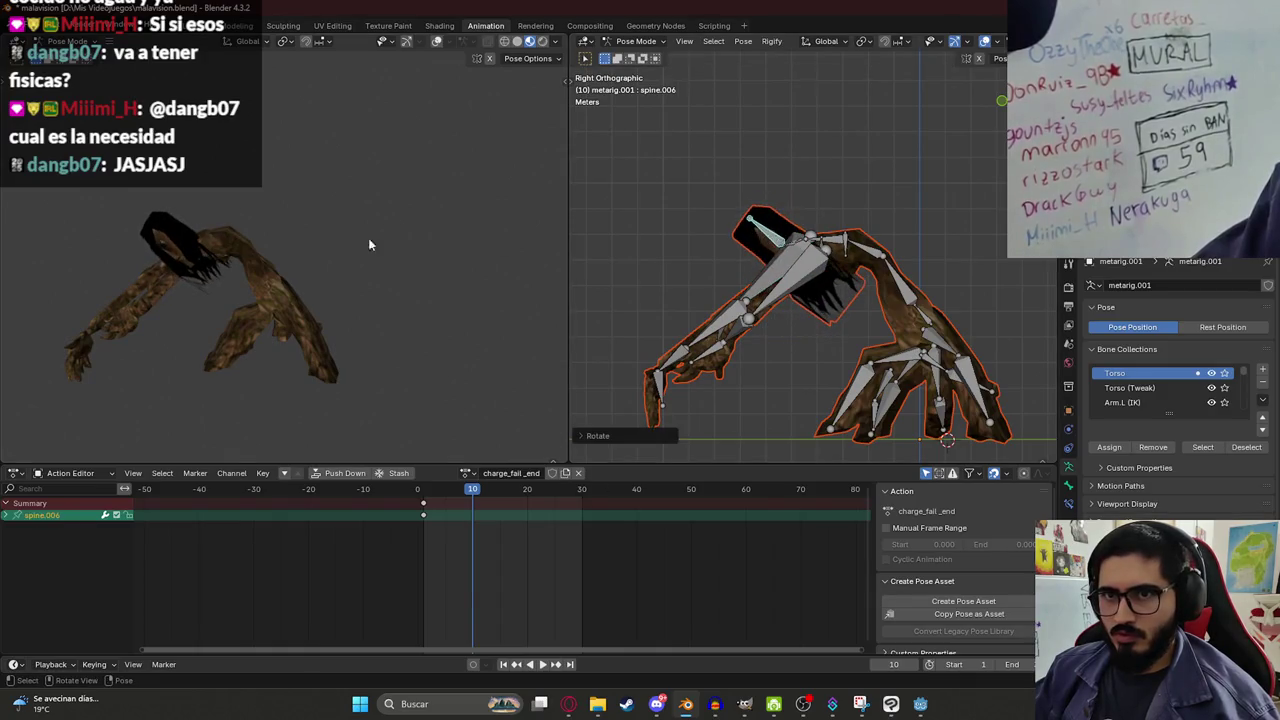
key("r")
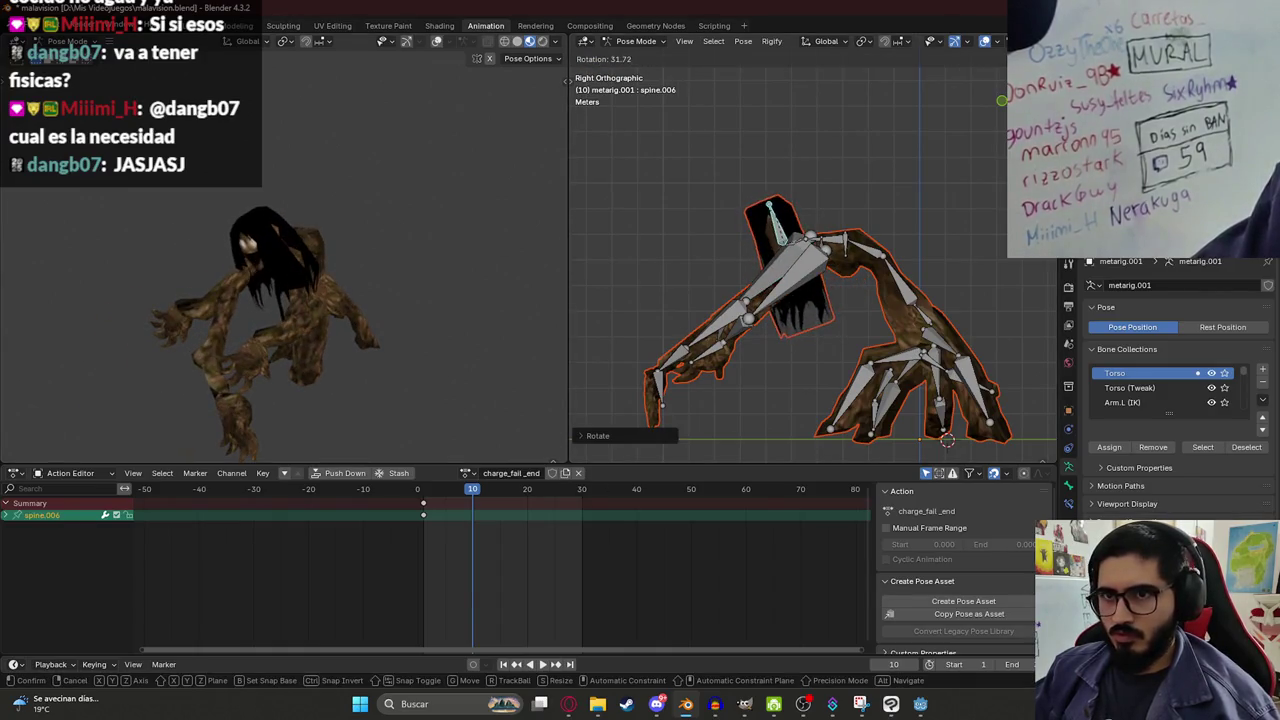
left_click(822, 268)
key("a")
key("i")
Move the crouch keys from frame 10 to frame 20 and check the pose from the front view.
key("space")
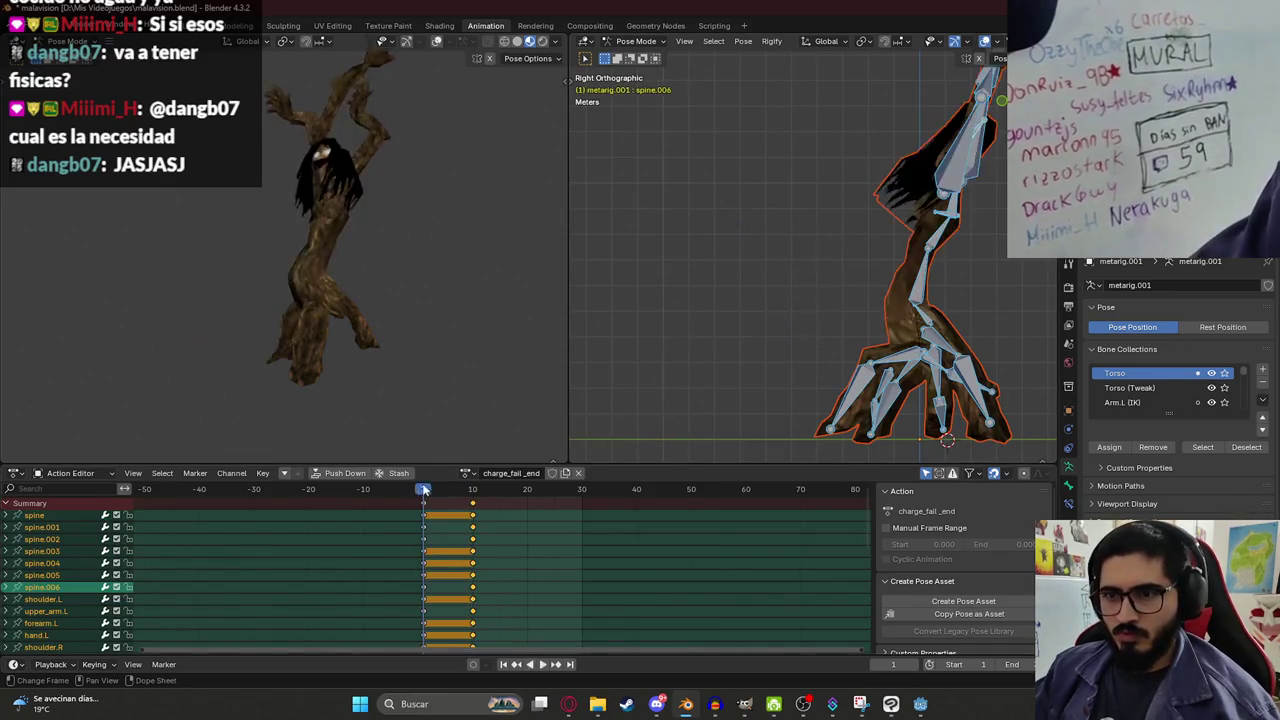
left_click_drag(474, 505, 528, 514)
key("space")
left_click(531, 492)
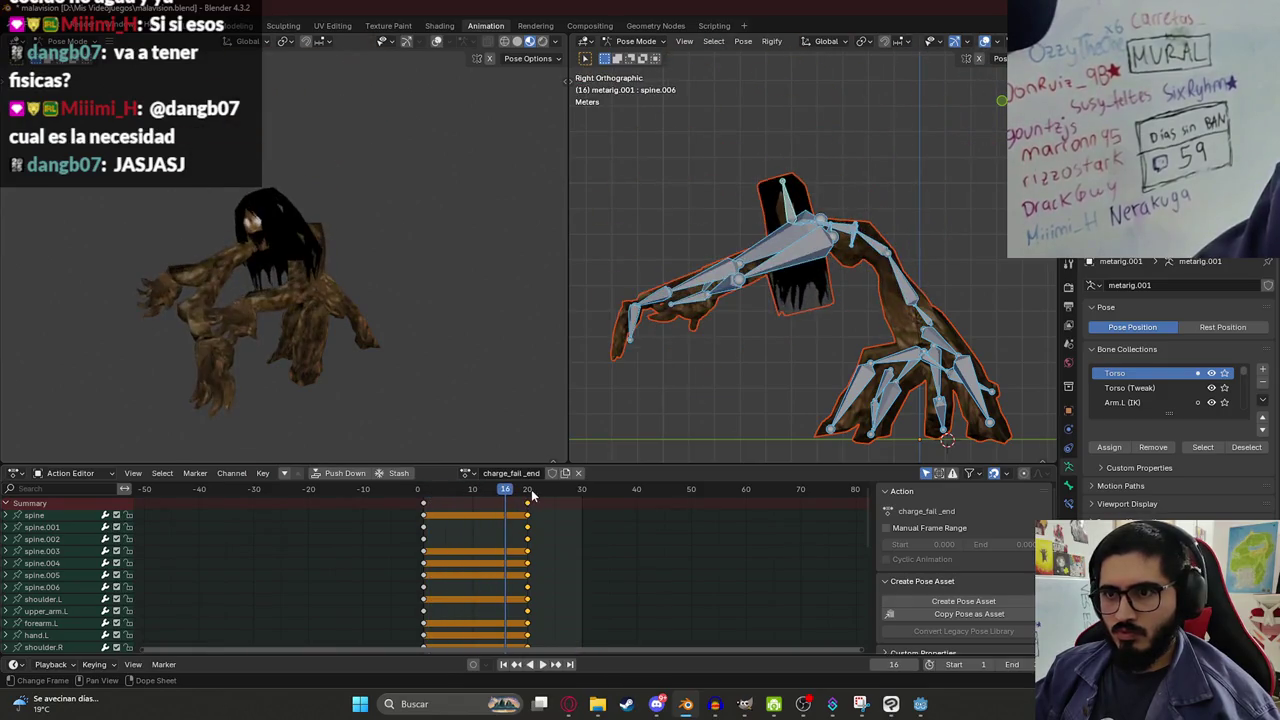
key("KP_1")
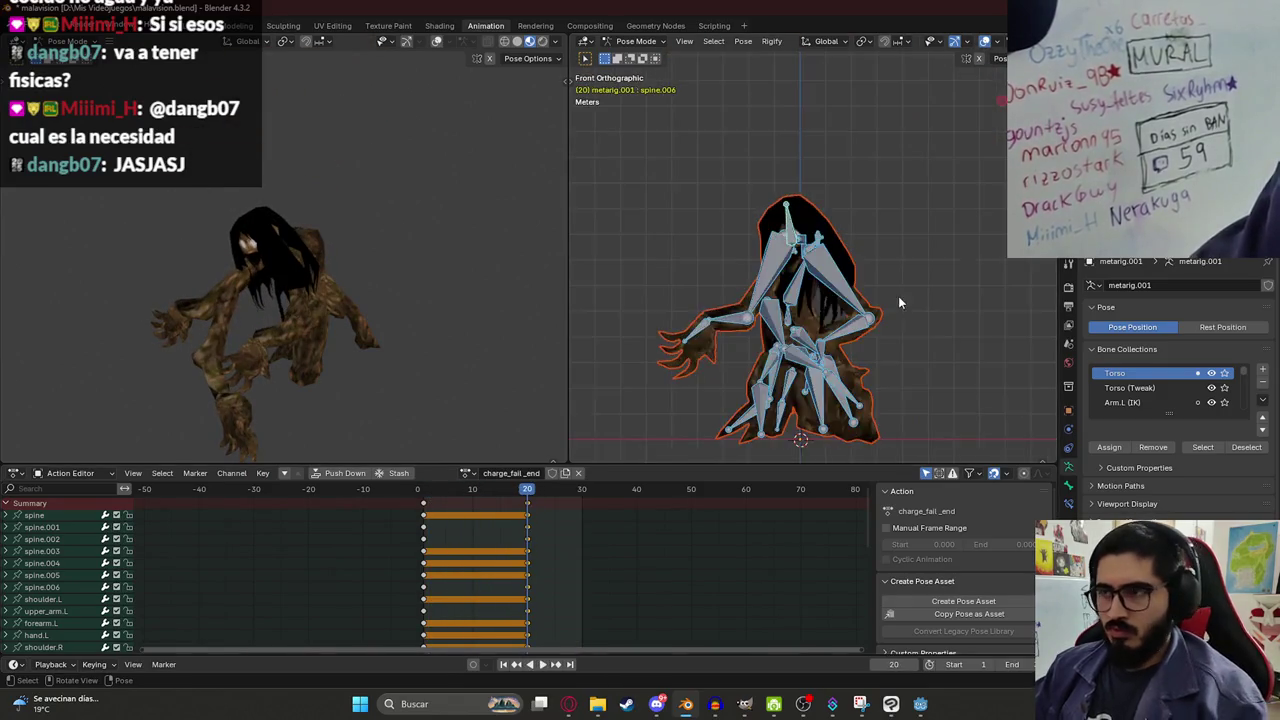
left_click(791, 228)
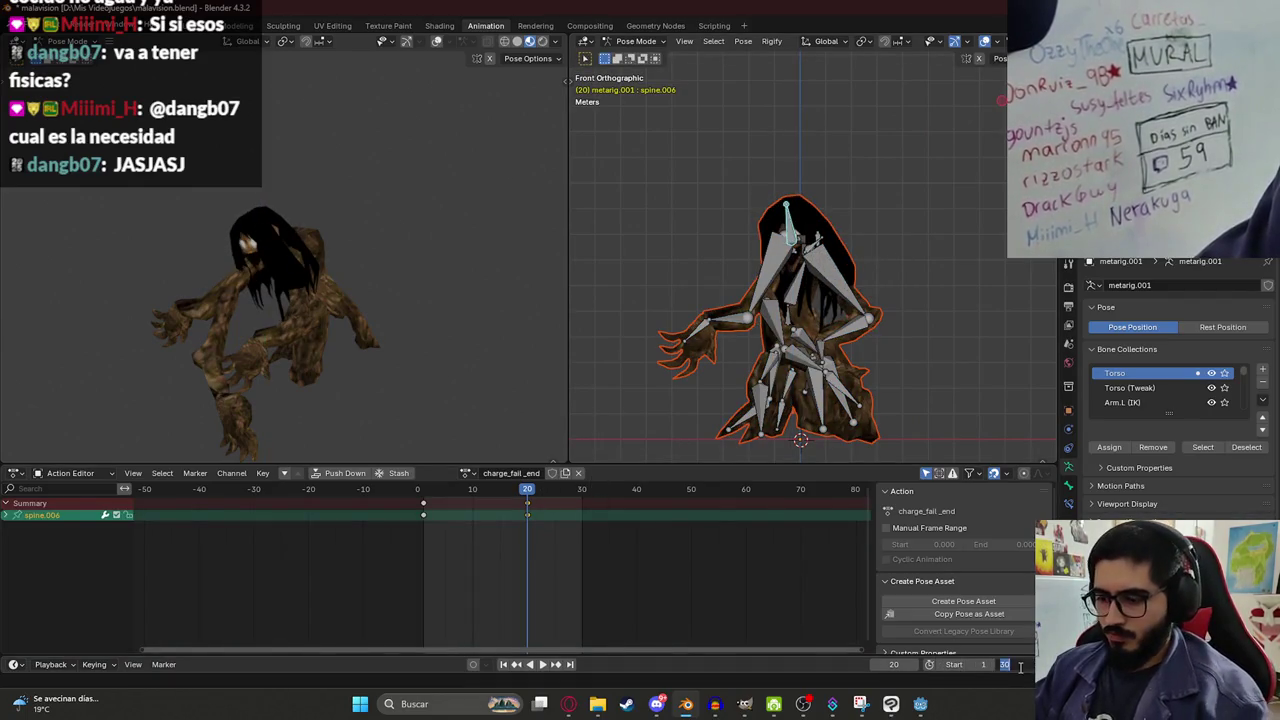
Set the end frame to 40 and key a Z-axis head rotation of spine.006 at frame 25.
type("40")
key("Return")
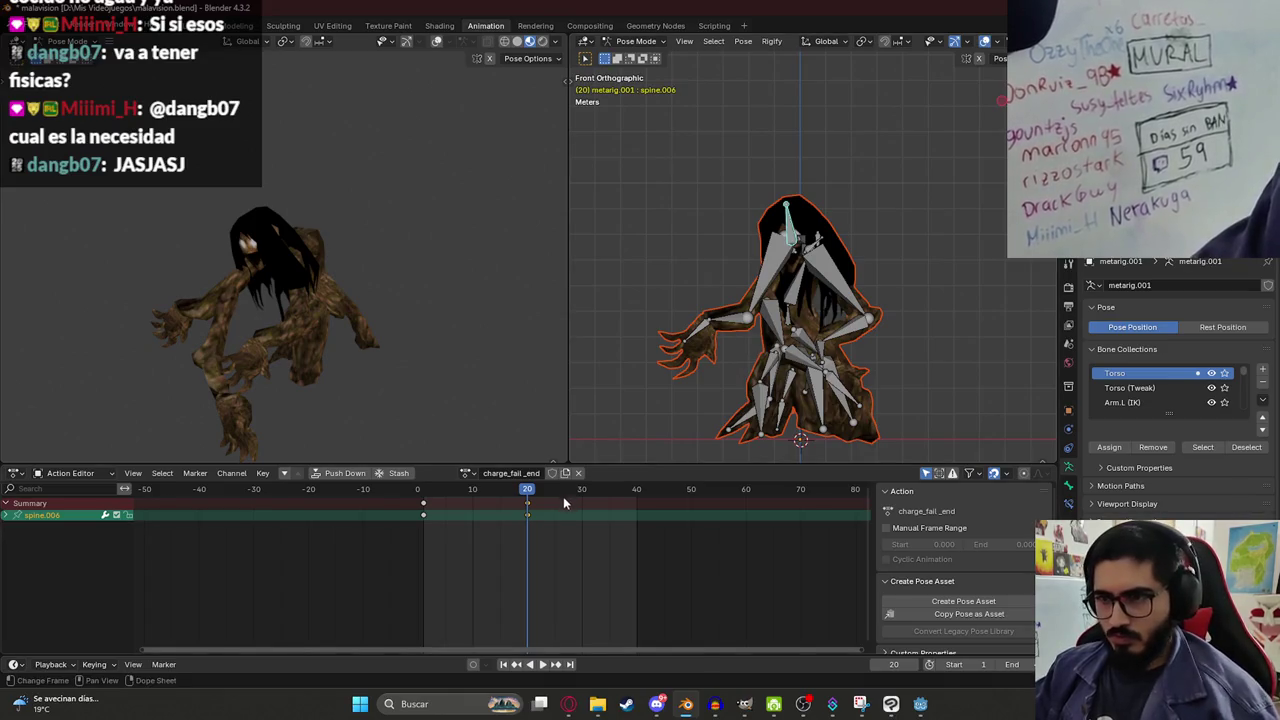
key("Escape")
key("r")
left_click(912, 346)
key("r")
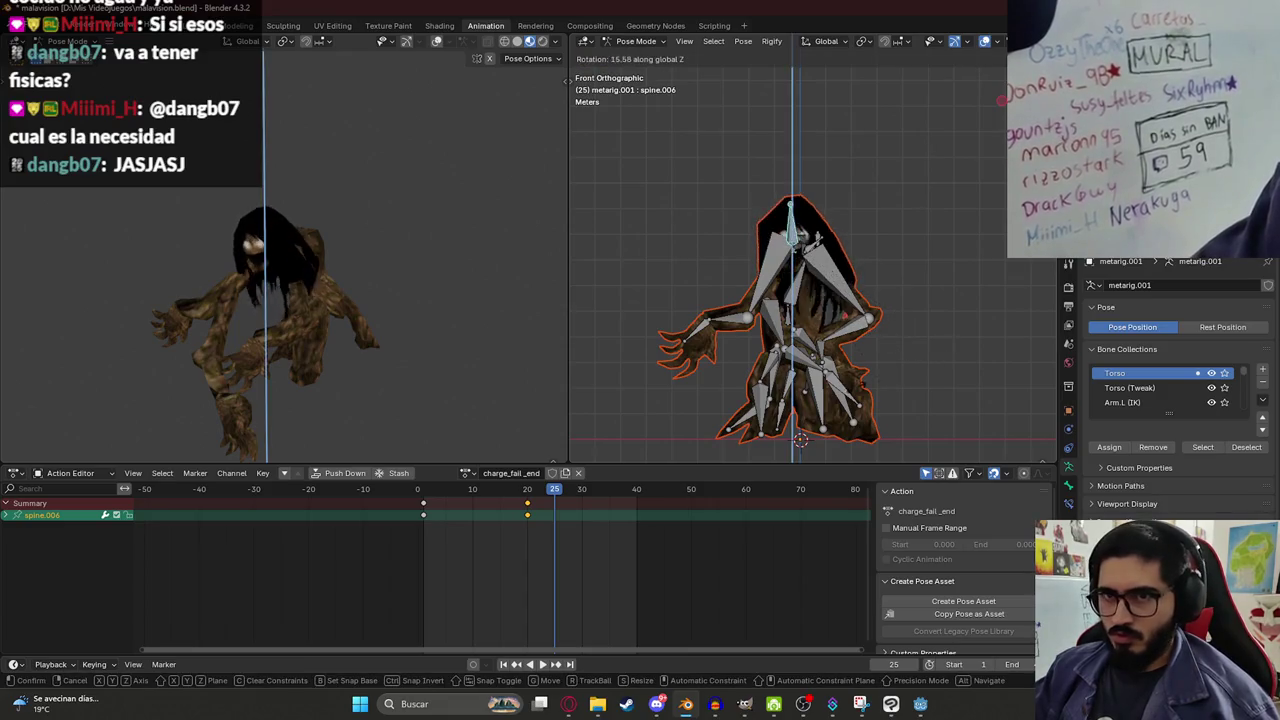
left_click(788, 398)
key("i")
Paste the frame-20 crouch pose at frame 30 and shift the head keys later toward 30 and 40.
key("Down")
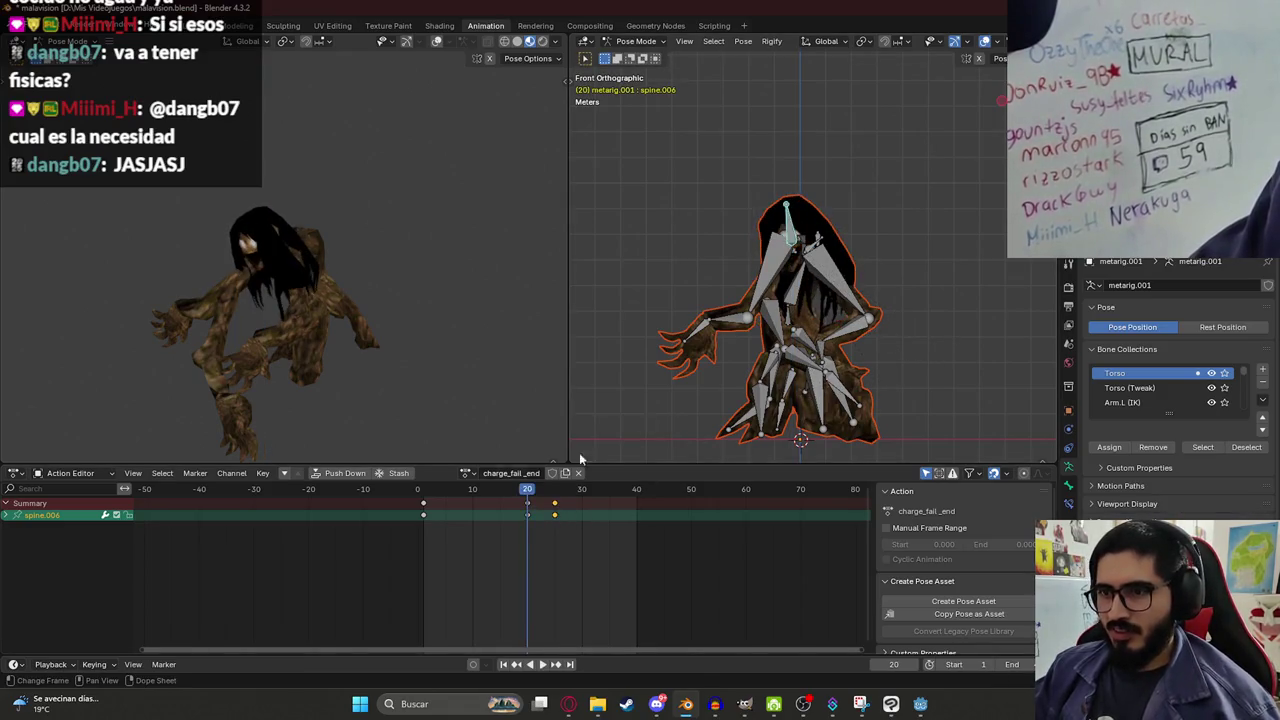
left_click(581, 489)
key("ctrl+v")
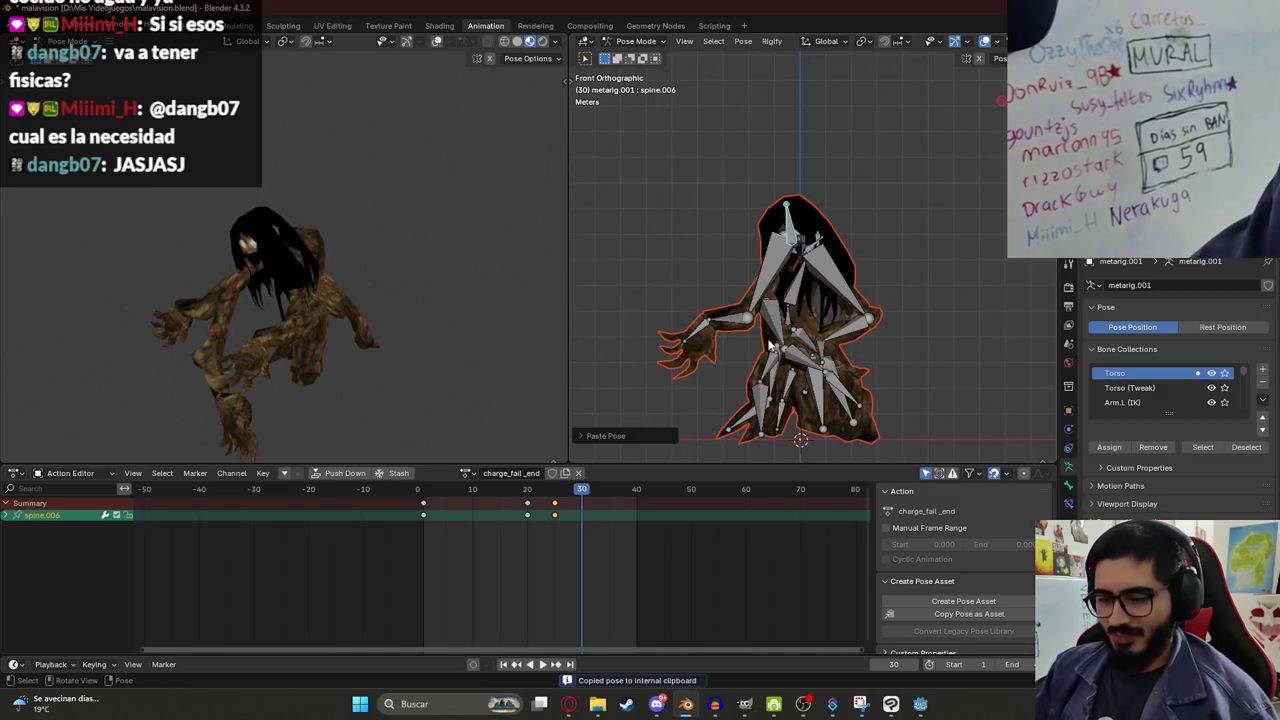
left_click(528, 489)
key("space")
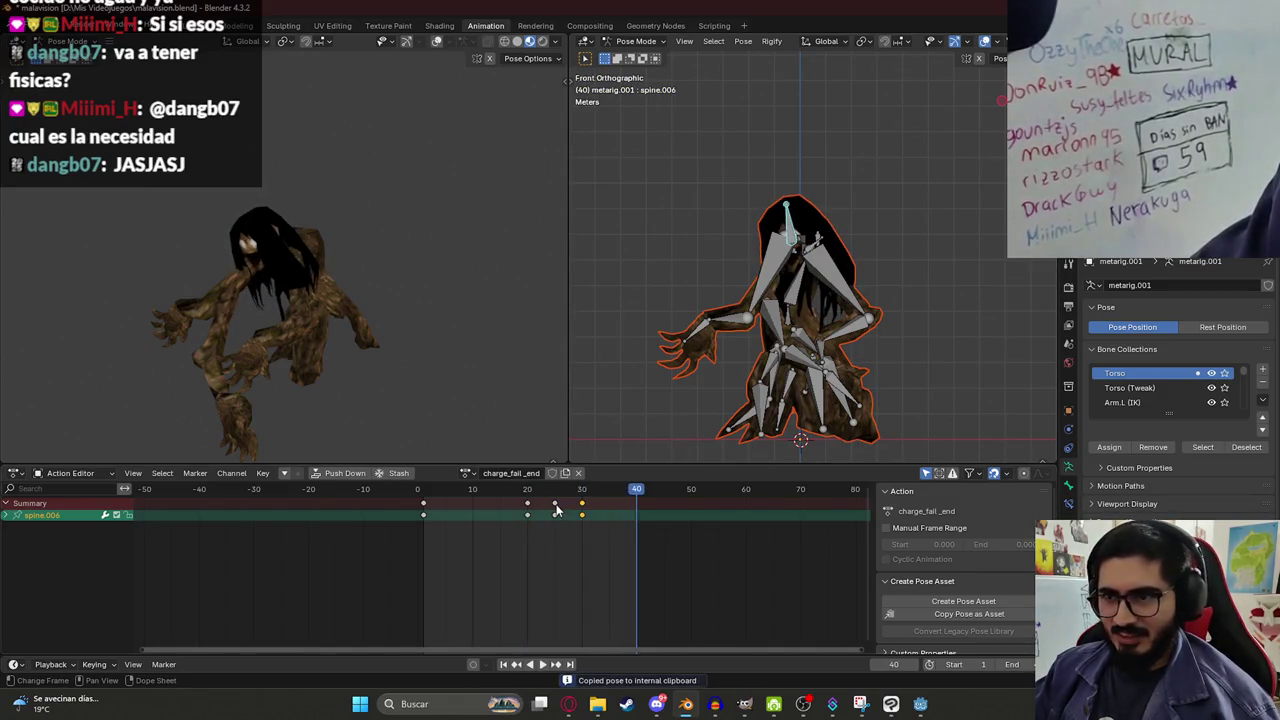
key("g")
key("6")
key("Return")
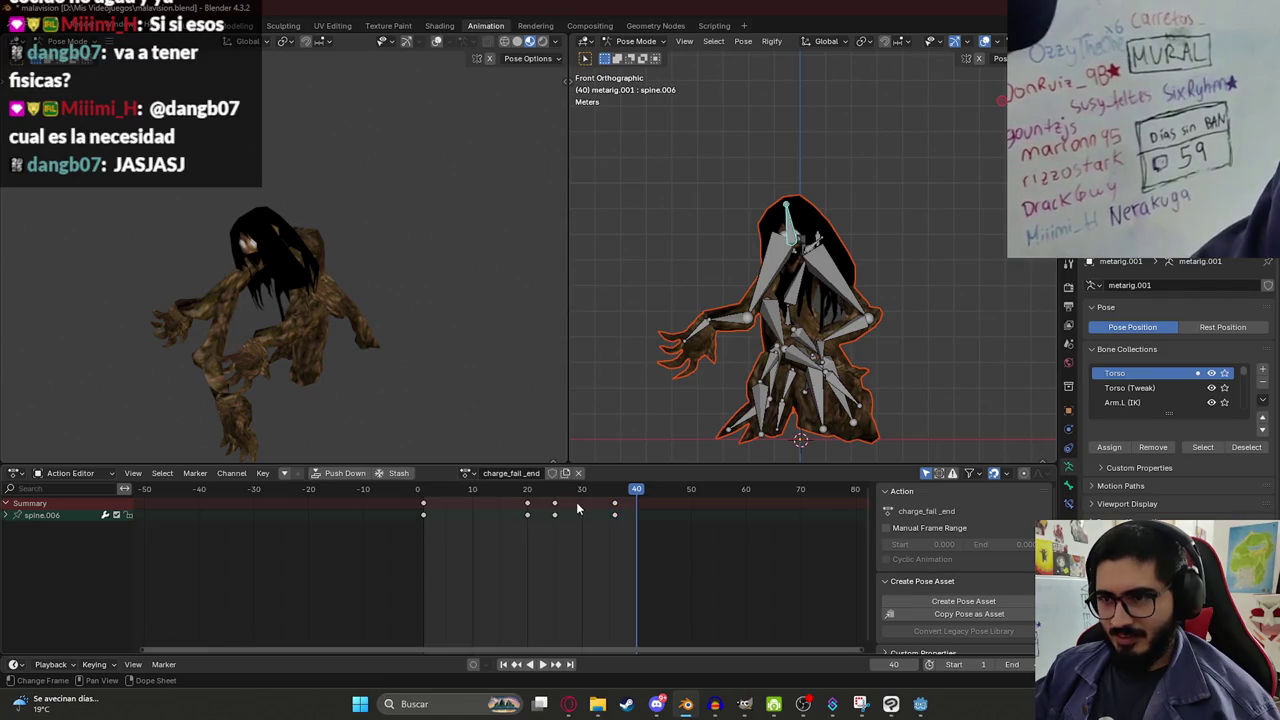
left_click_drag(557, 507, 640, 503)
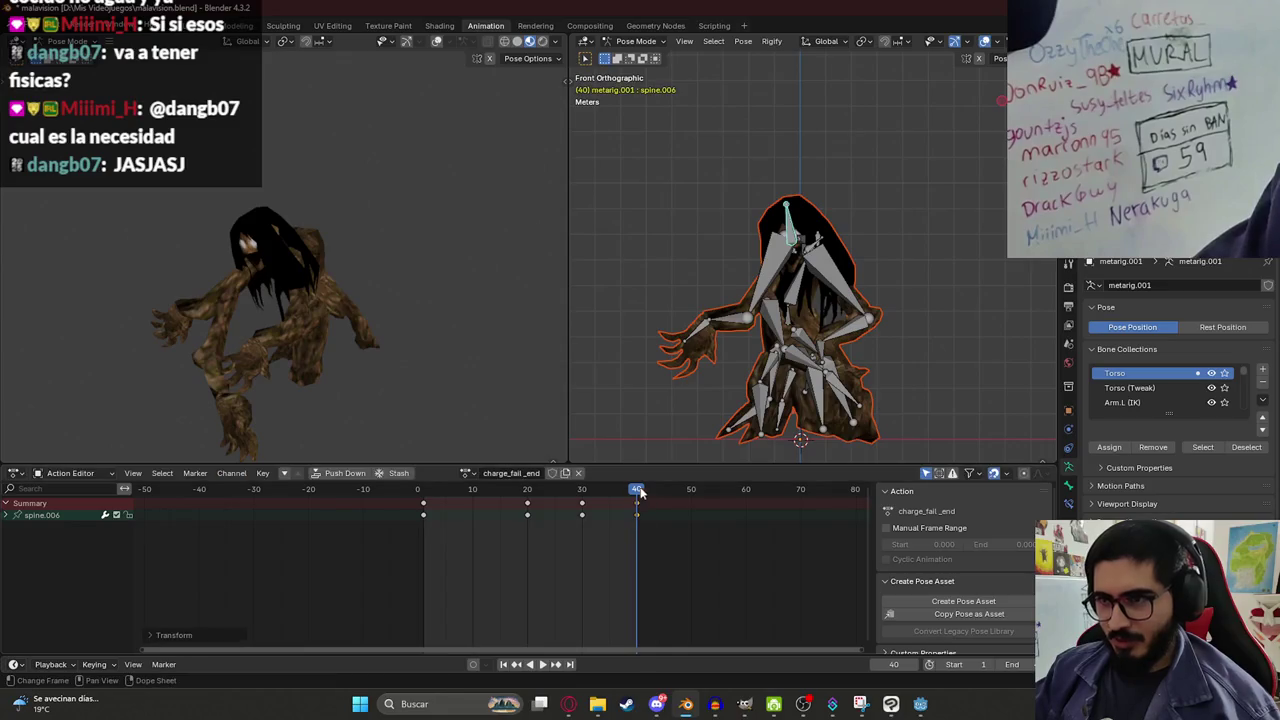
key("space")
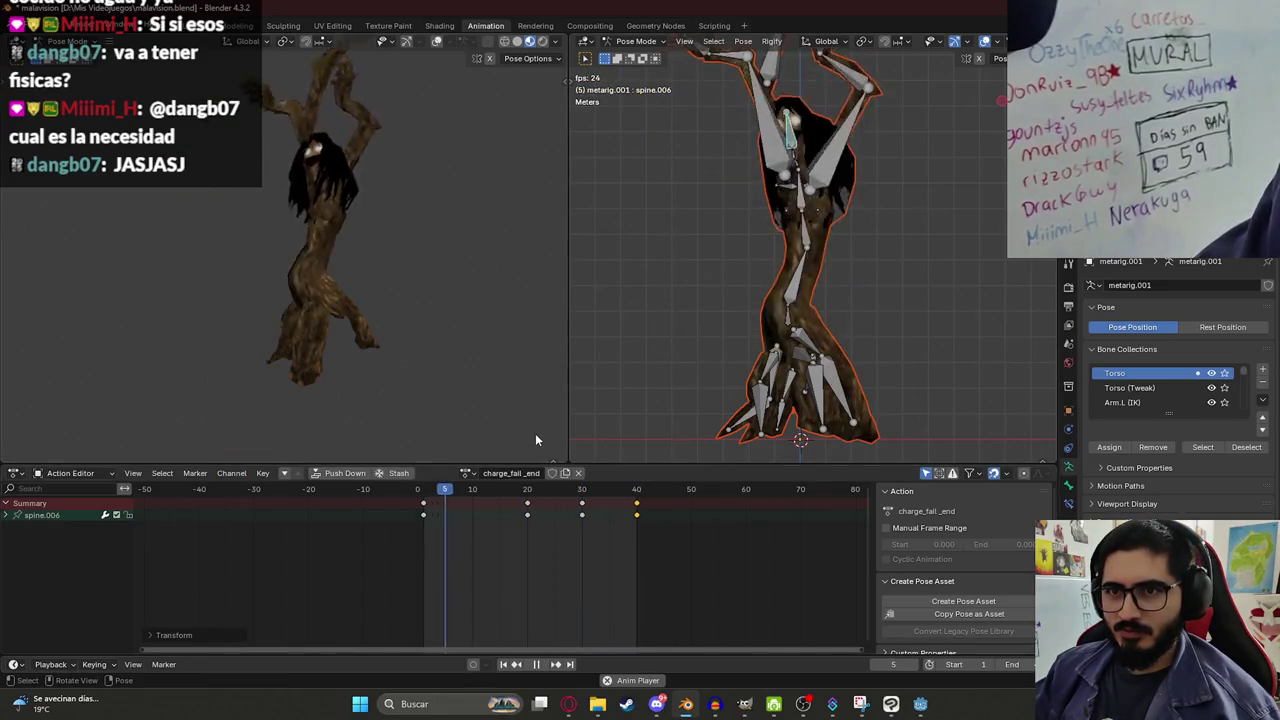
Play back charge_fall_end and copy the frame-20 crouch pose for the ending.
key("space")
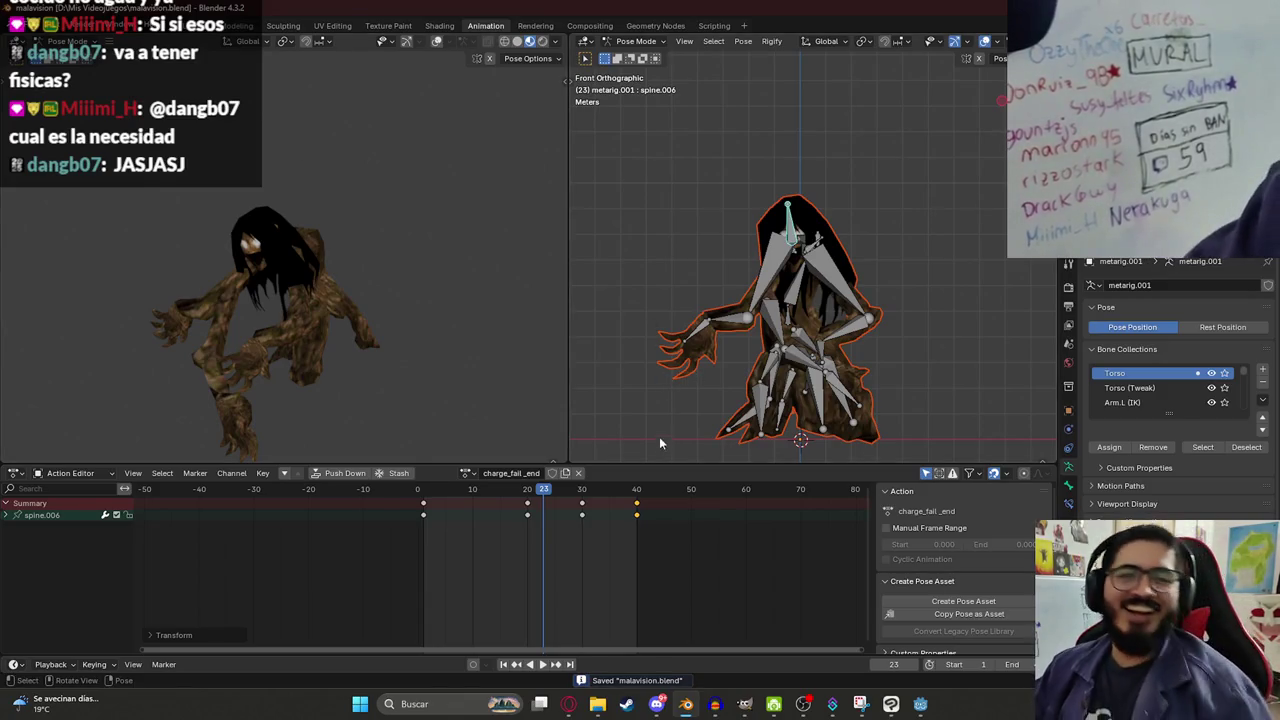
key("space")
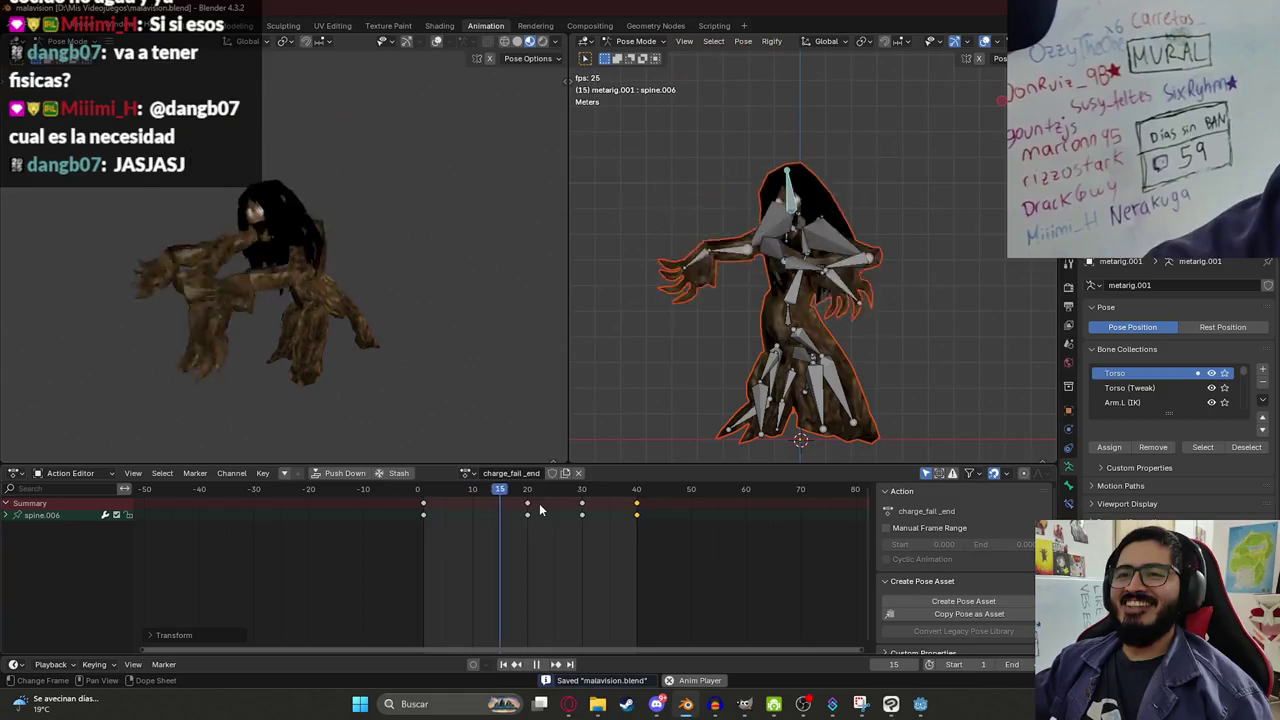
key("Escape")
key("ctrl+c")
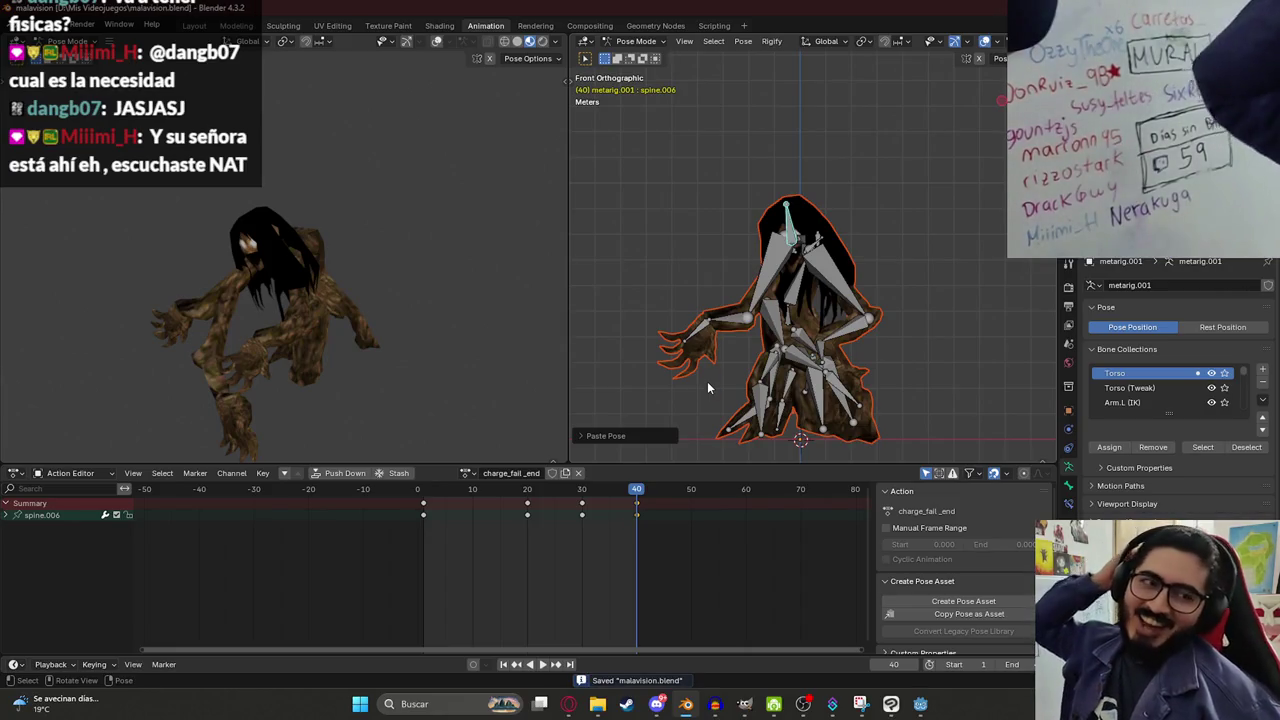
key("space")
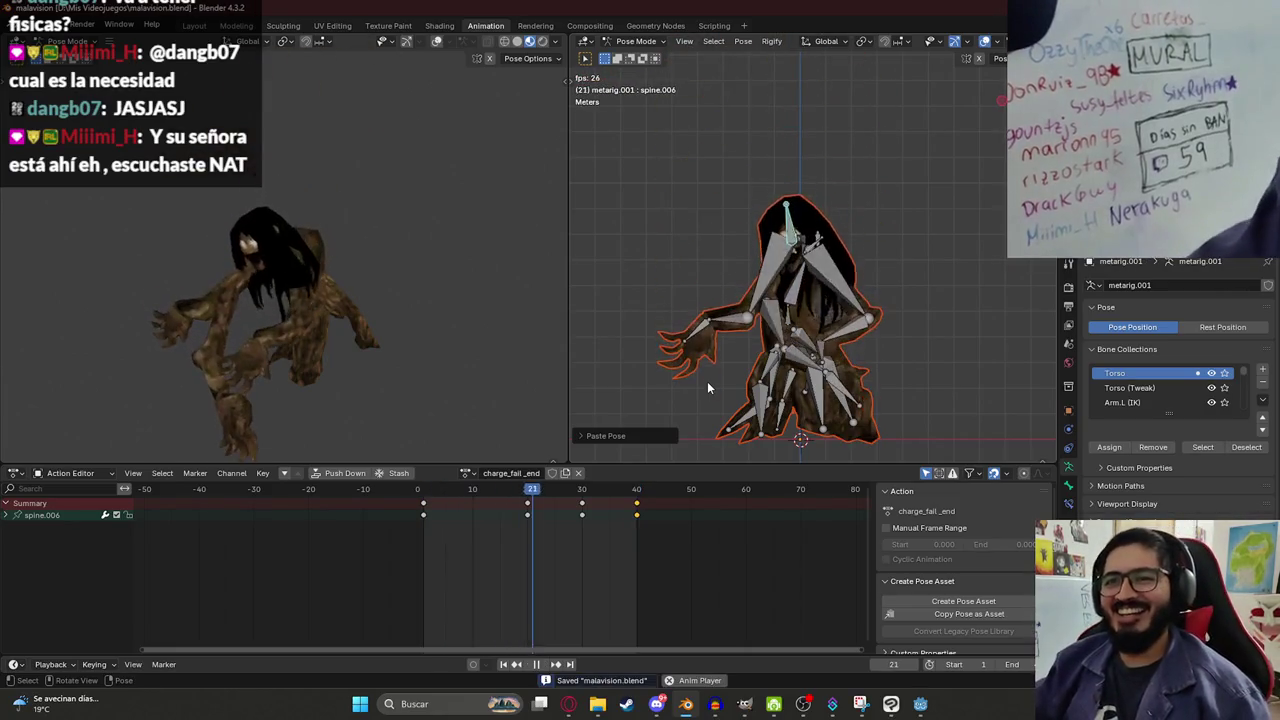
left_click_drag(585, 490, 627, 492)
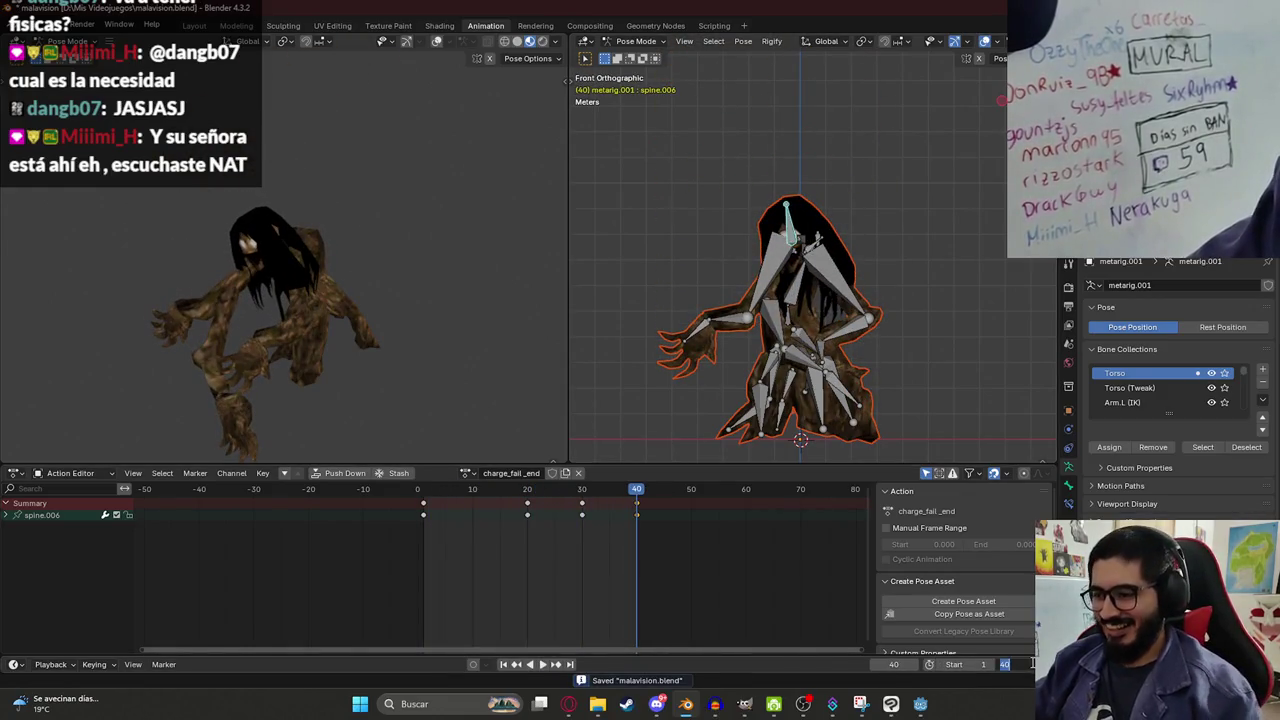
key("Return")
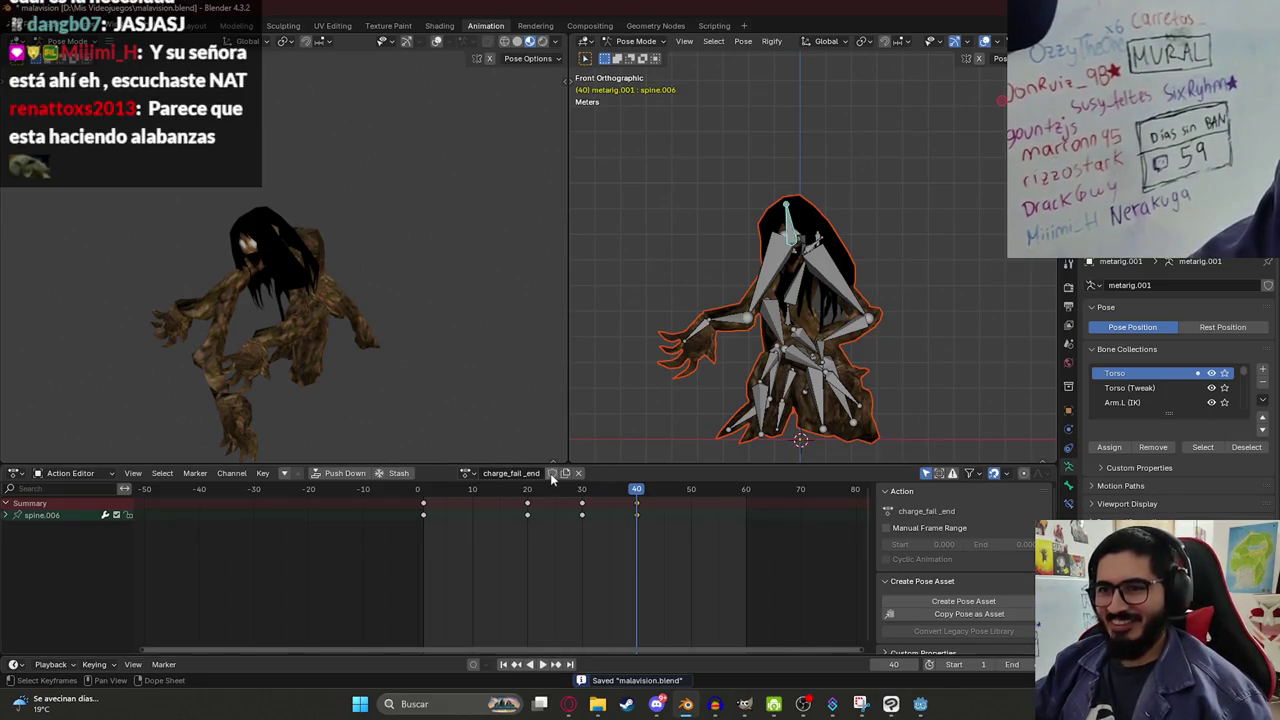
left_click(469, 473)
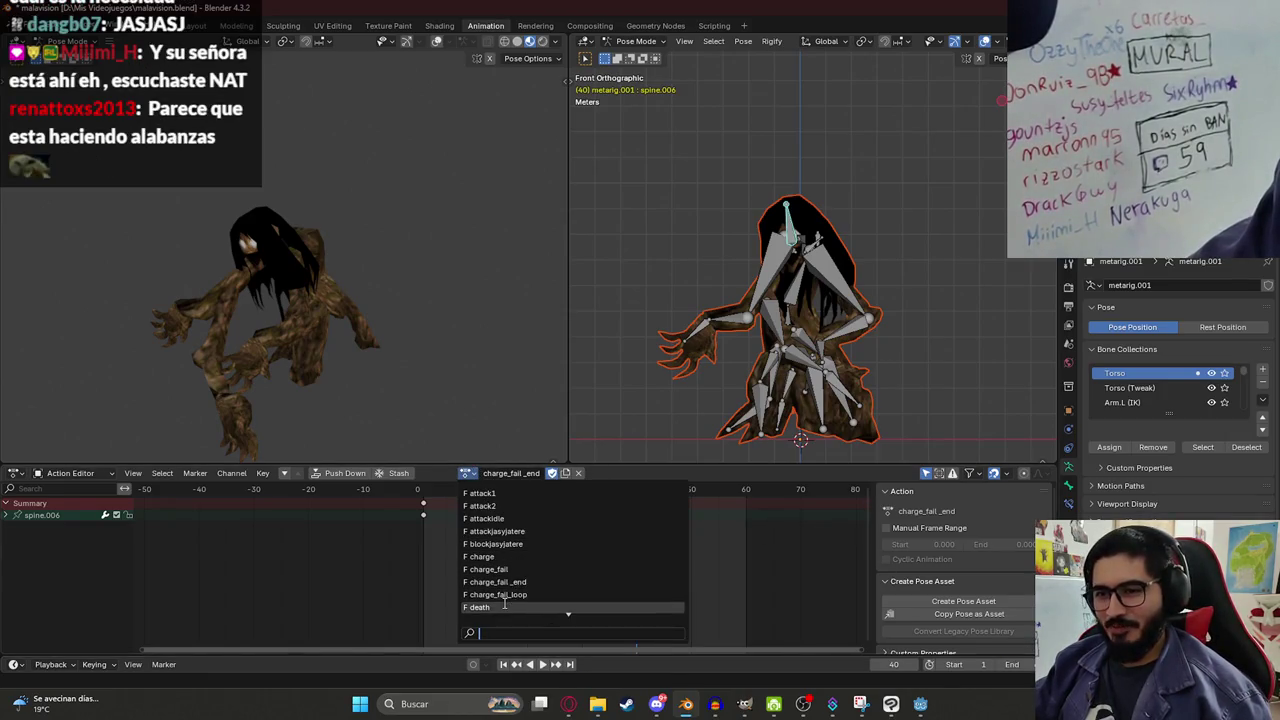
Load the charge action and copy all bones' pose at its first frame.
left_click(505, 557)
key("shift+Left")
key("a")
key("ctrl+c")
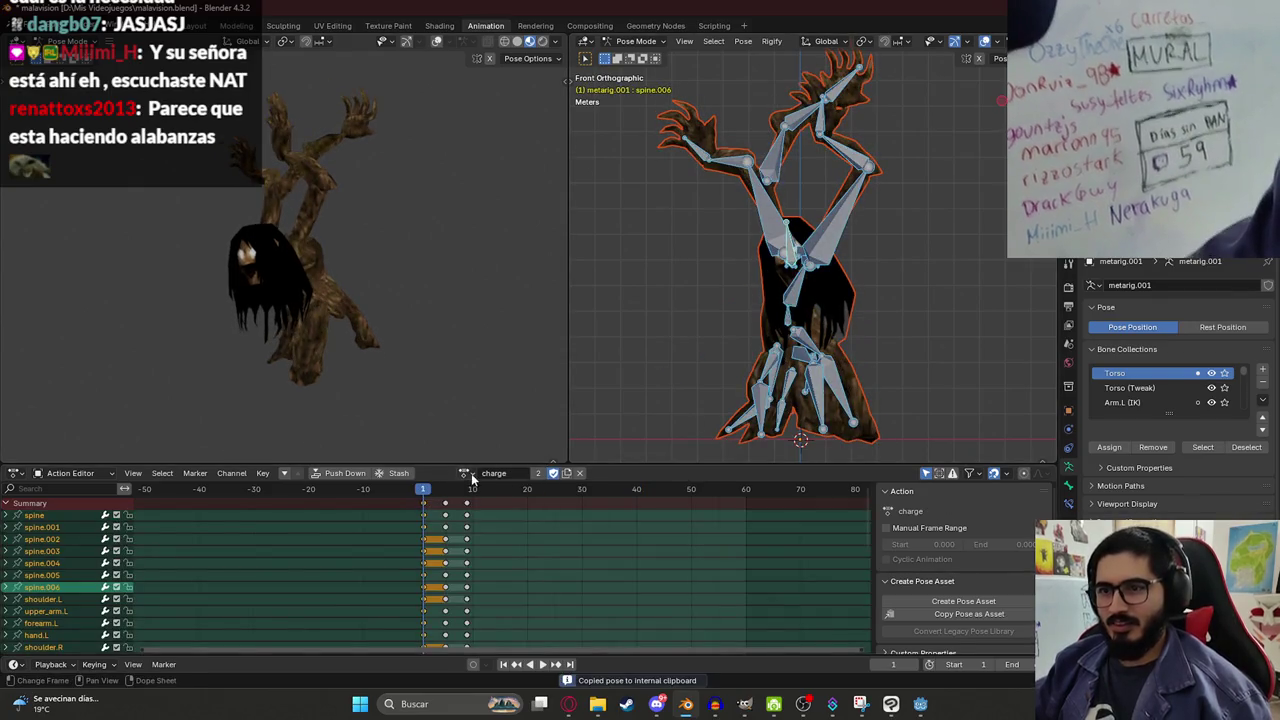
Switch back to charge_fall_end, test-paste and key the pose at frame 60, then undo it.
left_click(471, 477)
left_click(508, 592)
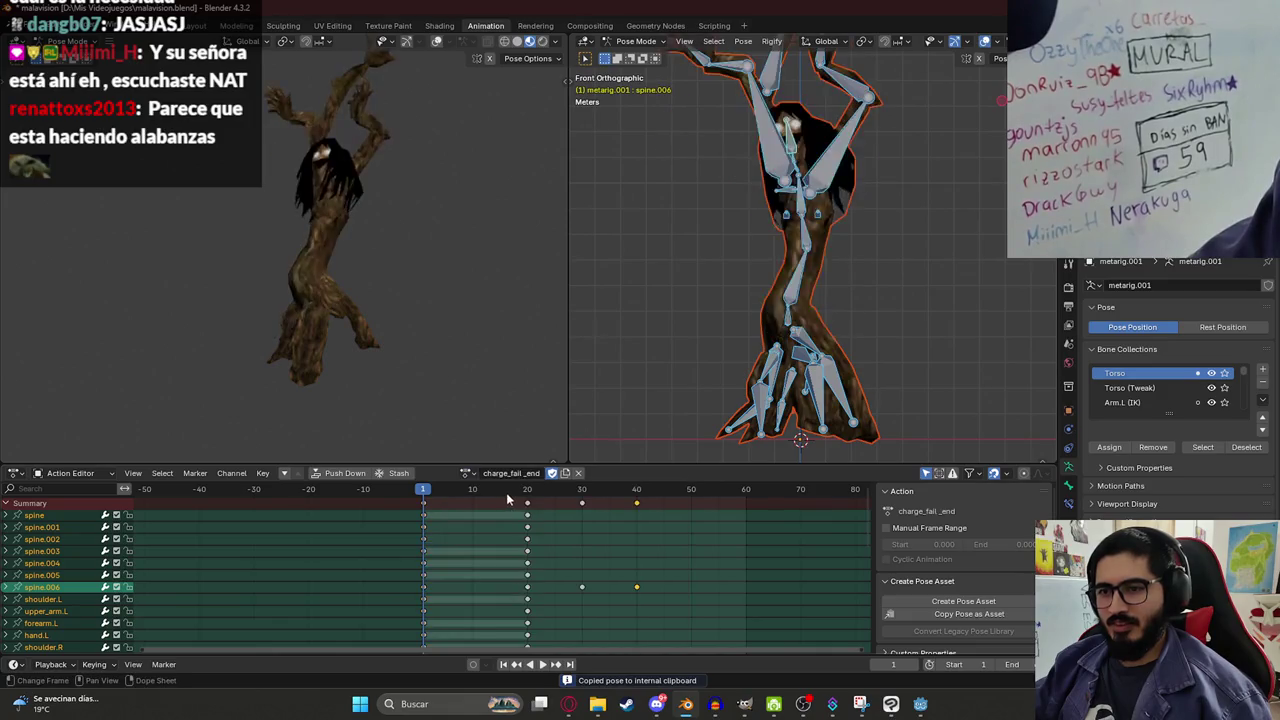
key("shift+ctrl+space")
key("ctrl+v")
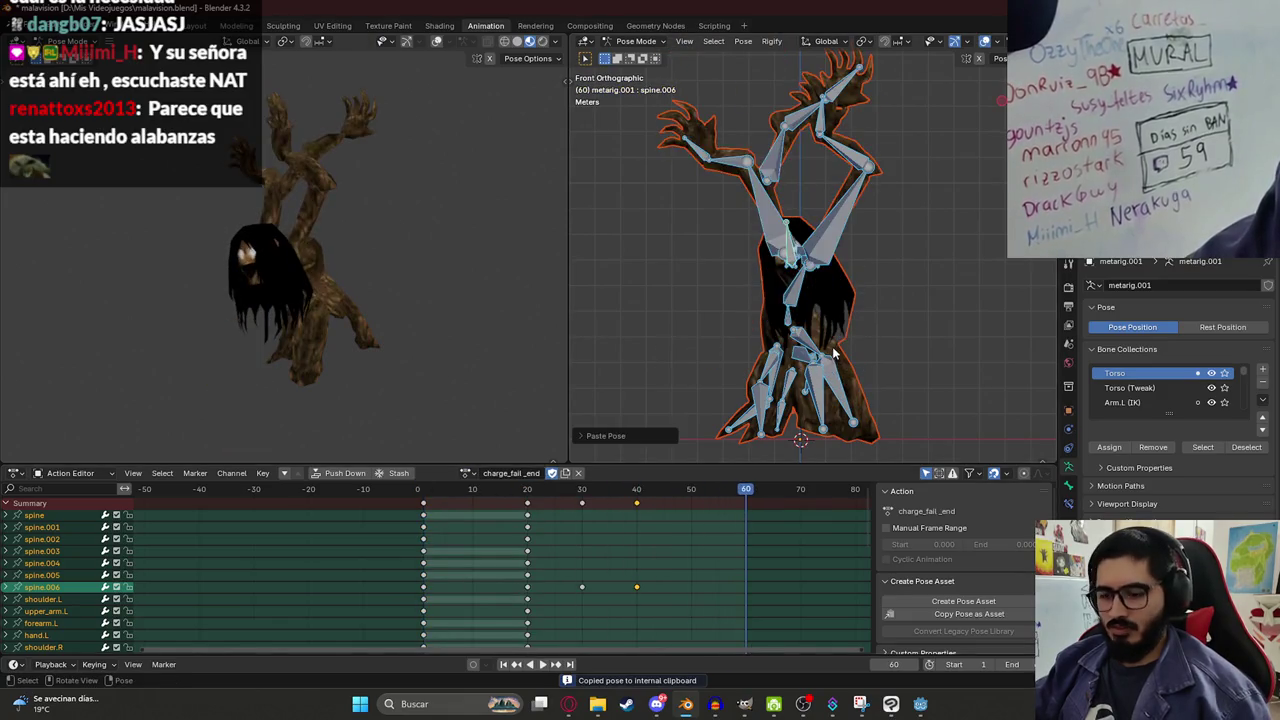
key("i")
key("shift+ctrl+space")
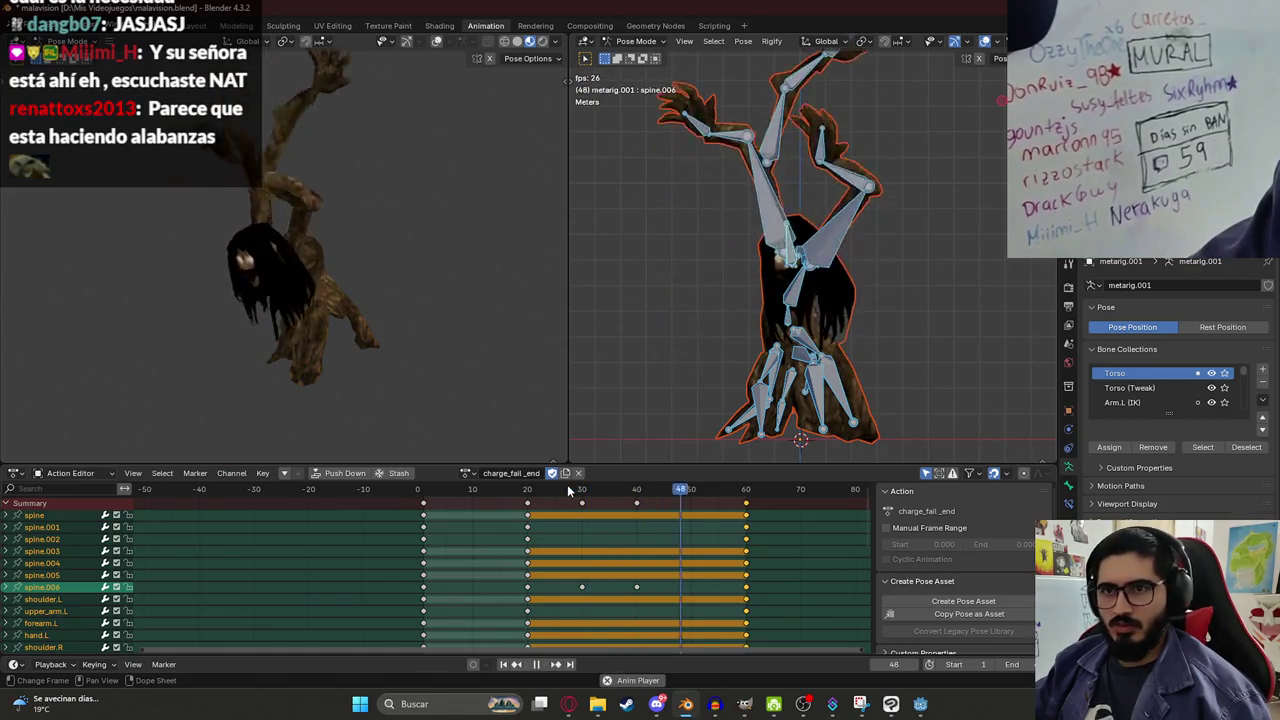
key("shift+ctrl+space")
key("ctrl+z")
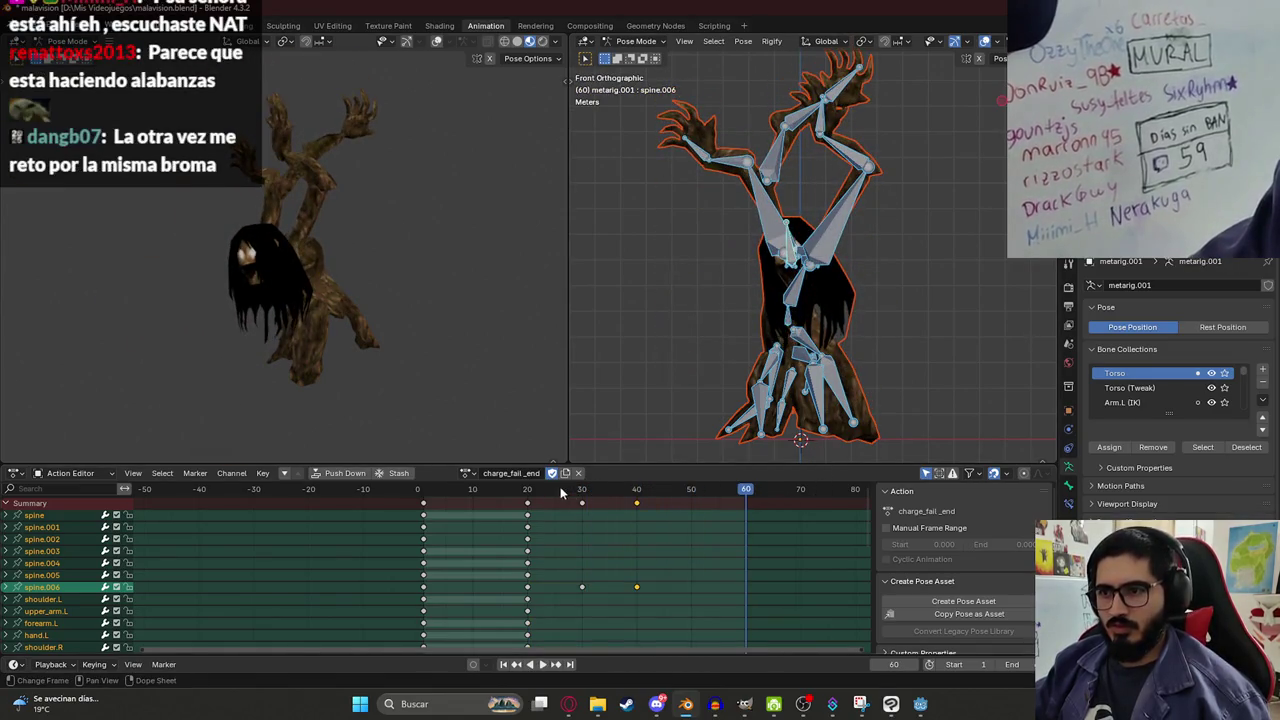
Key all channels at frame 40, then paste and key the charge opening pose at frame 60.
left_click(634, 491)
key("i")
key("shift+Right")
key("ctrl+v")
key("i")
Preview charge_fall_end and save malavision.blend.
key("shift+ctrl+space")
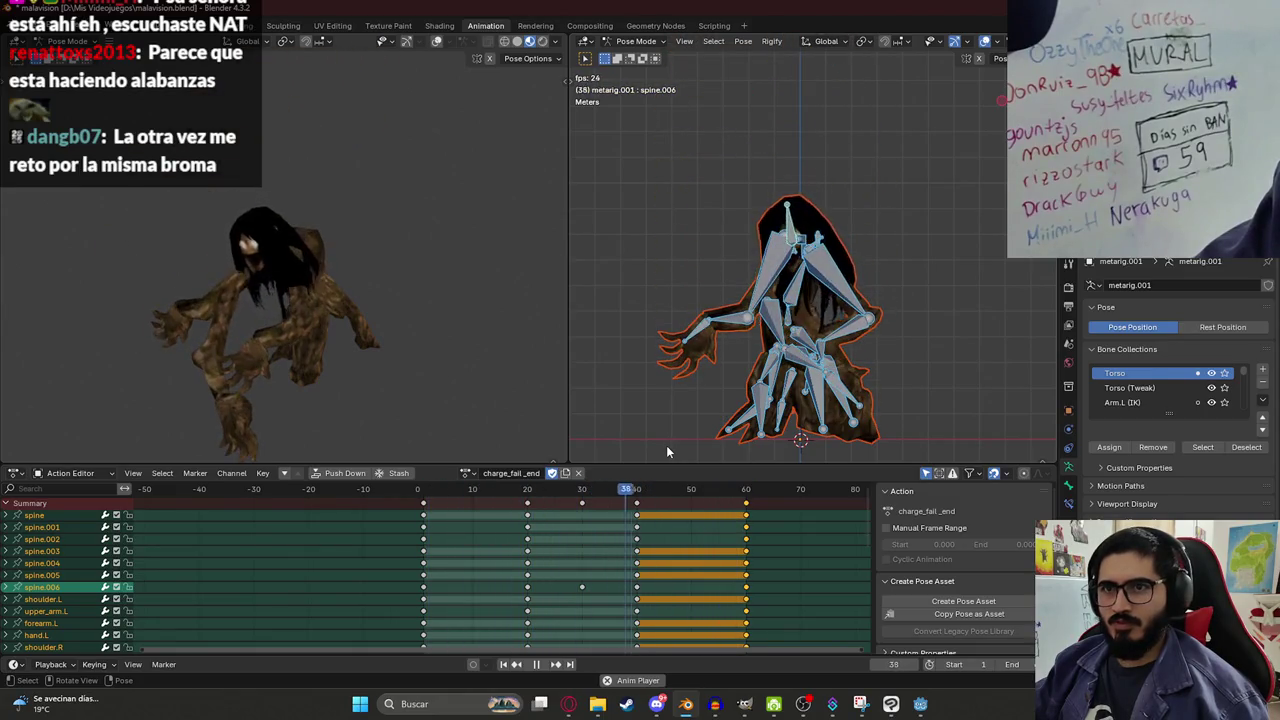
key("space")
key("space")
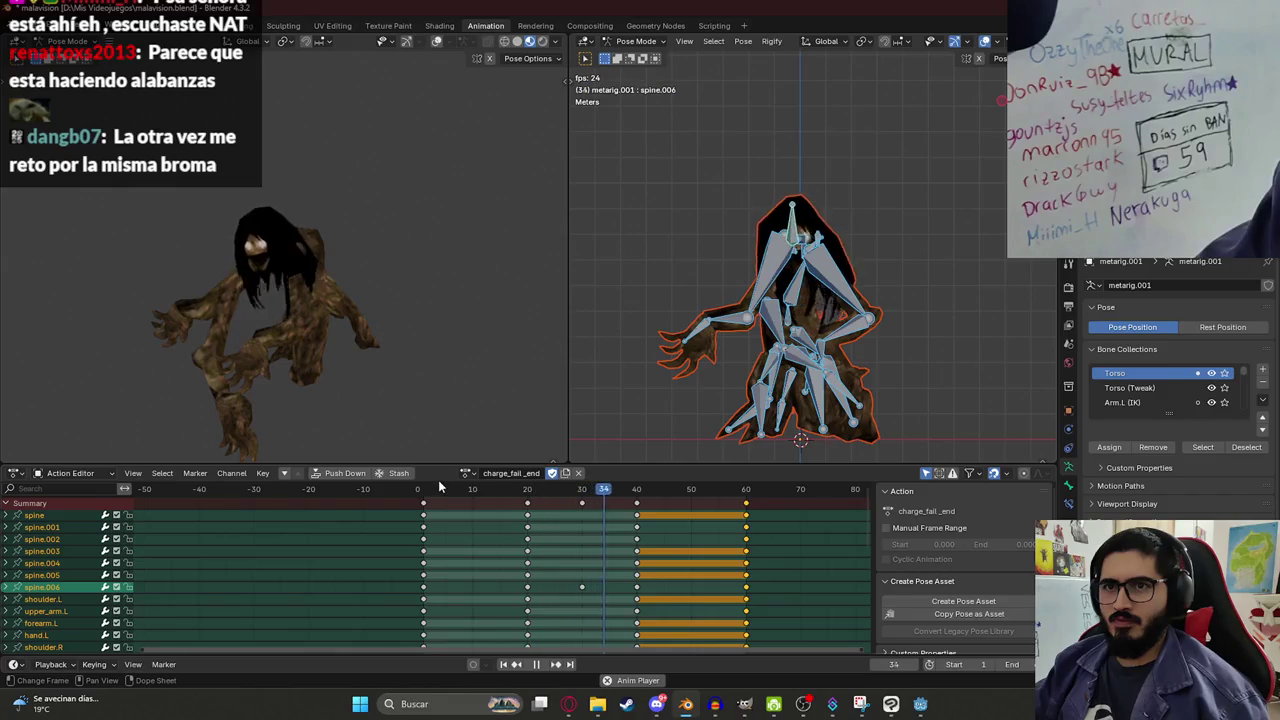
key("space")
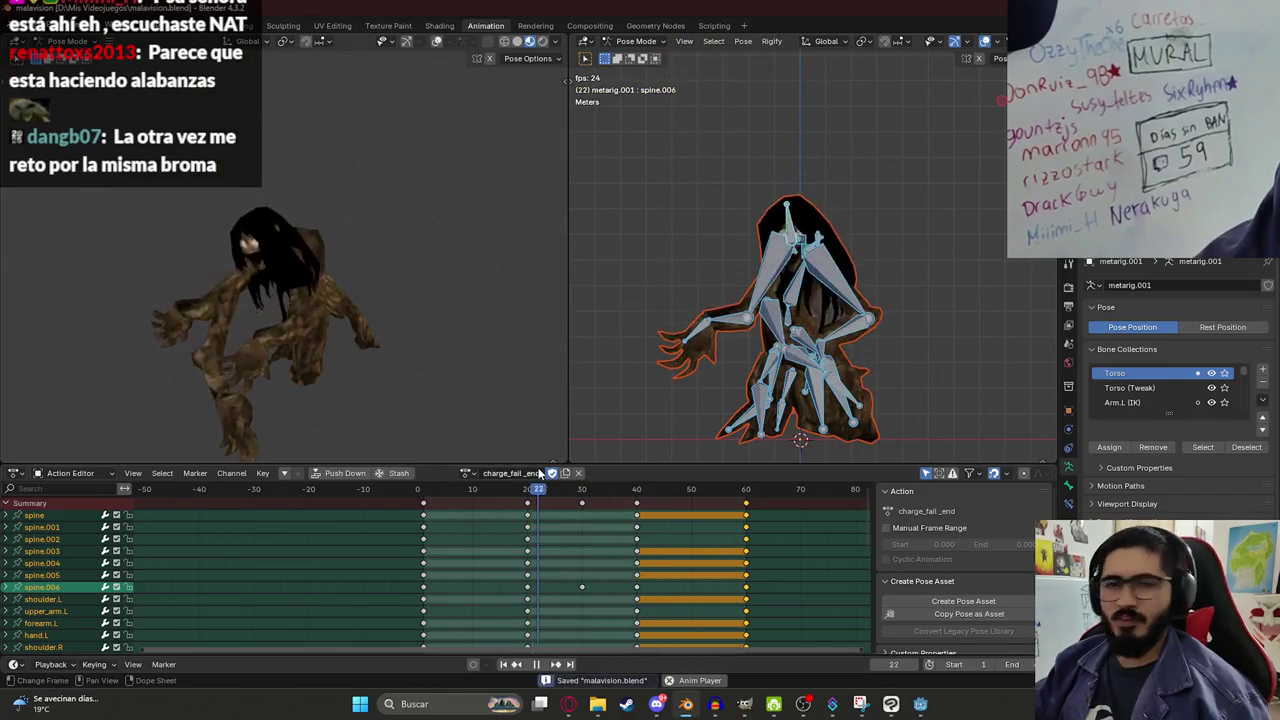
key("ctrl+s")
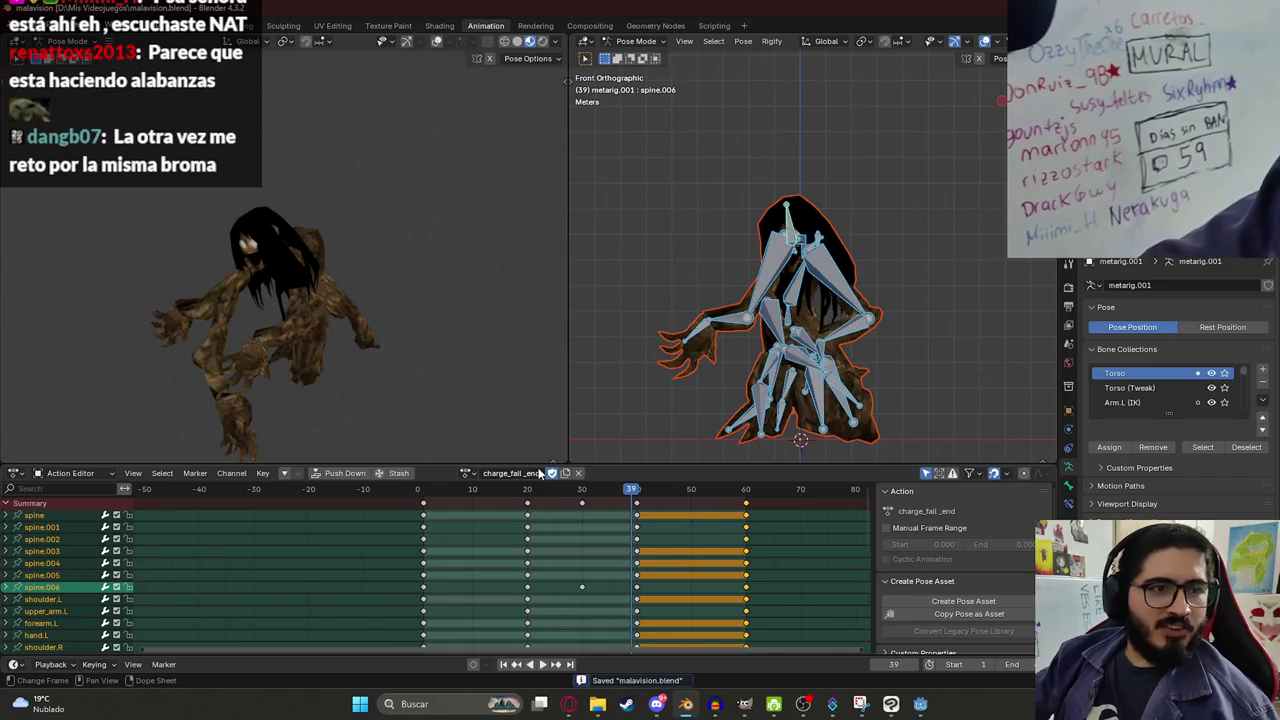
left_click(467, 473)
scroll(520, 540, "down", 4)
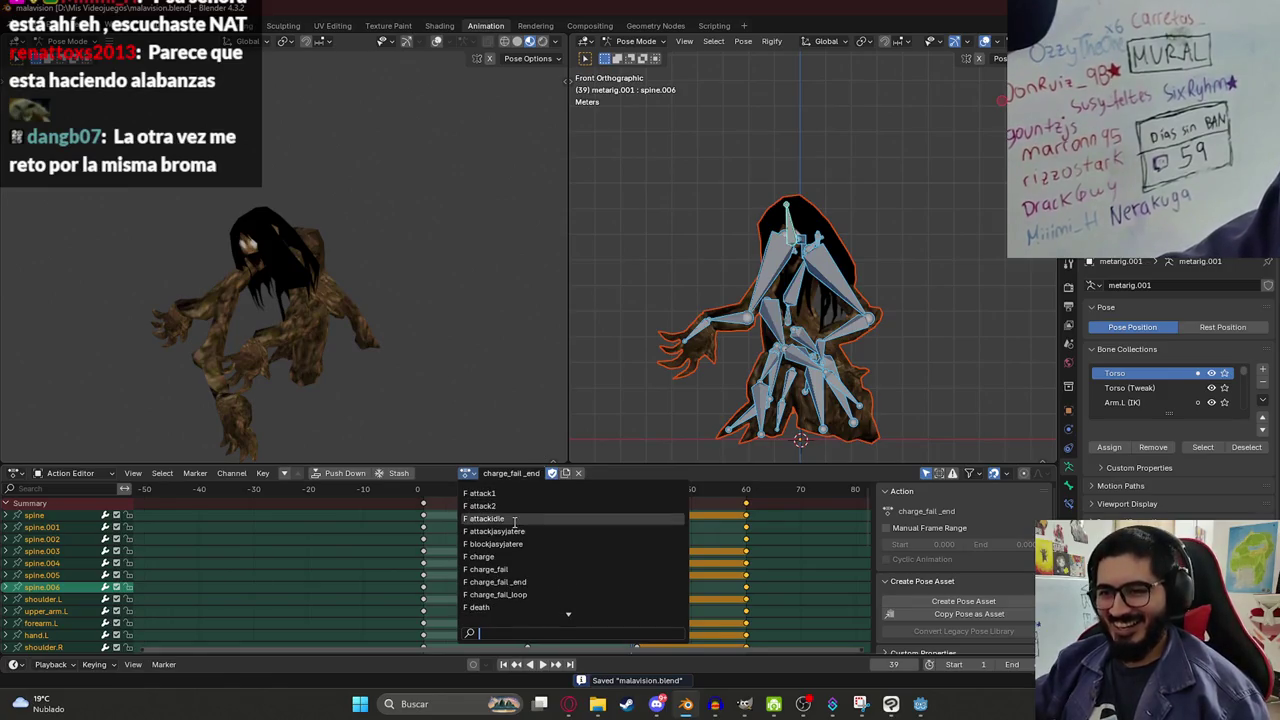
left_click(482, 556)
mouse_move(425, 495)
left_mouse_down()
mouse_move(455, 495)
mouse_move(417, 495)
left_mouse_up()
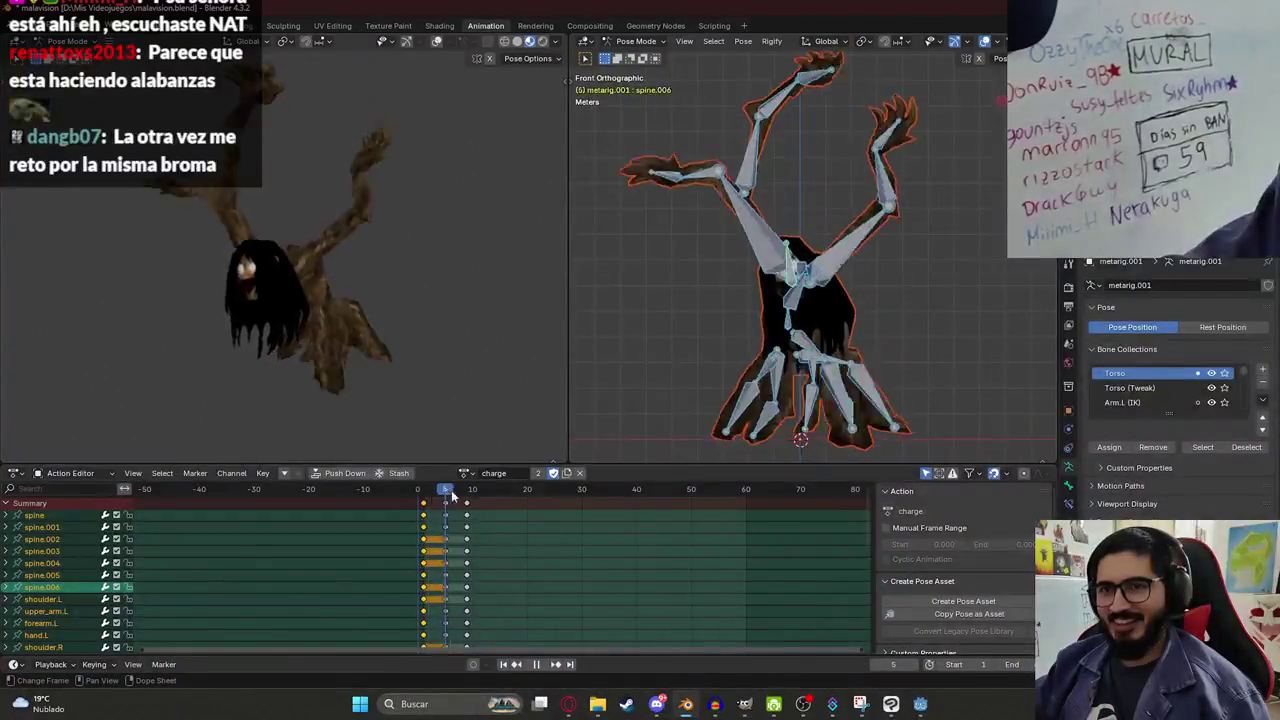
key("space")
left_click(472, 475)
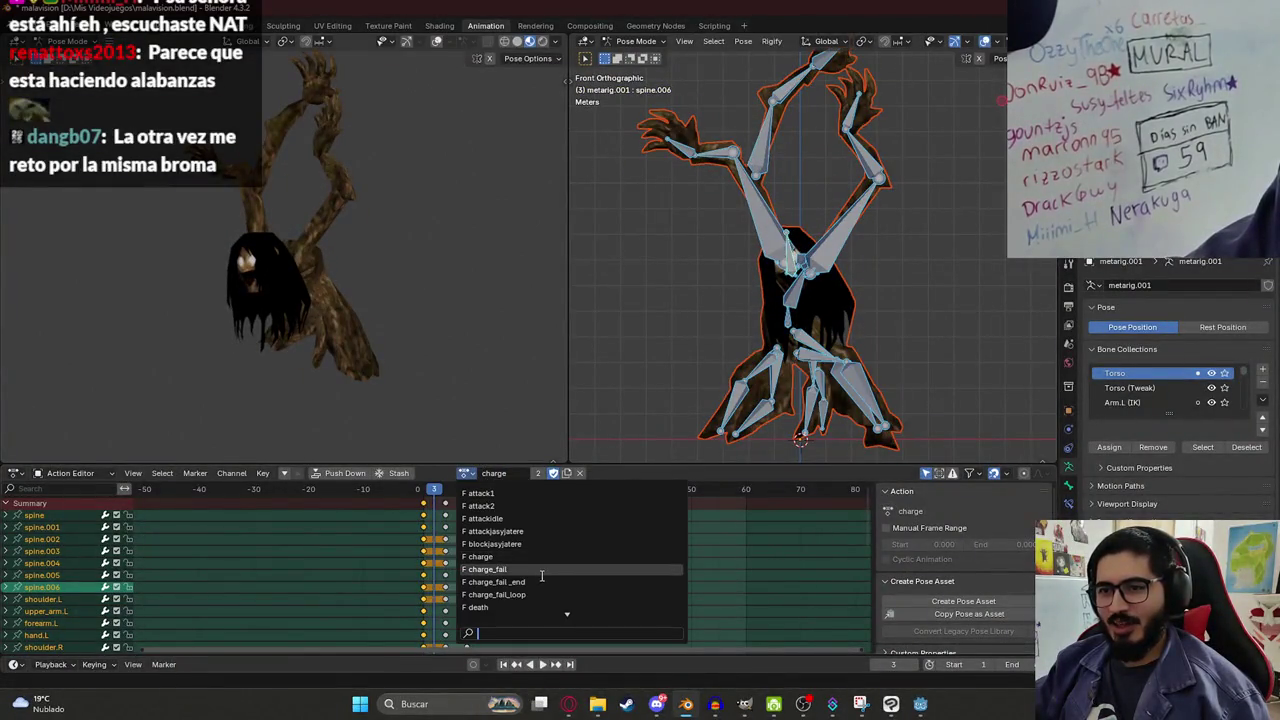
left_click(543, 570)
left_click(422, 492)
key("space")
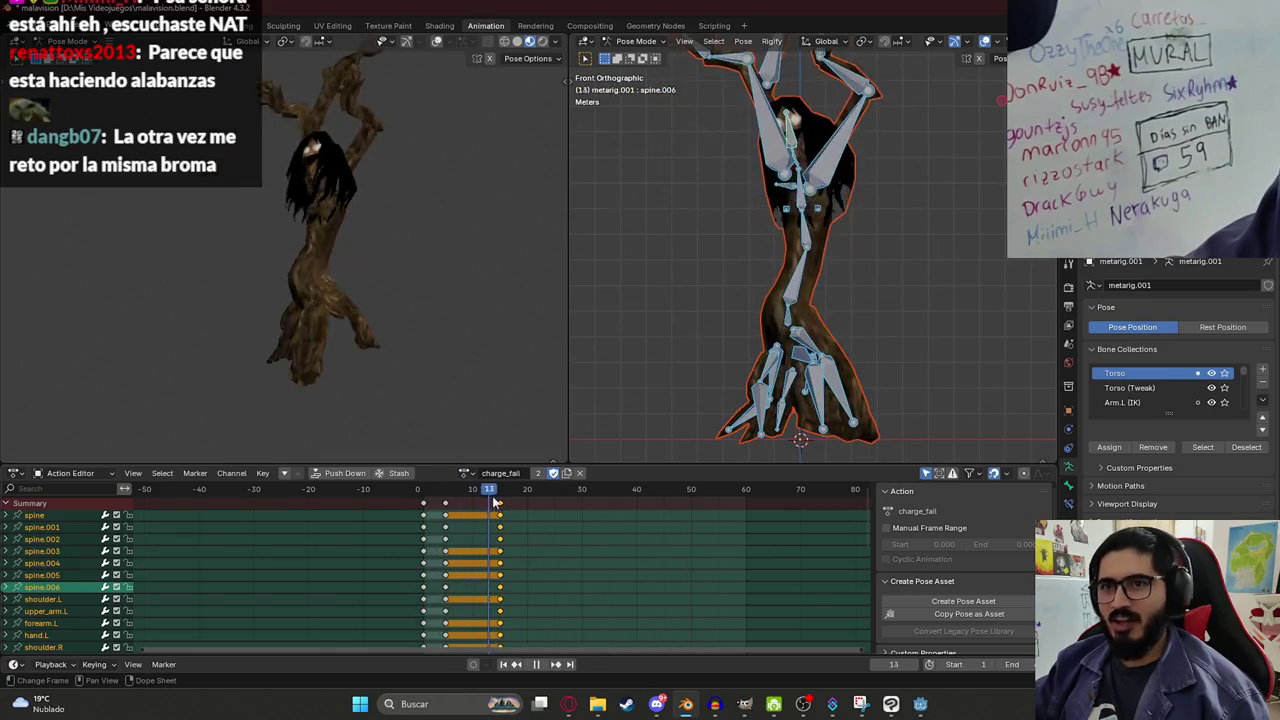
key("space")
key("KP_3")
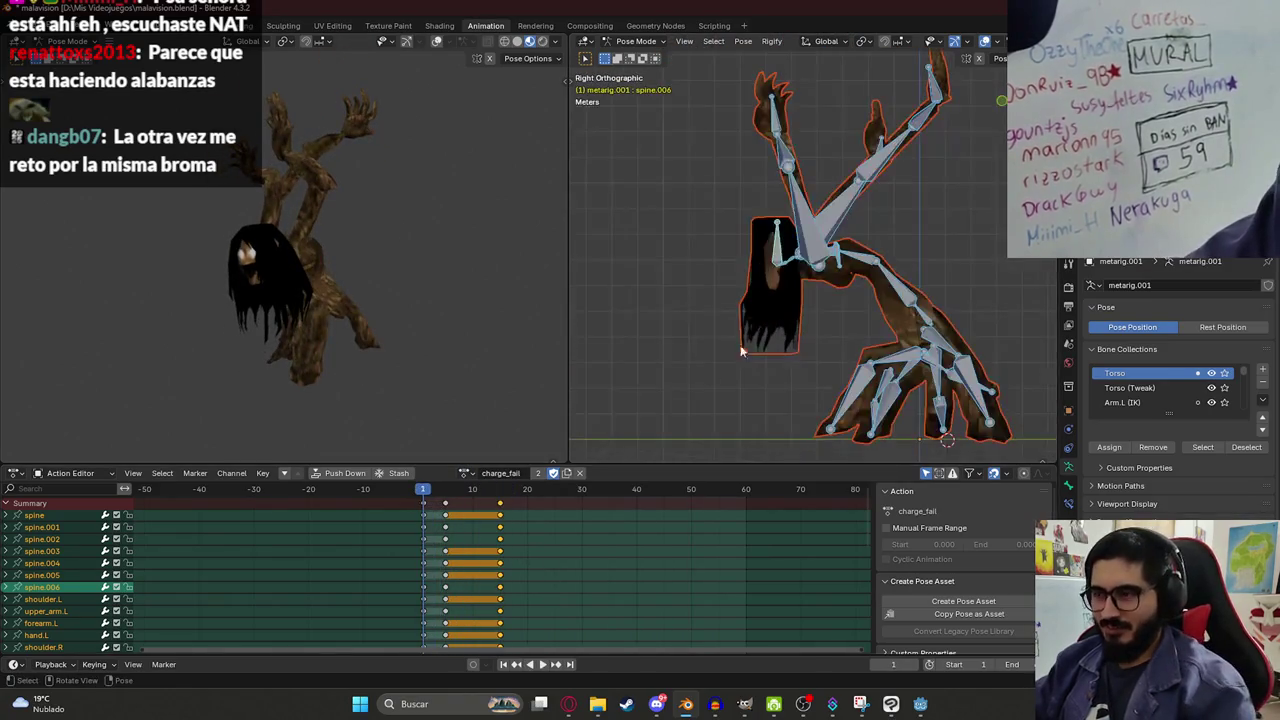
key("space")
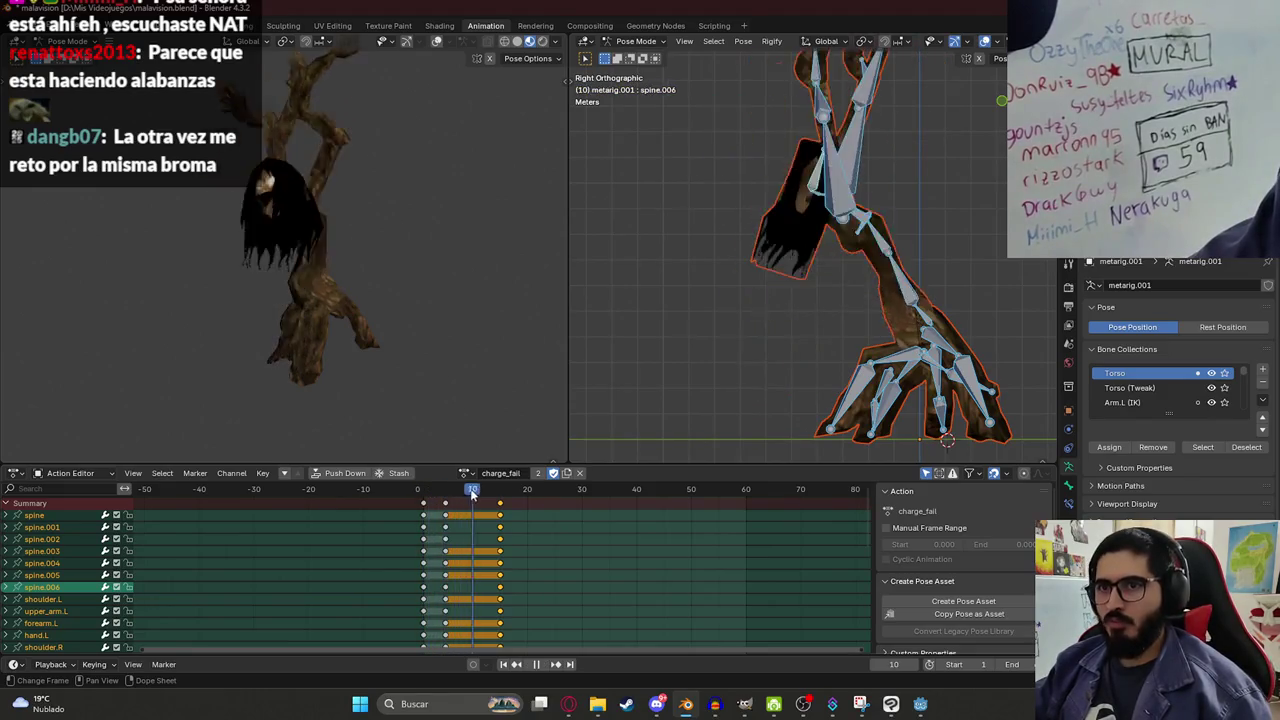
left_click_drag(485, 497, 498, 497)
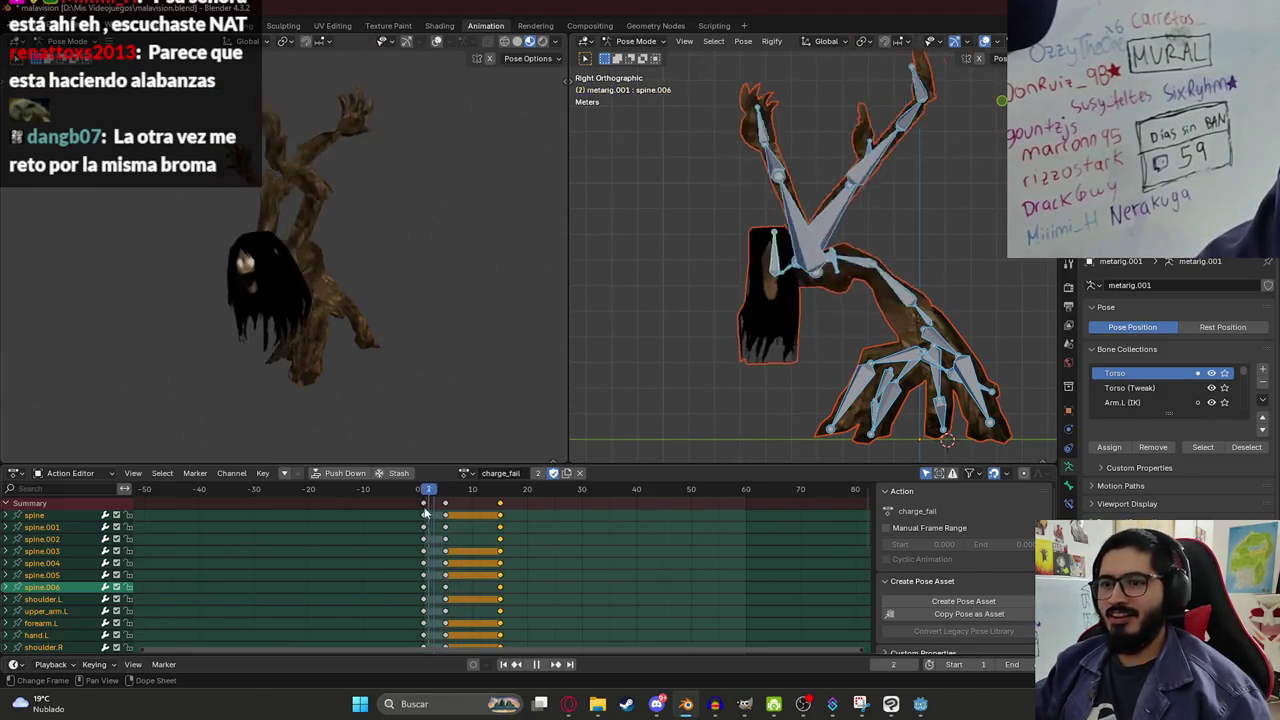
left_click_drag(498, 512, 514, 512)
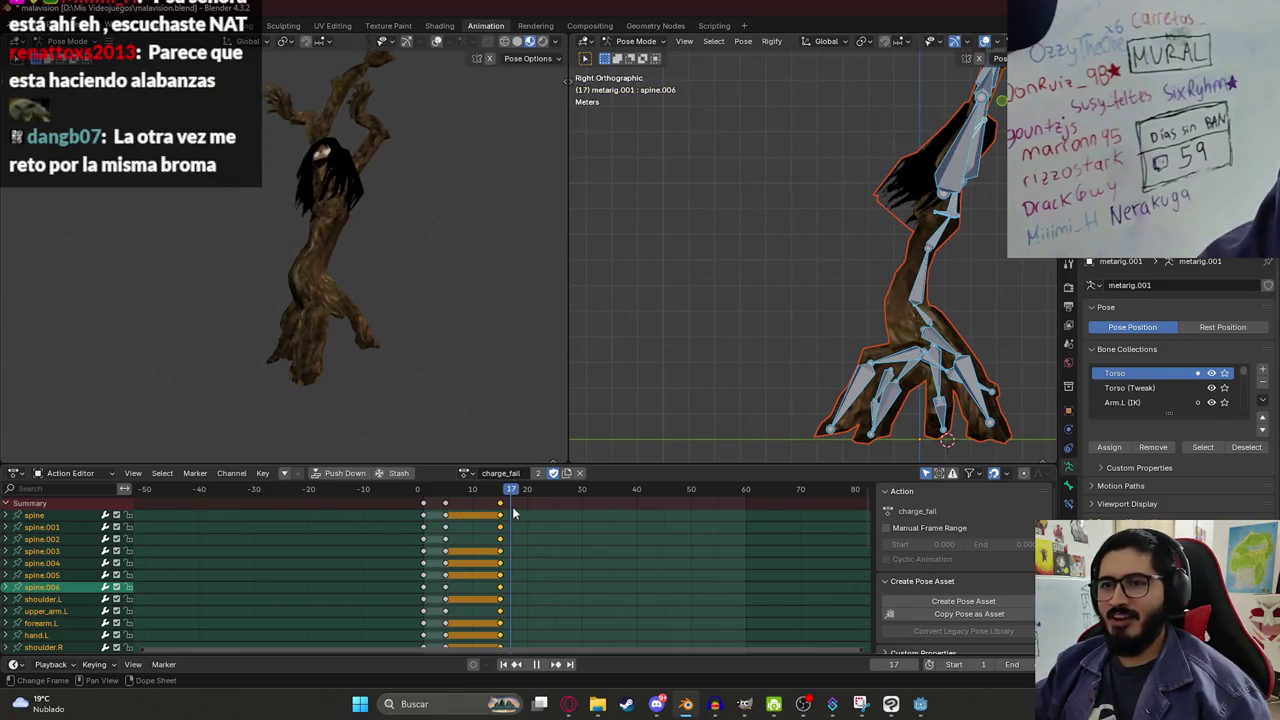
left_click(464, 475)
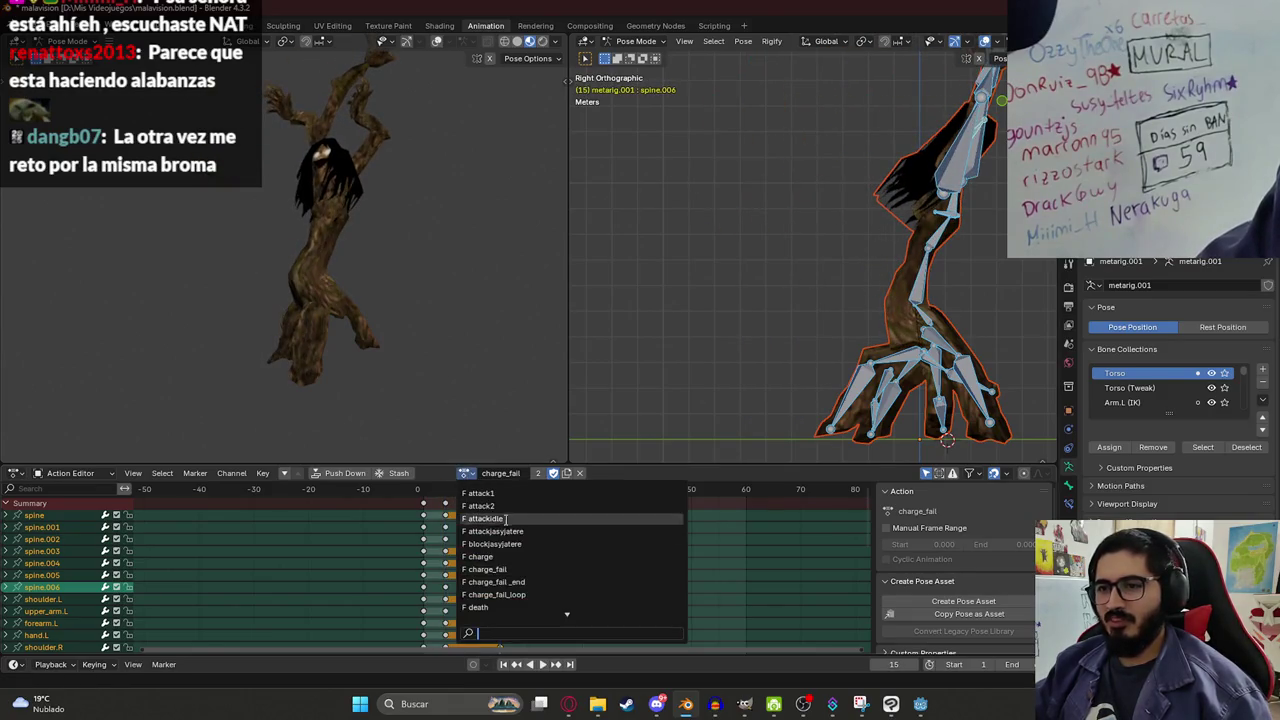
left_click(528, 593)
key("space")
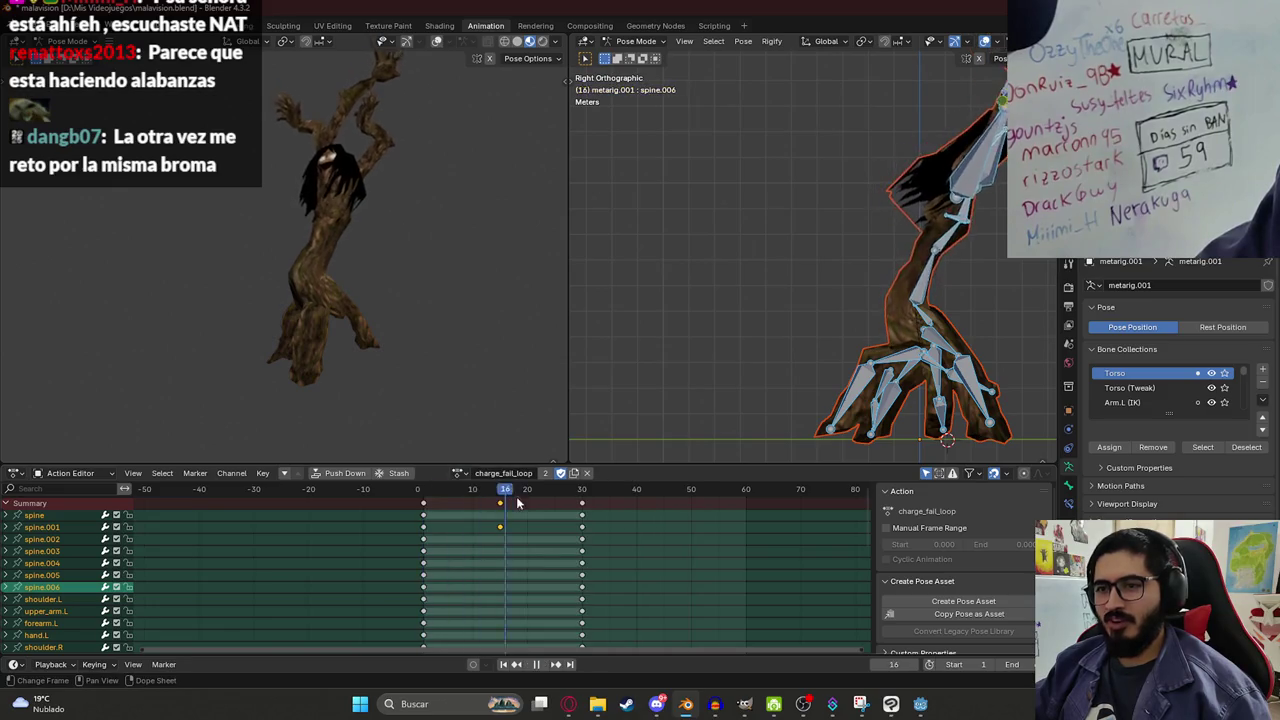
key("space")
left_click(459, 473)
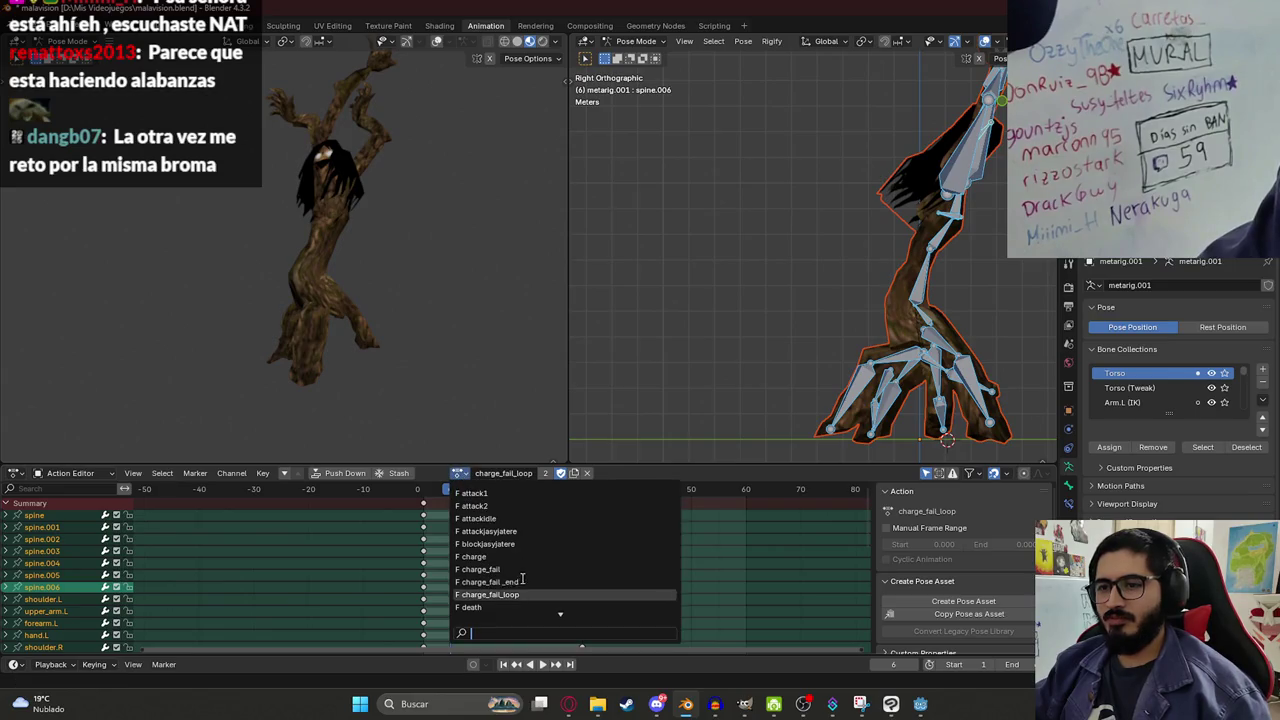
left_click(487, 569)
key("space")
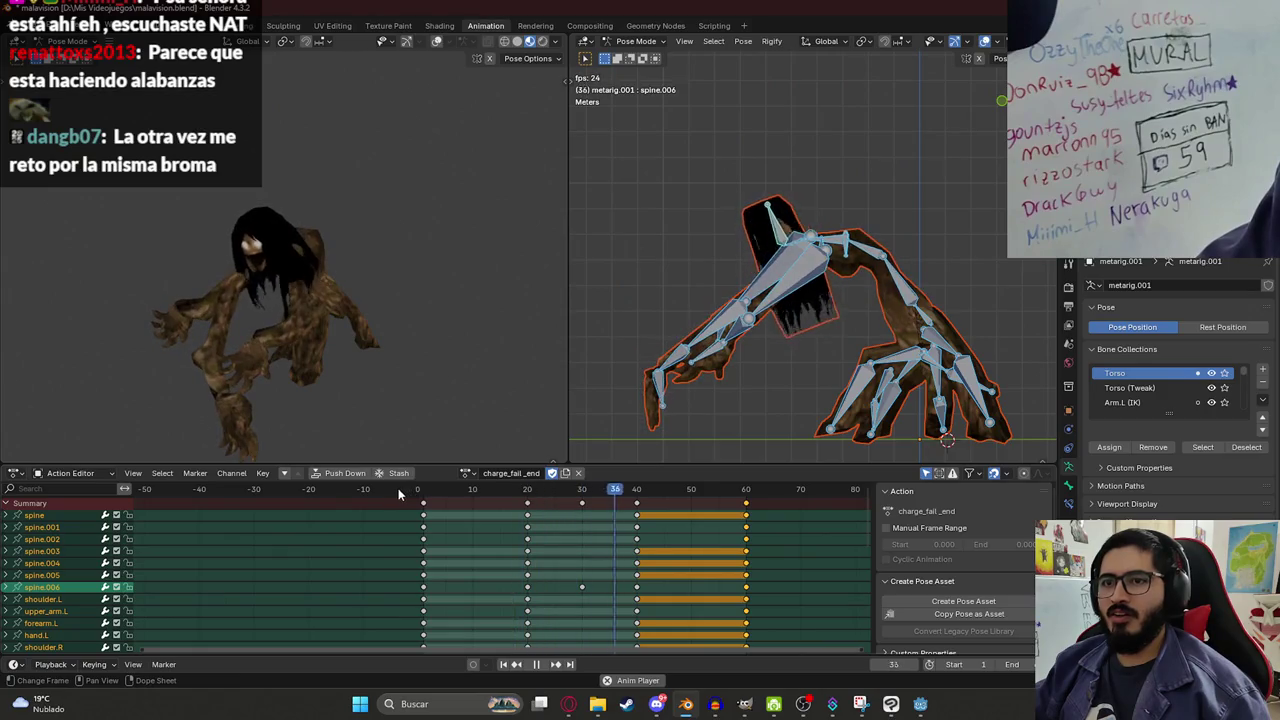
key("space")
key("space")
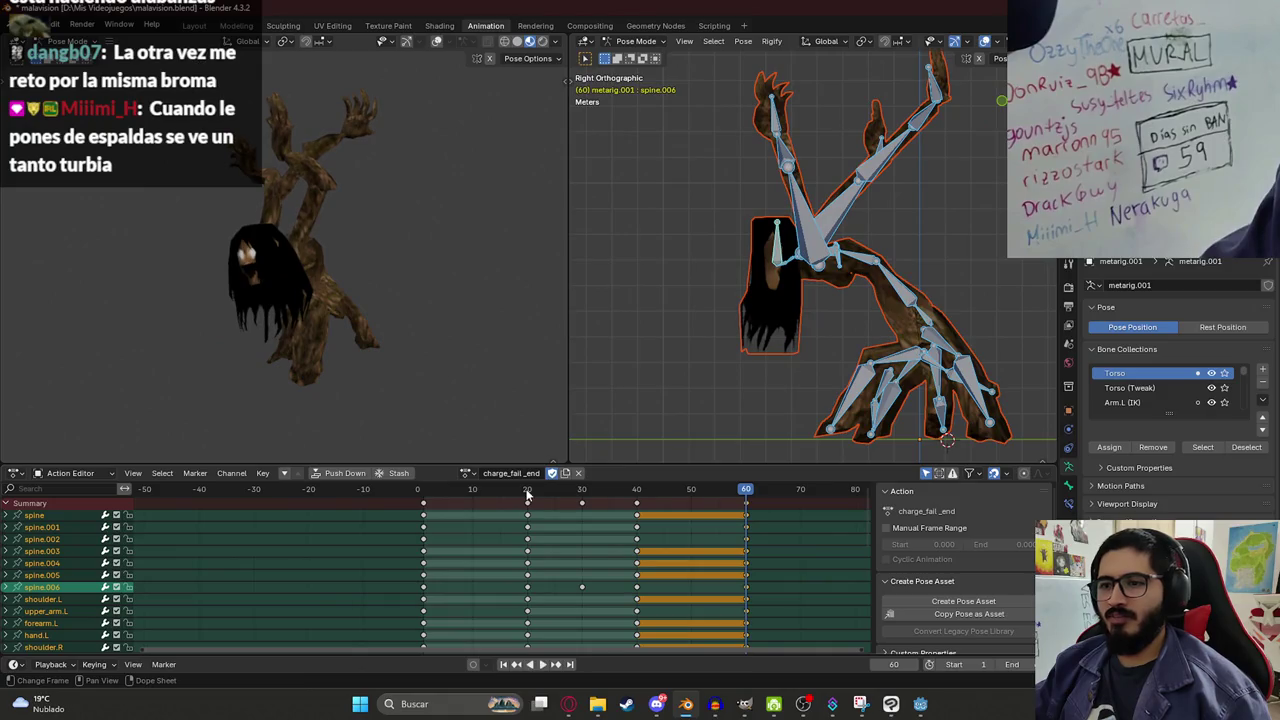
left_click(469, 474)
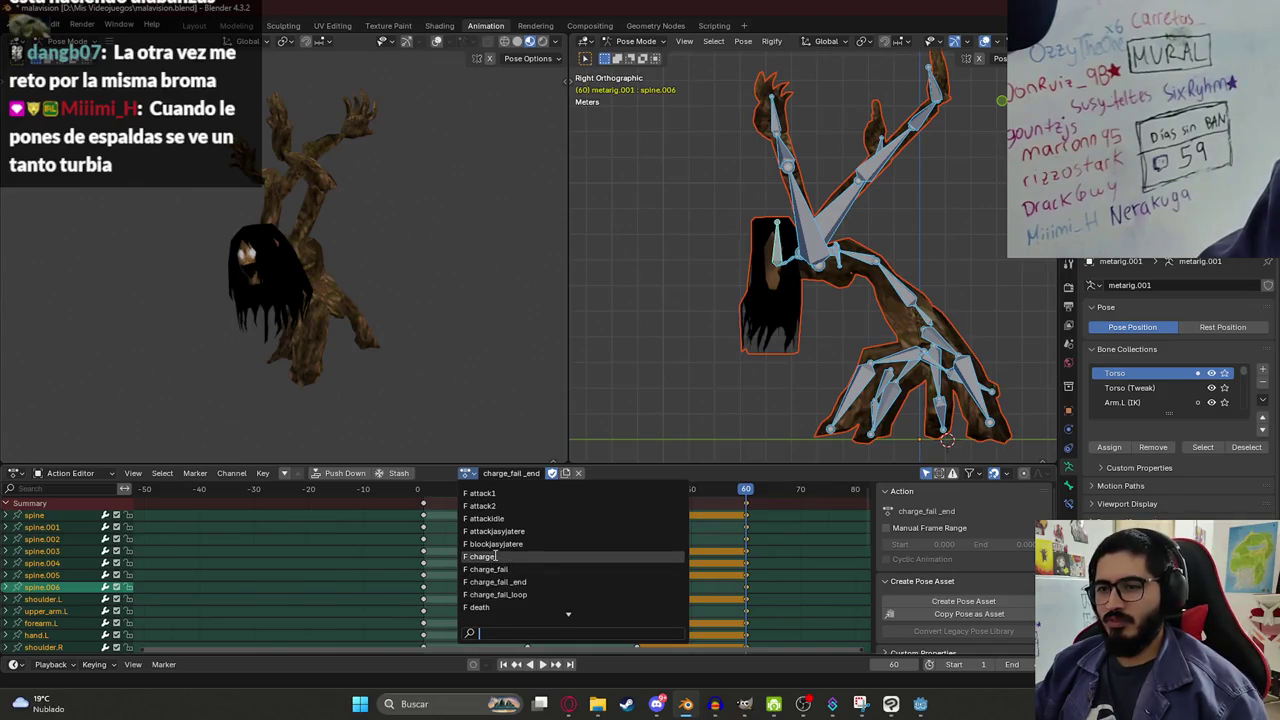
left_click(494, 557)
left_click(425, 492)
key("space")
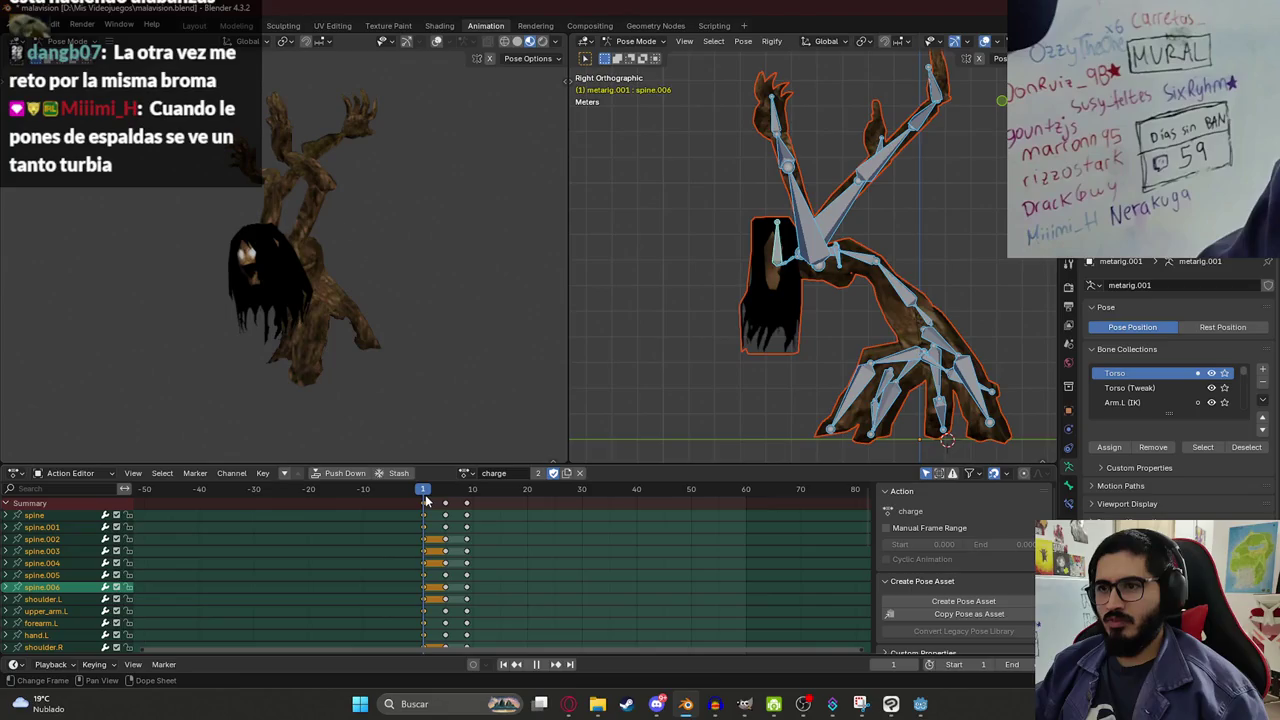
left_click(464, 474)
left_click(437, 496)
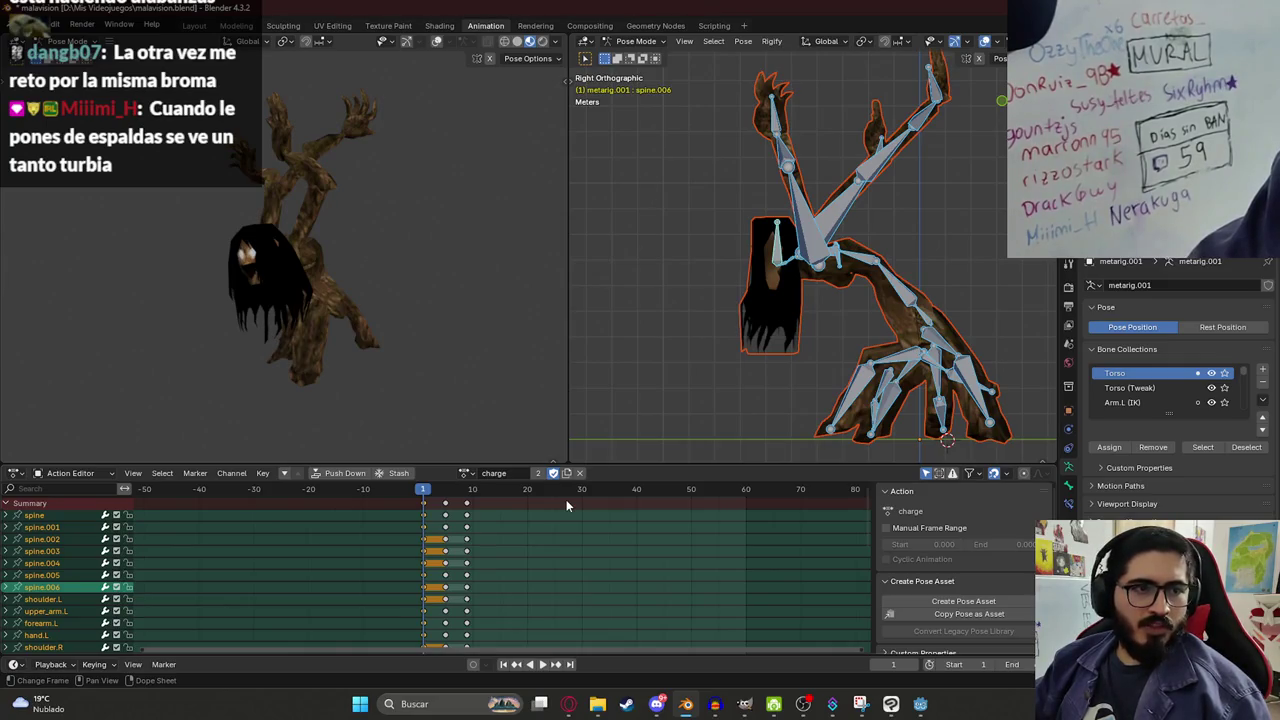
mouse_move(407, 313)
left_mouse_down()
mouse_move(499, 274)
mouse_move(345, 260)
mouse_move(223, 276)
mouse_move(271, 276)
mouse_move(289, 251)
mouse_move(268, 245)
mouse_move(274, 219)
mouse_move(352, 295)
mouse_move(350, 364)
mouse_move(370, 334)
mouse_move(349, 286)
mouse_move(324, 343)
mouse_move(342, 312)
mouse_move(333, 283)
left_mouse_up()
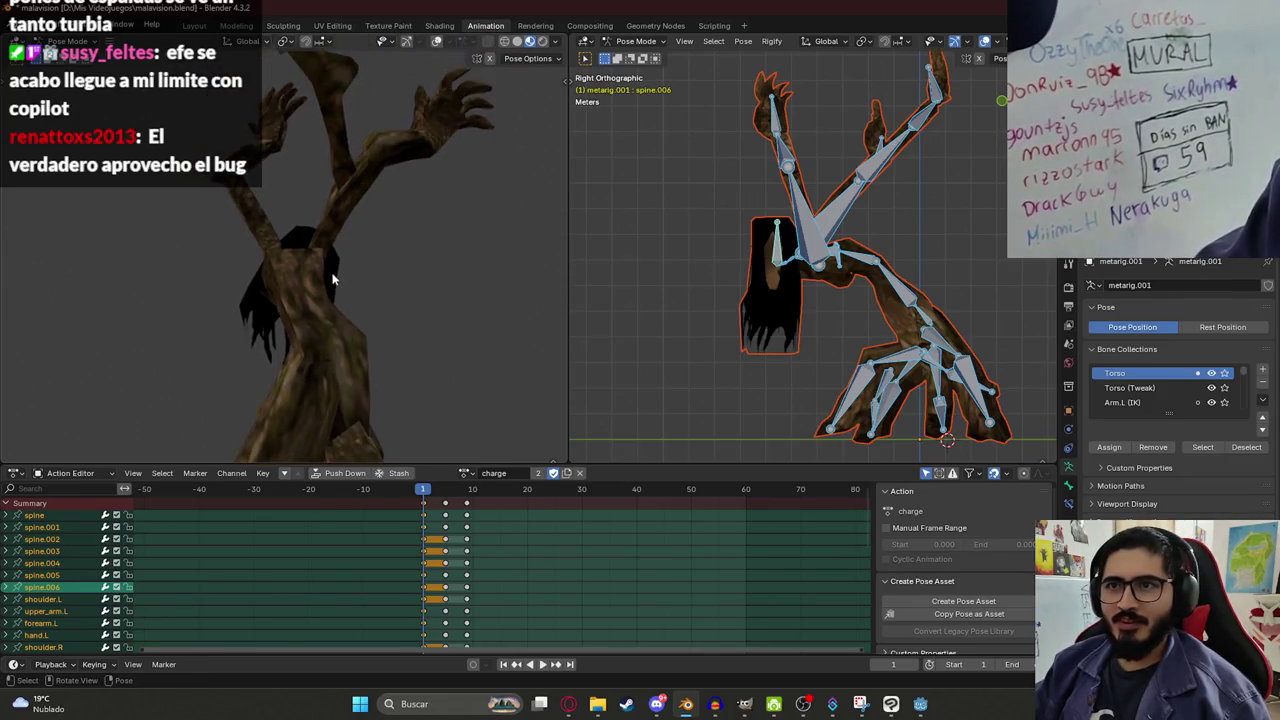
left_click_drag(308, 125, 284, 78)
mouse_move(206, 230)
left_mouse_down()
mouse_move(354, 266)
mouse_move(266, 274)
mouse_move(423, 297)
left_mouse_up()
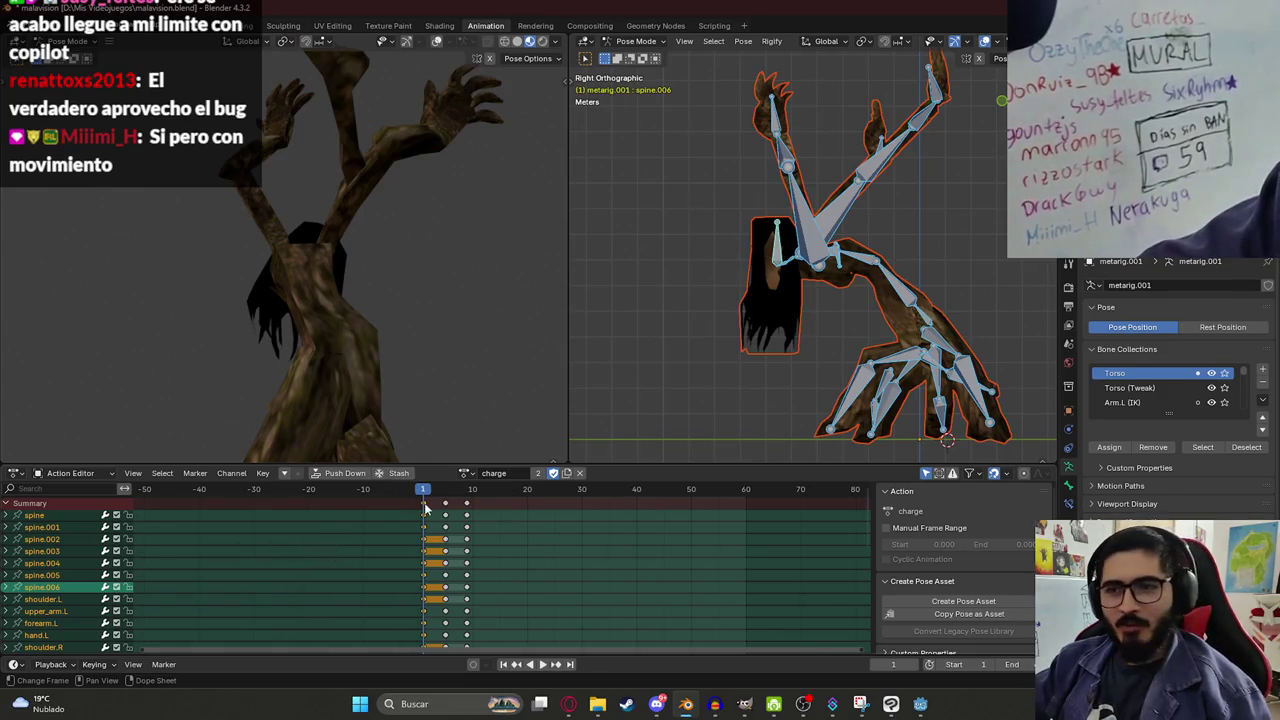
key("space")
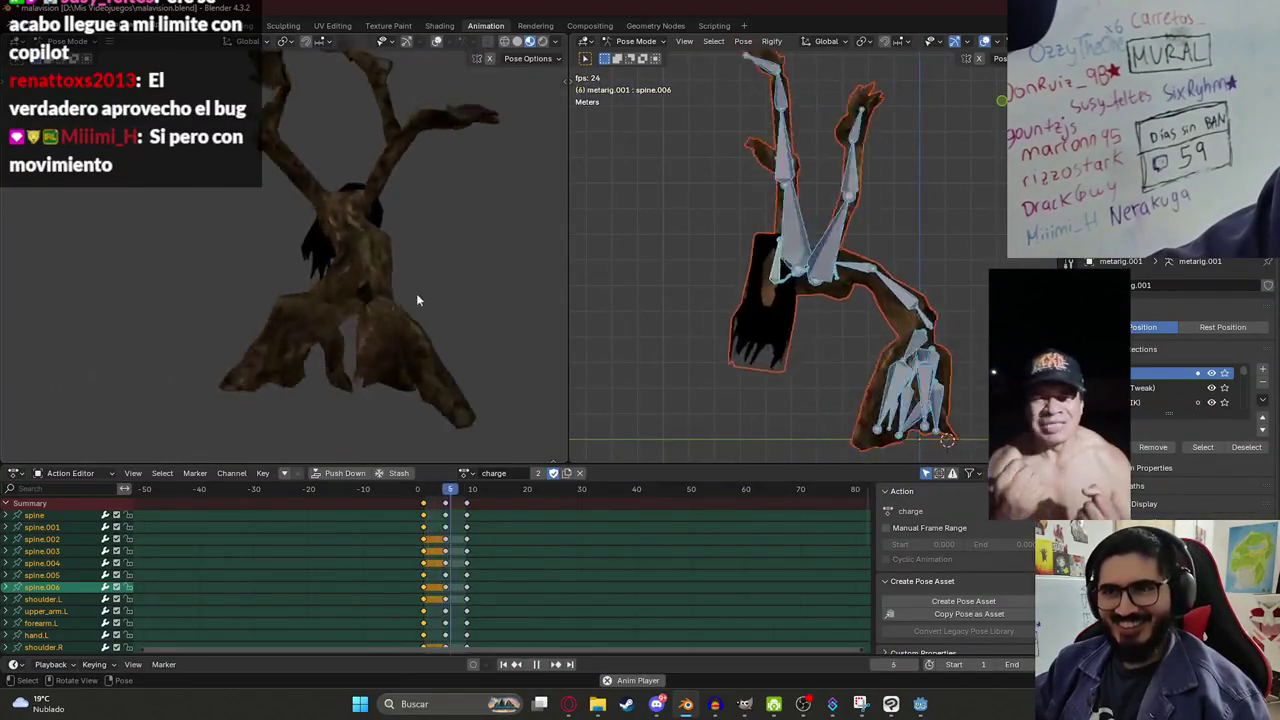
left_click_drag(392, 308, 349, 222)
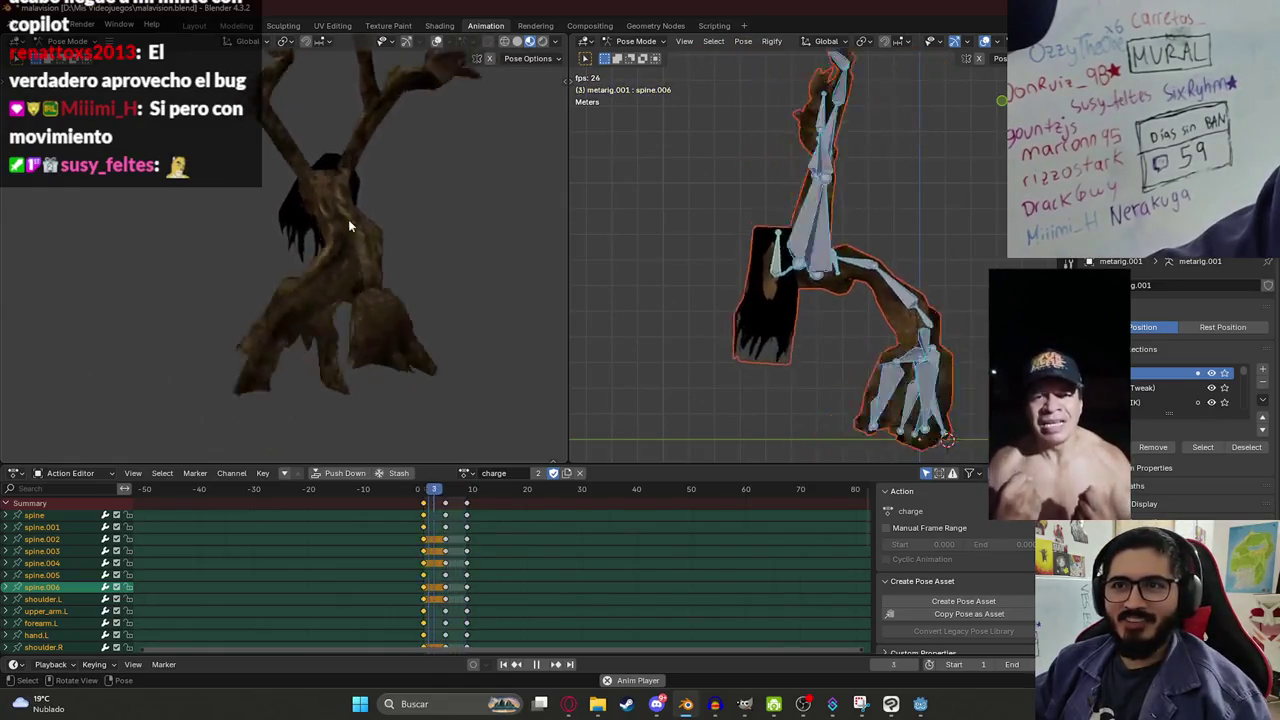
left_click(466, 473)
left_click(576, 581)
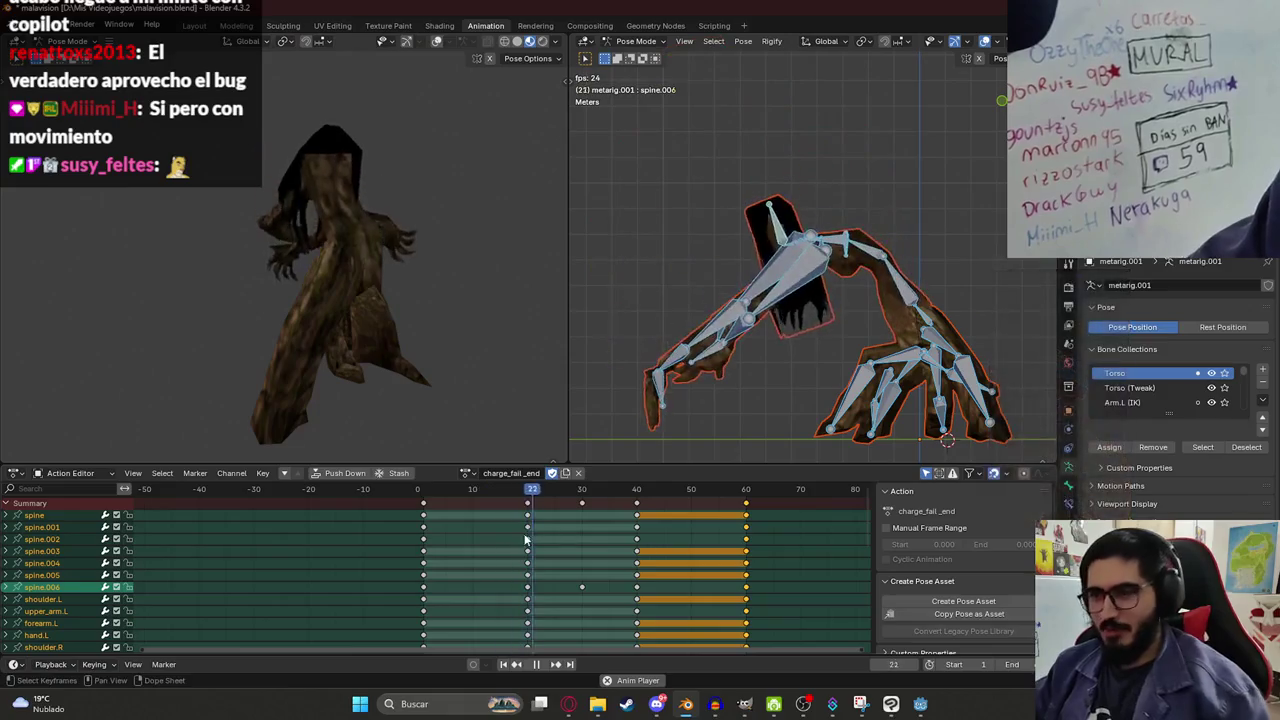
Switch the rig to the charge_fail_loop action and play it through.
mouse_move(260, 280)
left_mouse_down()
mouse_move(233, 278)
mouse_move(341, 284)
mouse_move(320, 298)
mouse_move(339, 290)
mouse_move(365, 323)
mouse_move(356, 351)
mouse_move(241, 291)
mouse_move(242, 337)
left_mouse_up()
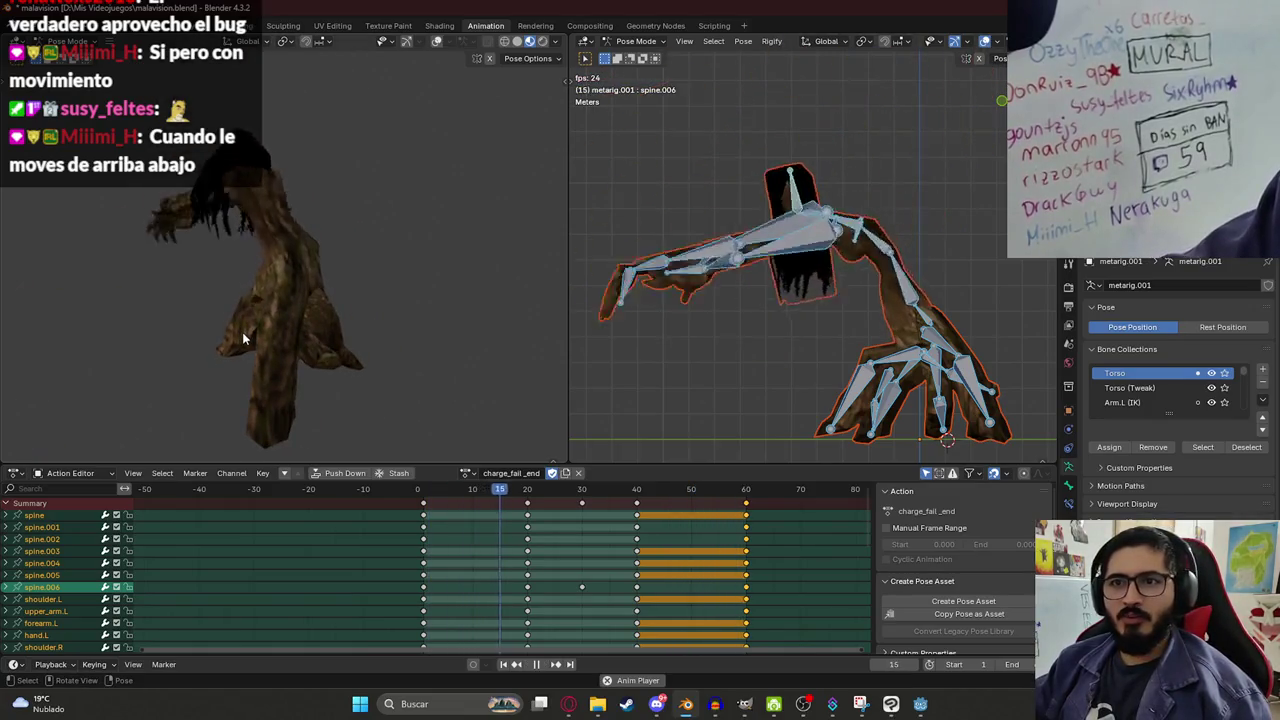
key("space")
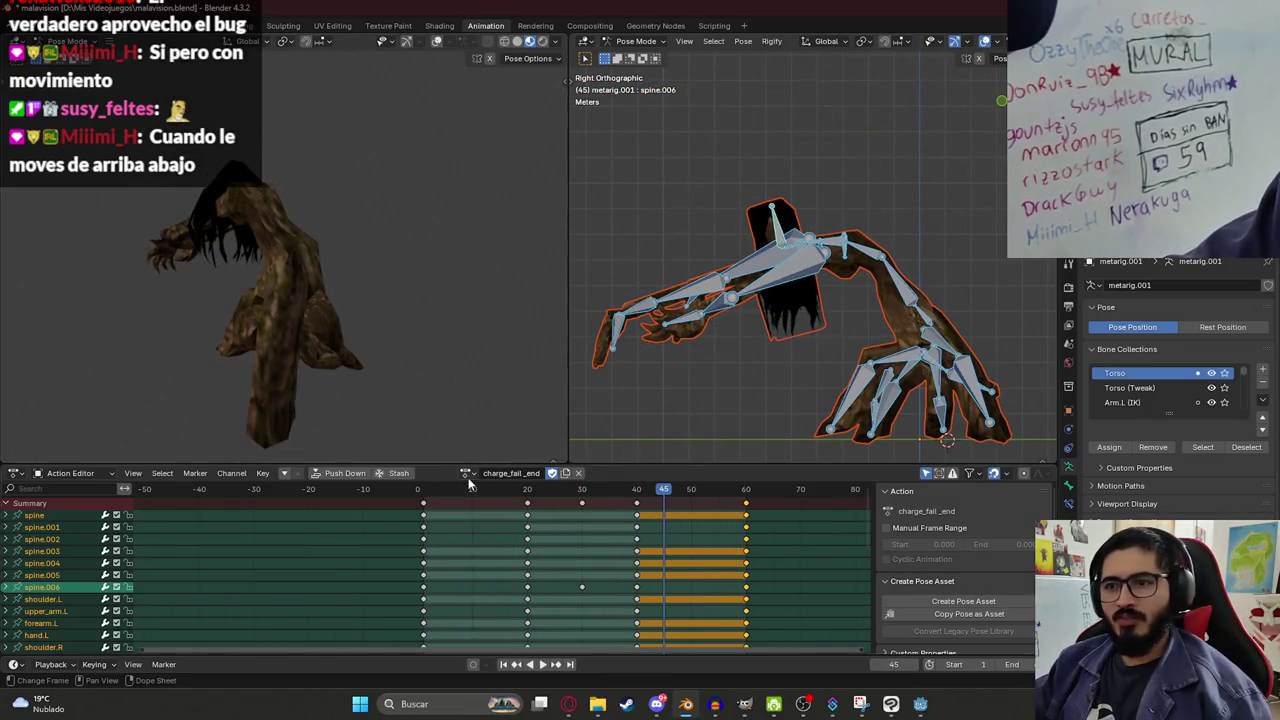
left_click(465, 473)
left_click(533, 591)
key("space")
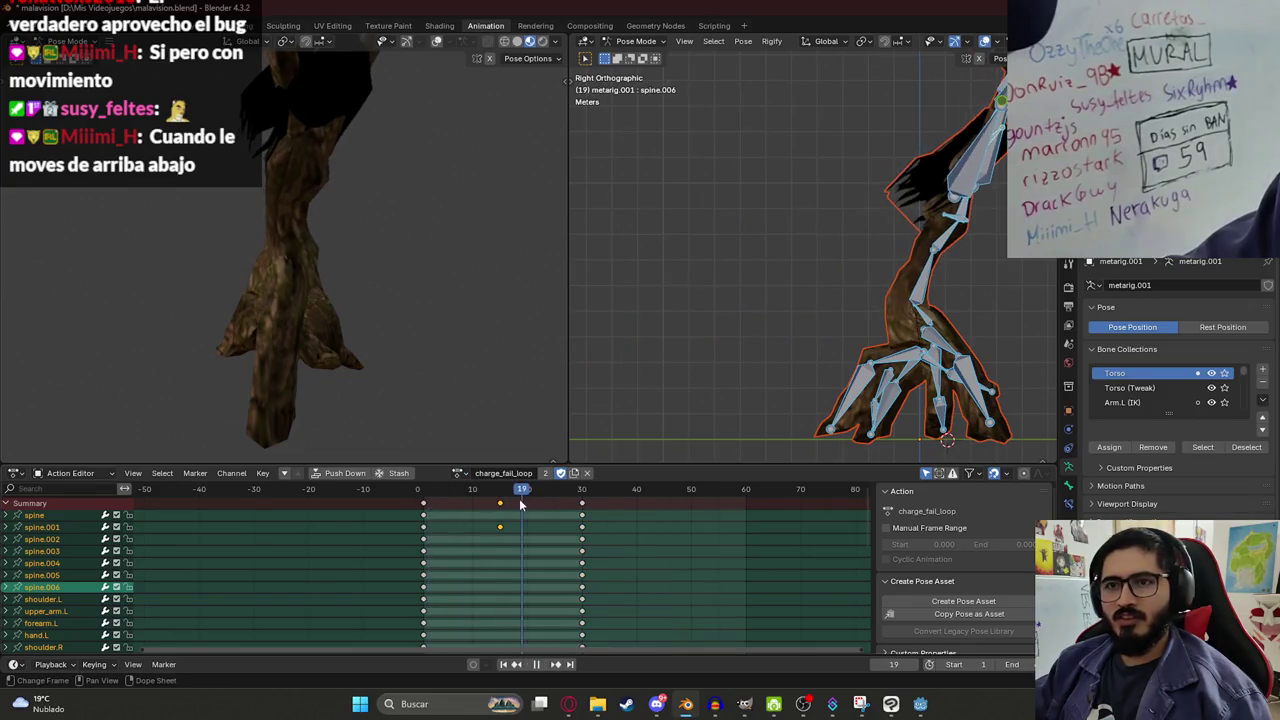
key("space")
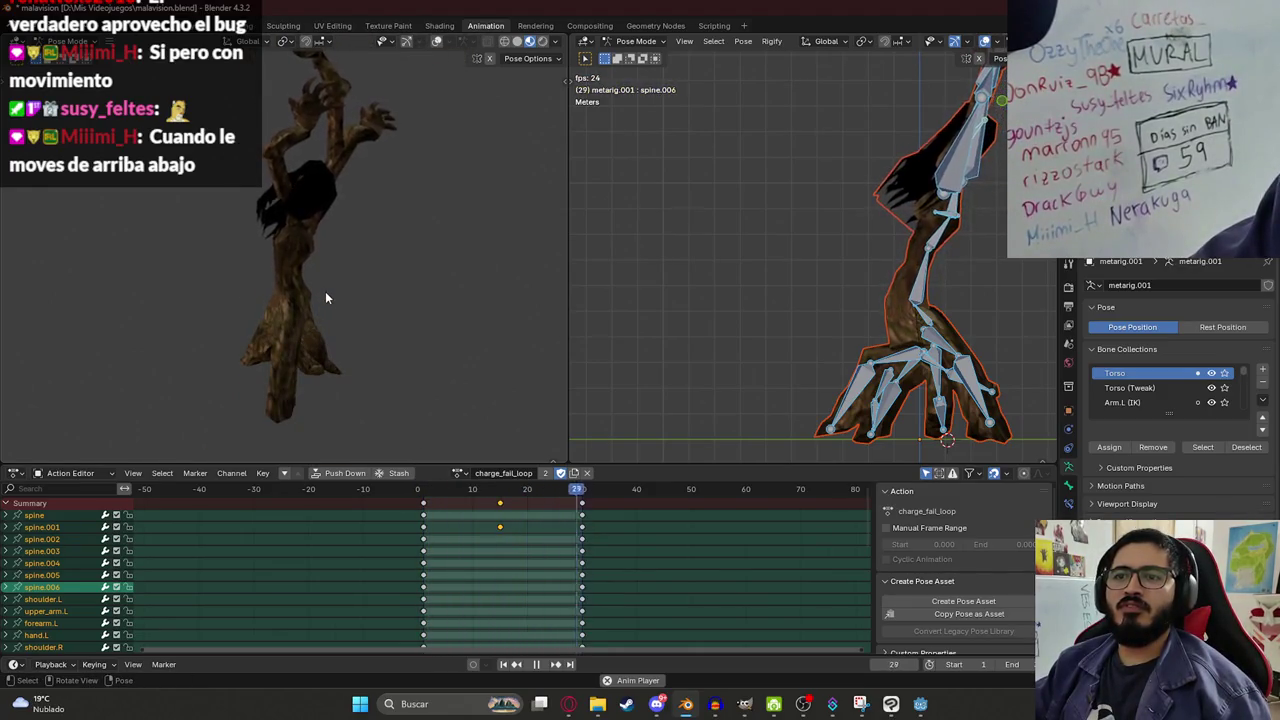
key("Escape")
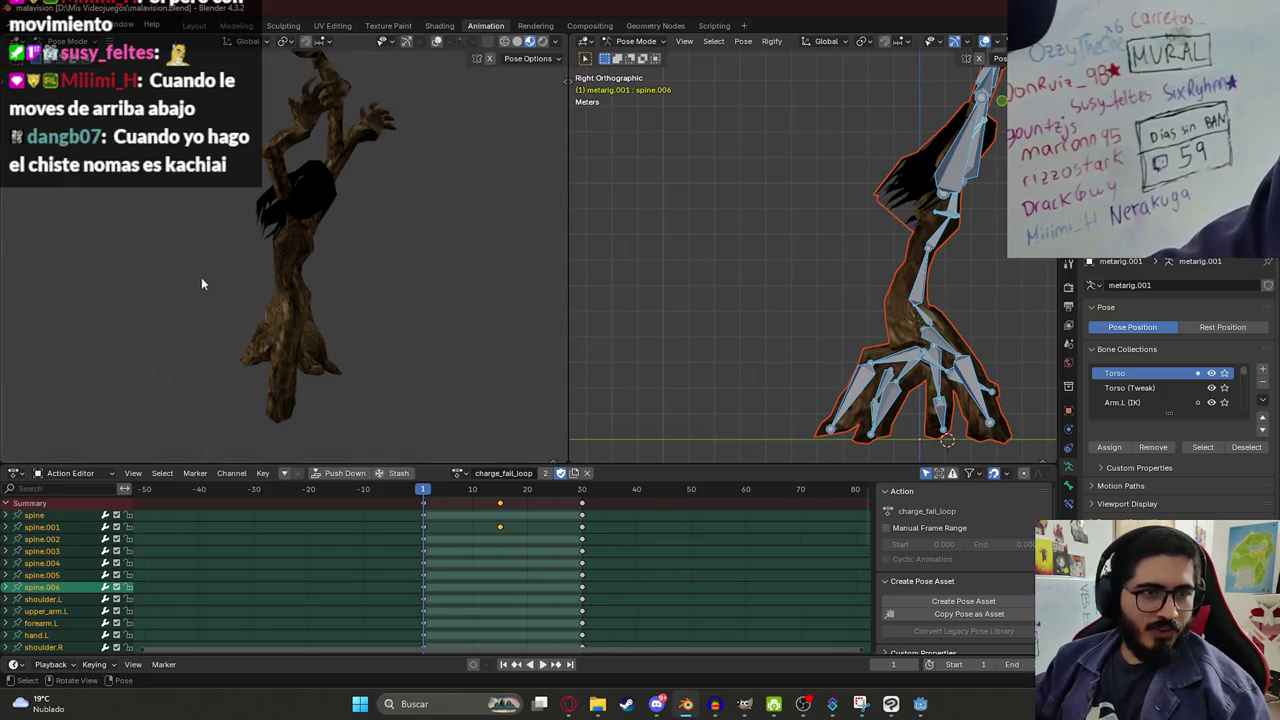
Load the charge_fail_end action and play it, scrubbing back to frame 5 midway.
left_click(459, 474)
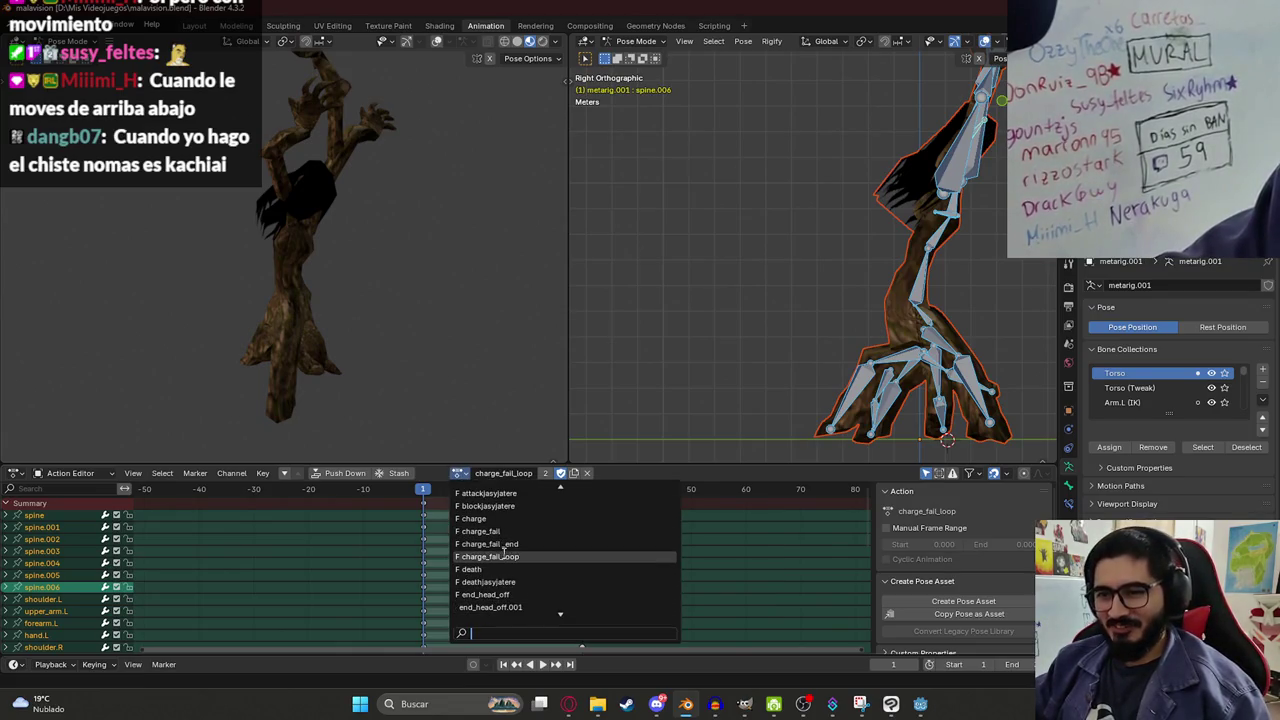
left_click(503, 556)
left_click(461, 476)
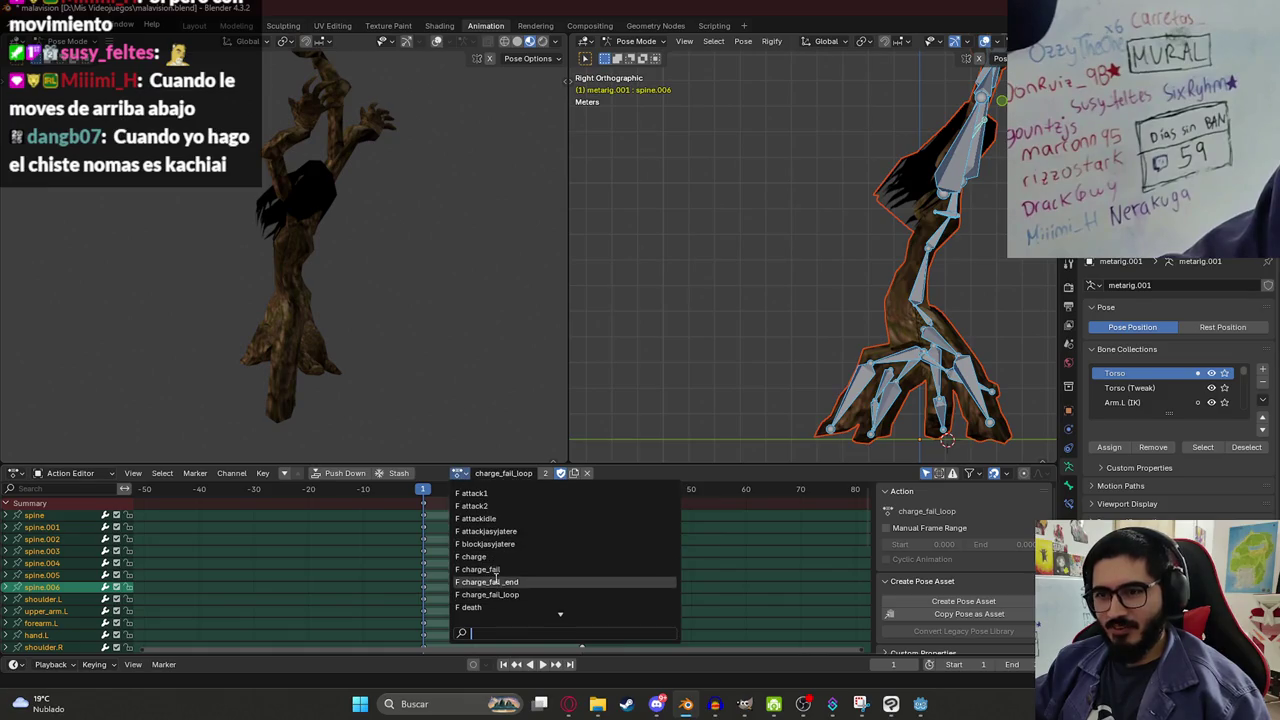
left_click(545, 585)
key("space")
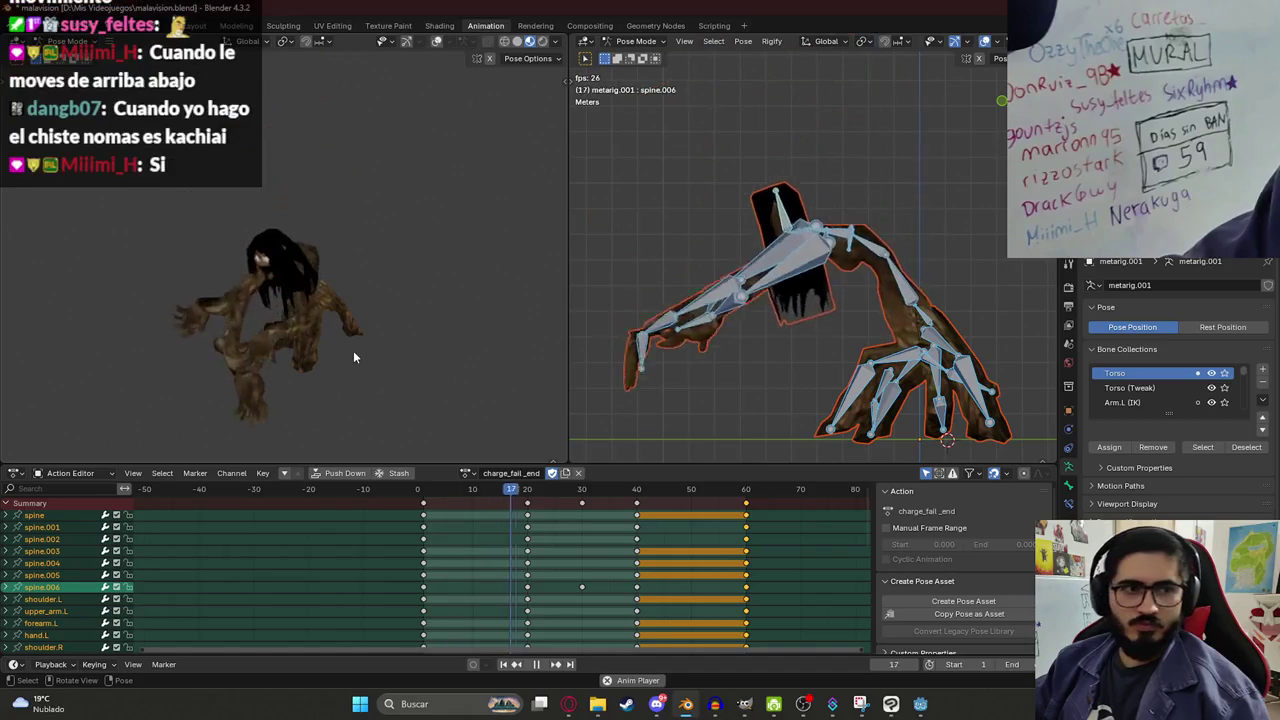
key("space")
left_click_drag(422, 495, 443, 533)
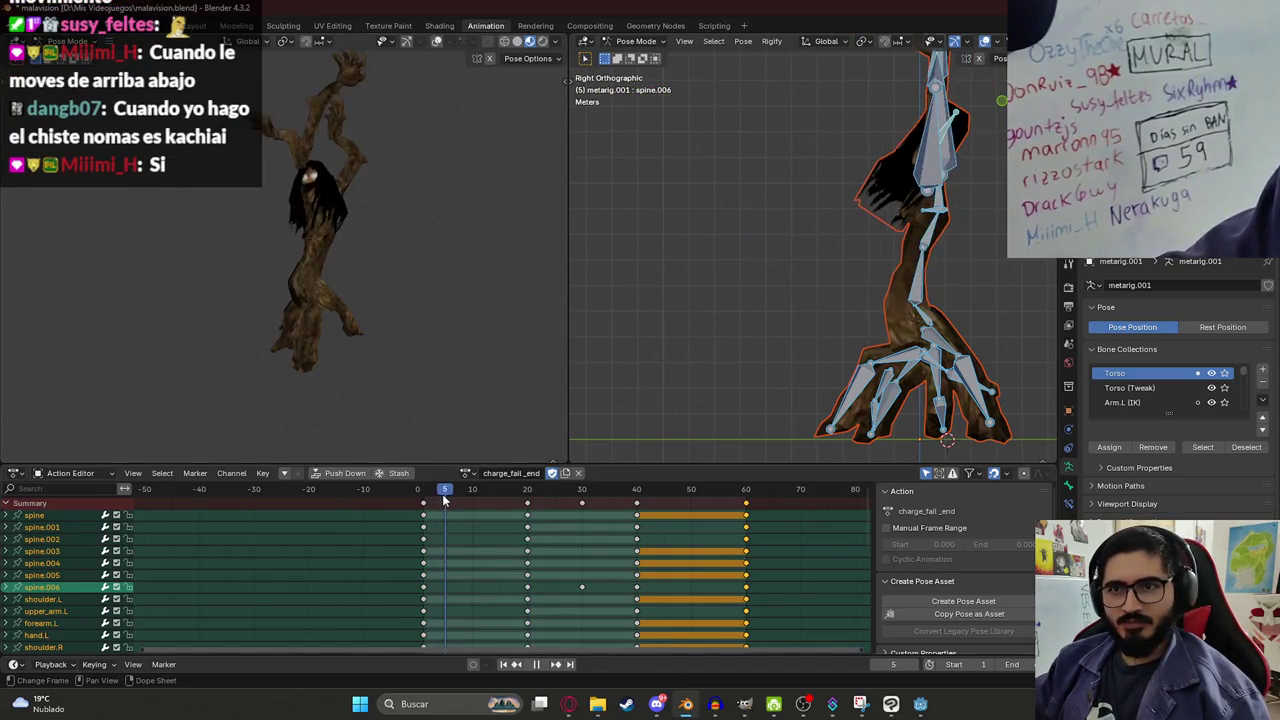
key("space")
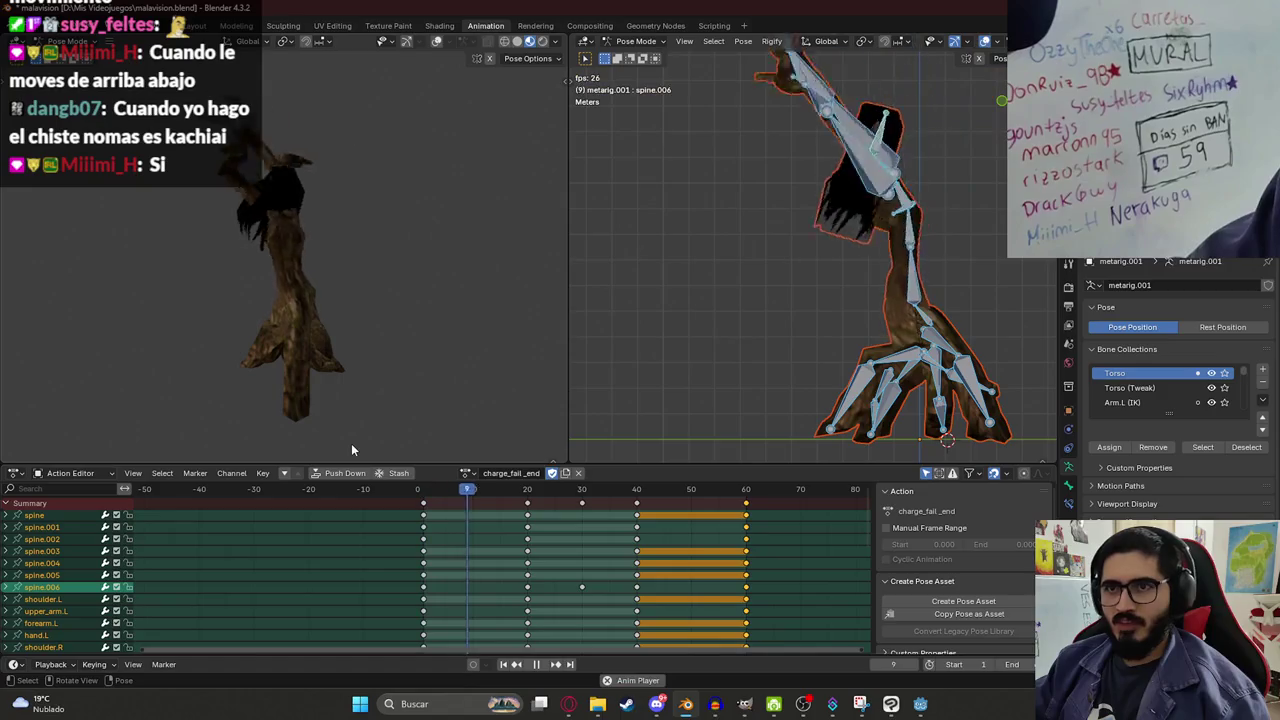
key("KP_3")
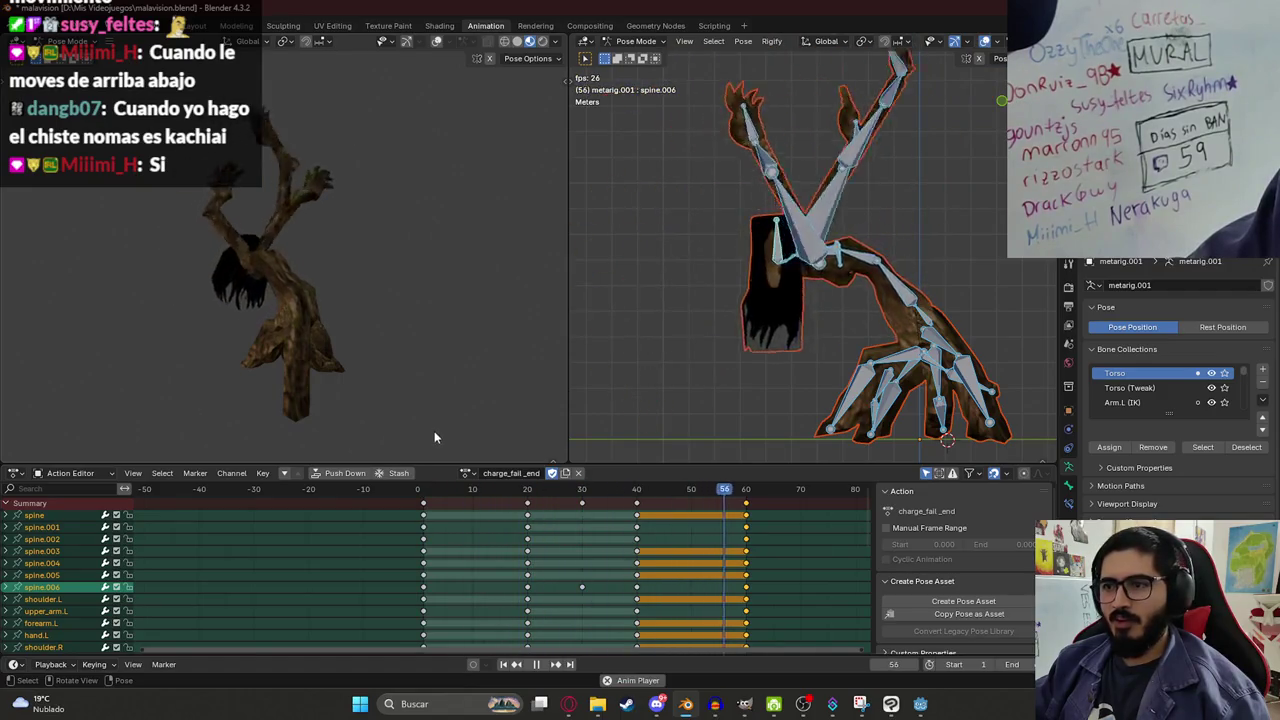
key("Escape")
Make charge the active action and play it.
left_click(468, 473)
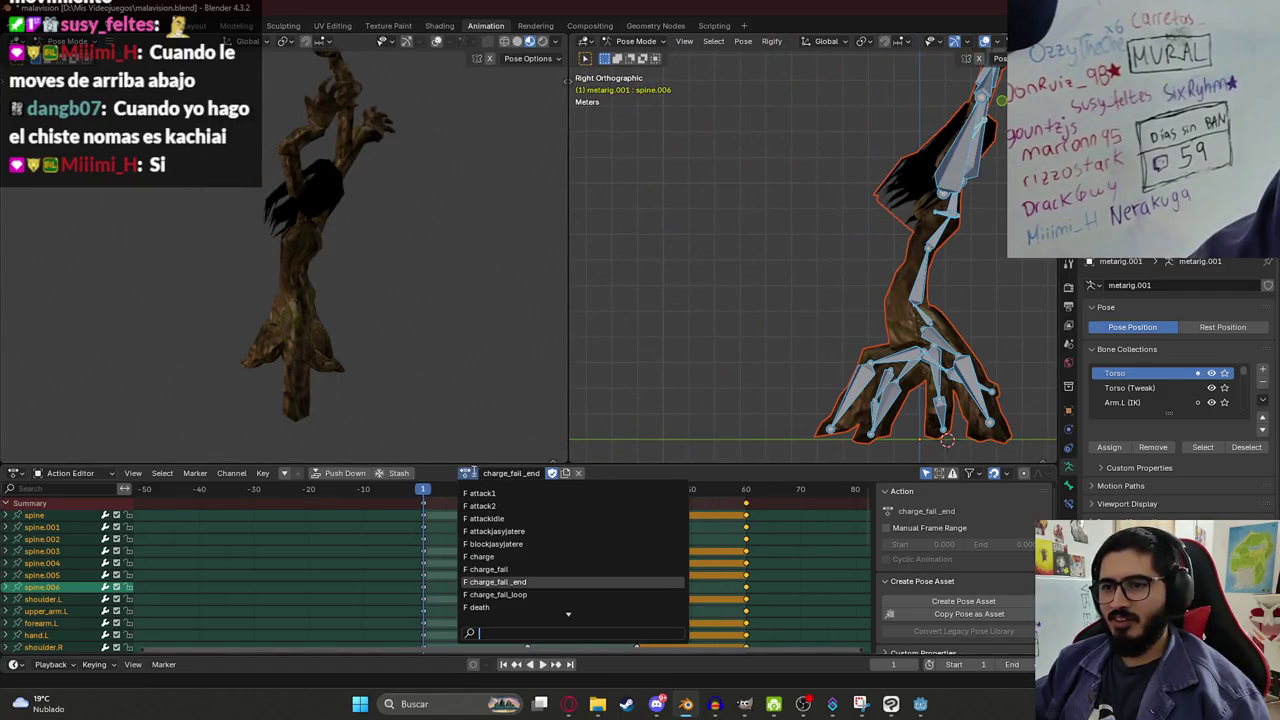
left_click(511, 556)
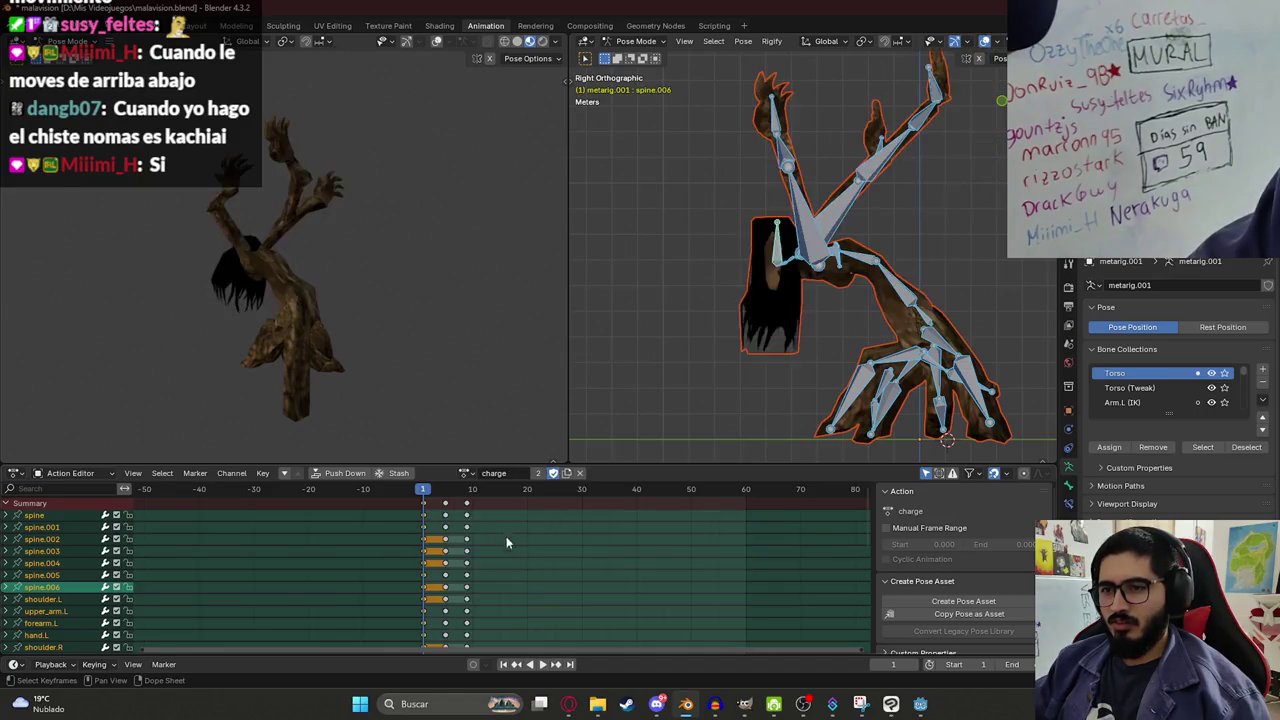
key("space")
left_click(468, 473)
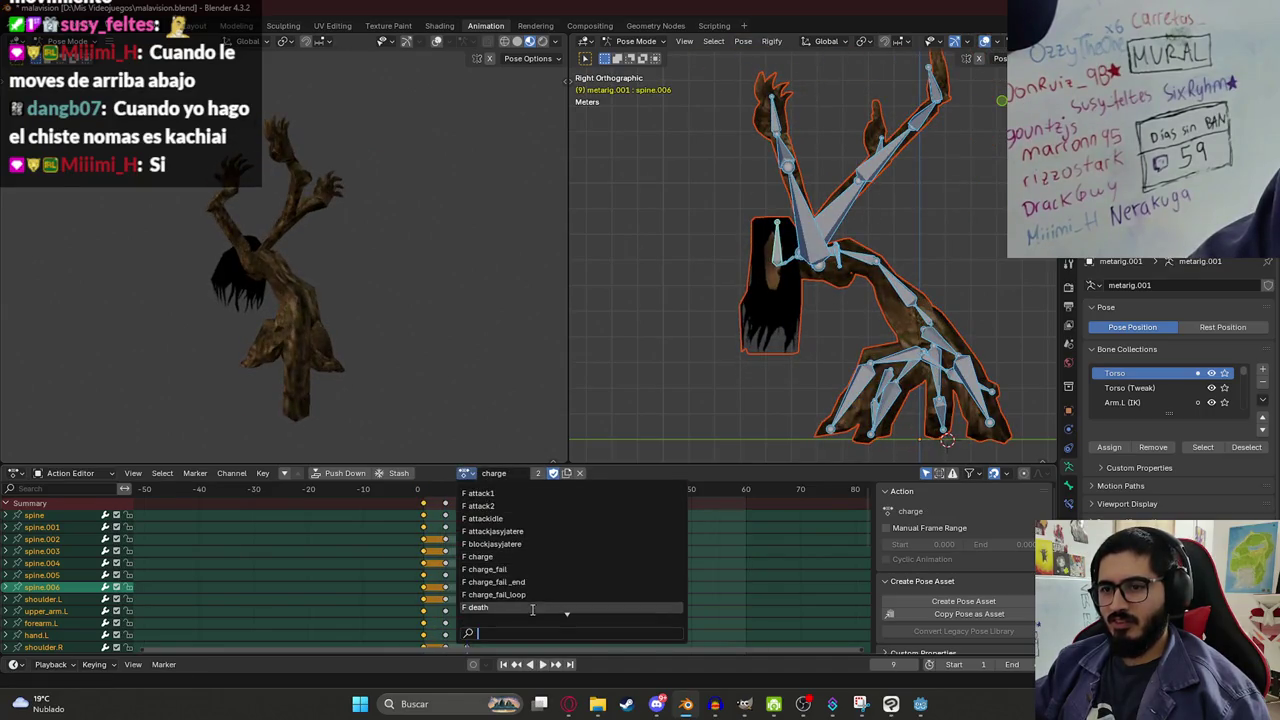
scroll(491, 600, "down", 10)
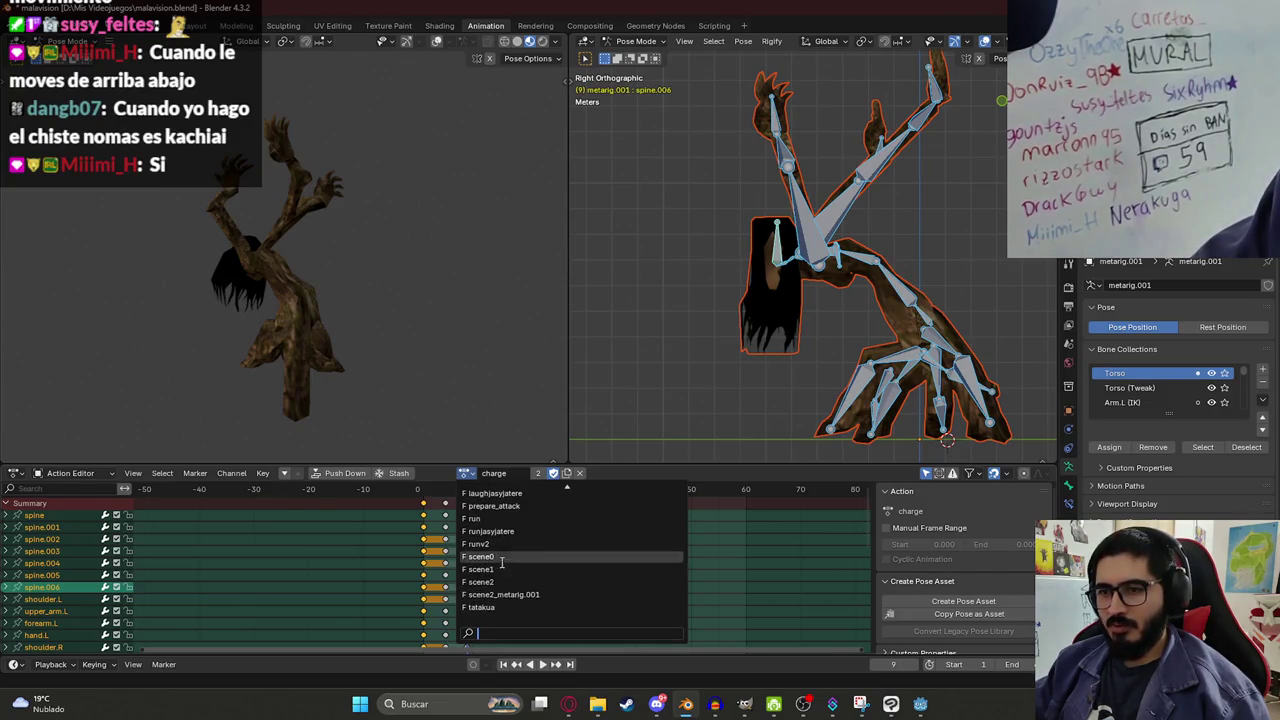
Load the prepare_attack action, play it, and scrub to frame 11.
left_click(495, 530)
key("space")
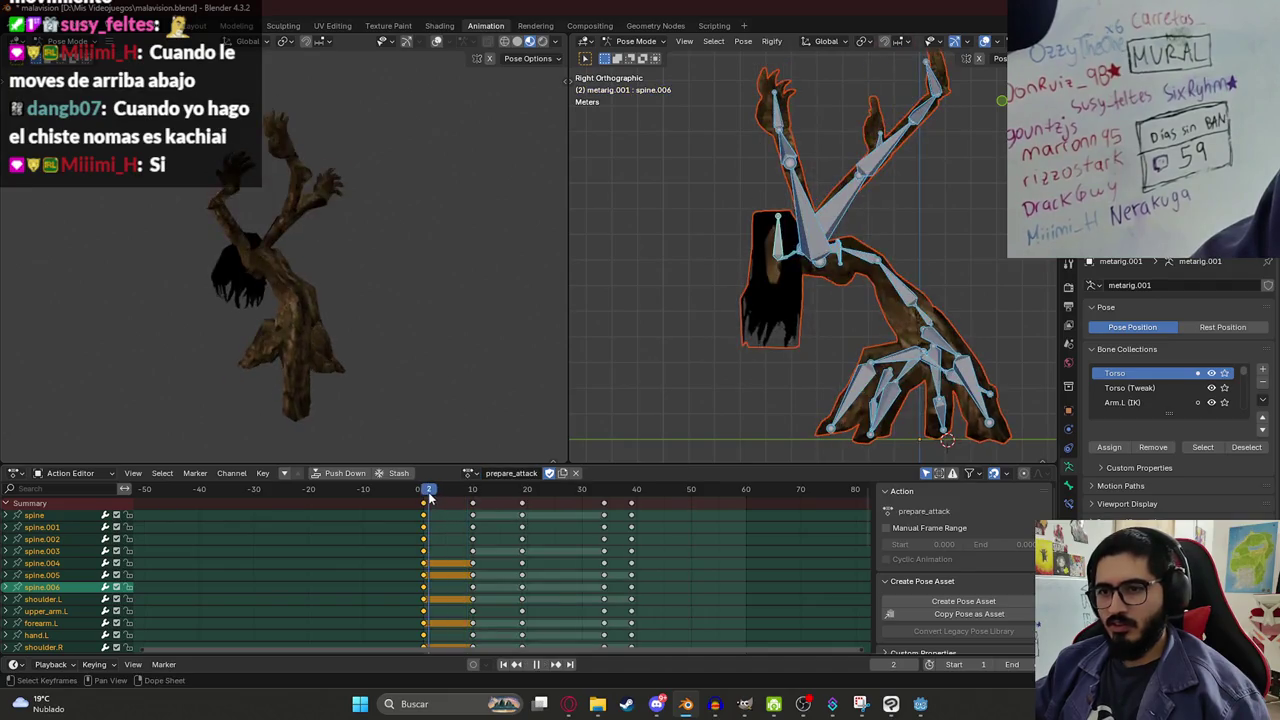
key("Escape")
left_click_drag(300, 330, 454, 332)
key("space")
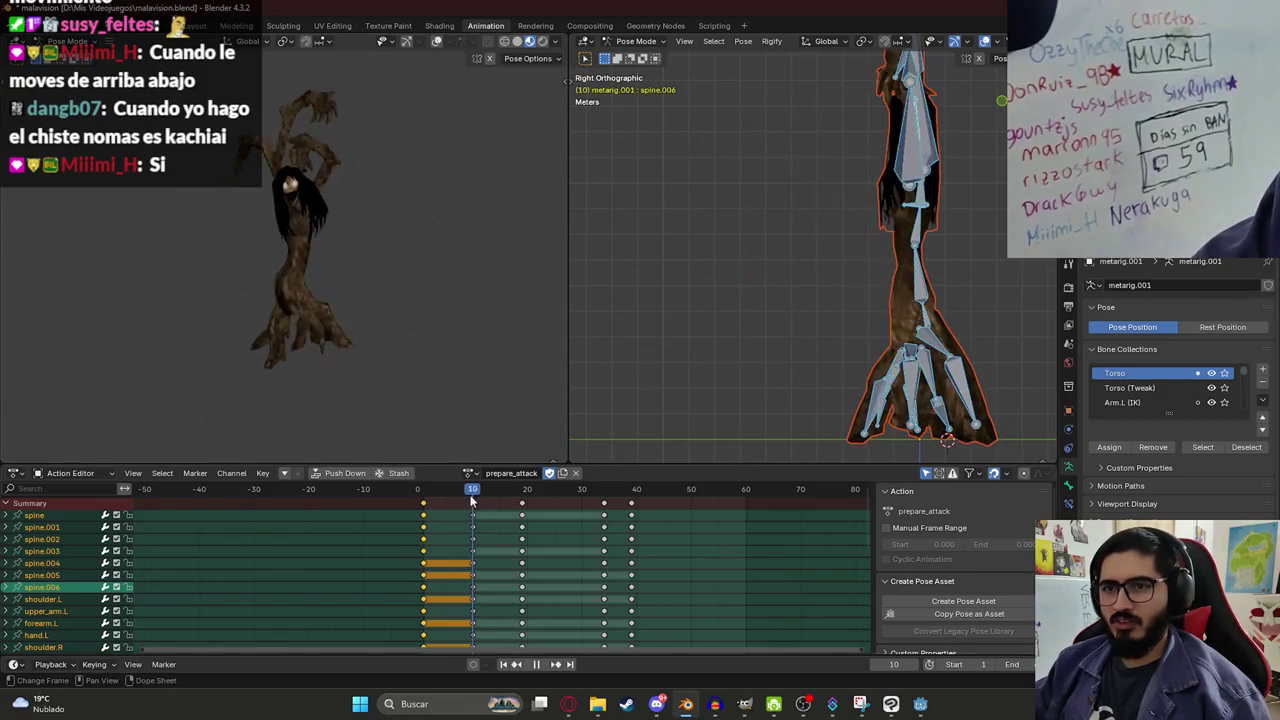
left_click(418, 497)
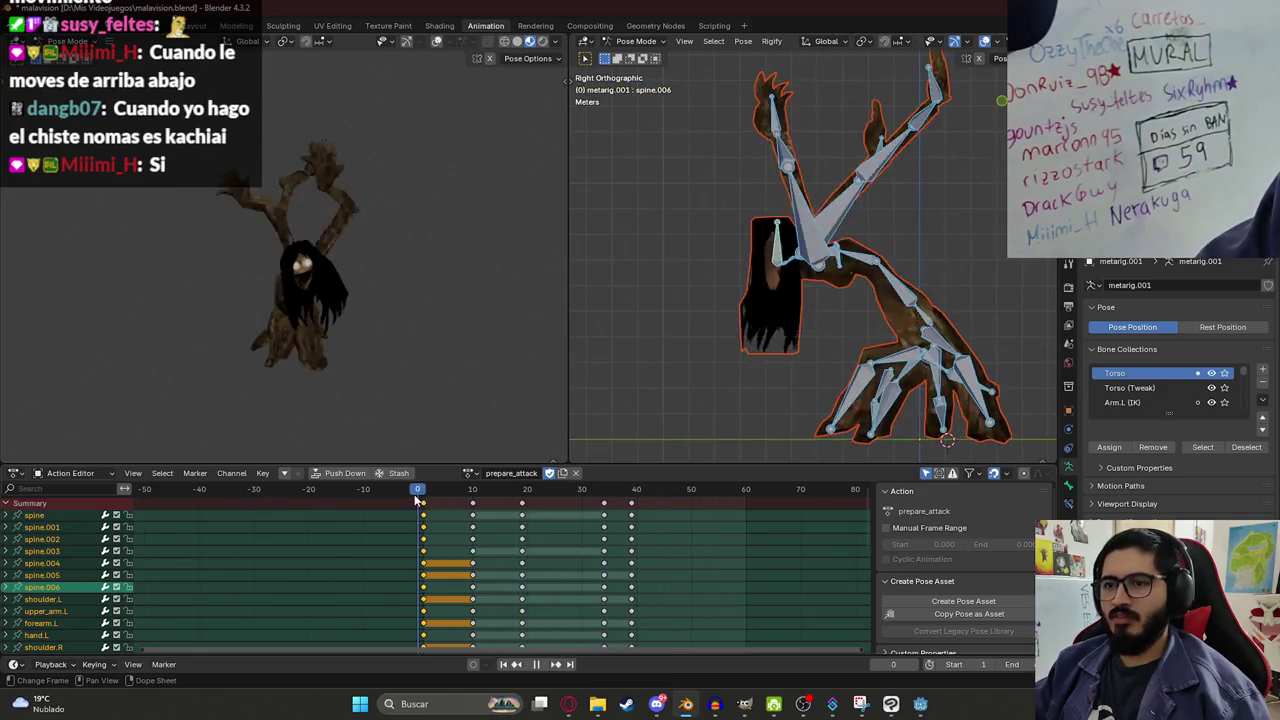
mouse_move(418, 500)
left_mouse_down()
mouse_move(530, 500)
mouse_move(477, 503)
left_mouse_up()
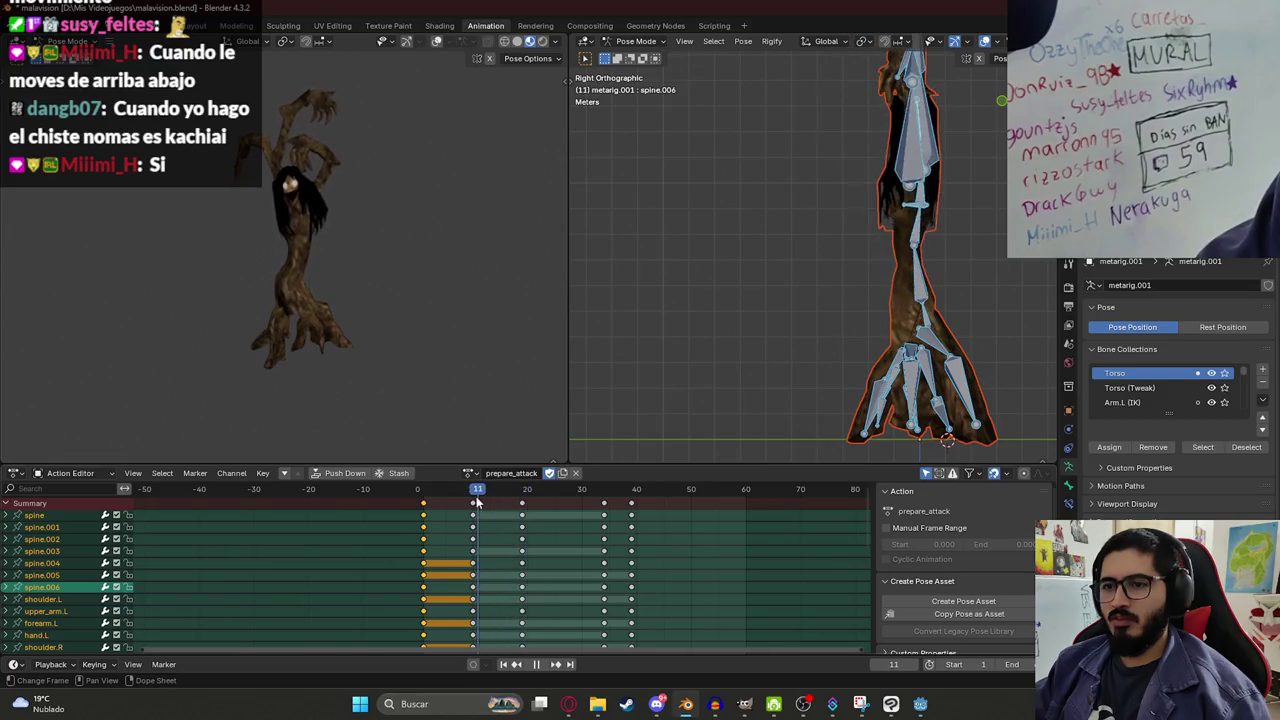
Delete the prepare_attack keyframes around frame 19 and replay the animation.
left_click(521, 503)
key("x")
left_click(519, 502)
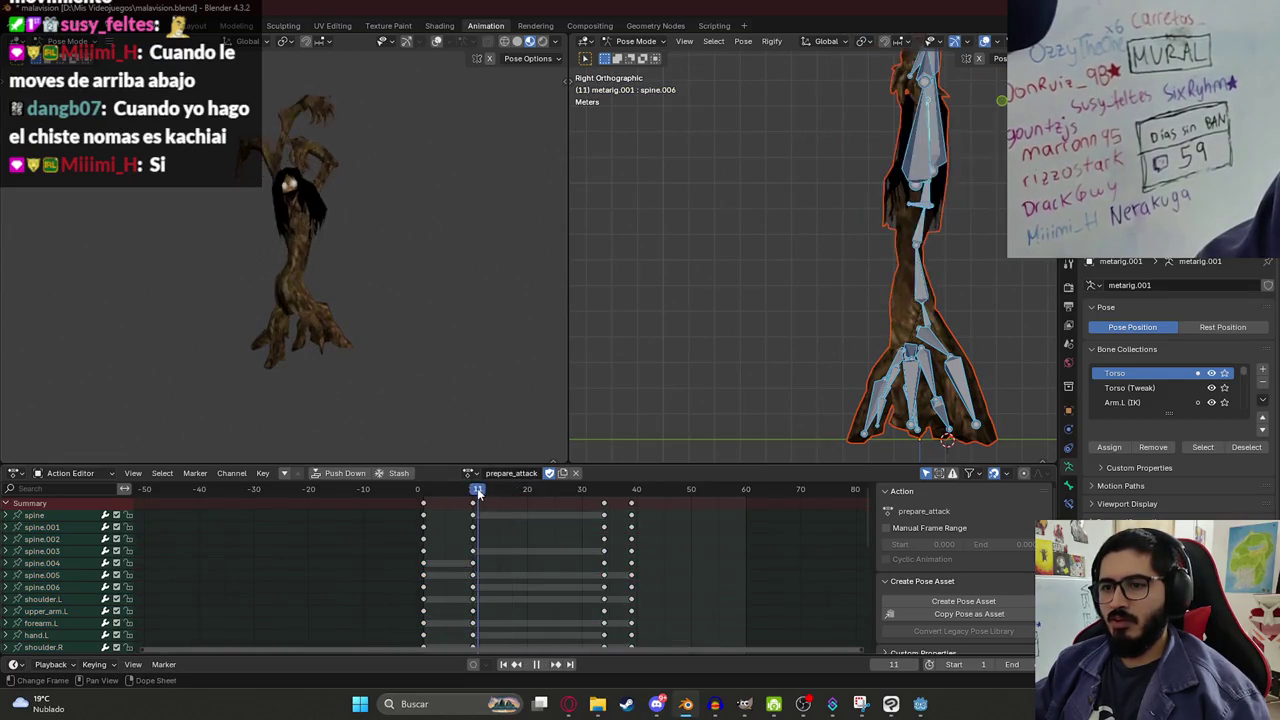
left_click(425, 497)
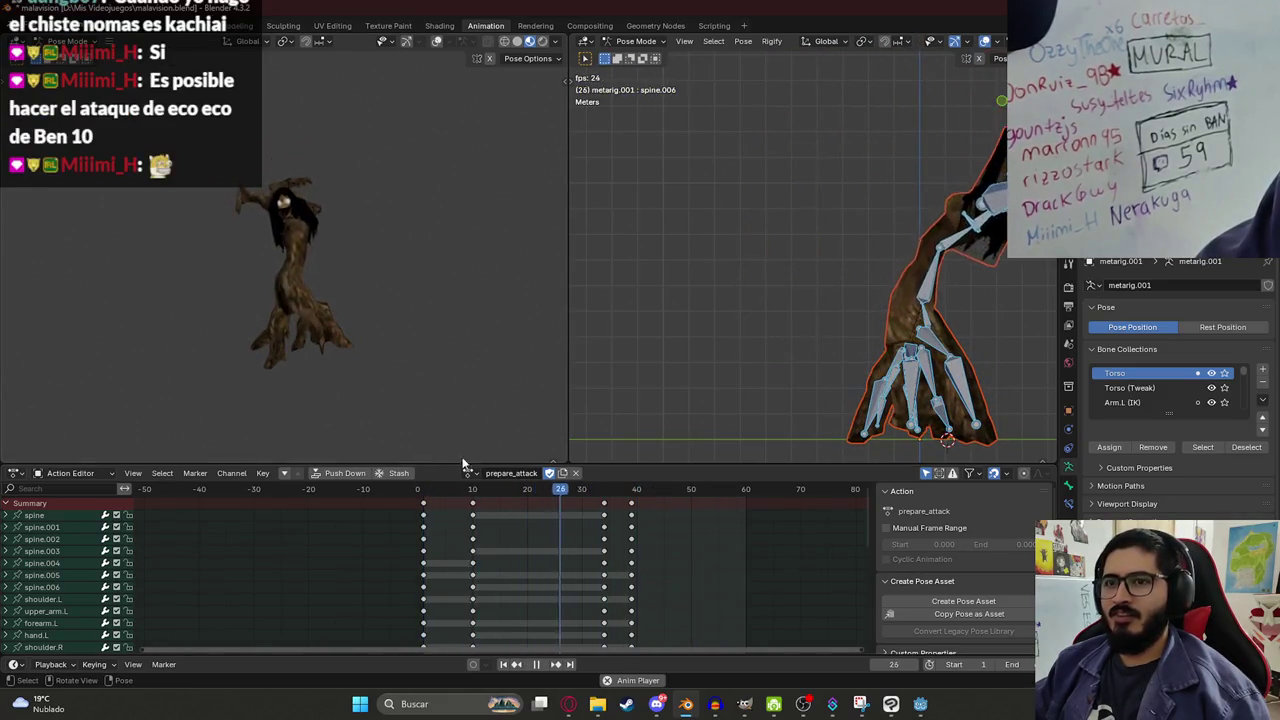
key("space")
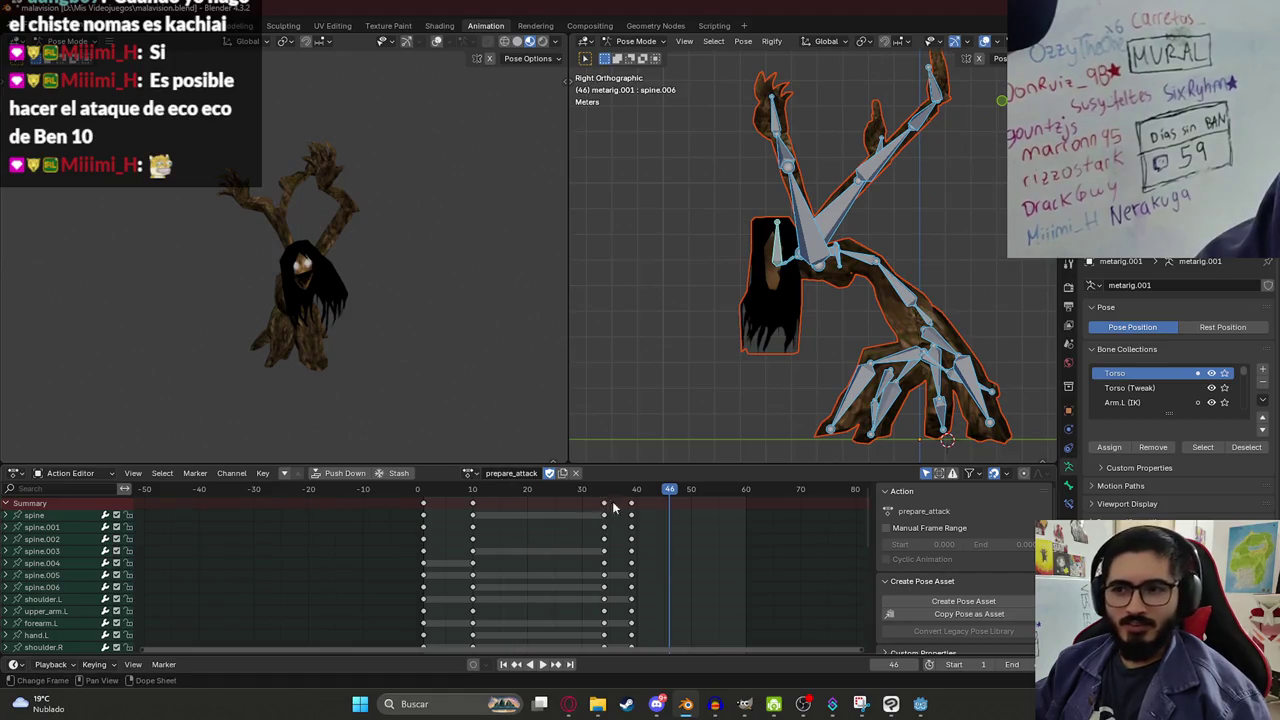
Shift the last key column one frame earlier, replay it, and bring the browser forward.
mouse_move(631, 509)
left_mouse_down()
mouse_move(545, 504)
mouse_move(608, 497)
left_mouse_up()
key("space")
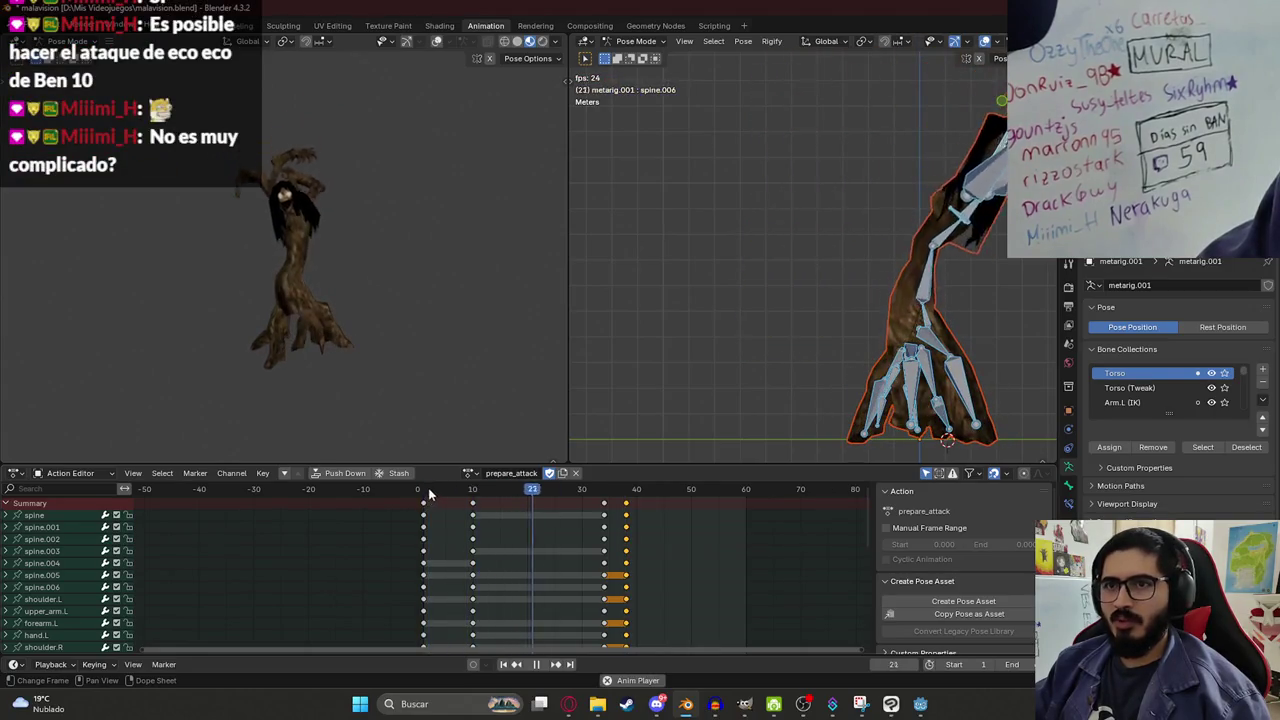
key("space")
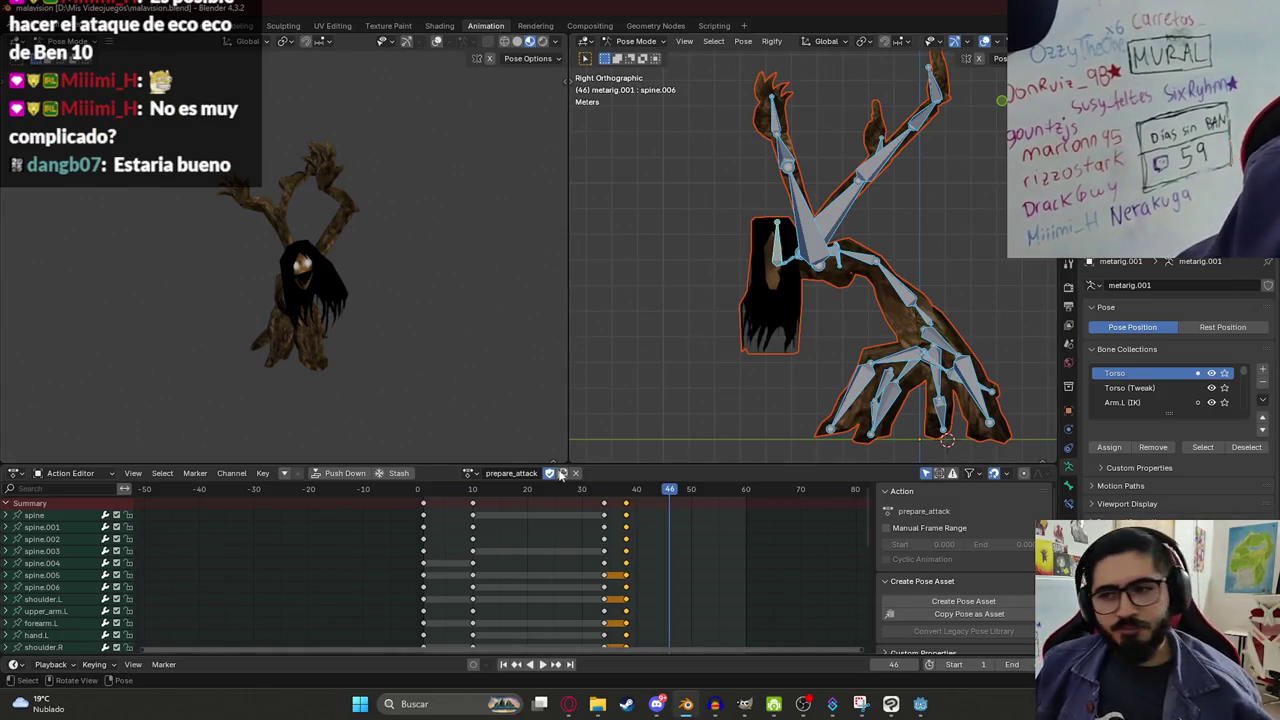
left_click(567, 710)
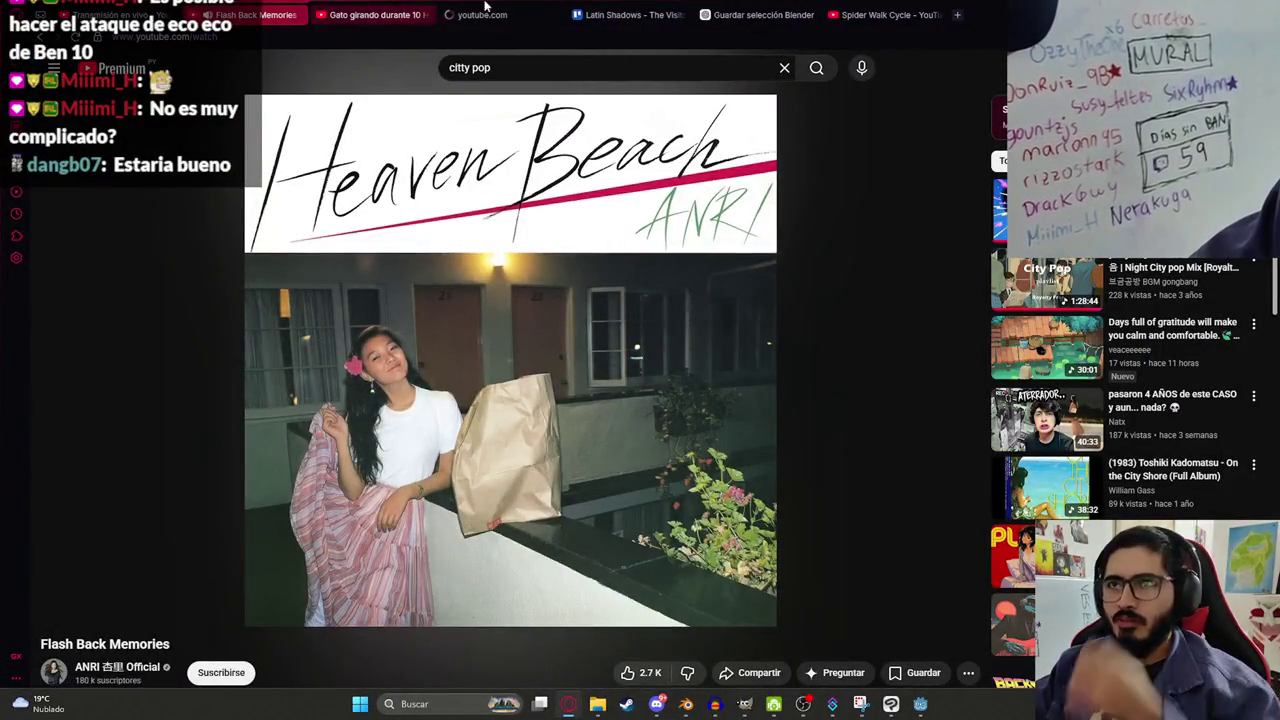
Search YouTube for 'ataque eco eco ben 10' and play the first result from 0:43.
left_click(495, 7)
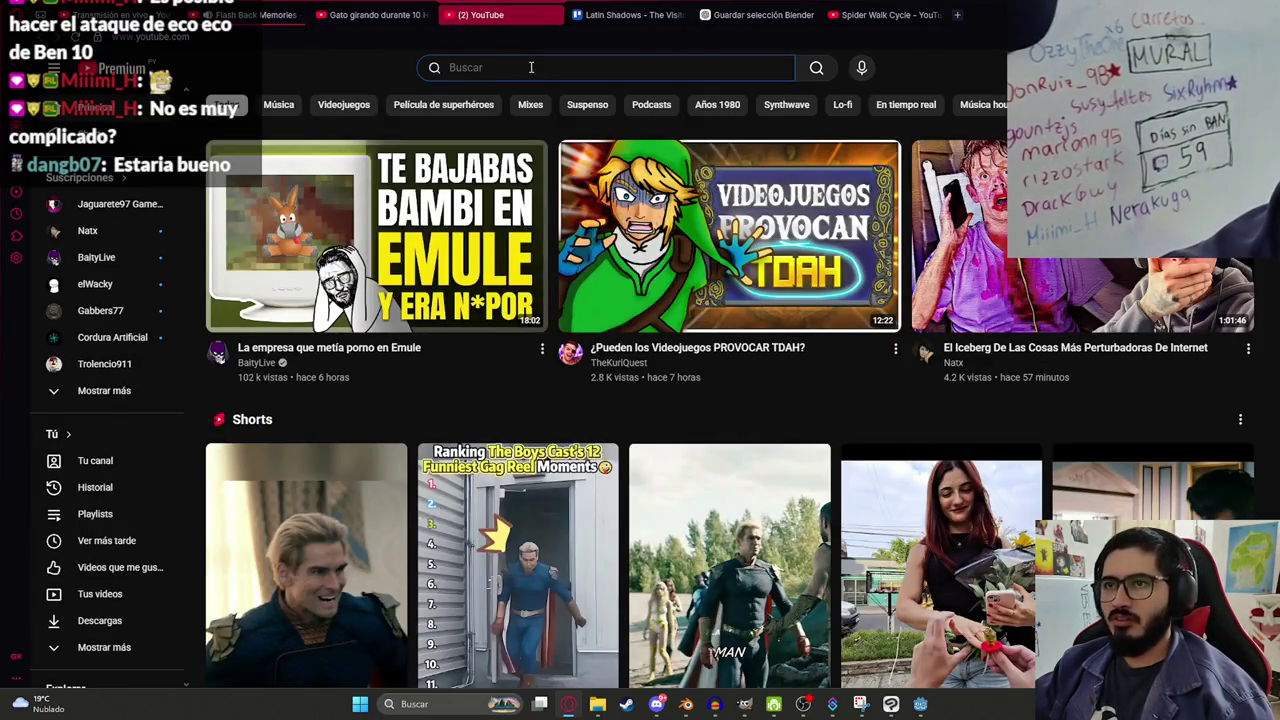
type("e")
key("BackSpace")
type("ataqu")
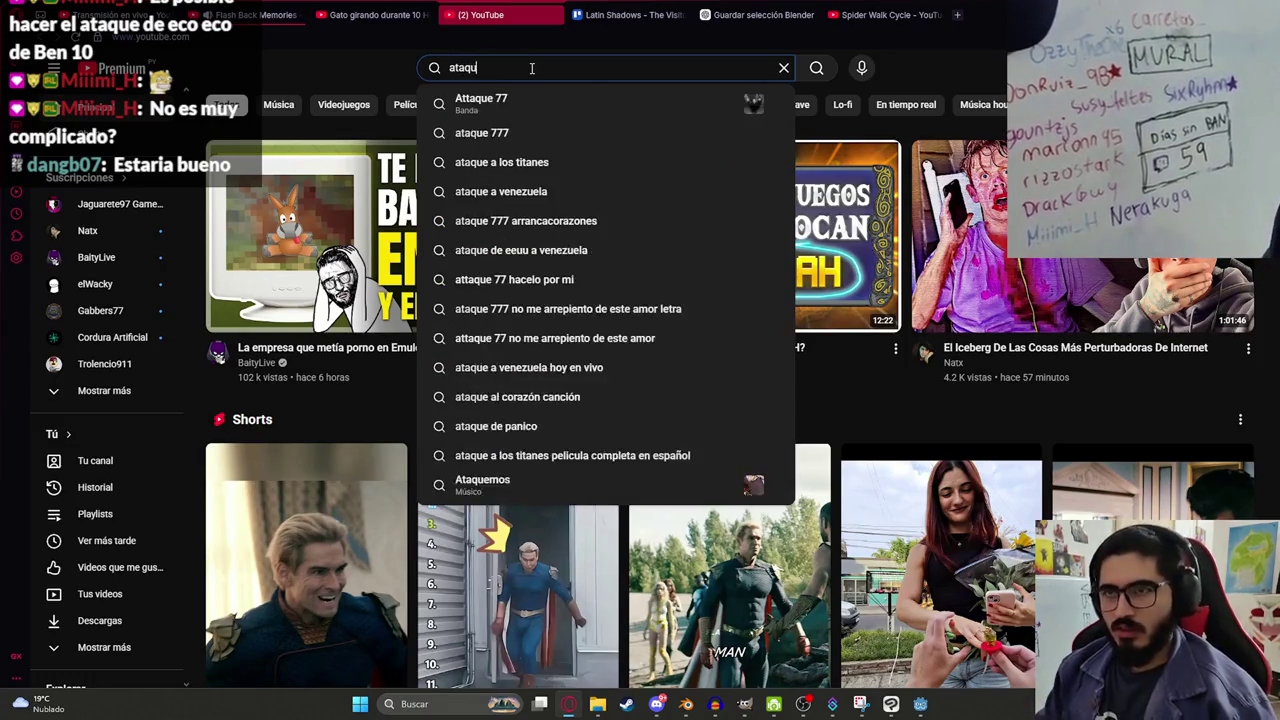
type("e eco eco ben 10")
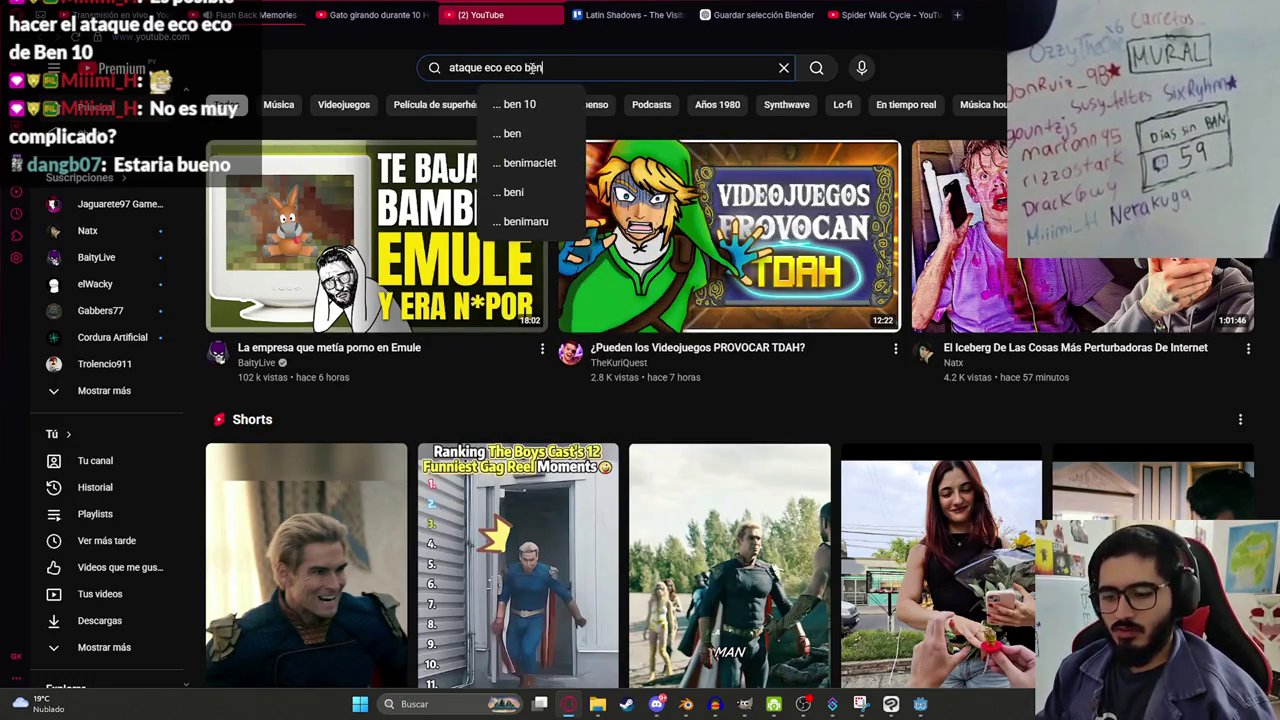
key("Return")
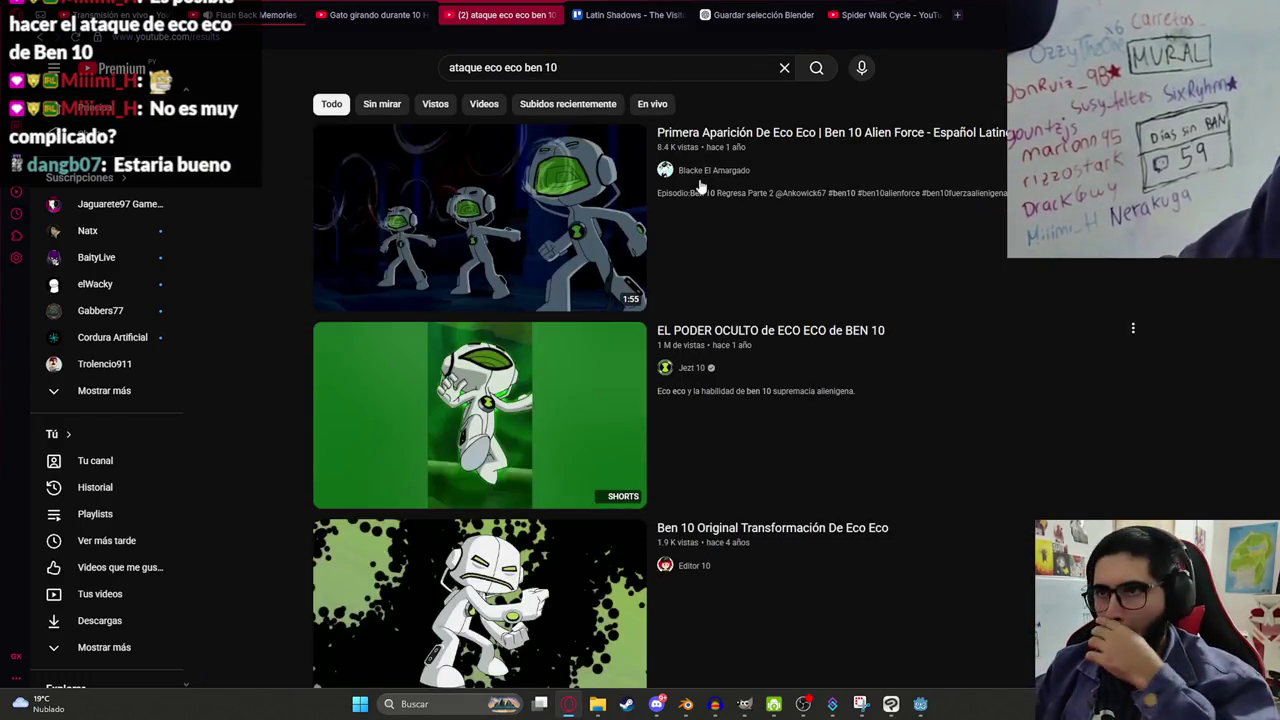
mouse_move(545, 195)
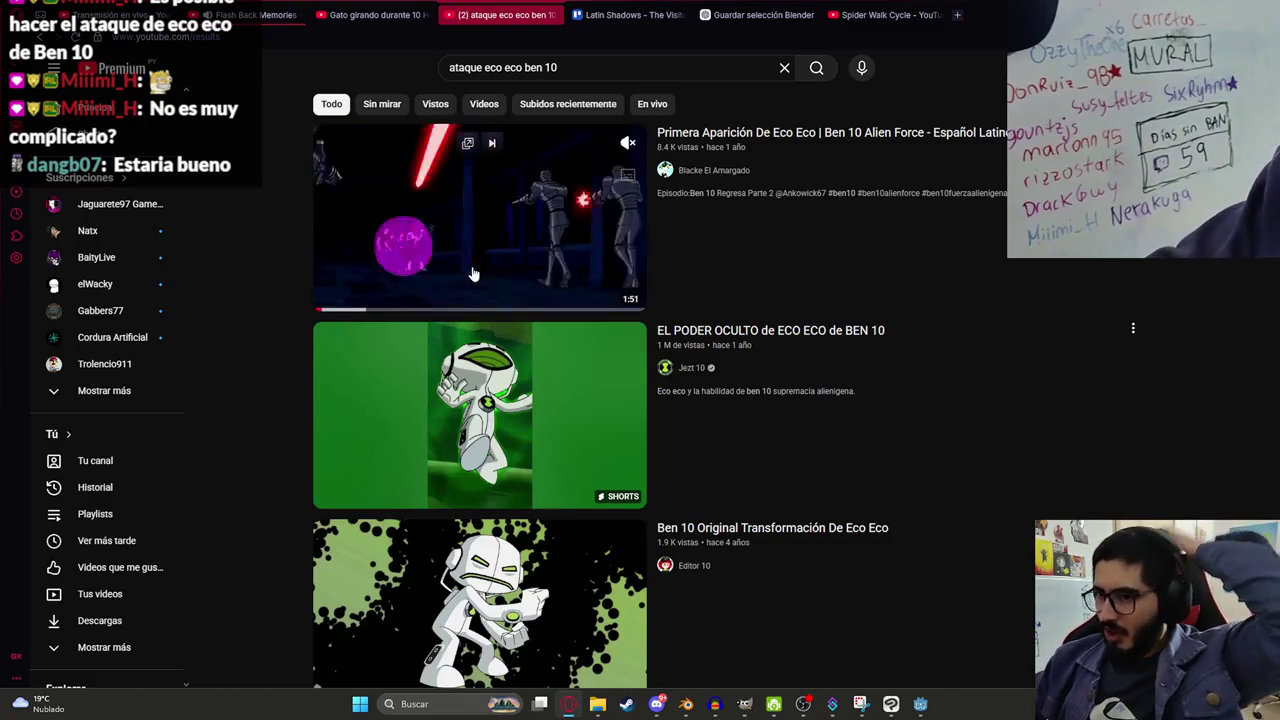
left_click(550, 188)
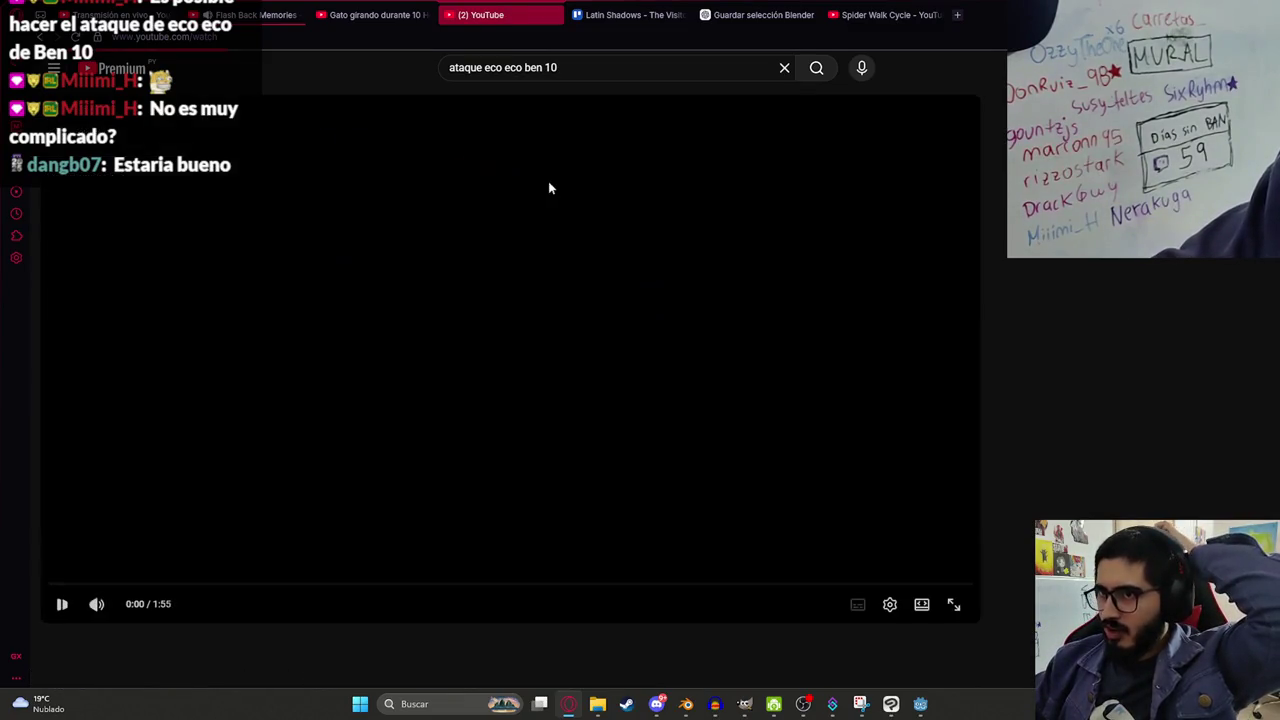
left_click_drag(193, 590, 483, 591)
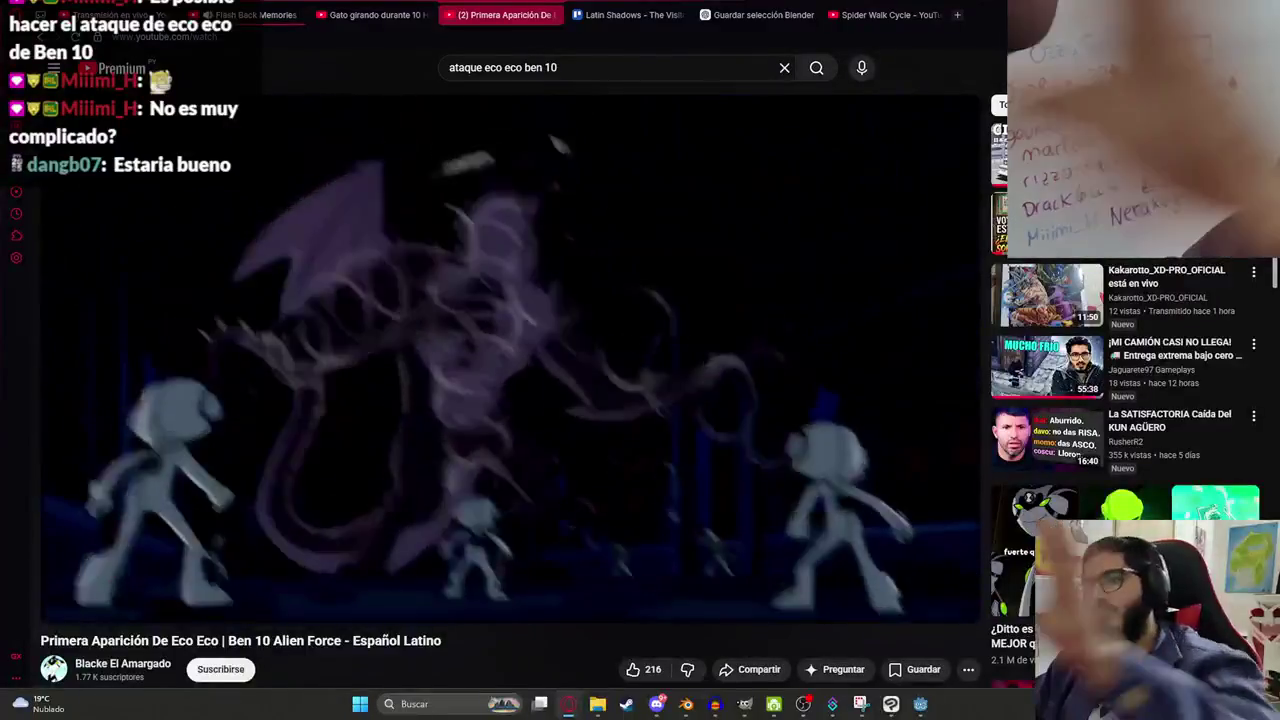
Pause the Eco Eco clip and scrub the attack animation back in Blender.
left_click(518, 280)
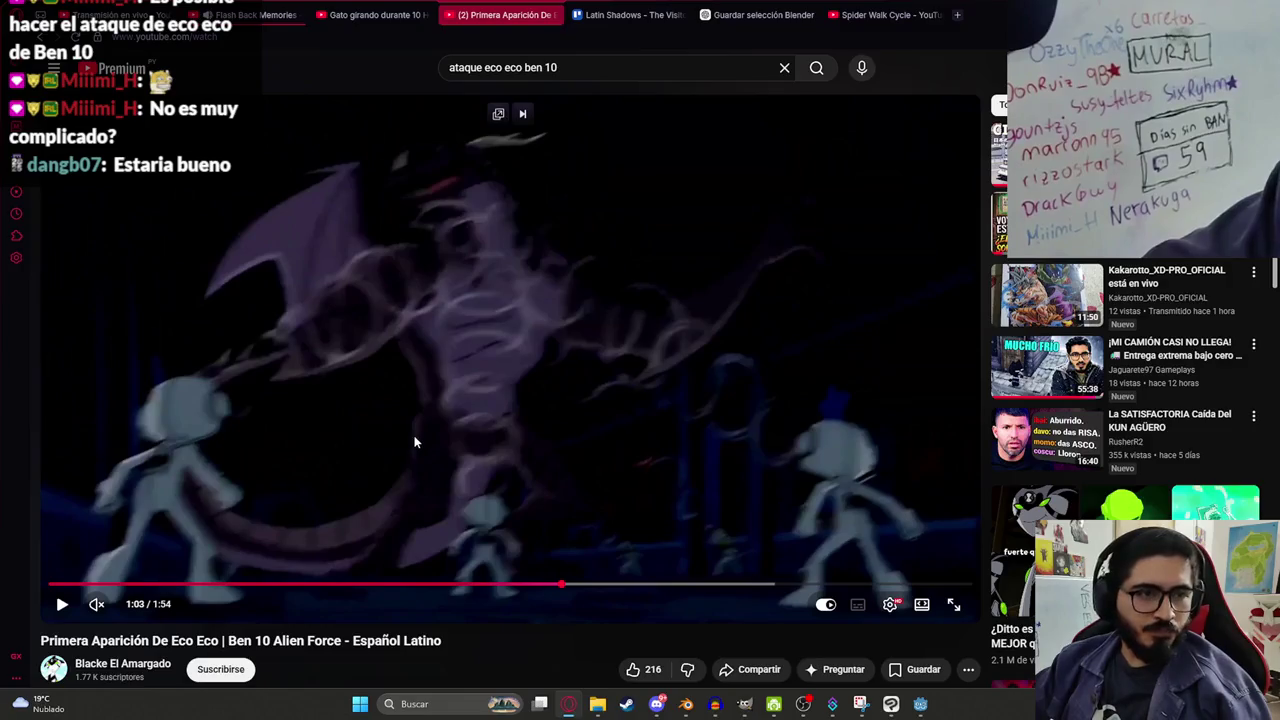
key("alt+Tab")
left_click_drag(418, 492, 706, 493)
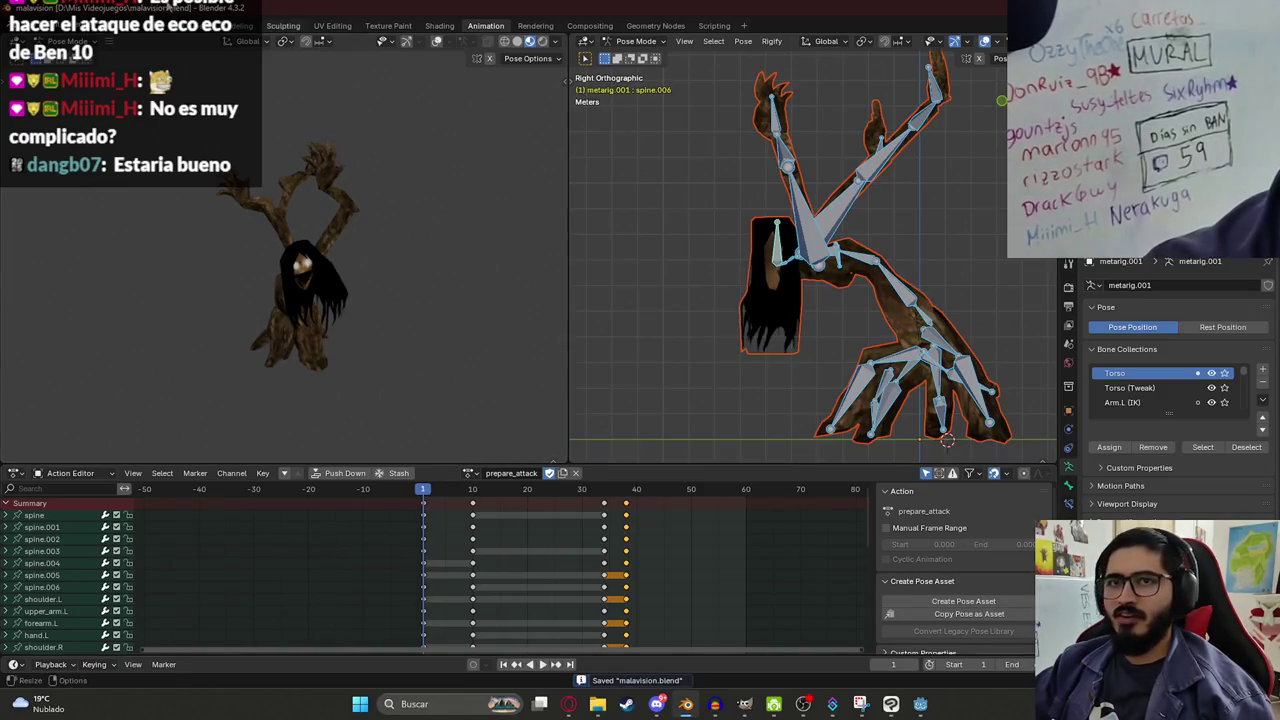
From the Layout workspace, export the model as glTF 2.0 into the characters folder.
left_click(194, 25)
scroll(634, 436, "up", 4)
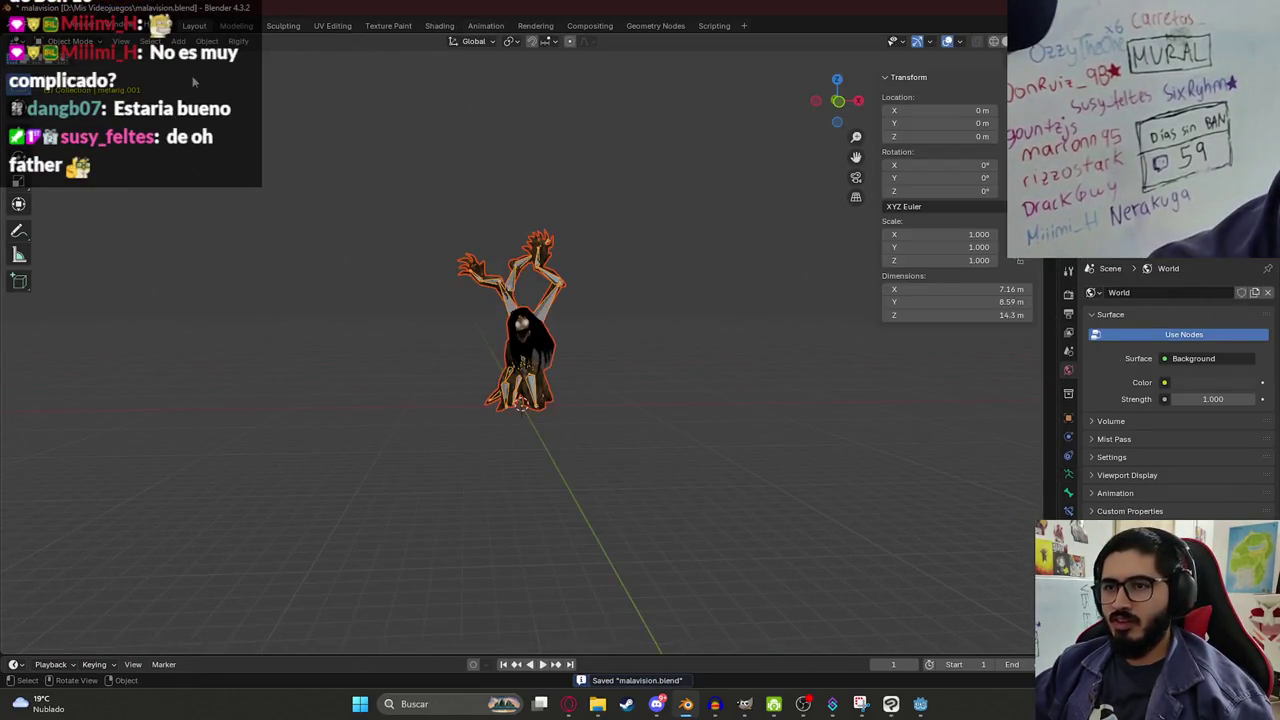
left_click(32, 26)
mouse_move(109, 226)
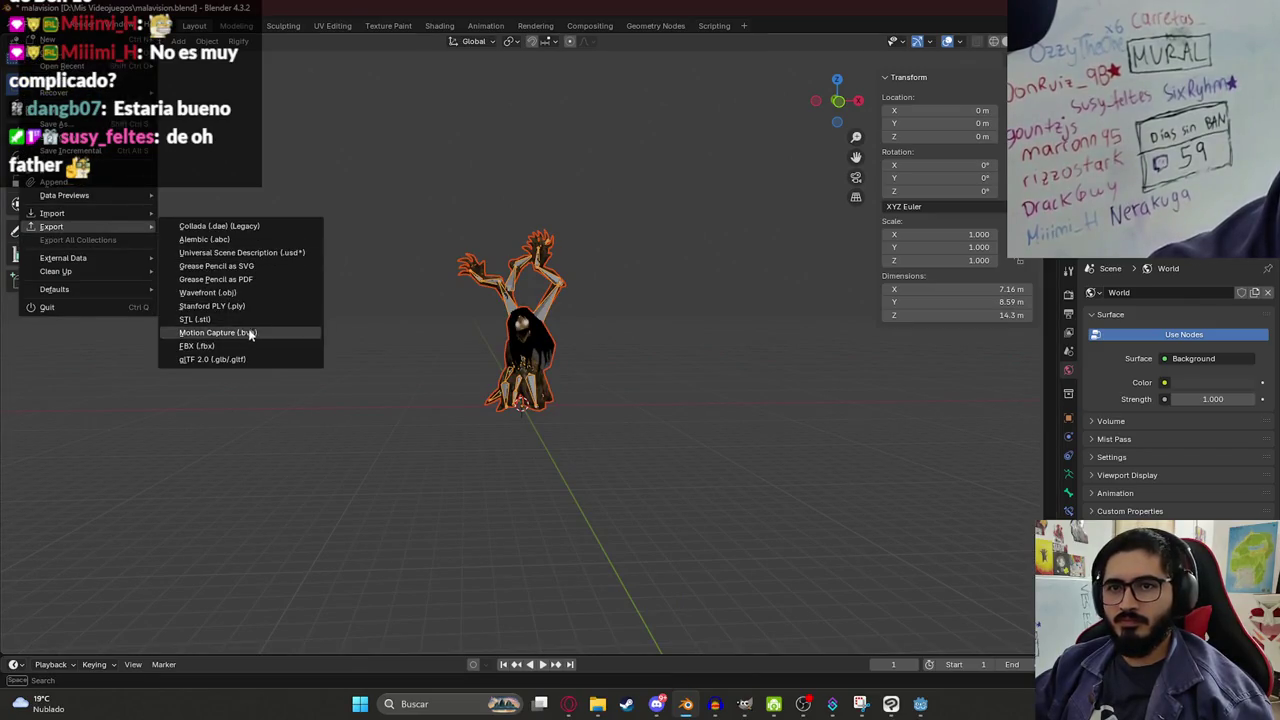
left_click(230, 333)
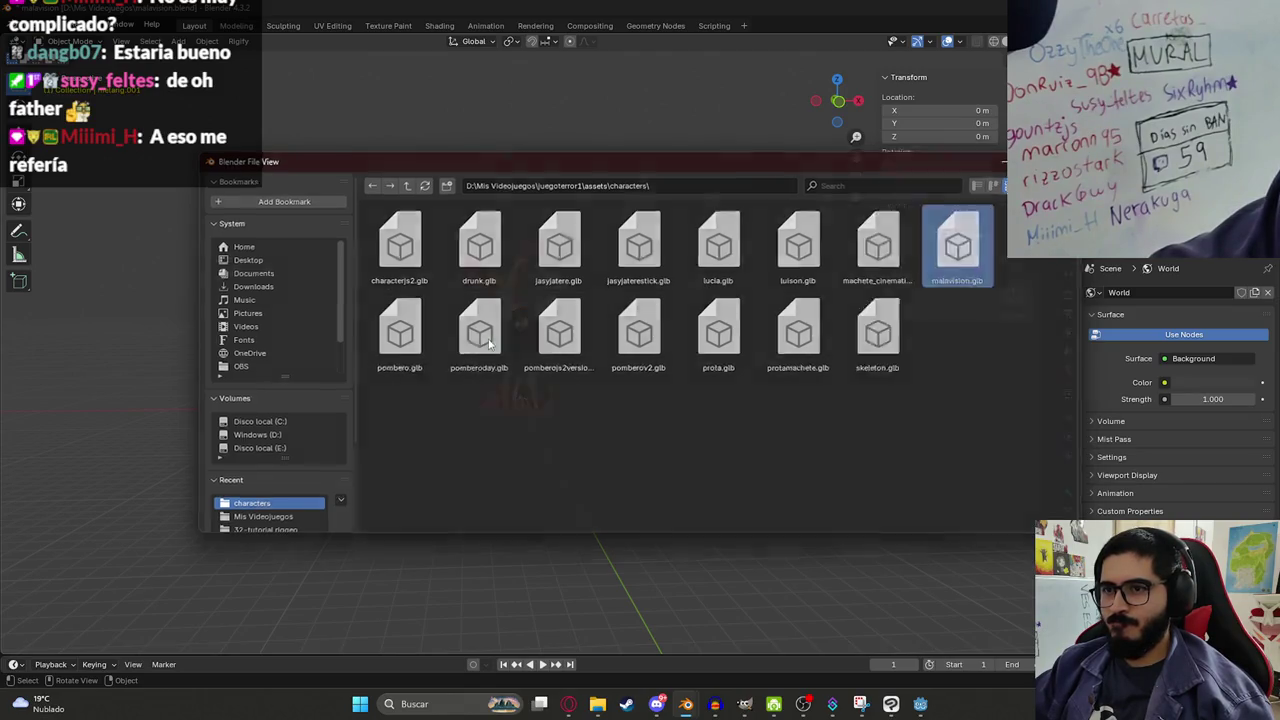
key("Return")
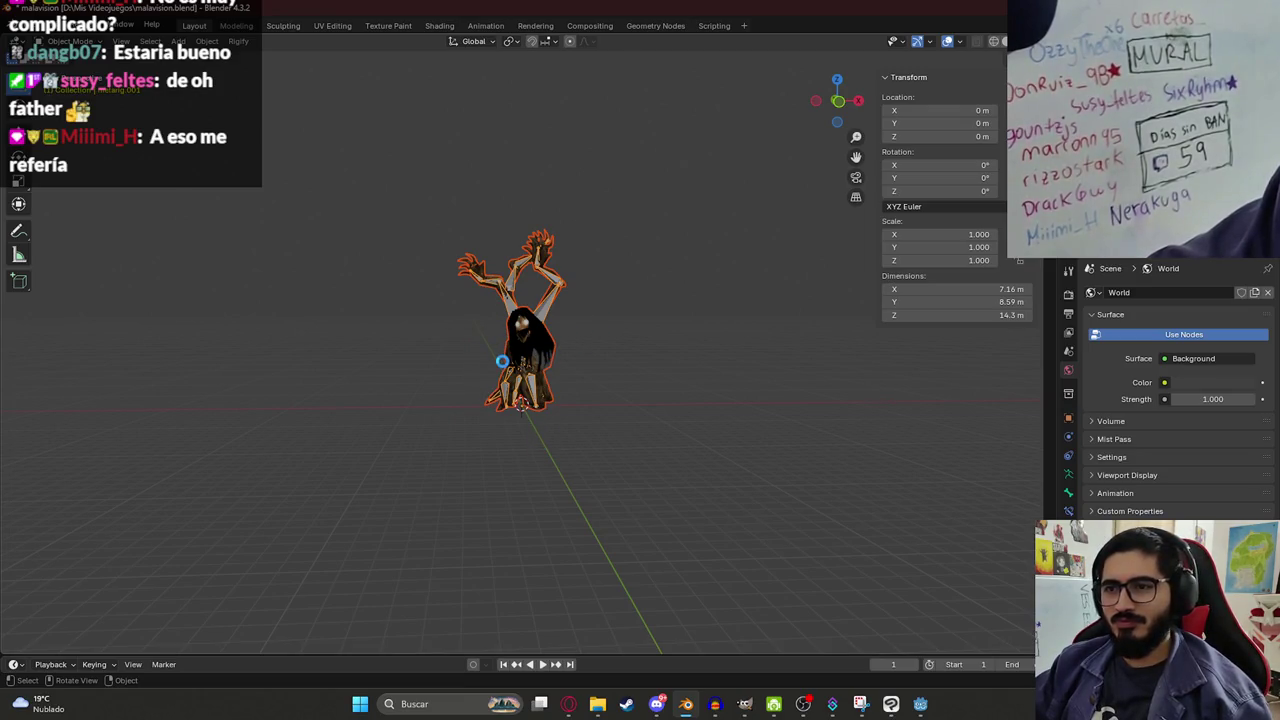
Save the malavision.blend project.
scroll(485, 356, "up", 10)
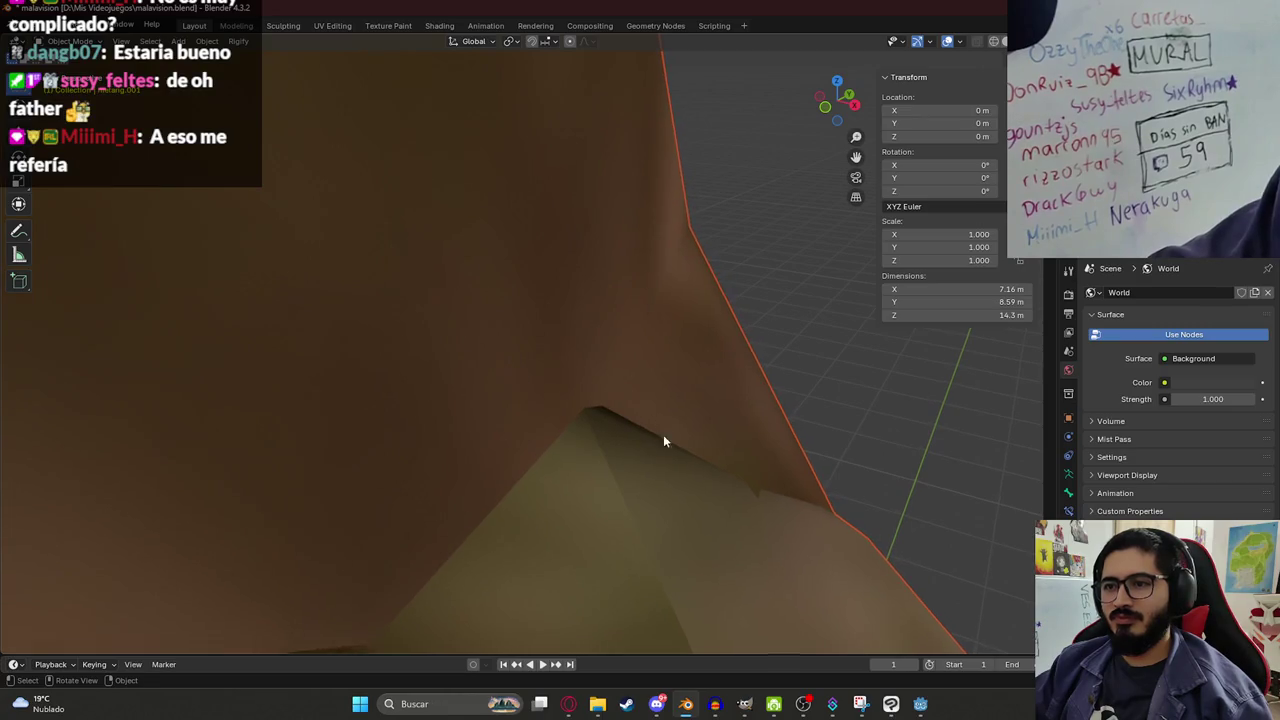
scroll(575, 470, "down", 10)
key("ctrl+s")
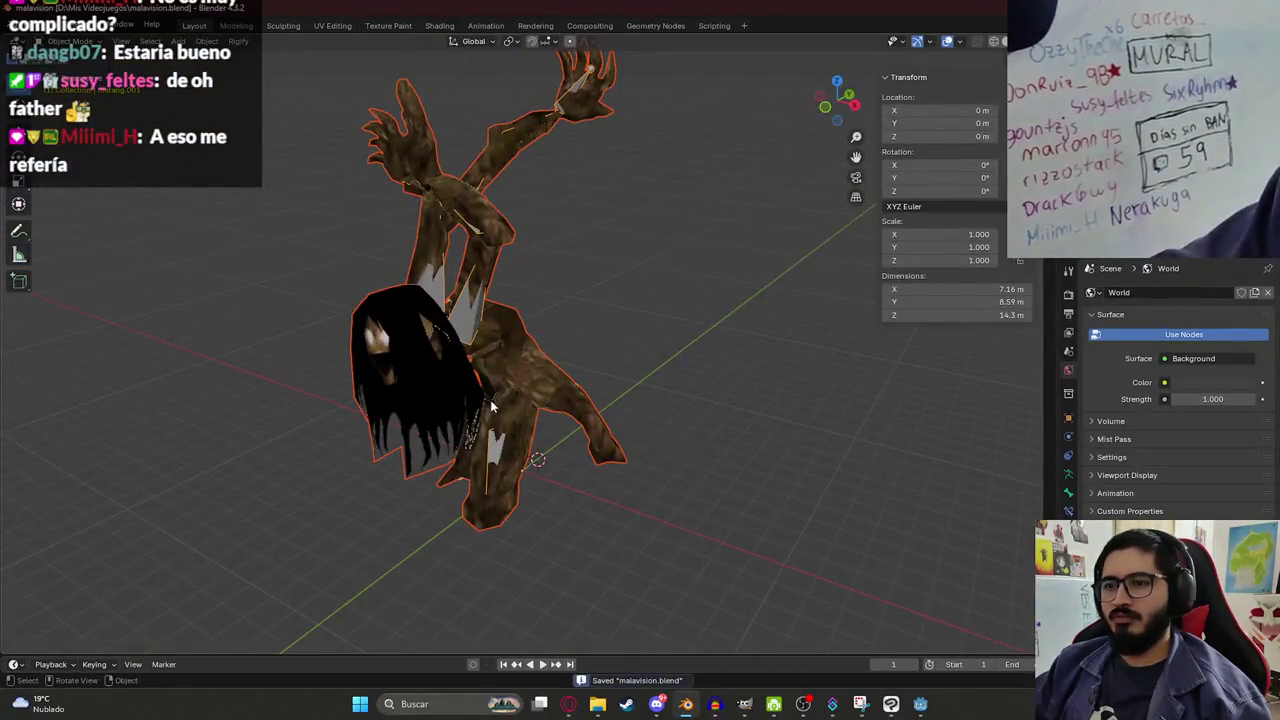
Switch to Godot and select a node in the reimported level scene.
left_click(891, 704)
left_click(920, 704)
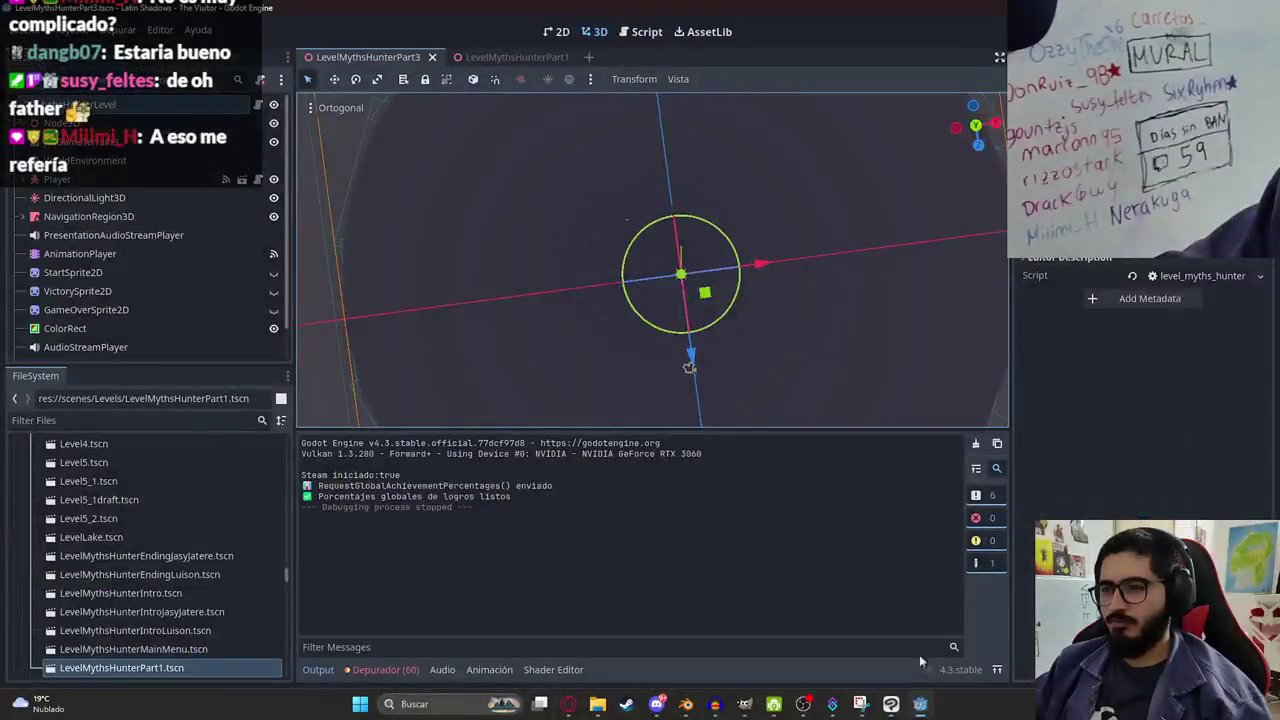
left_click_drag(527, 229, 569, 158)
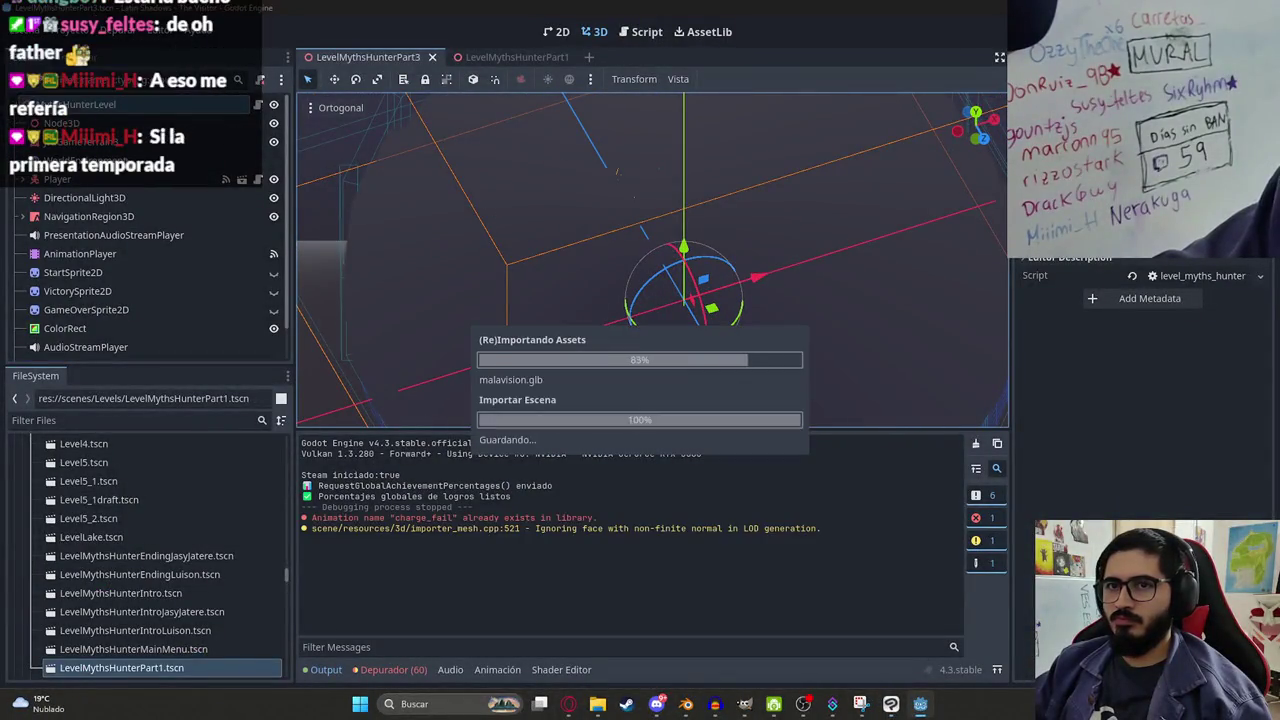
left_click(716, 347)
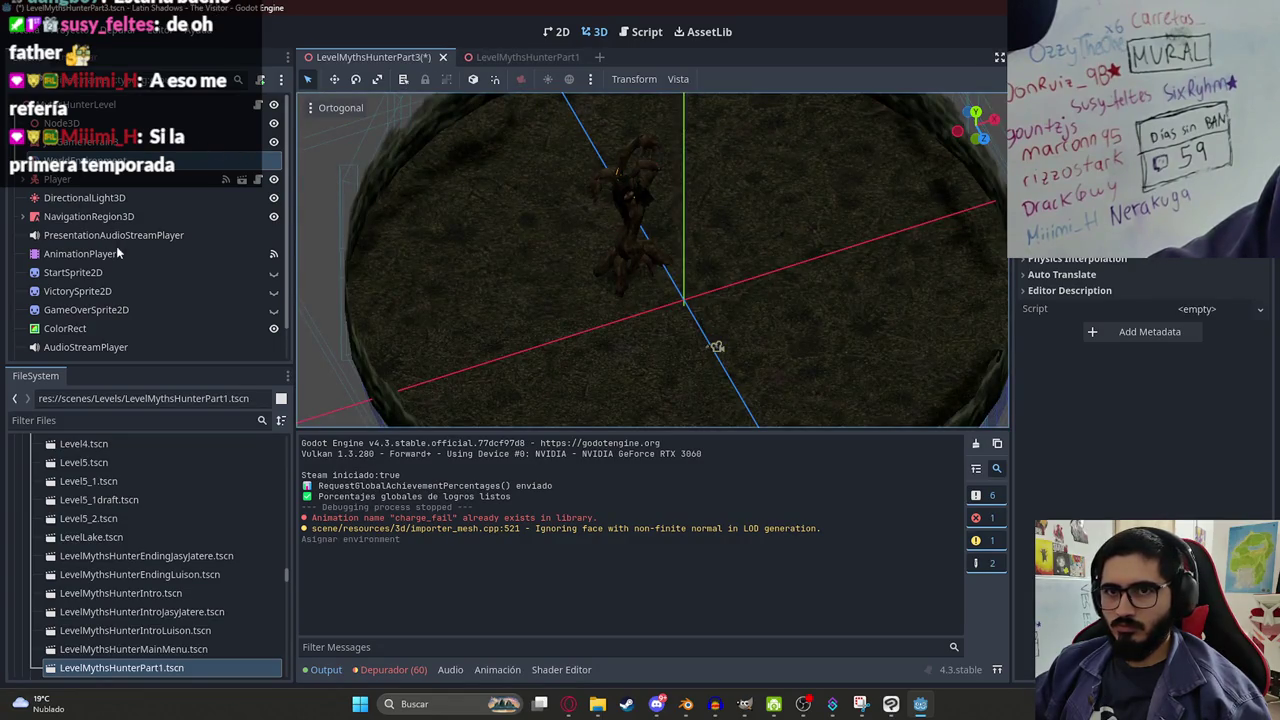
scroll(116, 250, "down", 2)
Filter the FileSystem by 'luiso' and bring up LuisonFight.tscn's file options.
left_click(80, 420)
type("luiso")
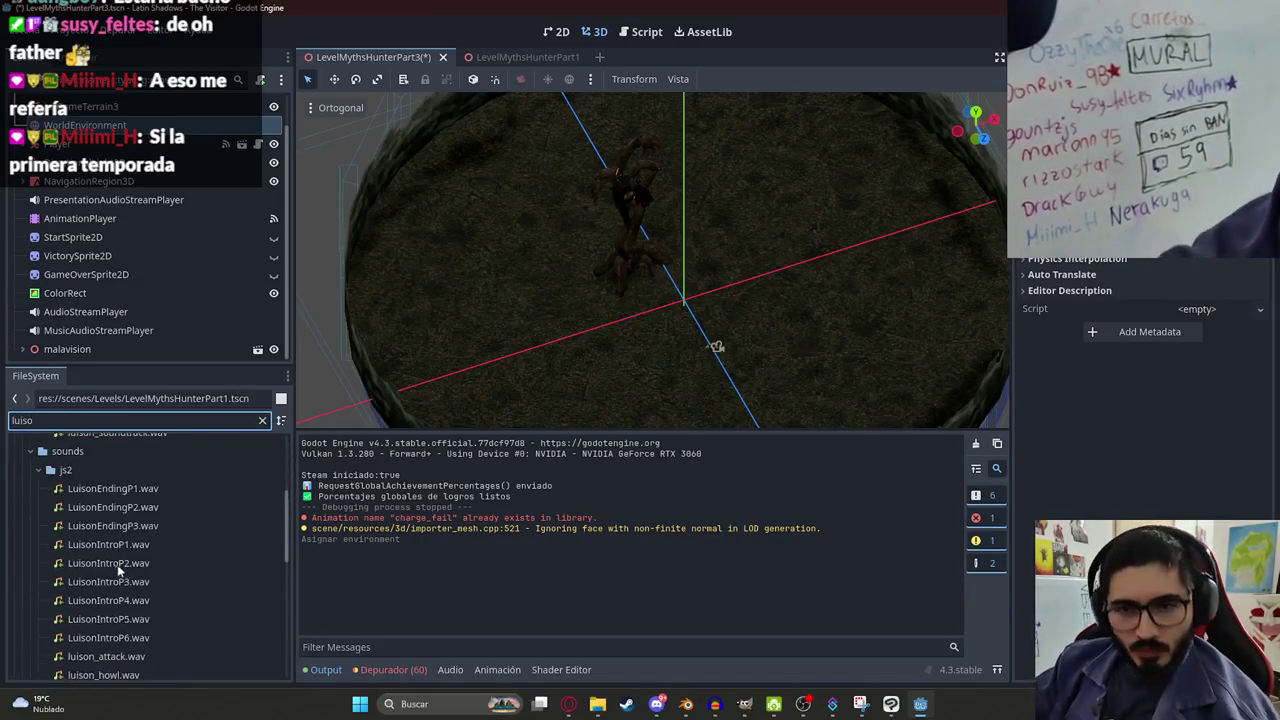
scroll(110, 560, "up", 5)
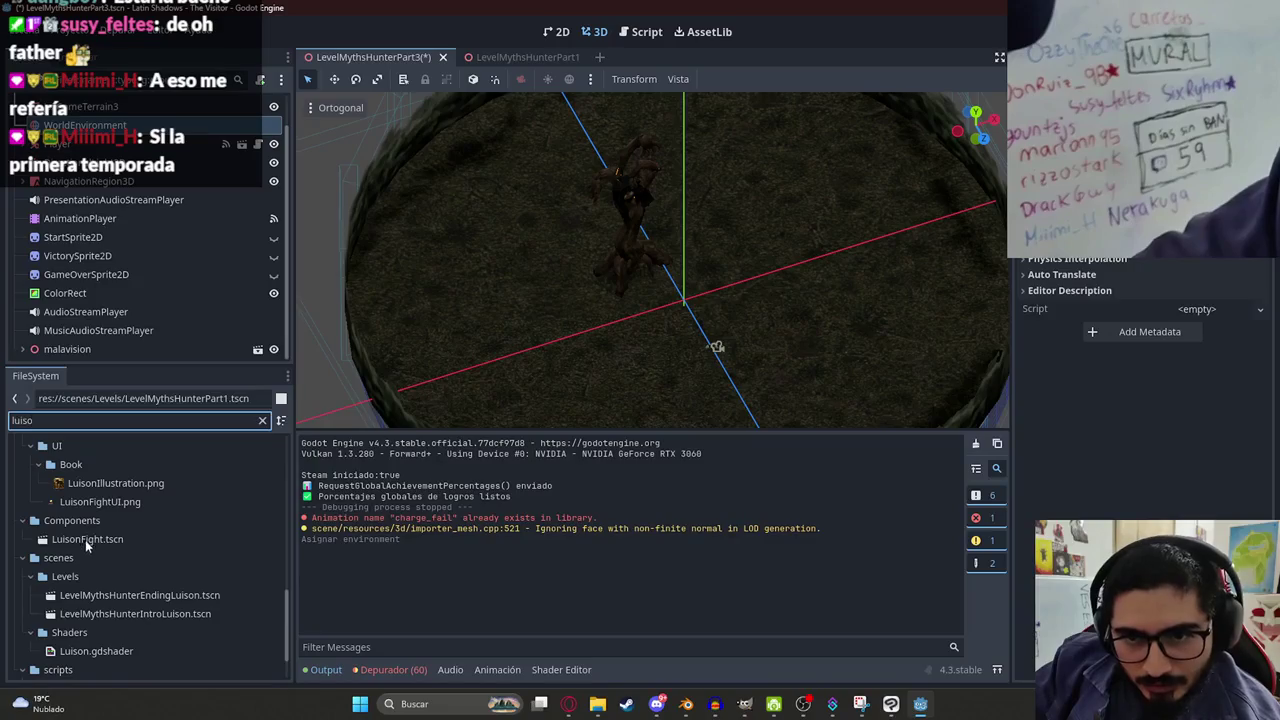
right_click(85, 540)
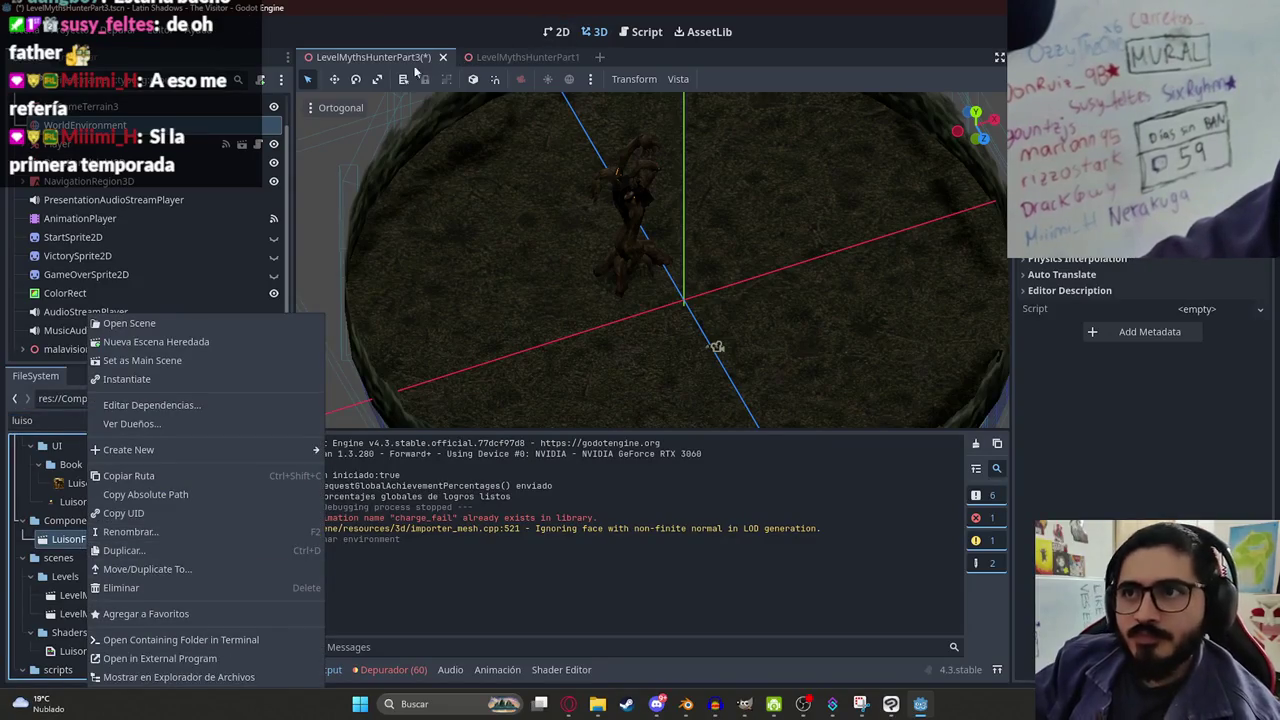
Open LuisonFight.tscn and duplicate it as MalavisionFight.tscn.
left_click(221, 303)
left_click(258, 420)
scroll(122, 611, "down", 2)
left_click(100, 578)
double_click(100, 578)
key("ctrl+d")
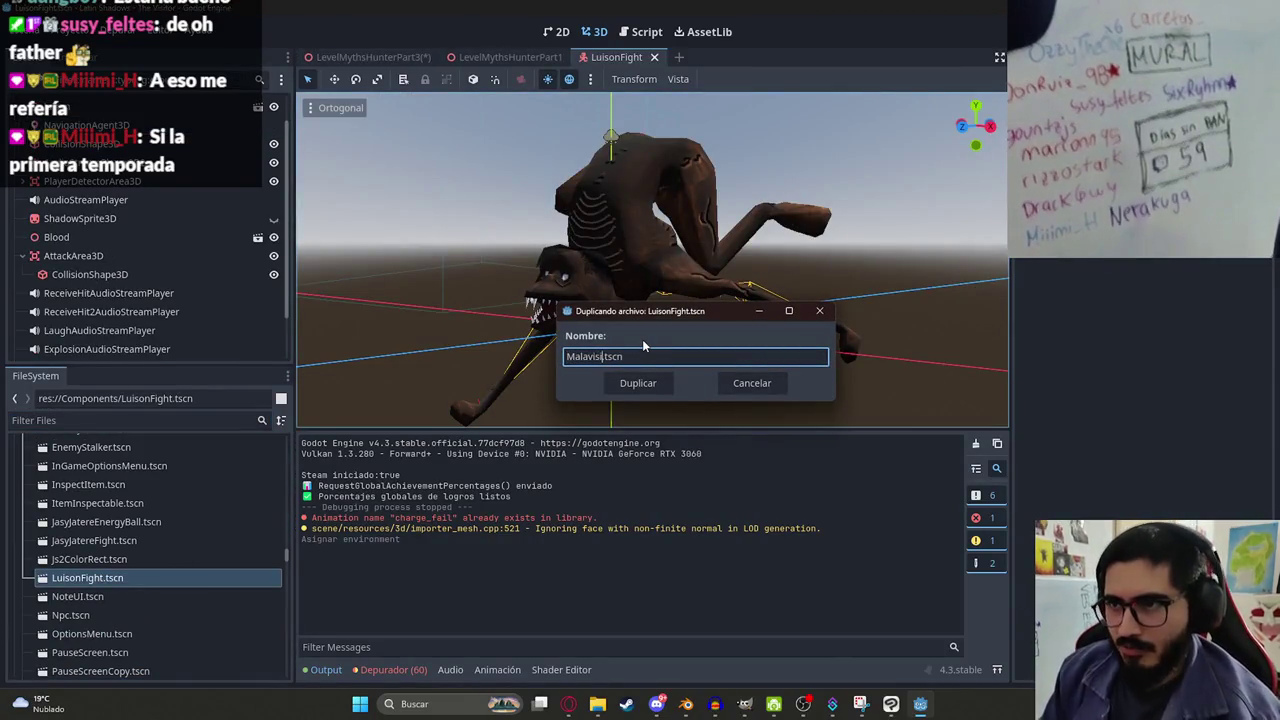
key("Return")
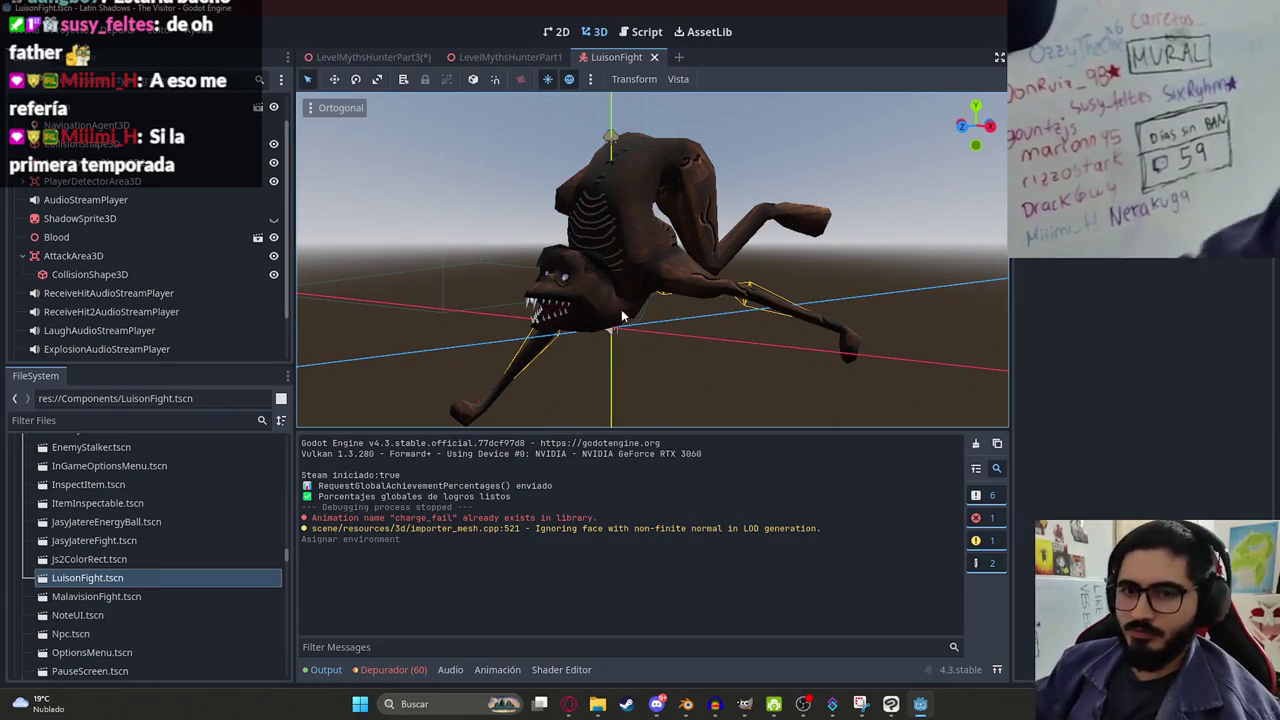
Open MalavisionFight and delete the old creature model node.
double_click(96, 597)
left_click(688, 247)
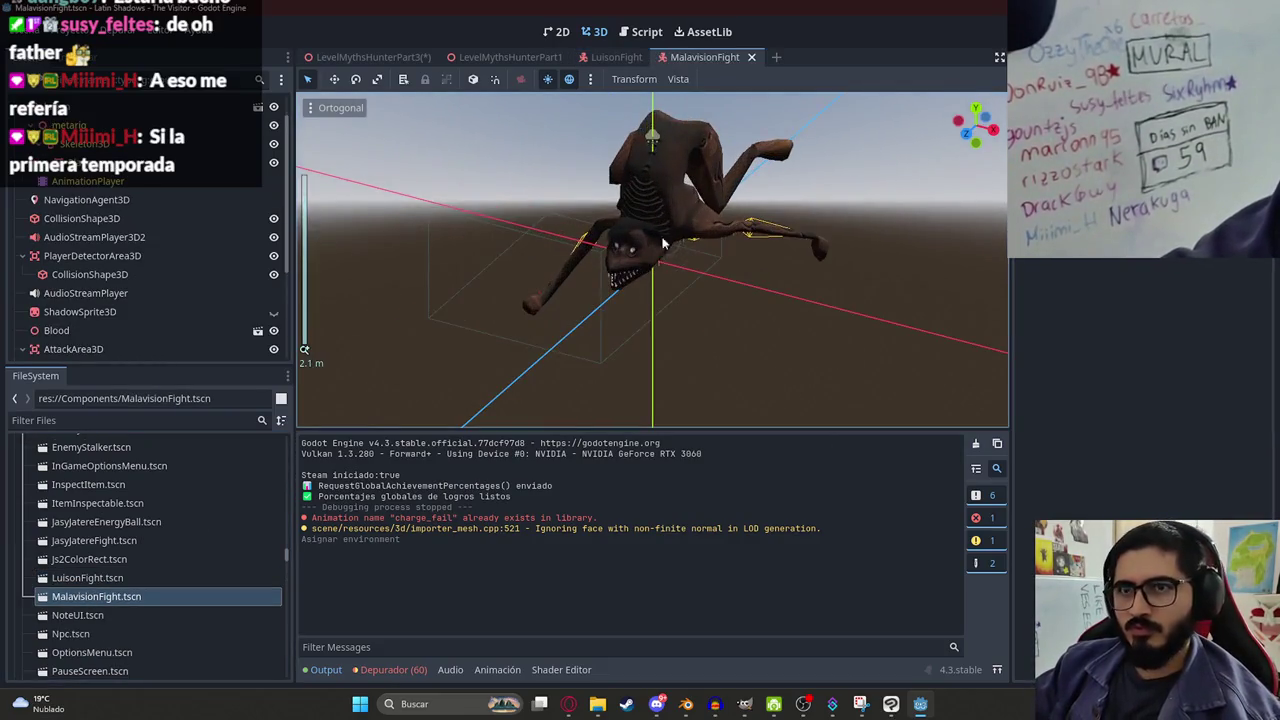
right_click(80, 106)
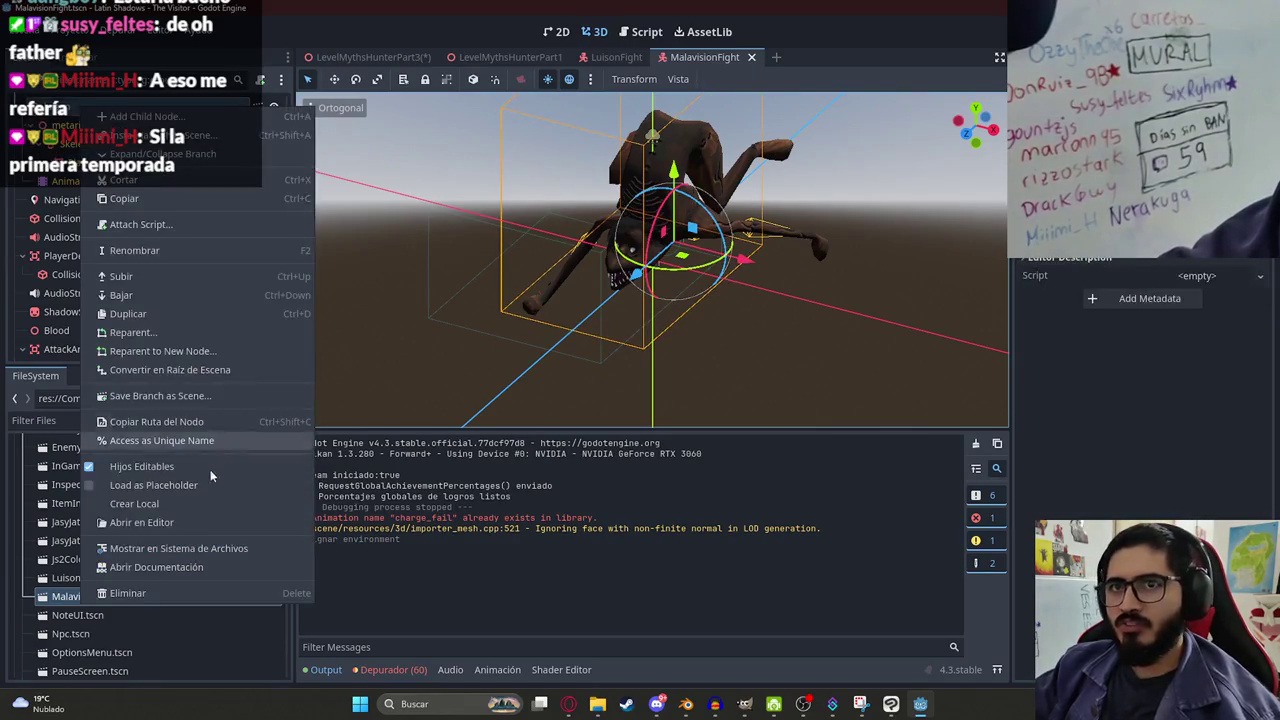
left_click(186, 594)
Detach the script from the scene's root node and return to LevelMythsHunterPart3.
left_click(182, 112)
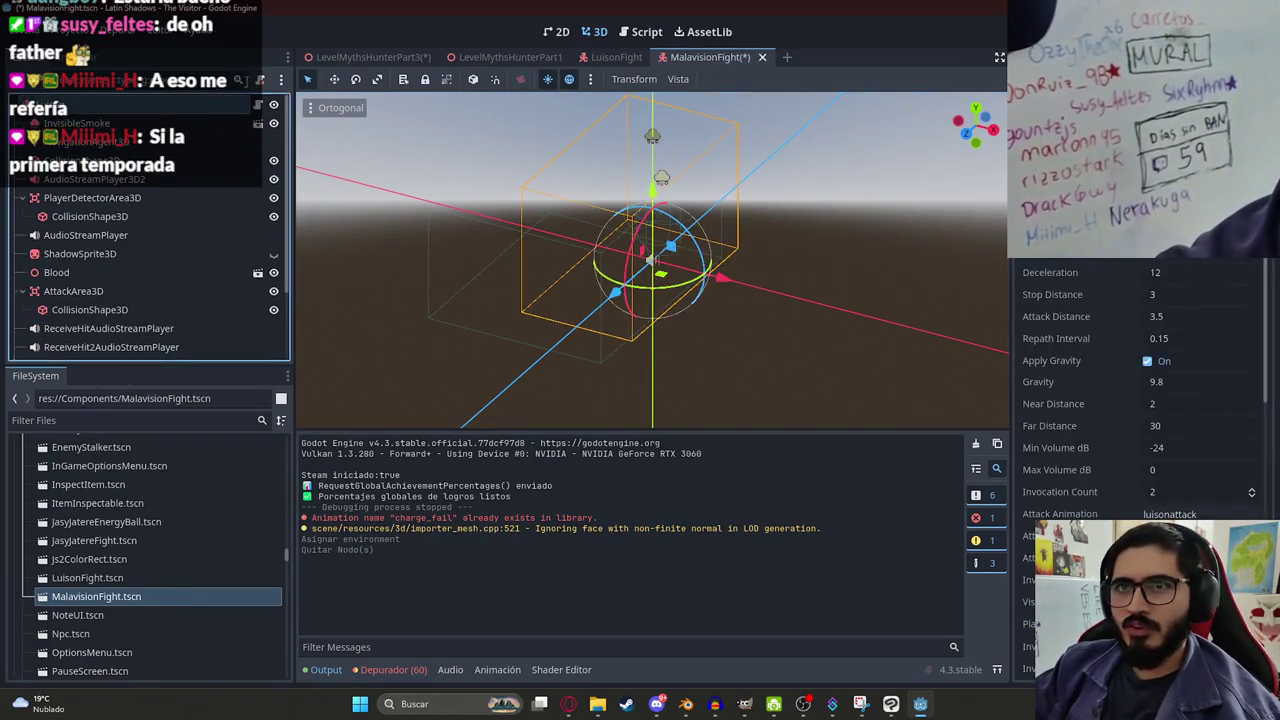
left_click(260, 82)
right_click(102, 114)
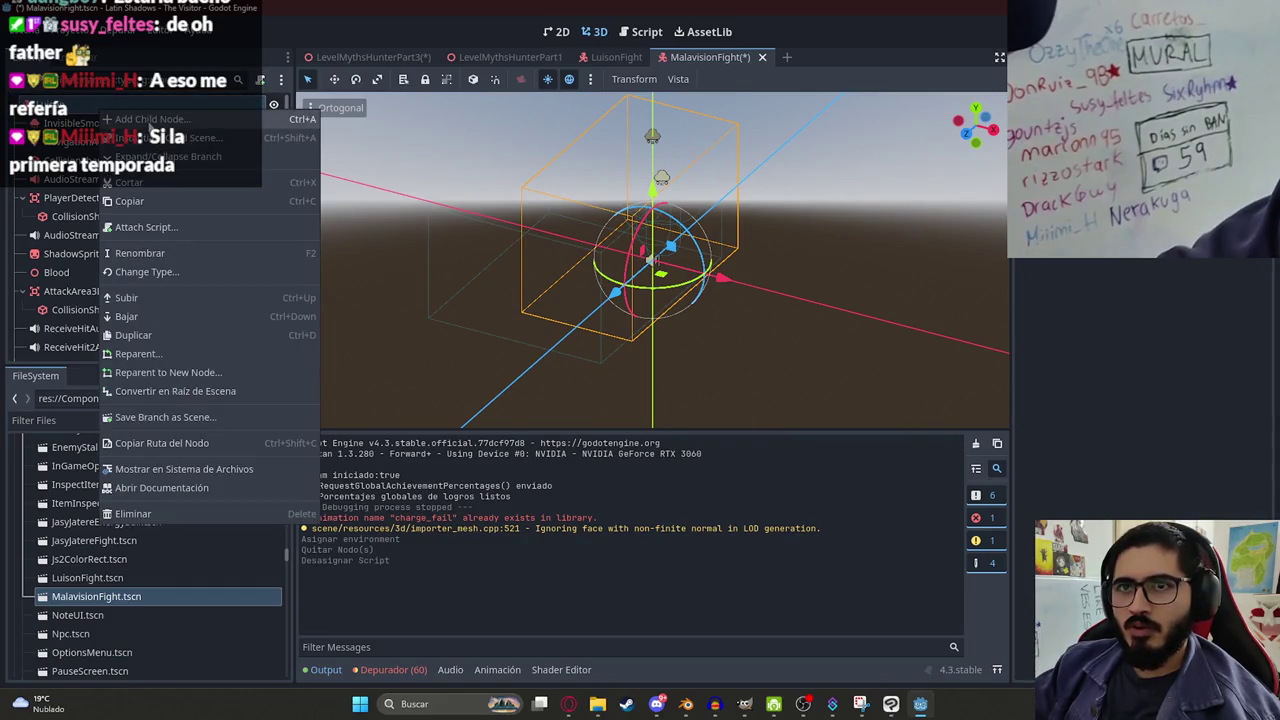
left_click(58, 418)
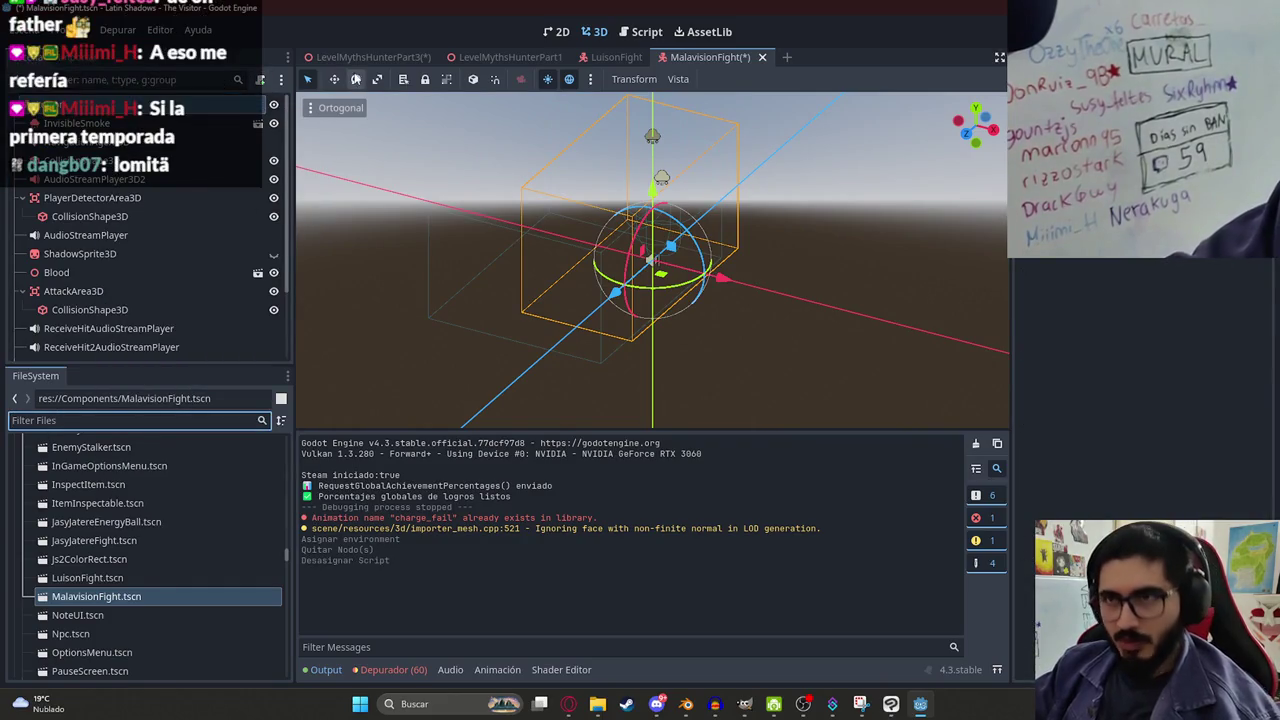
left_click(384, 55)
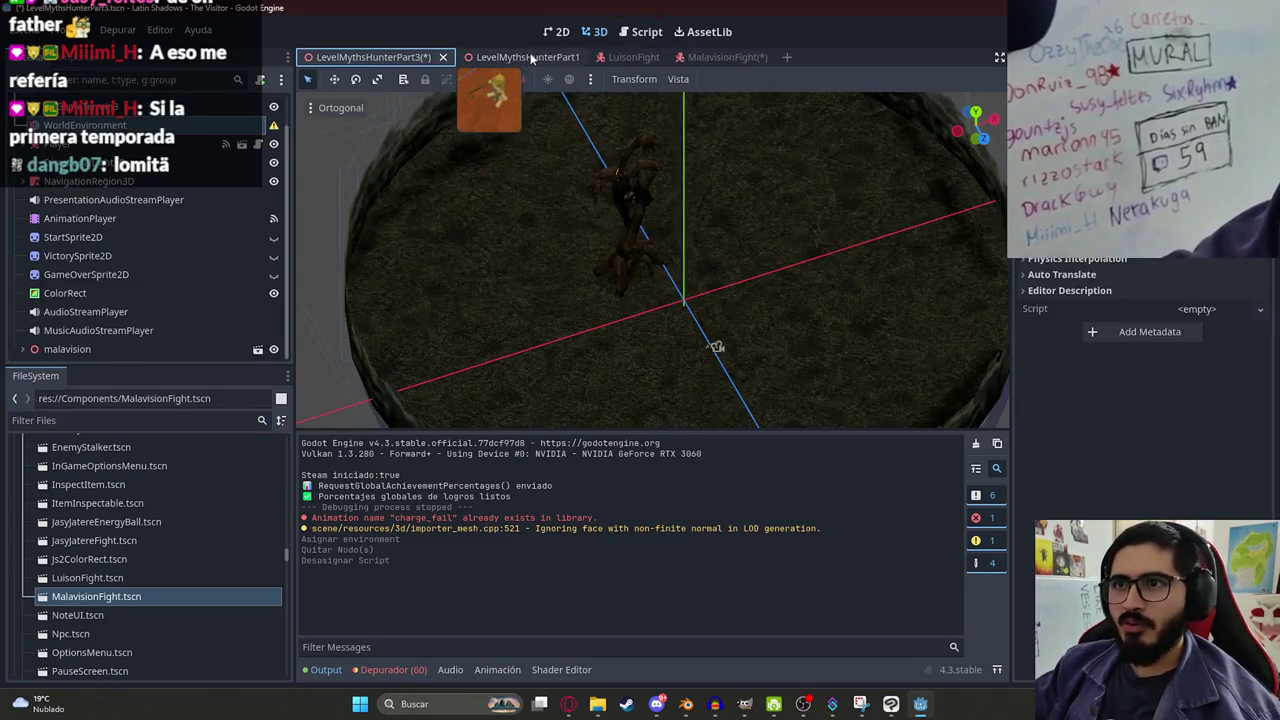
Copy the malavision node from the level and paste it into MalavisionFight.
left_click(612, 226)
left_click(67, 293)
key("ctrl+c")
left_click(727, 57)
key("ctrl+v")
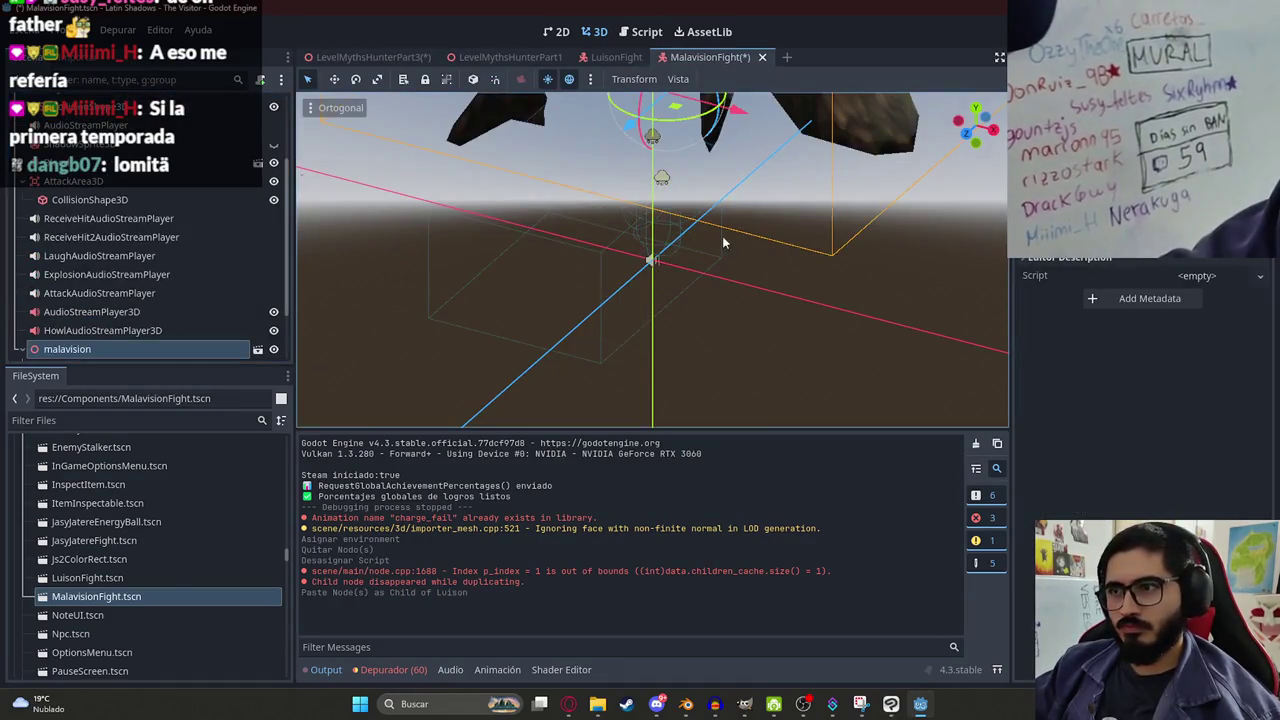
key("f")
Move malavision toward the MalavisionFight scene centre and save the scene.
scroll(661, 254, "up", 2)
mouse_move(661, 254)
left_mouse_down()
mouse_move(739, 221)
mouse_move(705, 345)
mouse_move(672, 189)
left_mouse_up()
scroll(705, 345, "down", 2)
mouse_move(700, 243)
left_mouse_down()
mouse_move(591, 271)
mouse_move(604, 286)
left_mouse_up()
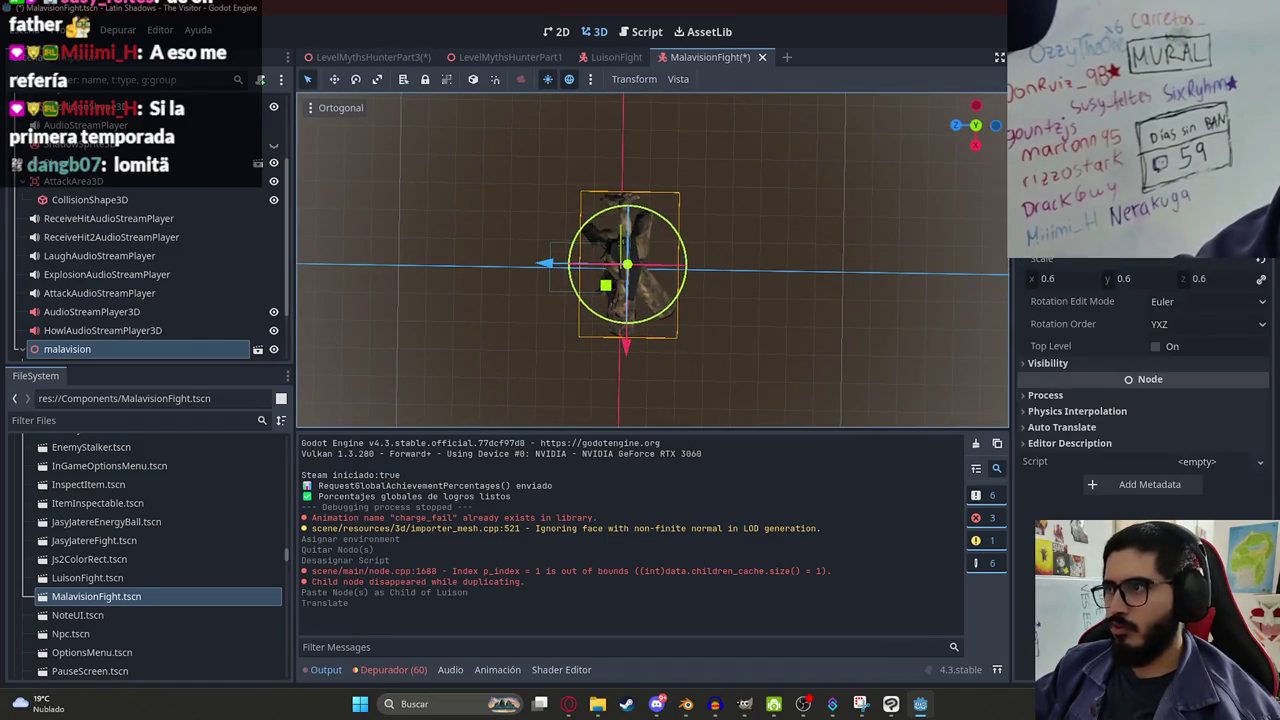
mouse_move(779, 309)
left_mouse_down()
mouse_move(758, 421)
mouse_move(700, 490)
left_mouse_up()
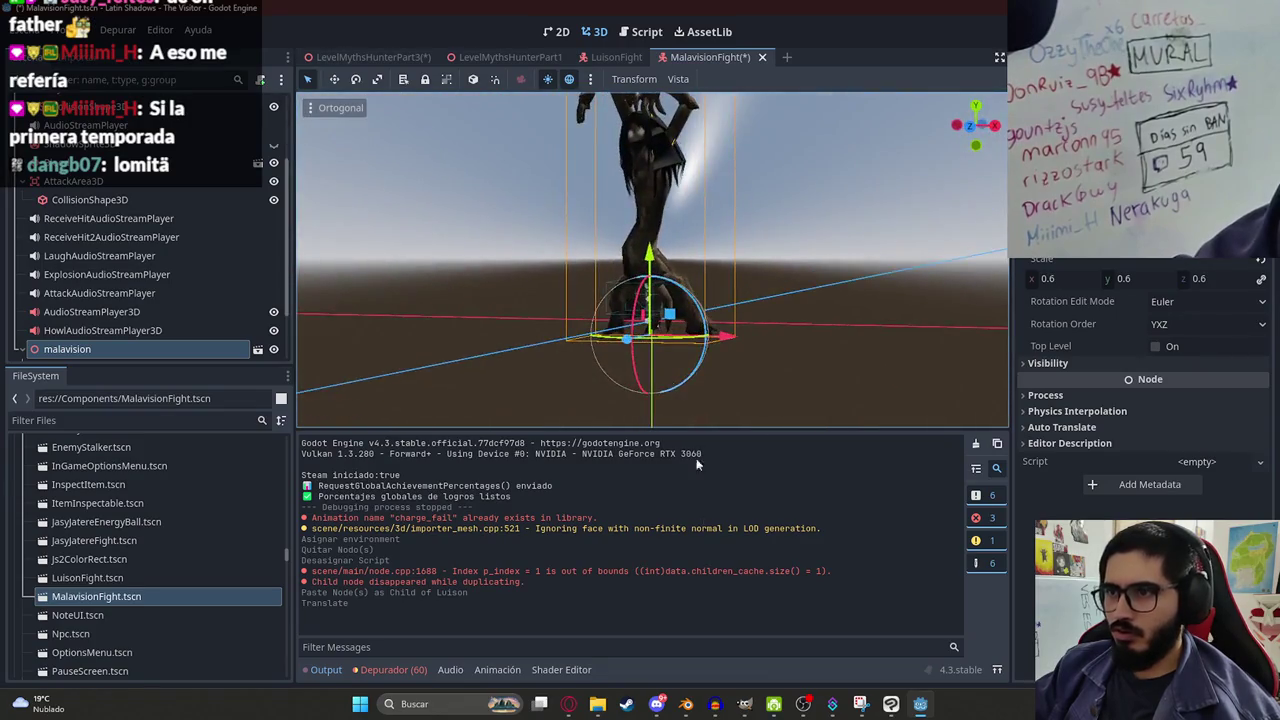
scroll(690, 400, "up", 3)
left_click_drag(690, 400, 660, 258)
scroll(679, 324, "down", 3)
scroll(660, 258, "up", 5)
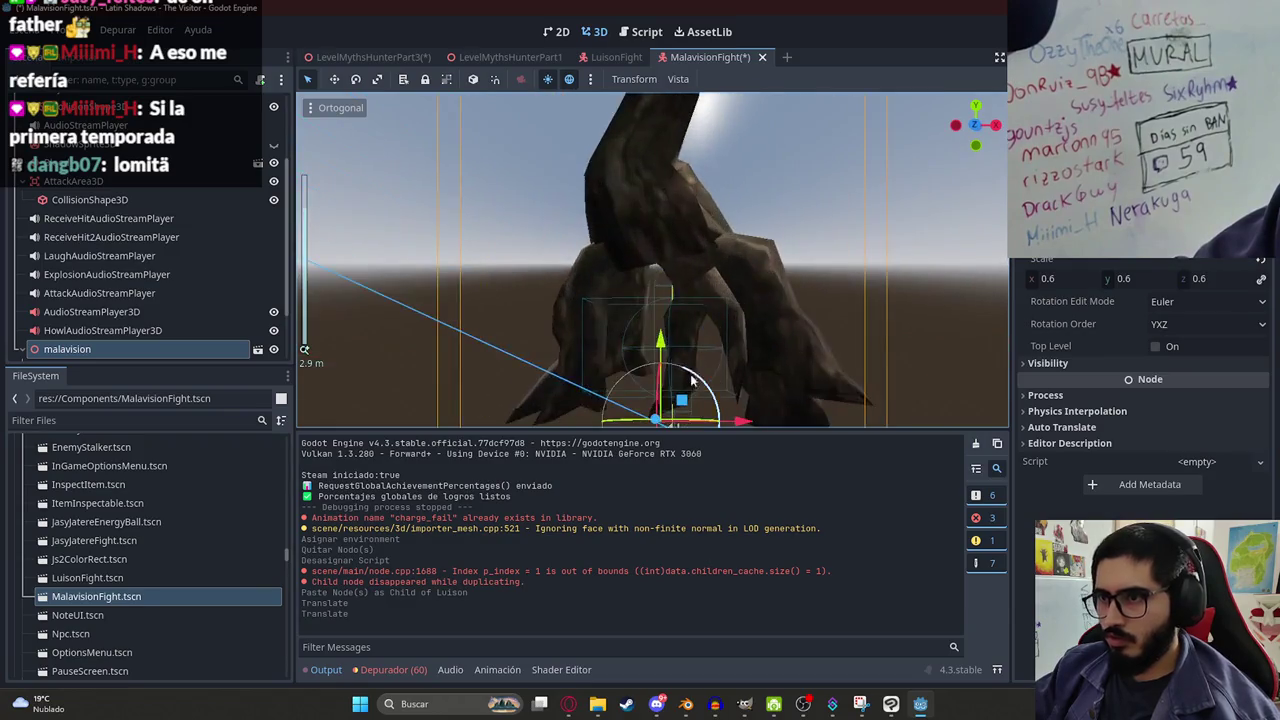
key("ctrl+s")
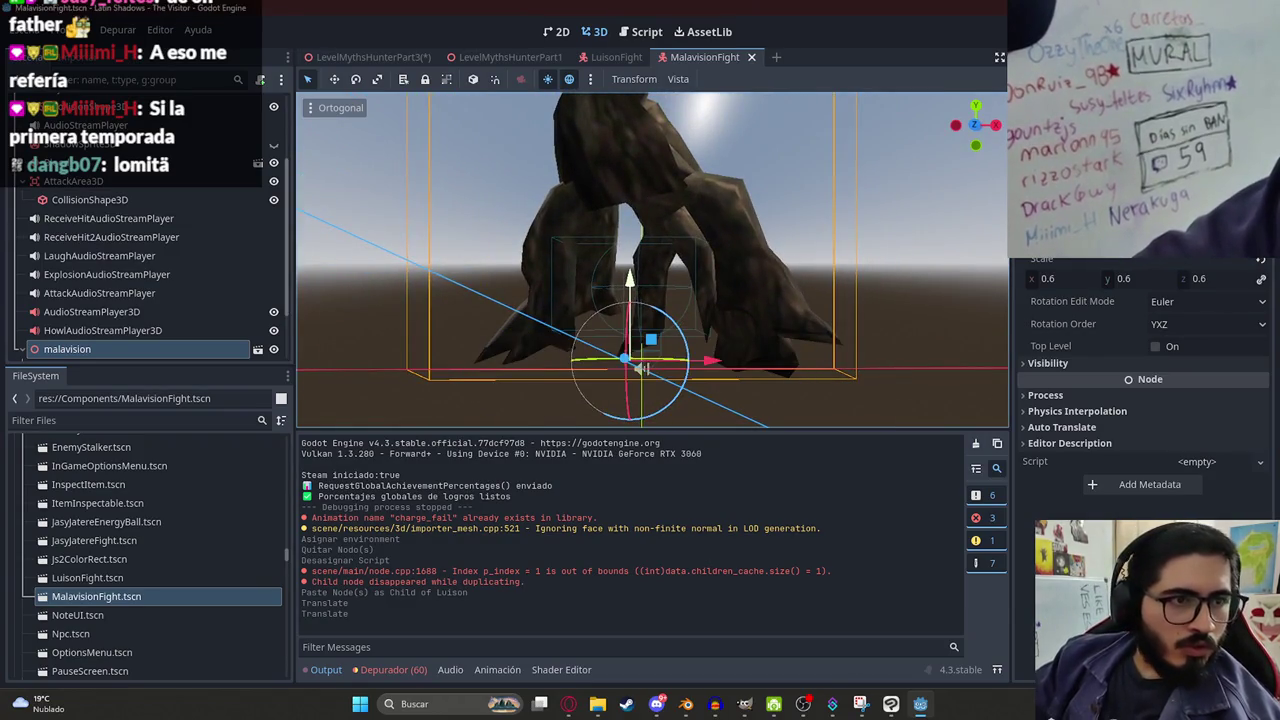
Set malavision's uniform scale to 1.
mouse_move(604, 345)
left_mouse_down()
mouse_move(594, 317)
mouse_move(647, 373)
mouse_move(713, 372)
left_mouse_up()
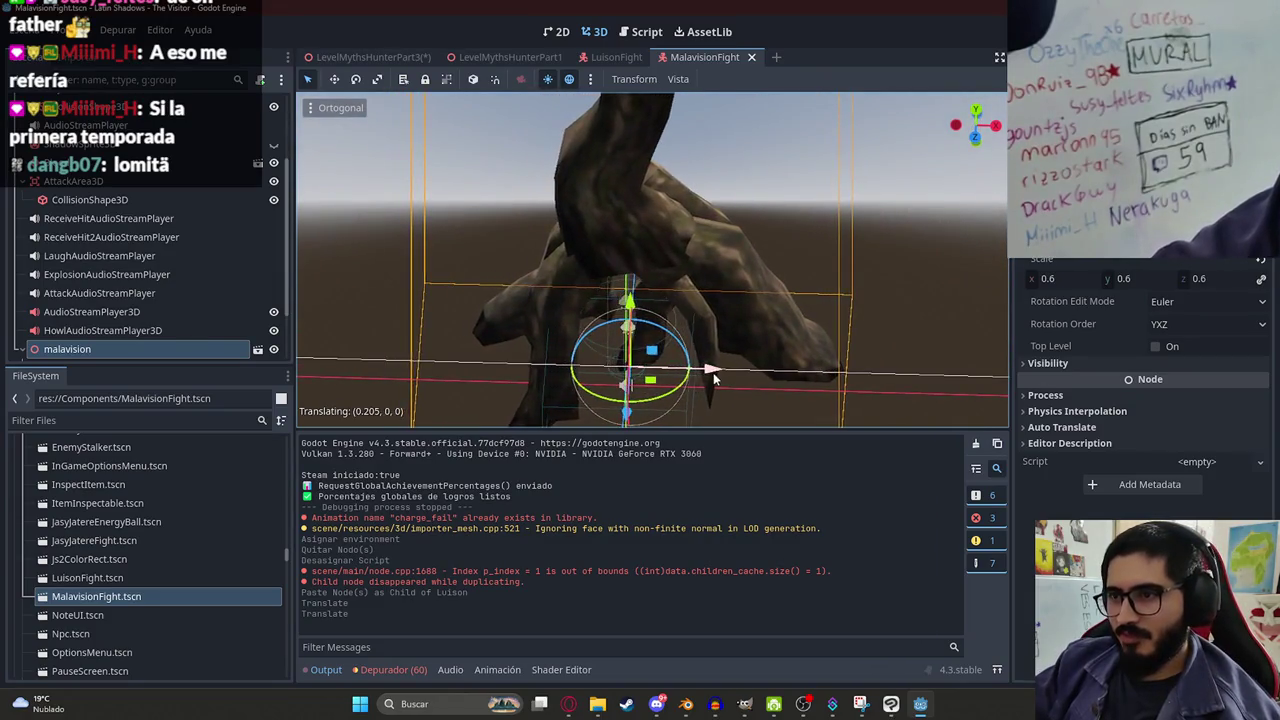
scroll(621, 233, "down", 9)
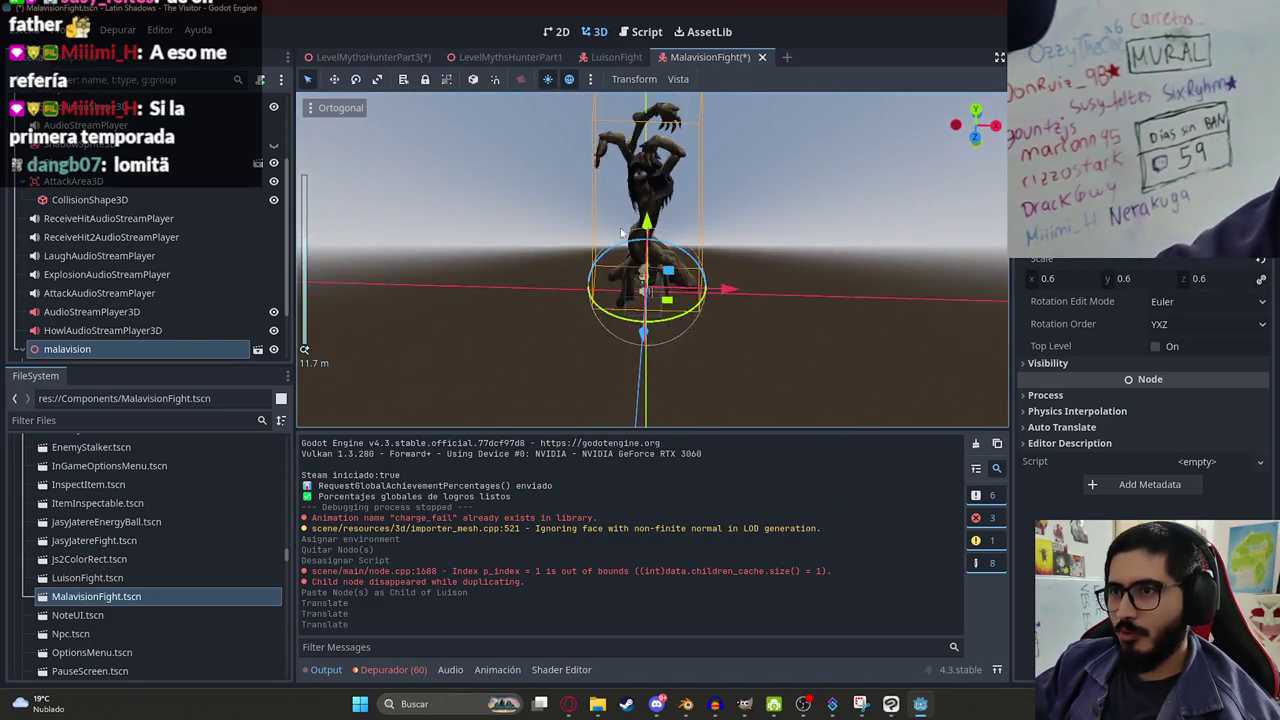
left_click(1048, 279)
type("1")
key("Return")
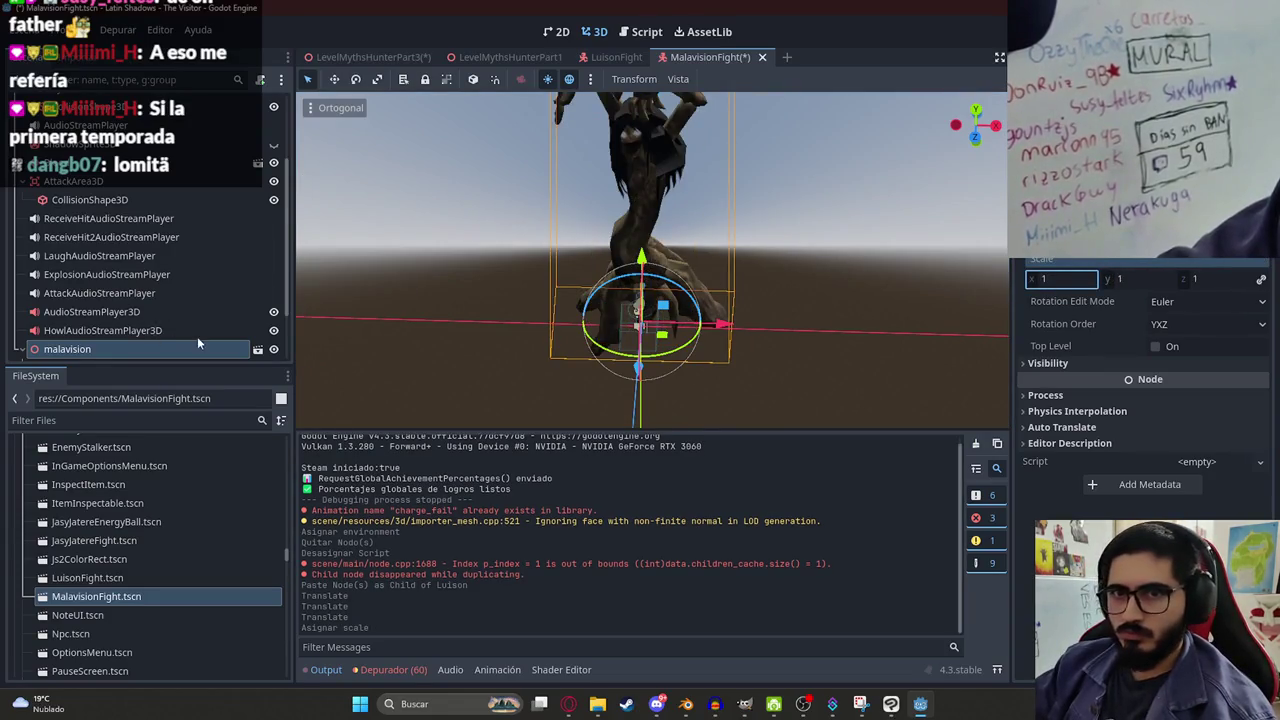
Inspect the root body node's transform and try the two-viewport 3D layout, then revert.
scroll(215, 326, "up", 3)
left_click(128, 111)
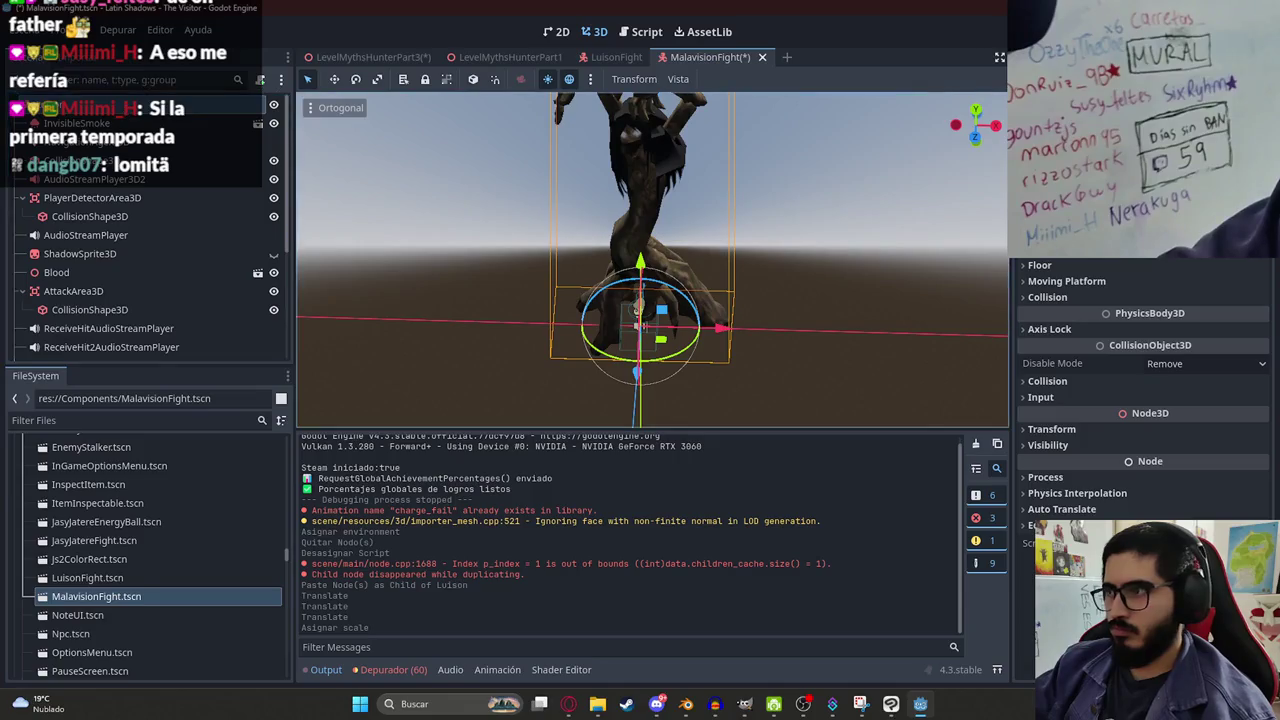
left_click(1055, 430)
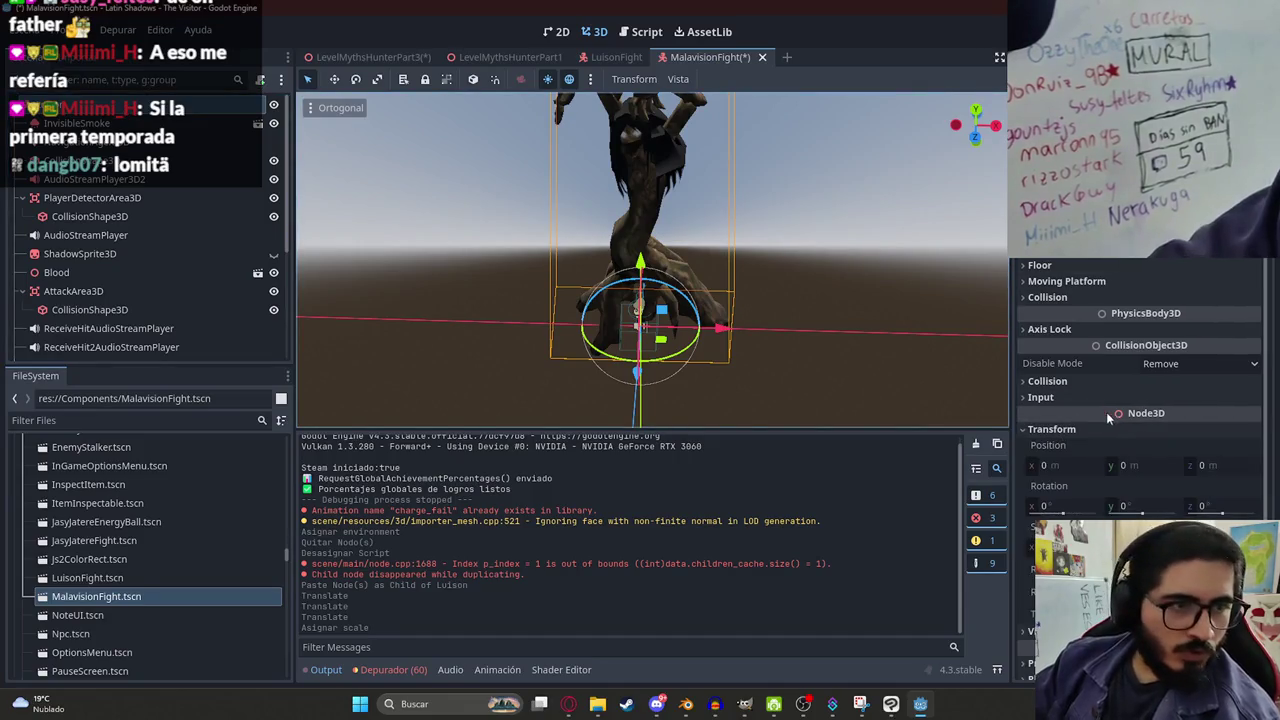
scroll(1125, 500, "down", 2)
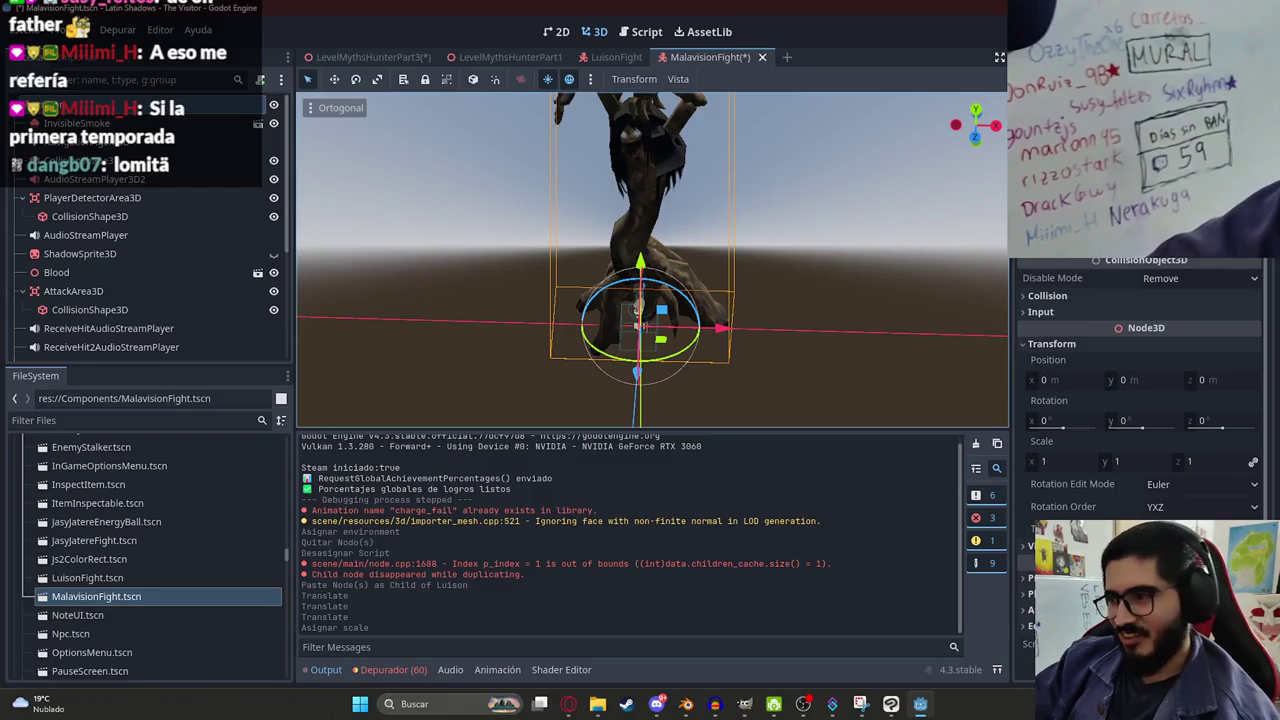
key("ctrl+2")
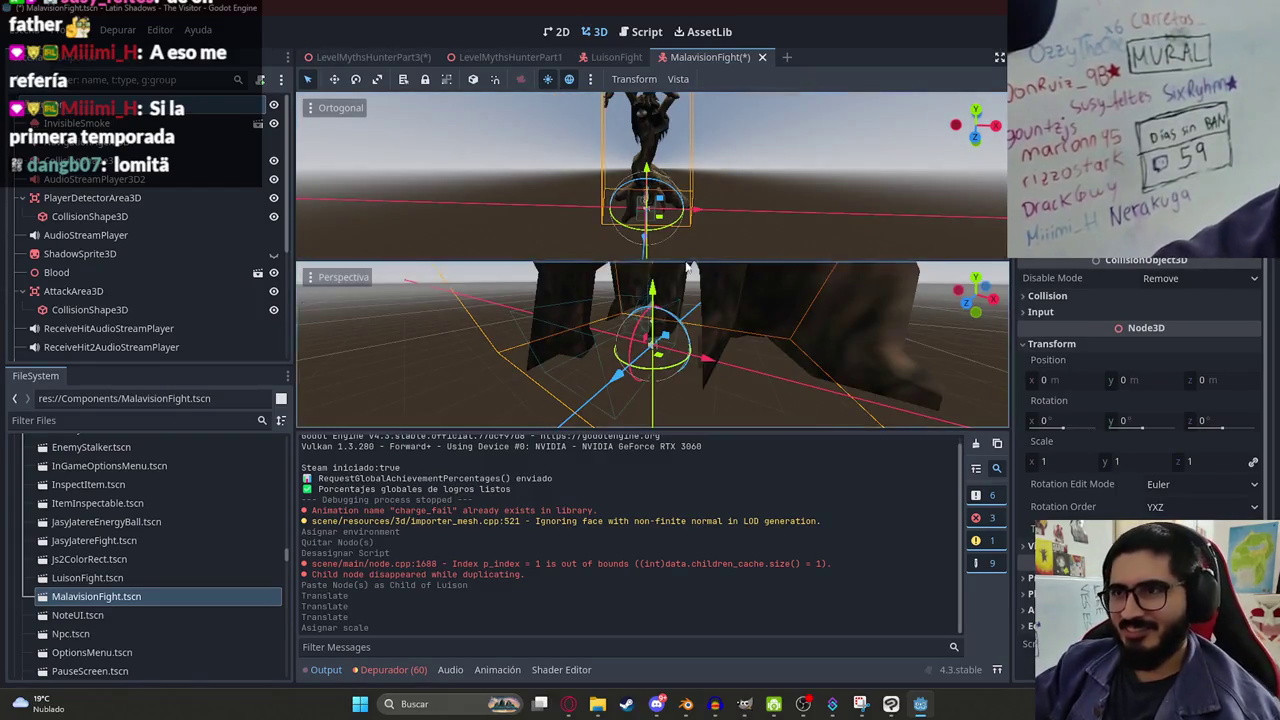
left_click(678, 79)
left_click(690, 100)
left_click(634, 79)
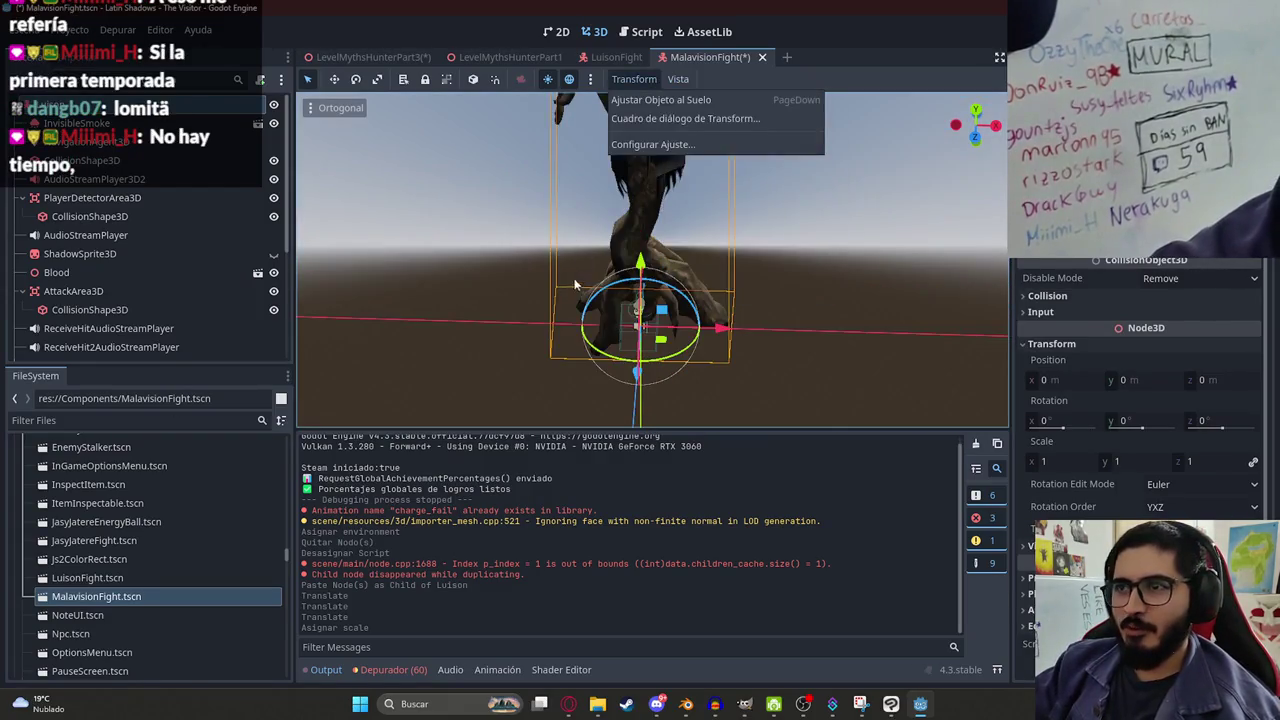
left_click(576, 271)
scroll(142, 340, "down", 3)
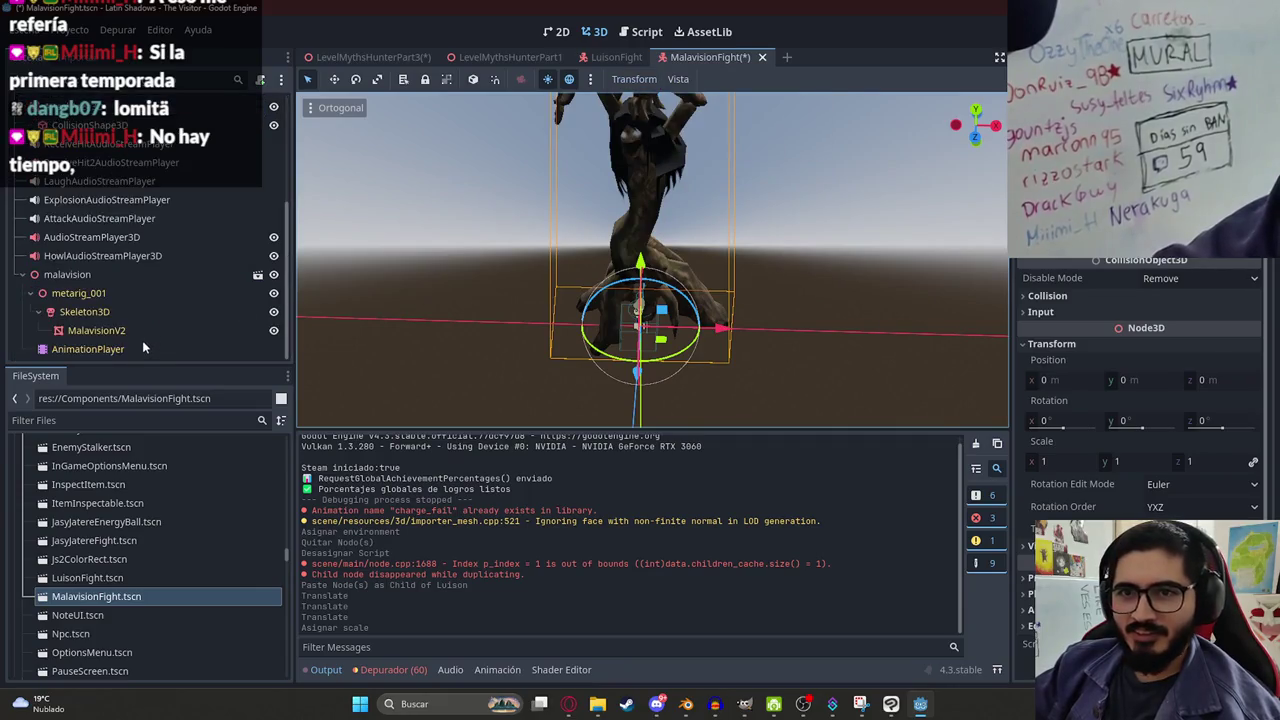
Scale the malavision model to 0.6 on all axes and save MalavisionFight.
left_click(105, 274)
left_click(1046, 279)
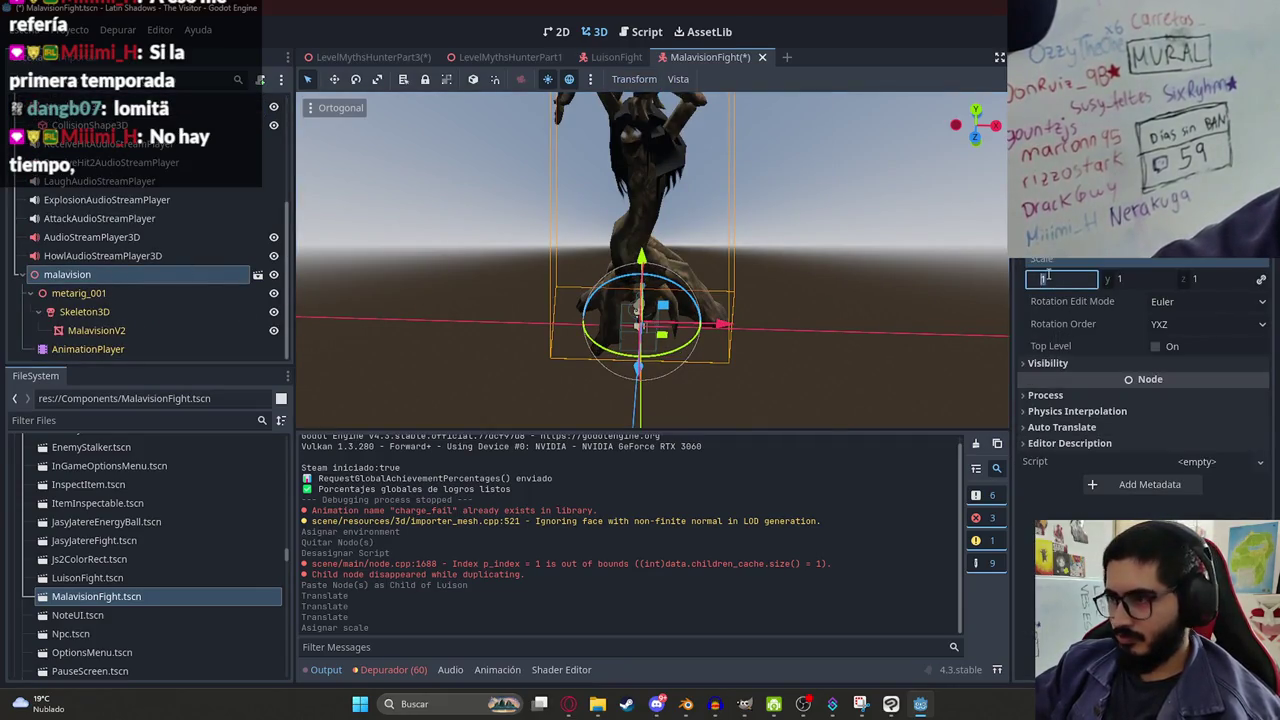
type("0.6")
key("Return")
scroll(730, 260, "up", 2)
key("ctrl+s")
In LevelMythsHunterPart3, delete the old malavision node and place a MalavisionFight instance.
left_click(353, 59)
right_click(127, 298)
left_click(191, 632)
key("Return")
mouse_move(123, 598)
left_mouse_down()
mouse_move(686, 277)
mouse_move(694, 298)
left_mouse_up()
scroll(694, 298, "up", 2)
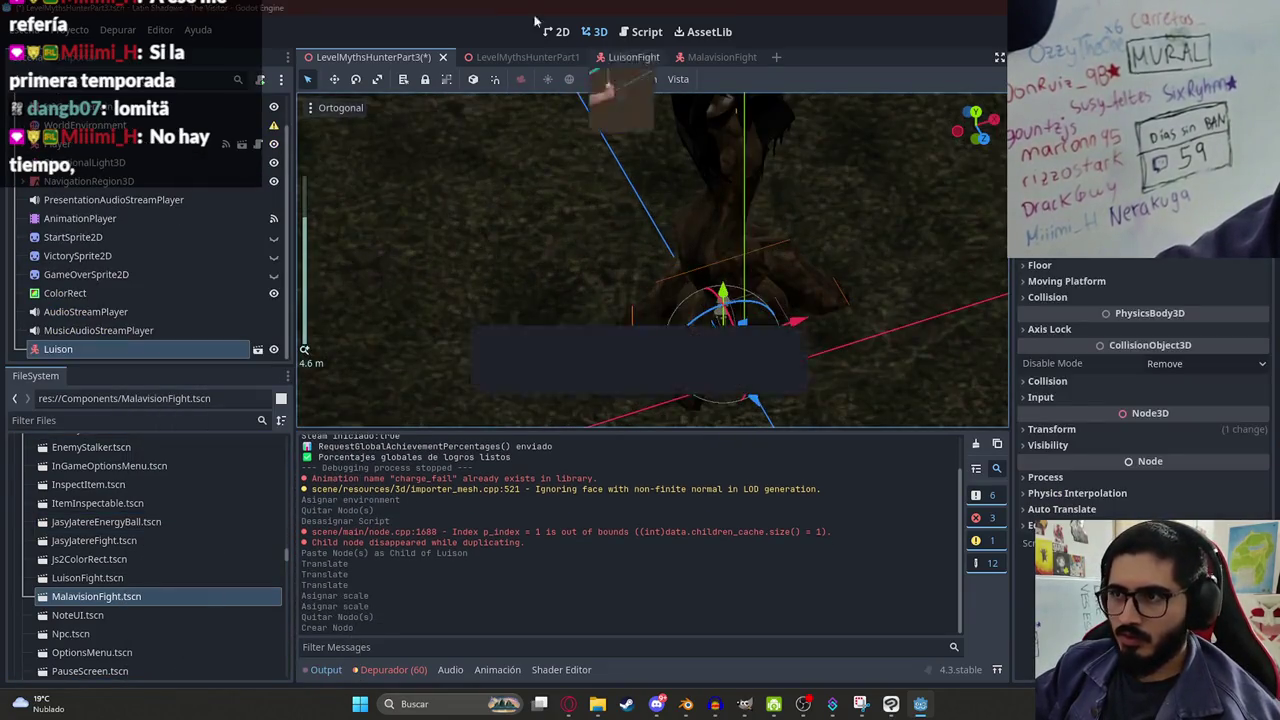
right_click(387, 58)
Test-run the level, correct the animation call to play("charge"), and run it again.
left_click(498, 172)
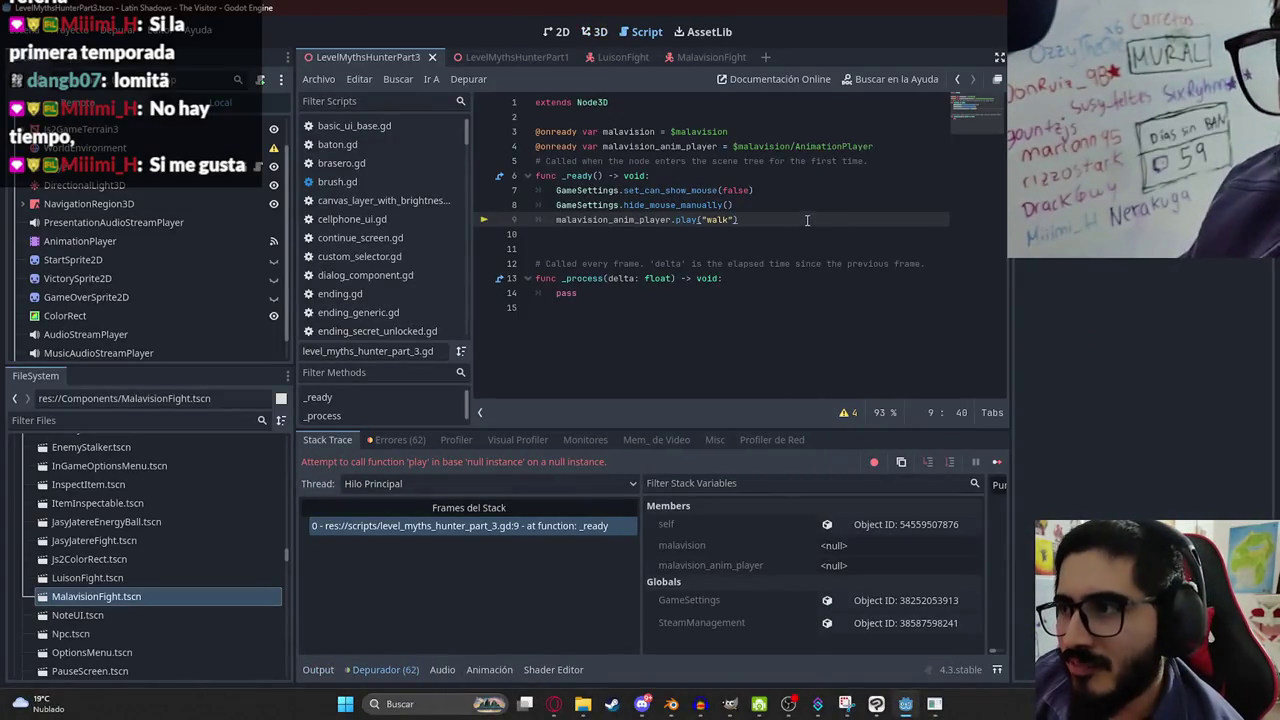
key("F8")
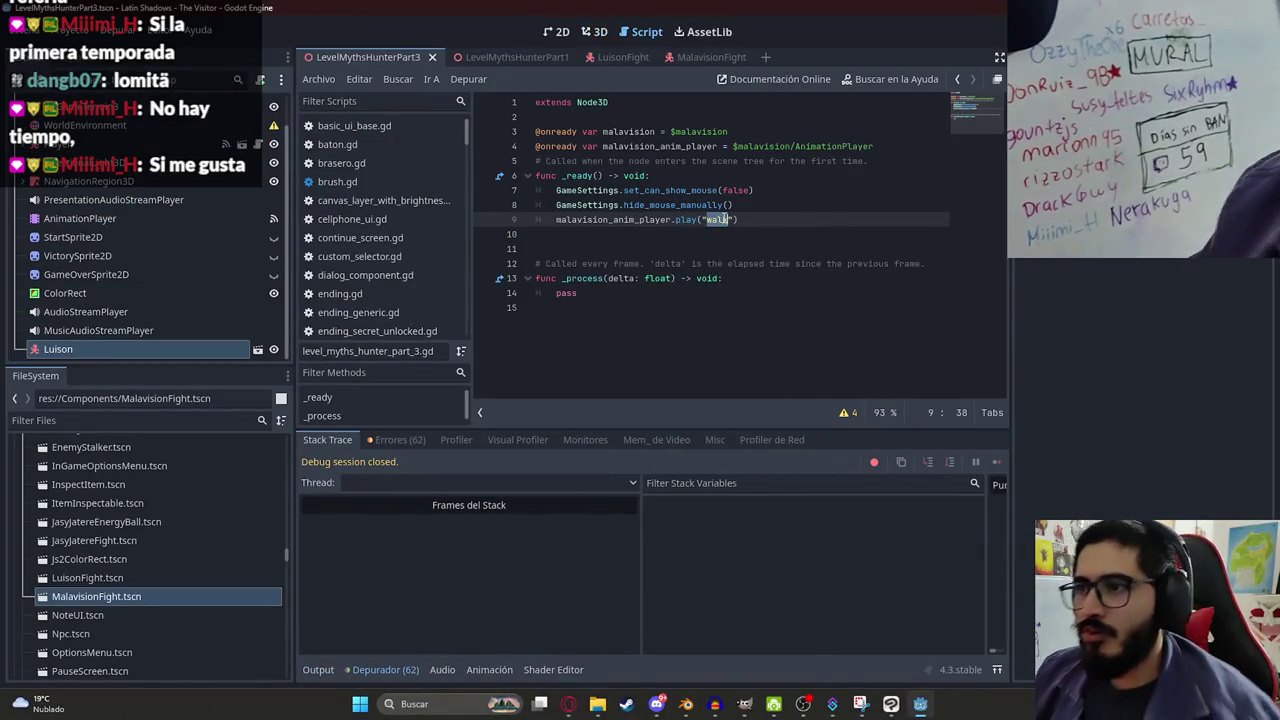
type("charge")
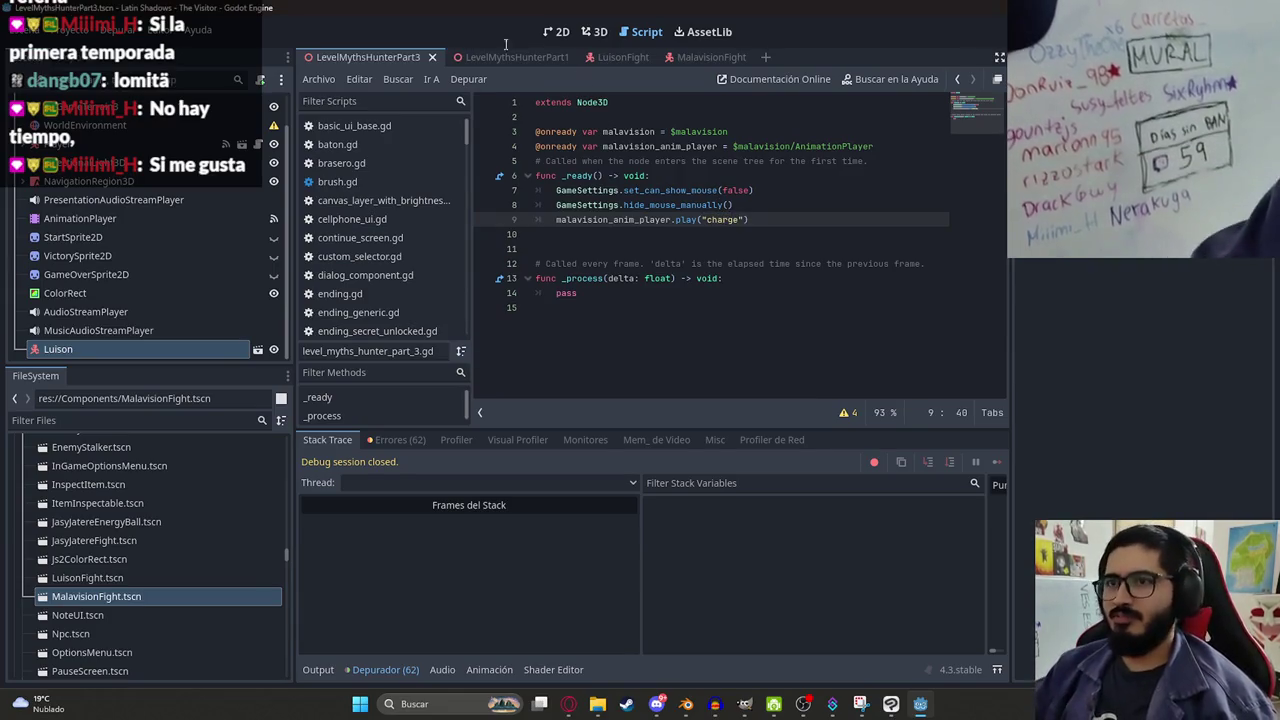
right_click(375, 60)
left_click(464, 165)
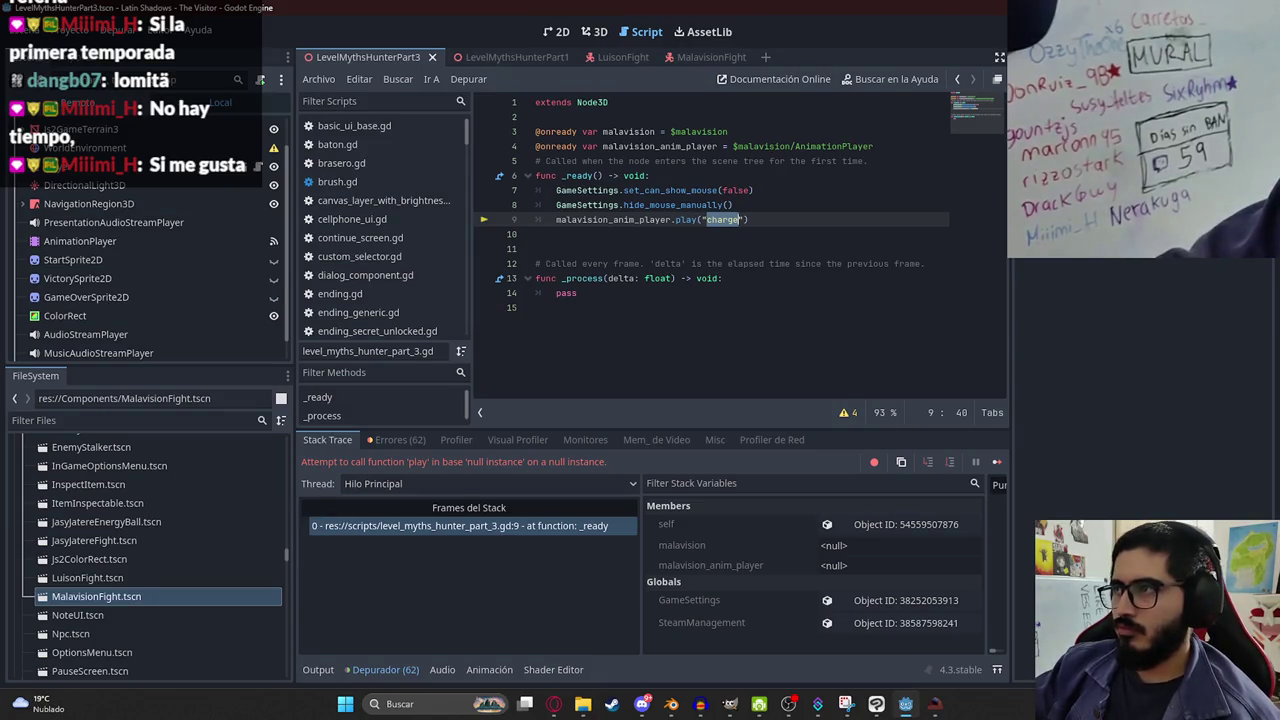
key("F8")
double_click(657, 146)
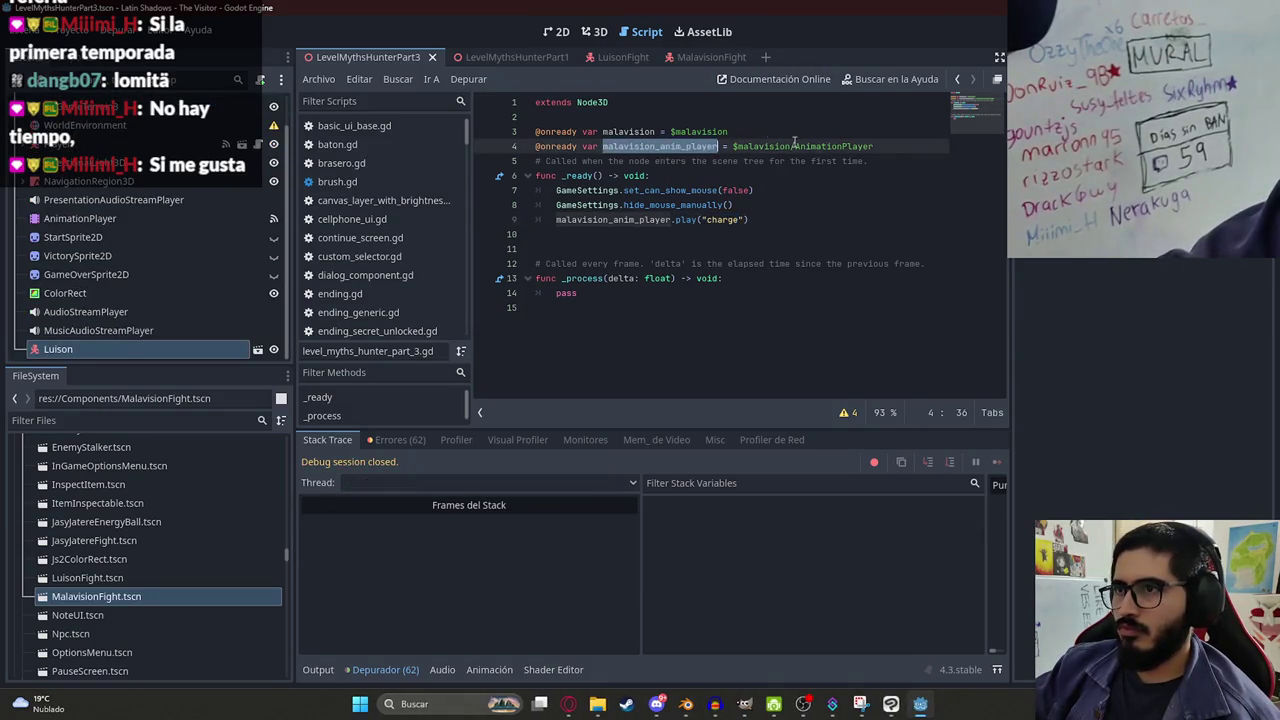
left_click_drag(896, 146, 576, 146)
key("BackSpace")
key("BackSpace")
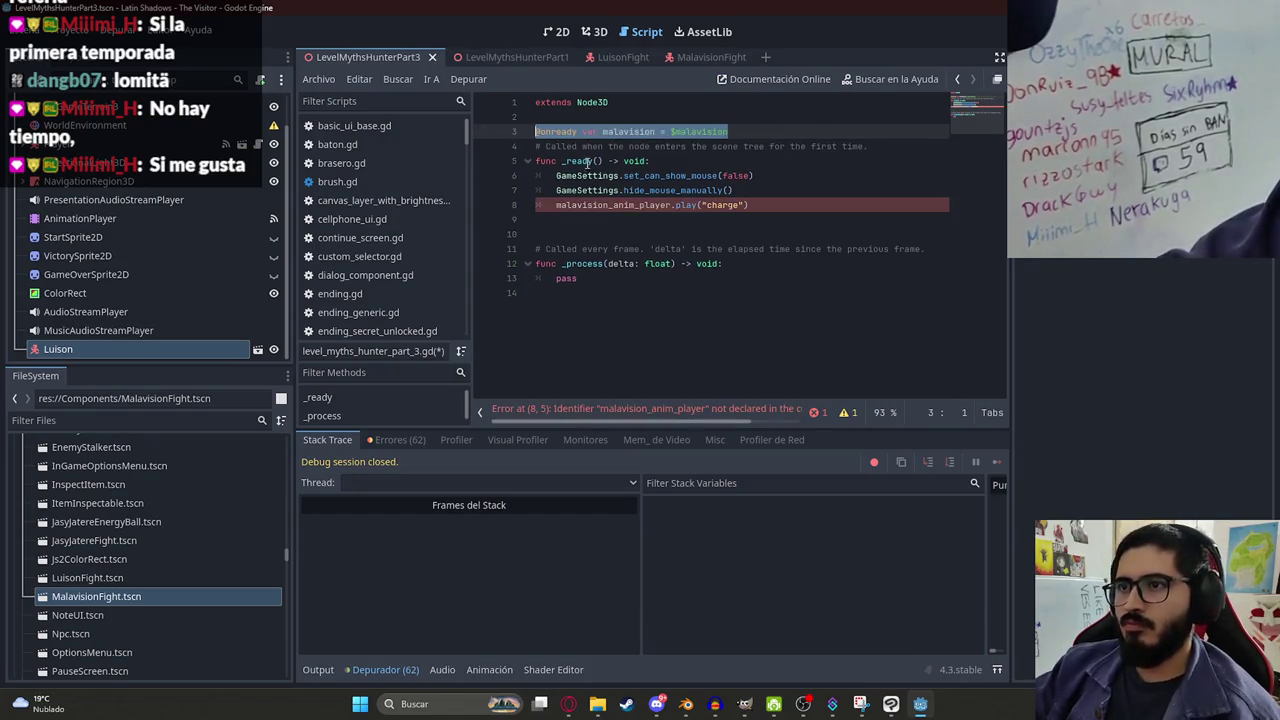
key("BackSpace")
left_click_drag(748, 190, 489, 184)
key("BackSpace")
key("BackSpace")
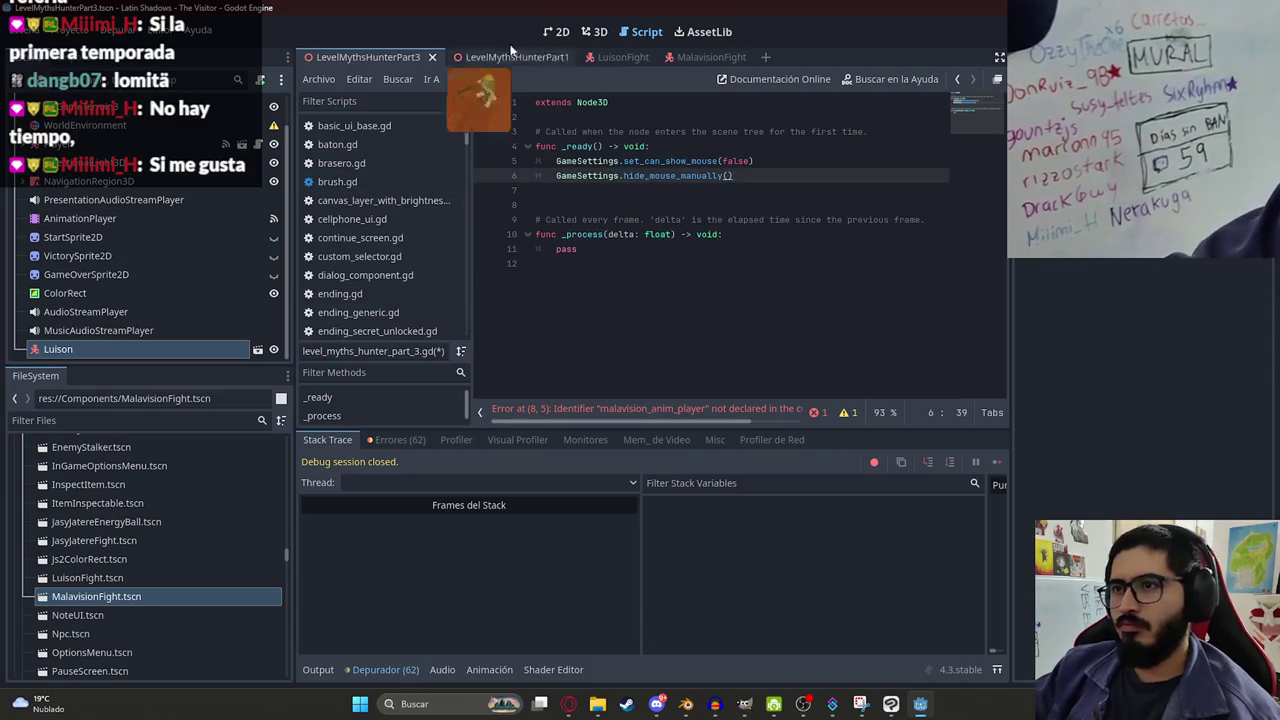
key("ctrl+s")
right_click(372, 52)
left_click(464, 177)
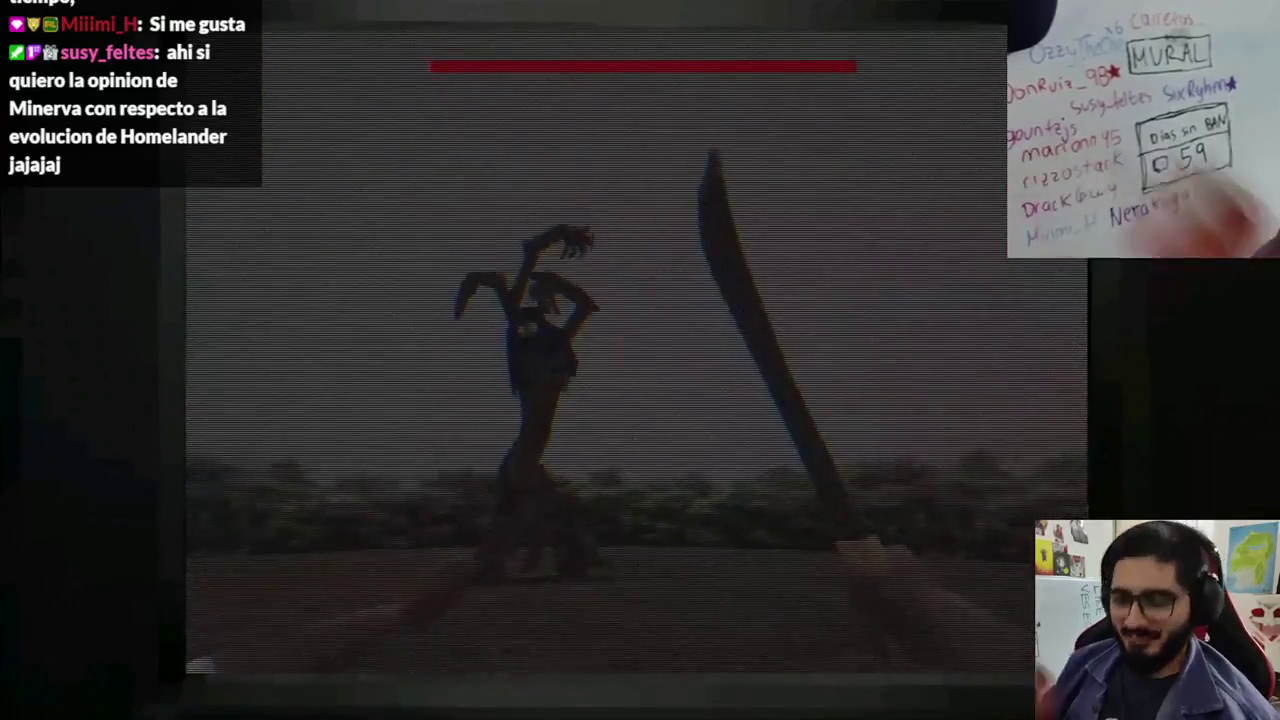
key("F8")
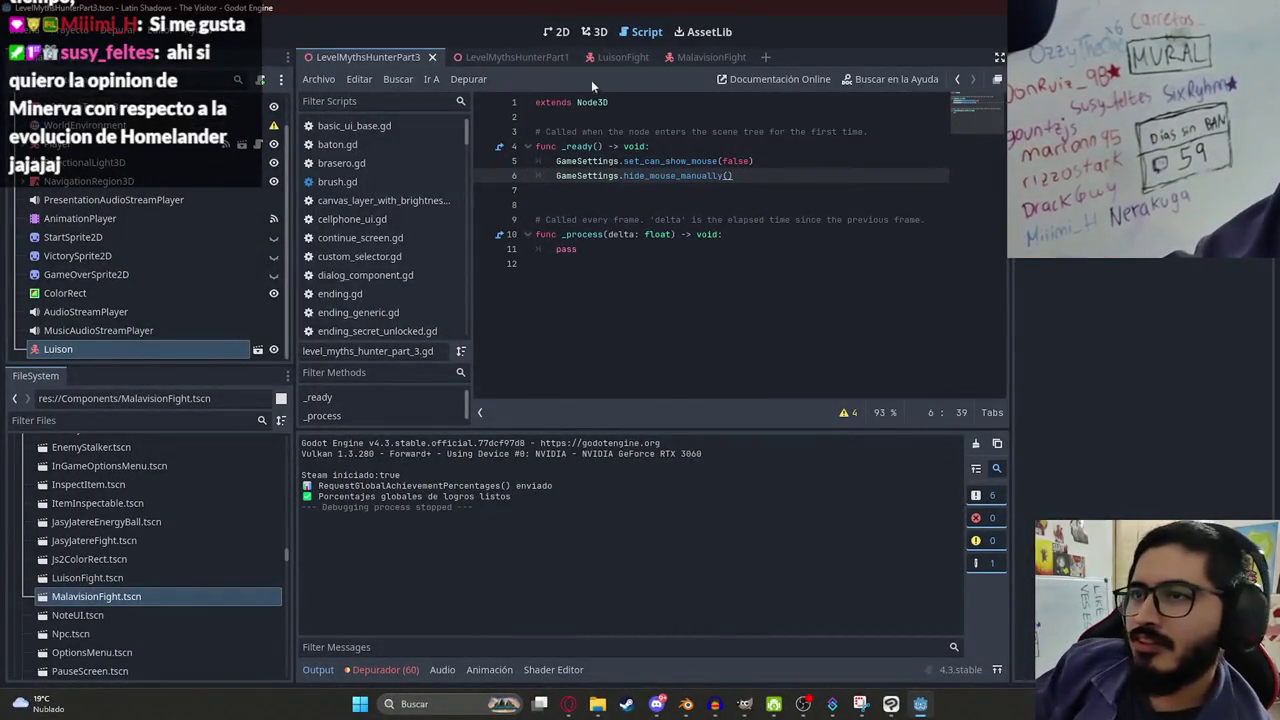
Switch to the MalavisionFight scene and select its root body node.
left_click(594, 31)
left_click(485, 57)
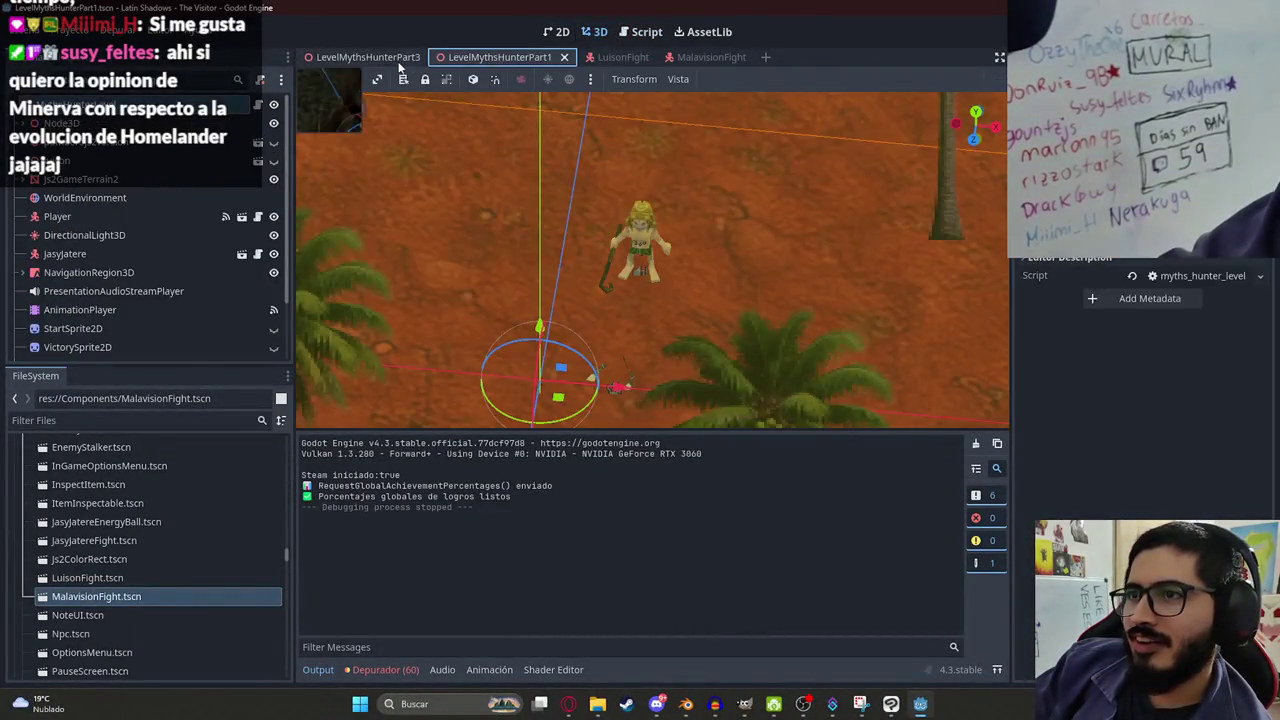
left_click(368, 57)
left_click(725, 62)
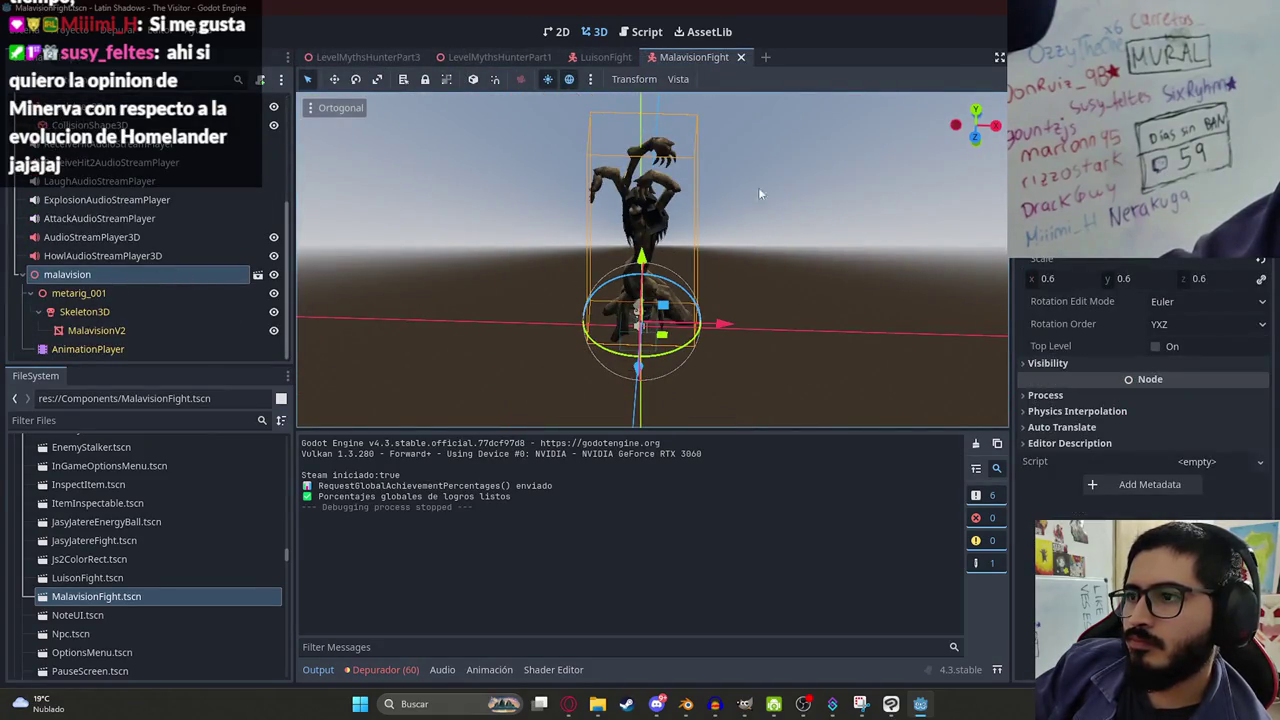
scroll(630, 330, "up", 2)
scroll(218, 187, "up", 4)
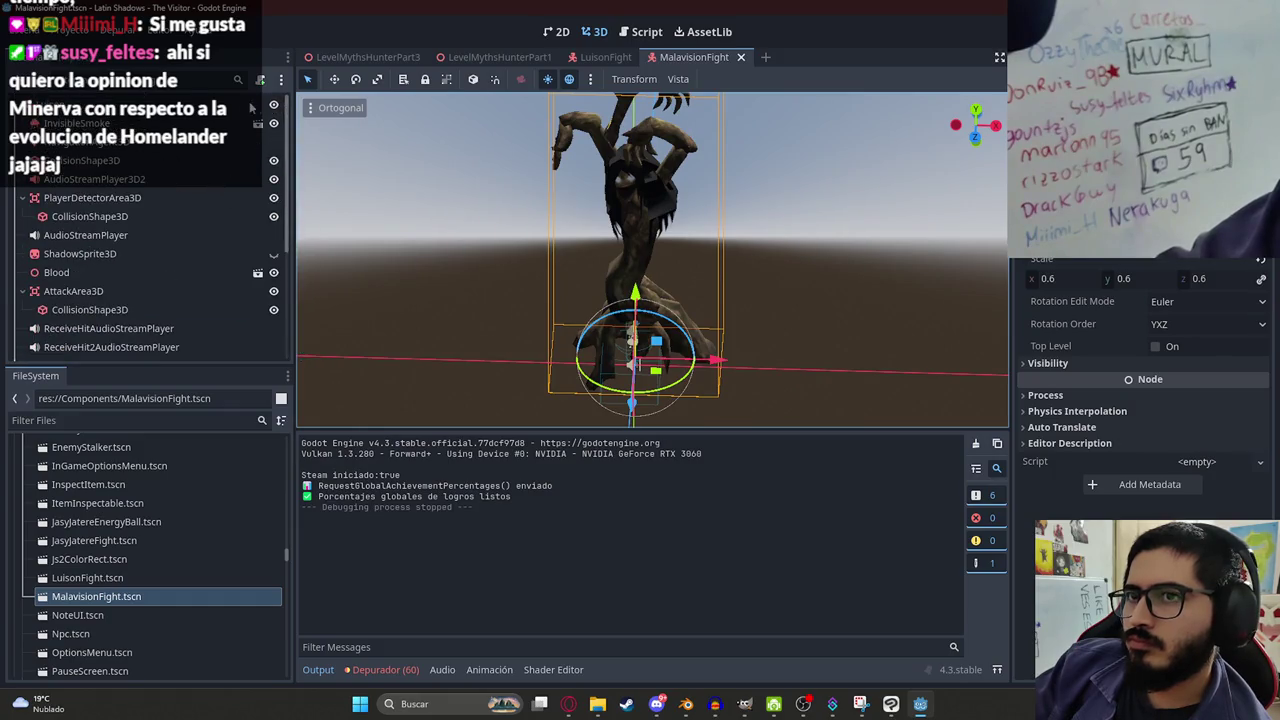
left_click(257, 106)
Attach a new CharacterBody3D basic-movement script saved as res://scripts/malavision_fight.gd.
left_click(260, 80)
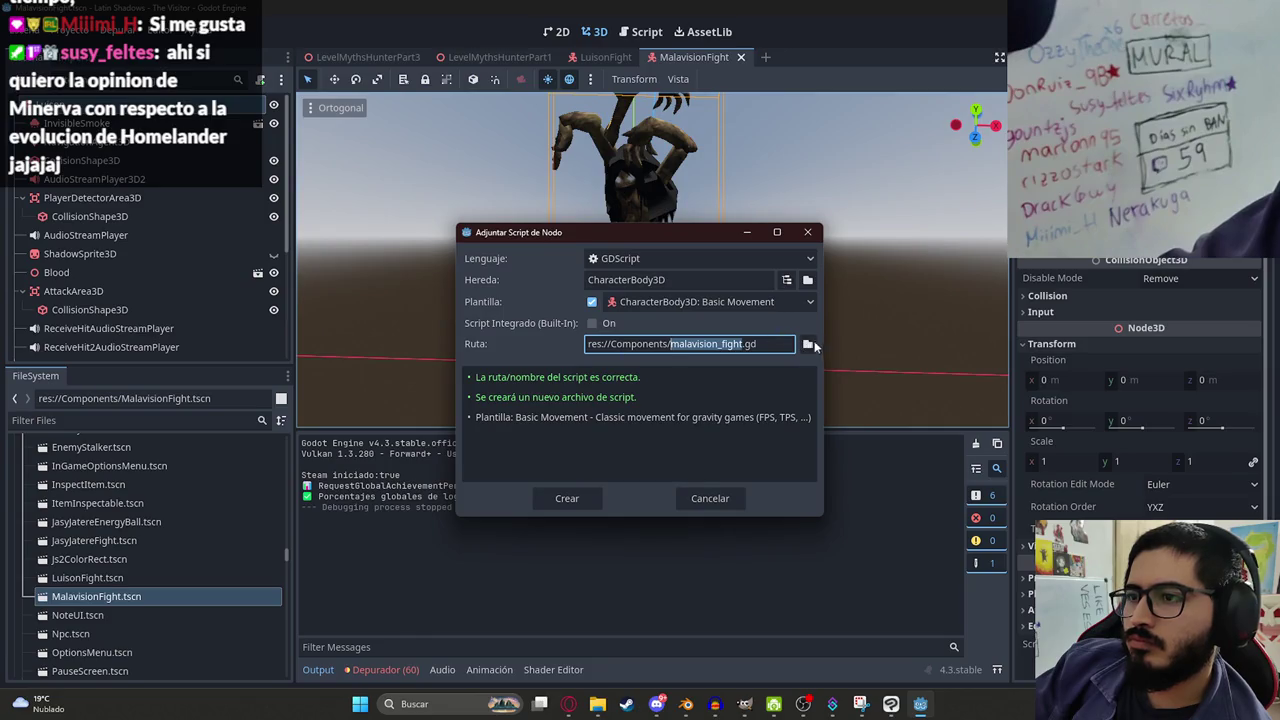
left_click(808, 344)
left_click(342, 142)
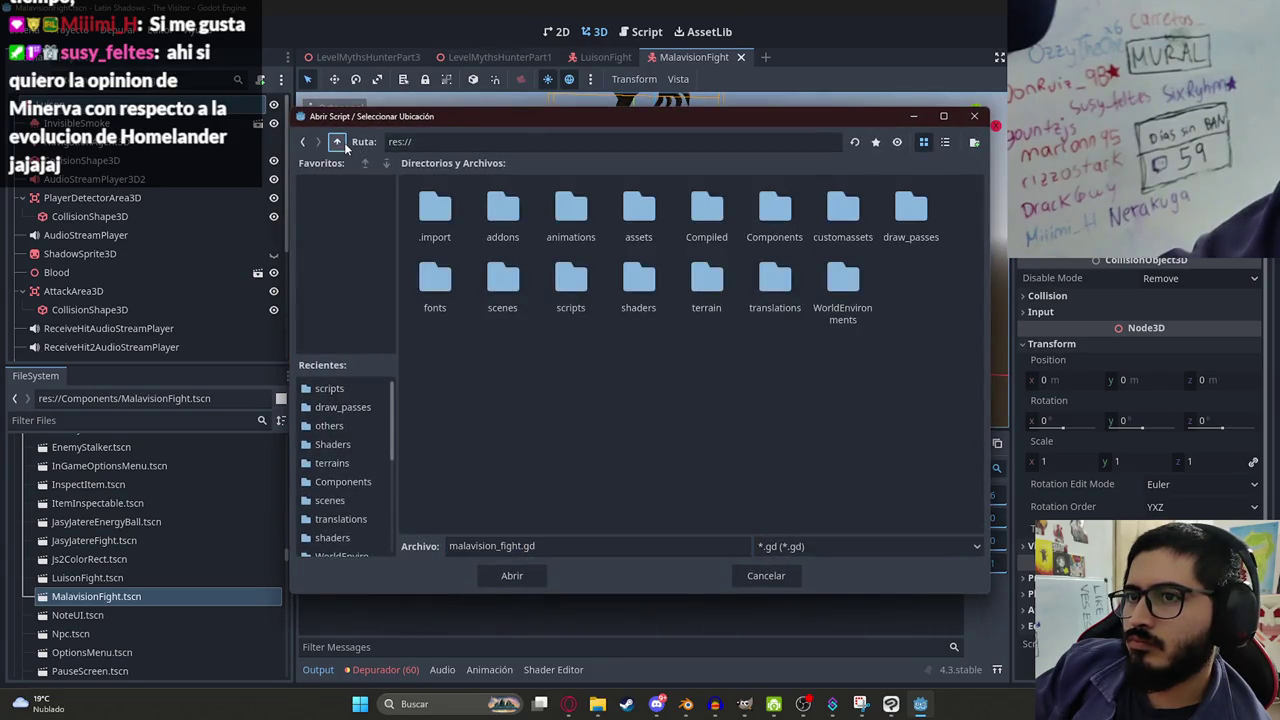
double_click(575, 291)
left_click(512, 576)
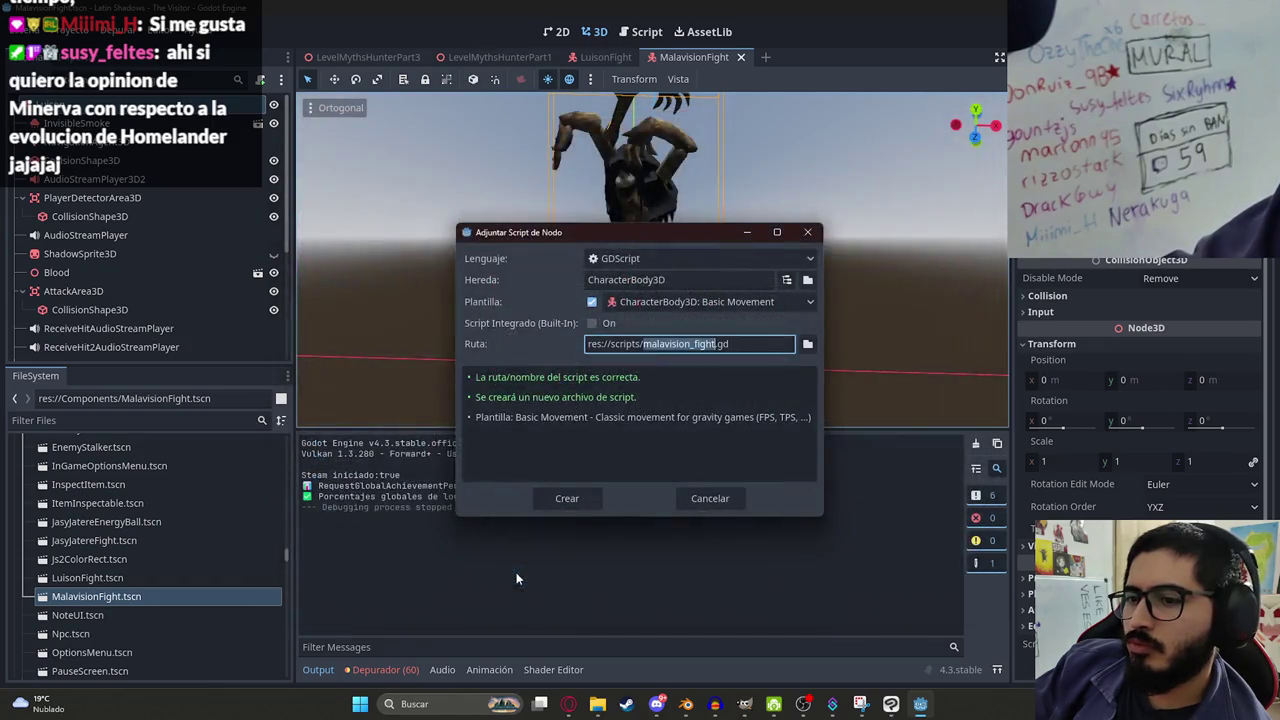
left_click(560, 490)
scroll(344, 283, "down", 5)
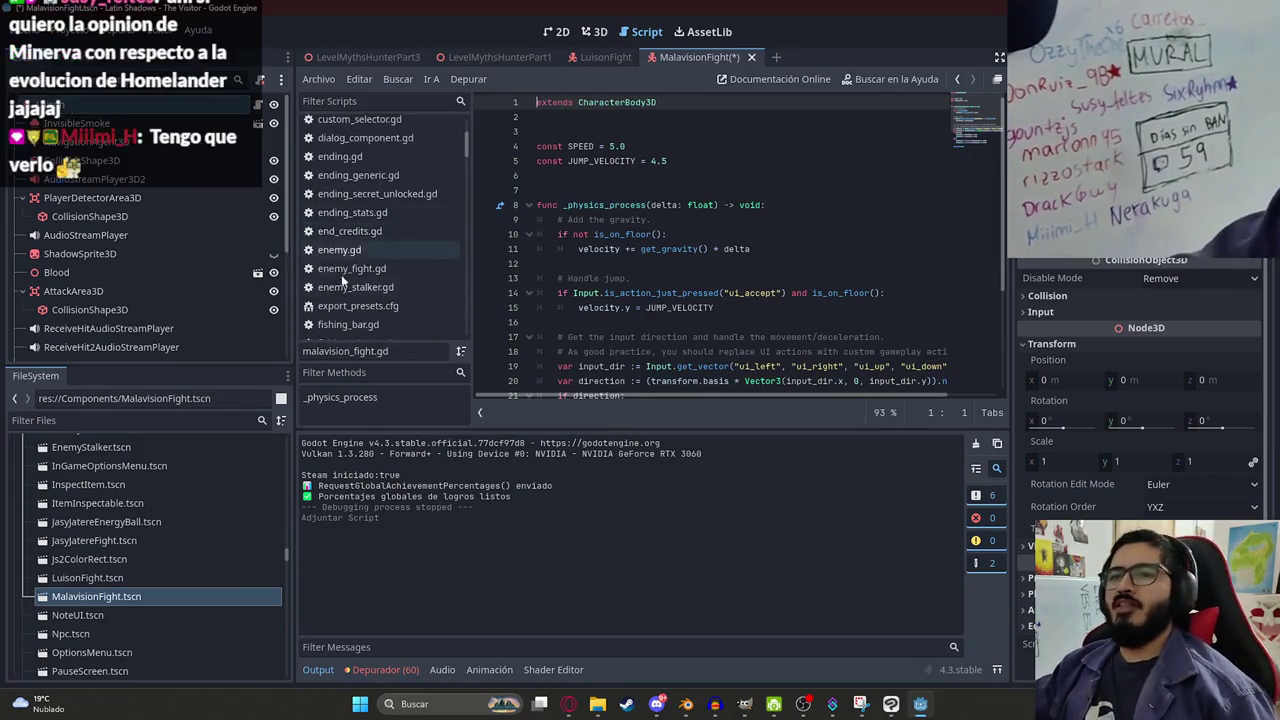
Find the js2_enemy_luison.gd script and copy all of its code.
scroll(367, 234, "down", 5)
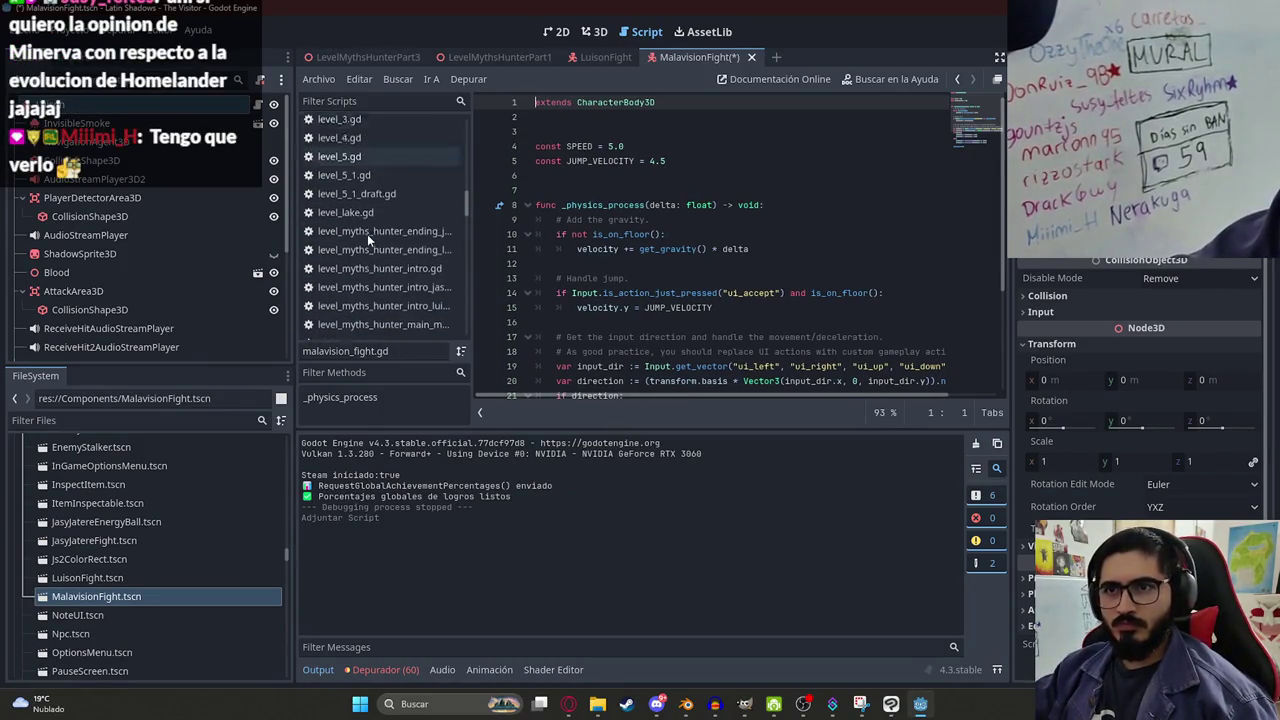
scroll(368, 238, "down", 4)
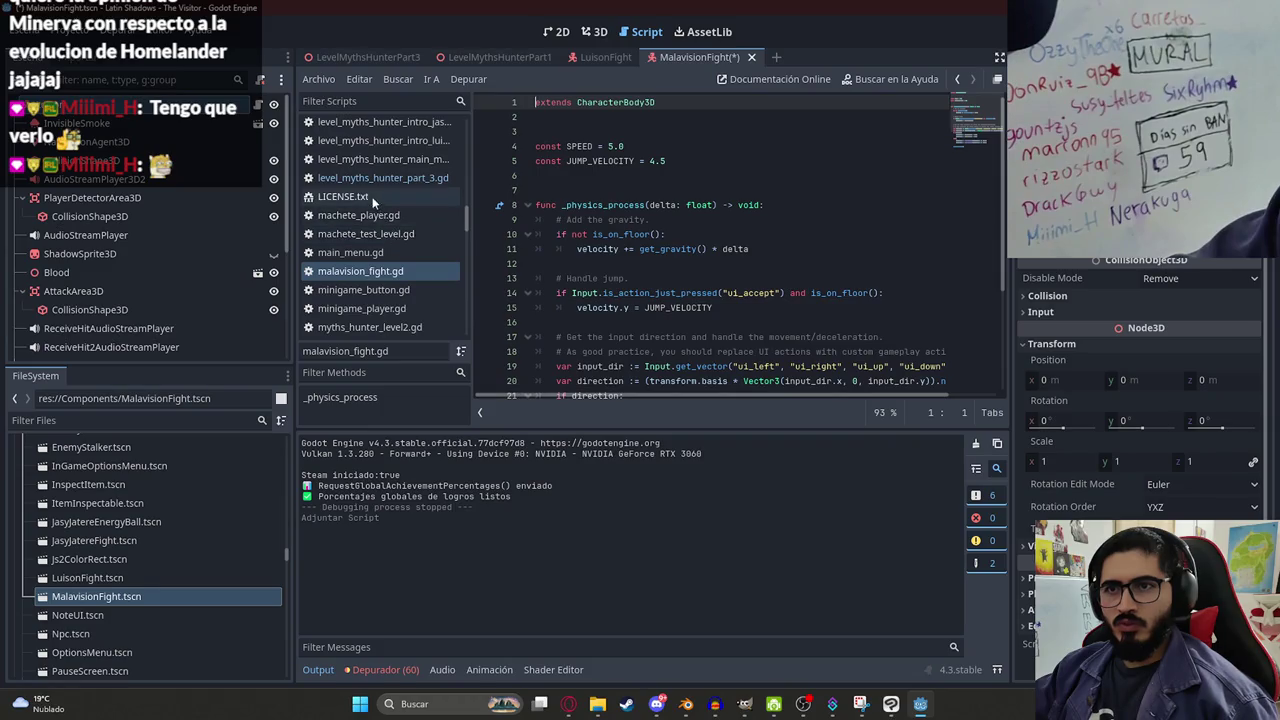
scroll(370, 195, "up", 3)
type("luis")
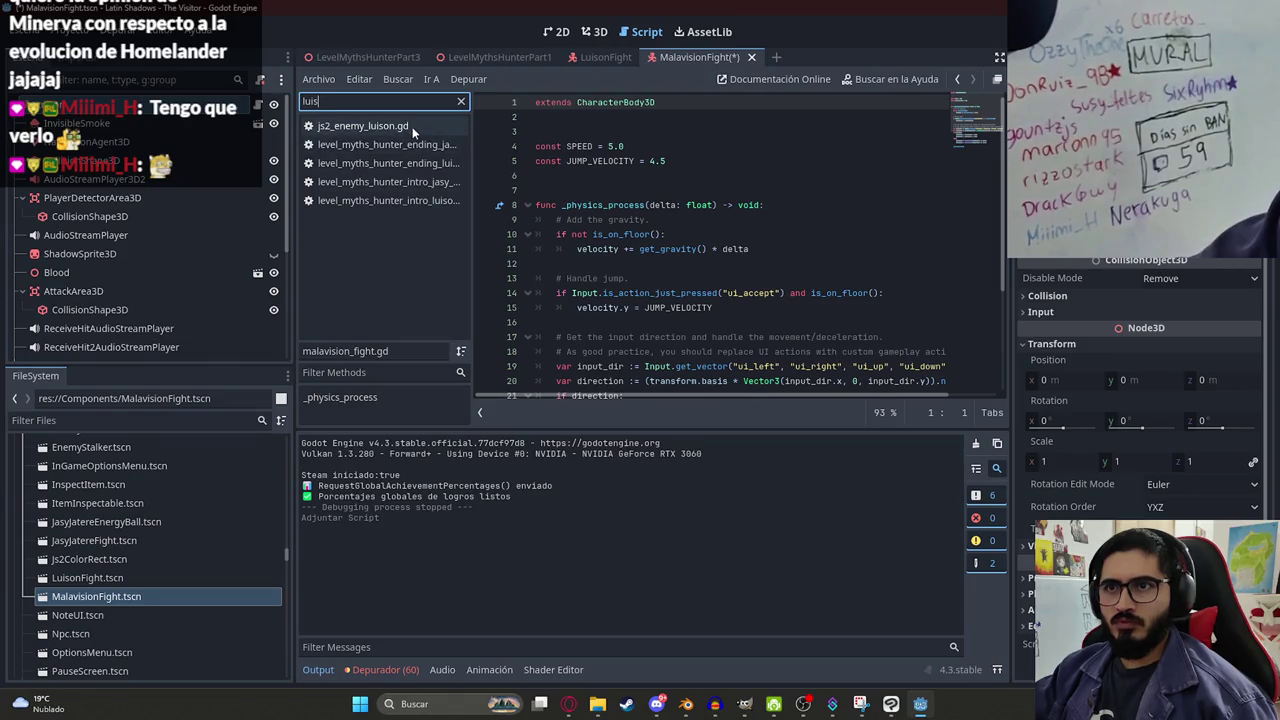
left_click(413, 127)
key("ctrl+a")
left_click(461, 101)
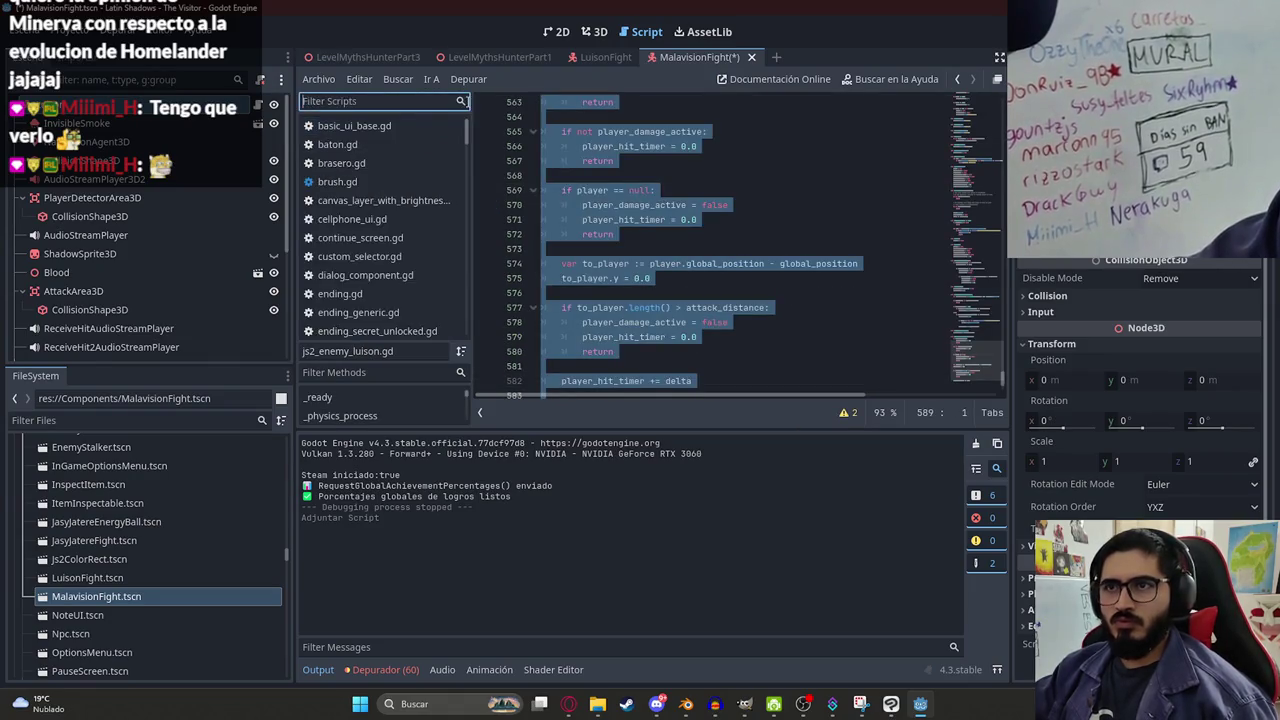
Replace malavision_fight.gd's template code with the pasted Luison enemy code and save.
left_click(258, 105)
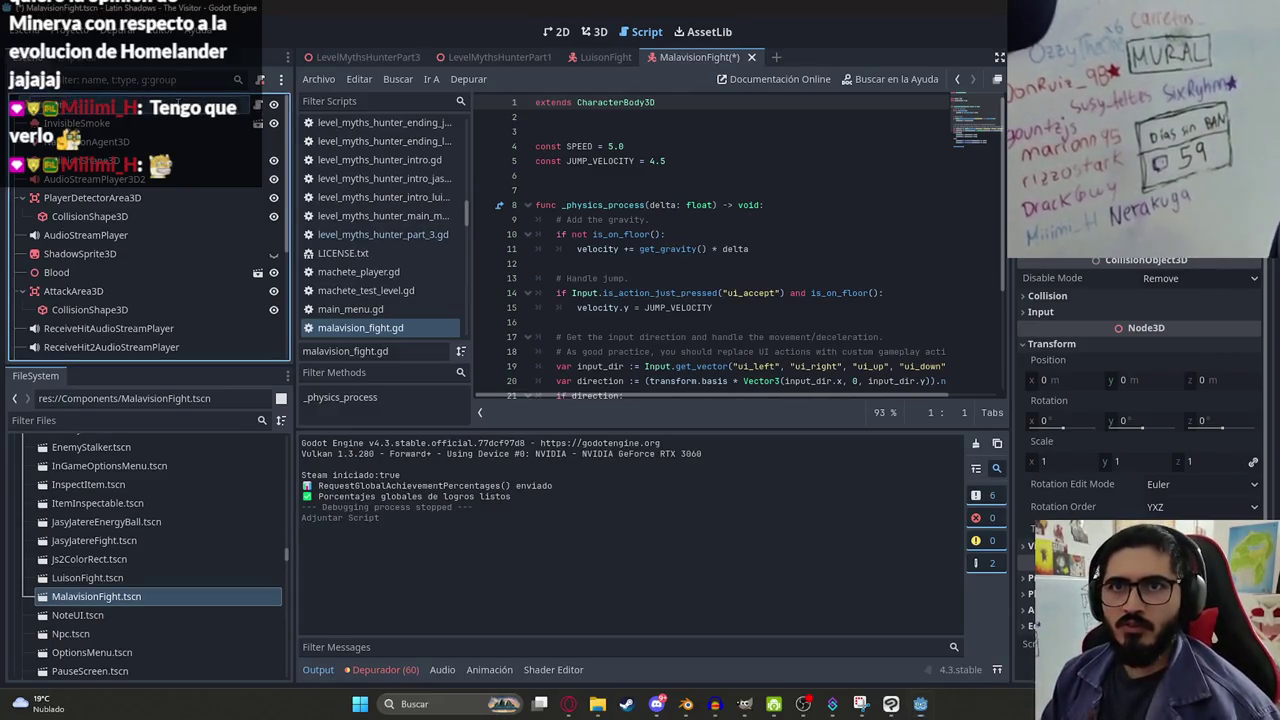
left_click(650, 222)
key("ctrl+a")
key("ctrl+v")
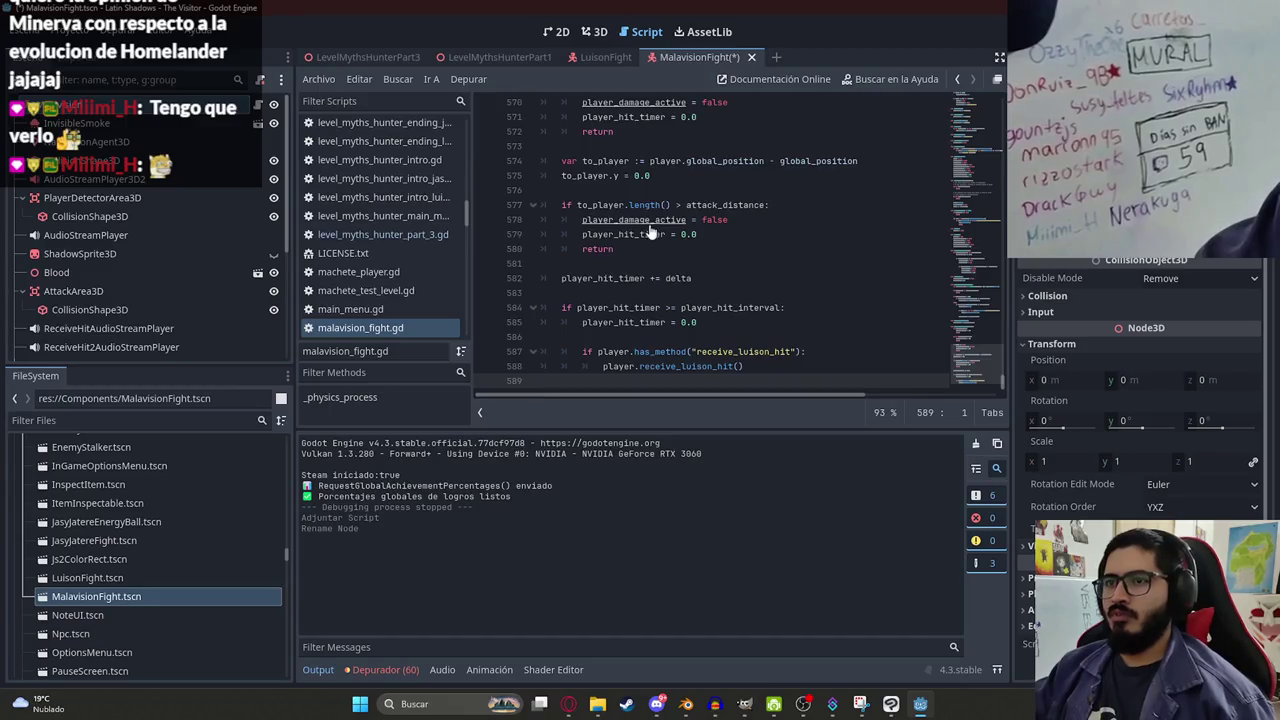
key("ctrl+z")
key("ctrl+z")
left_click(712, 161)
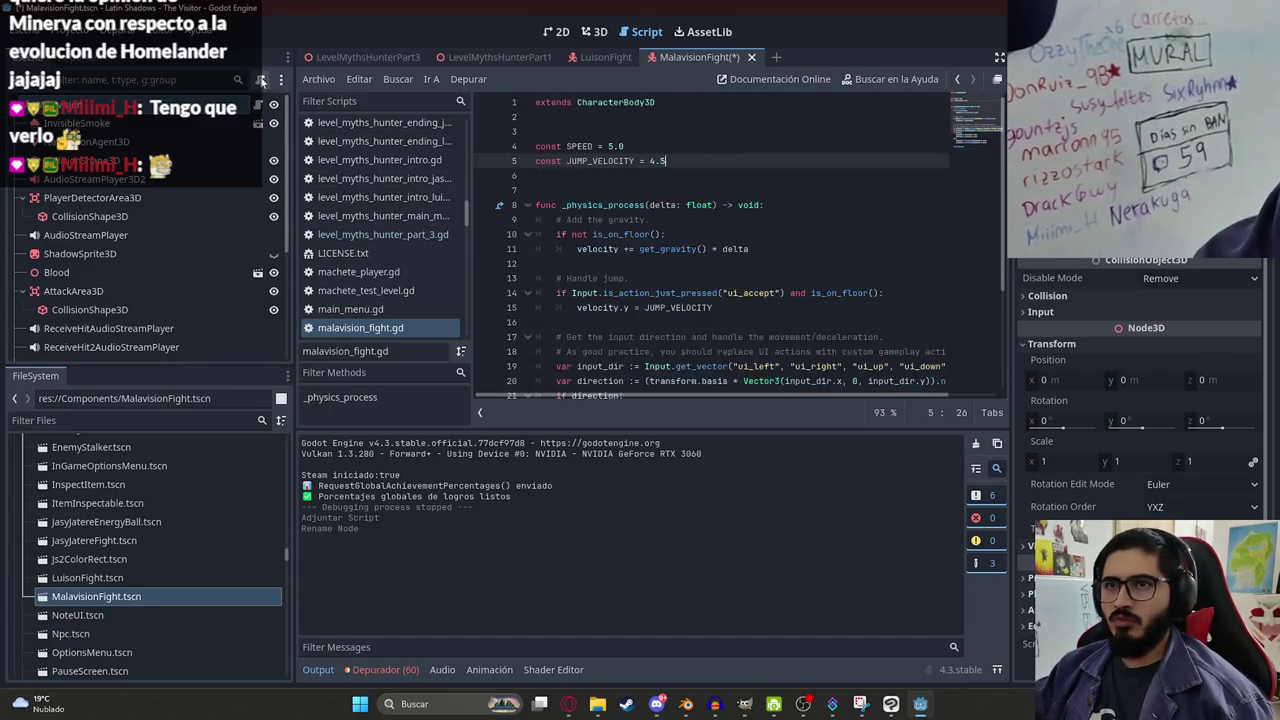
key("ctrl+a")
key("ctrl+v")
key("ctrl+s")
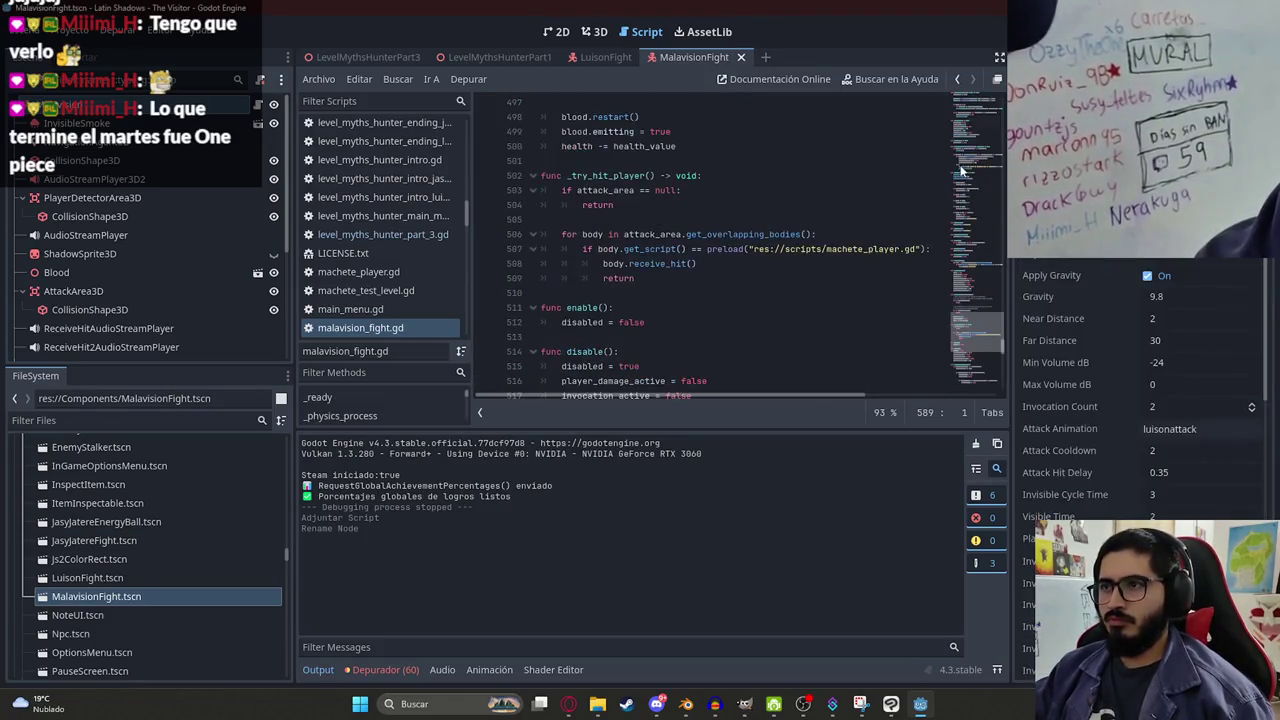
Scroll up to the onready node references, select luison in the model reference, and go to the browser.
left_click_drag(968, 330, 975, 110)
left_click(840, 190)
left_click(972, 182)
left_click(663, 204)
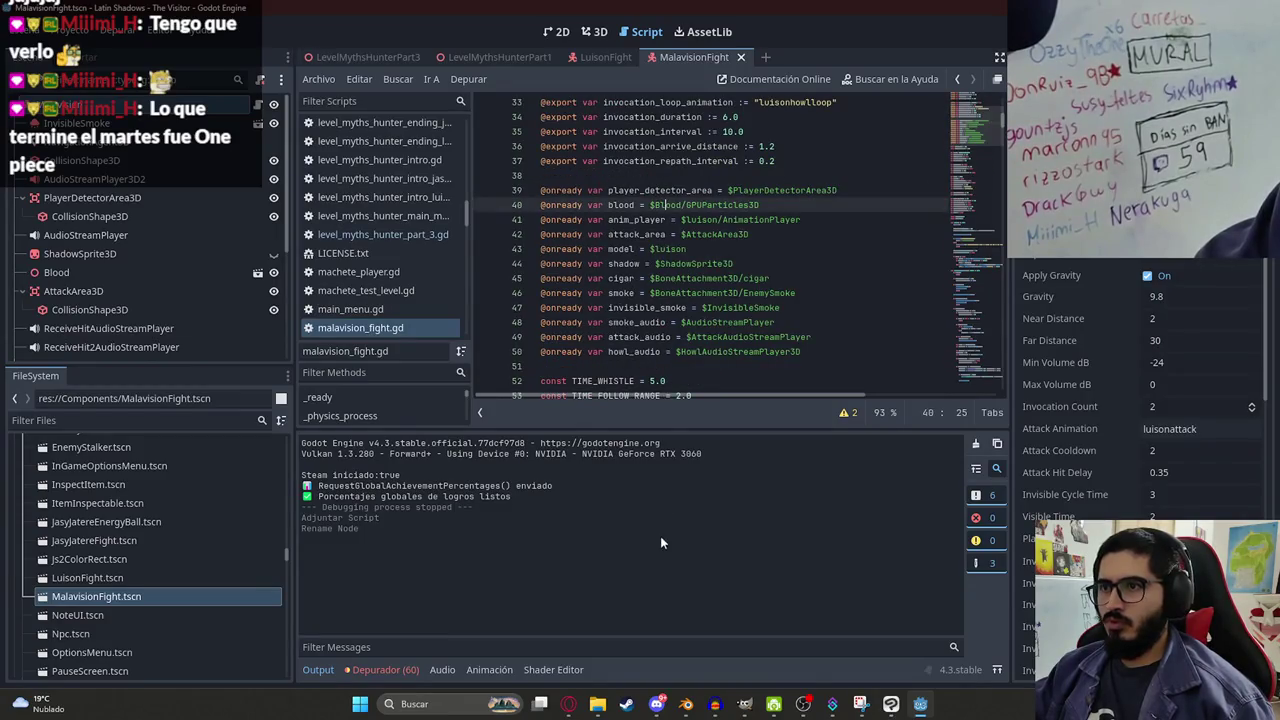
double_click(669, 249)
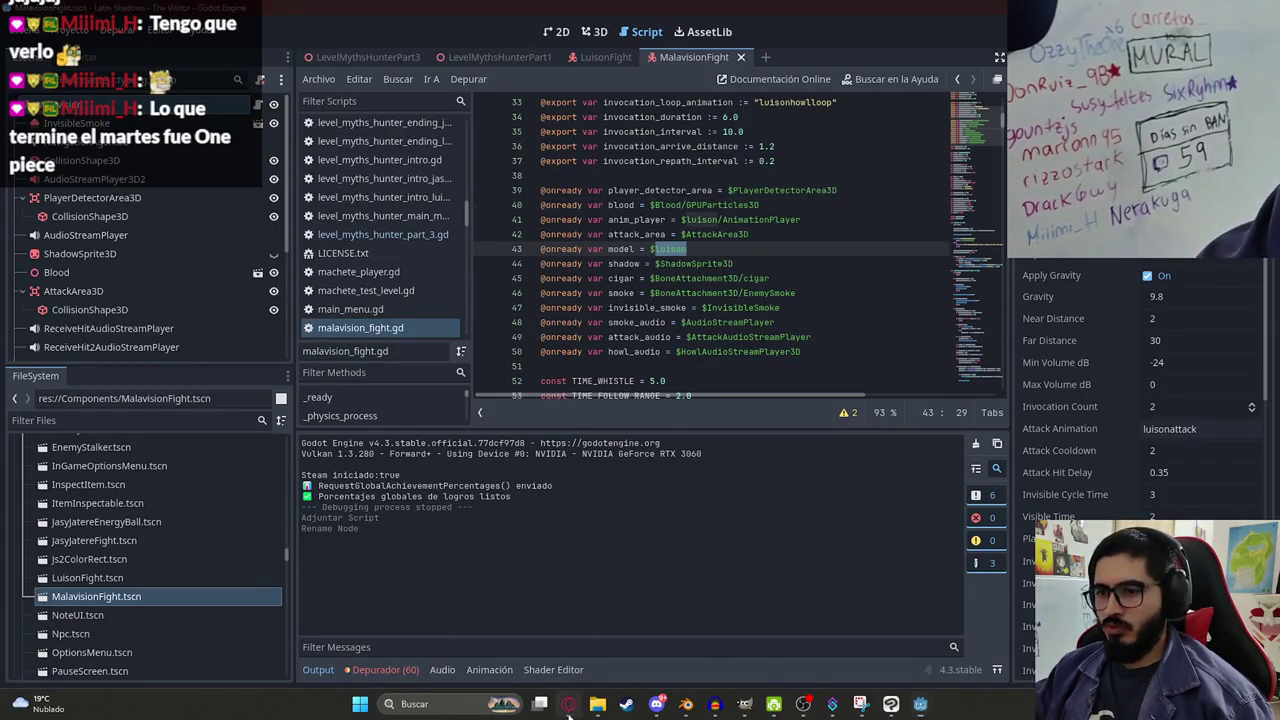
left_click(568, 704)
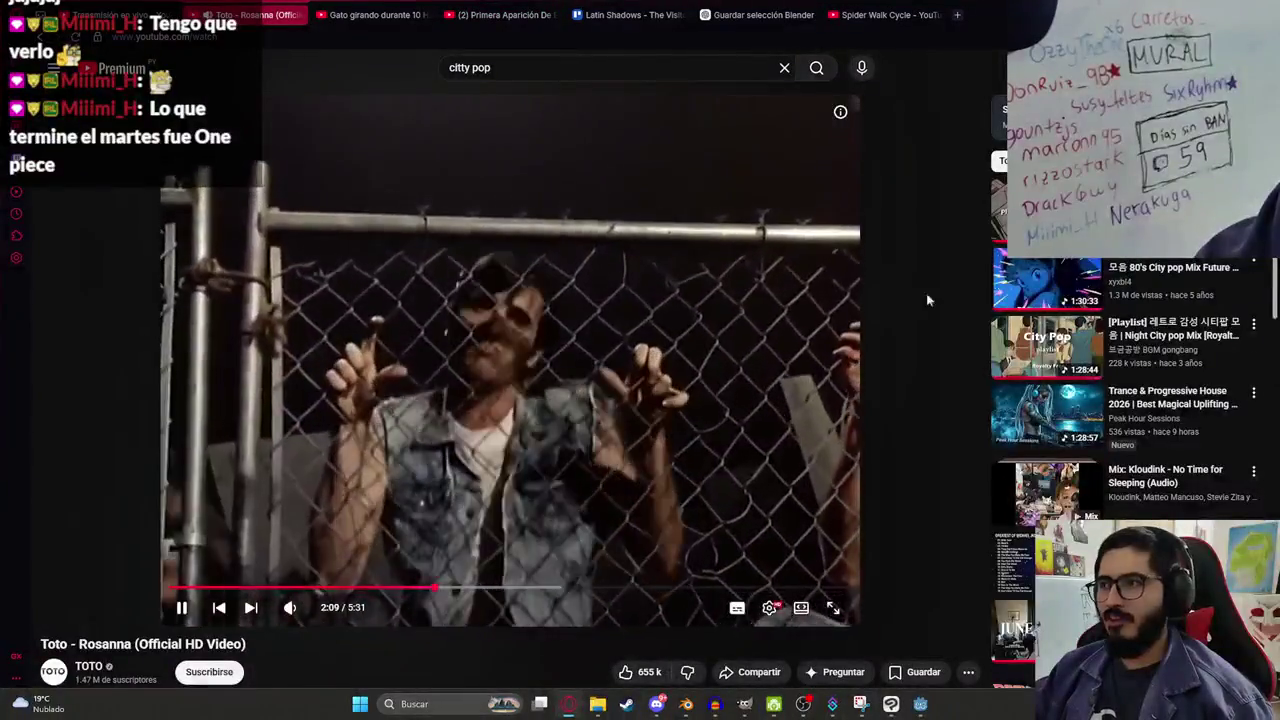
Play the 80's City pop Mix Future Funk video, then return to Godot.
left_click(1045, 282)
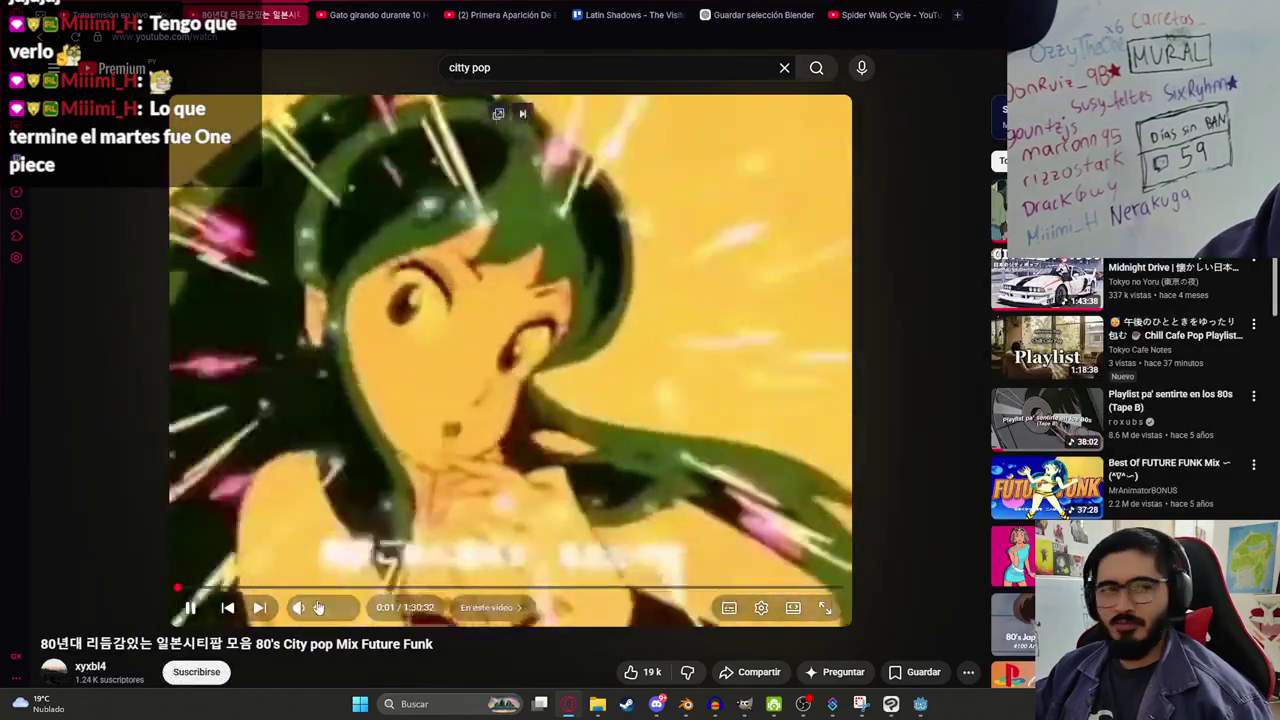
key("alt+Tab")
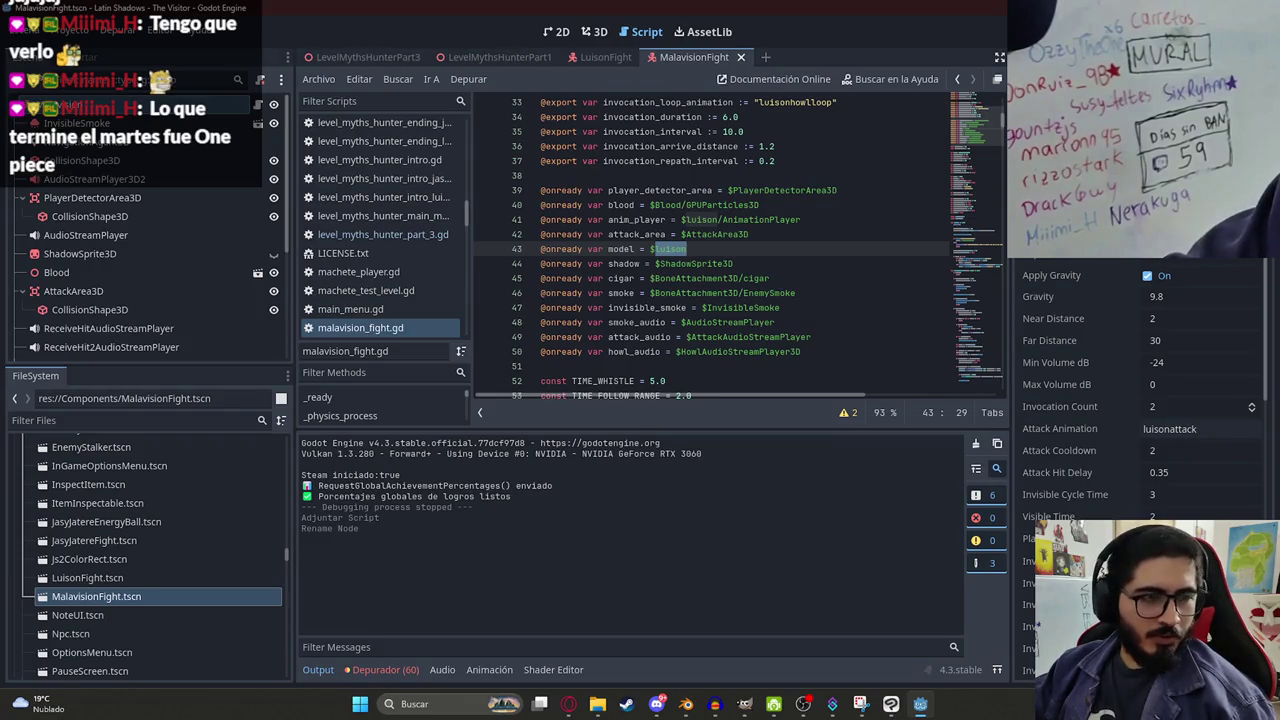
Change the model reference on line 43 from $luison to $malavision.
left_click(685, 190)
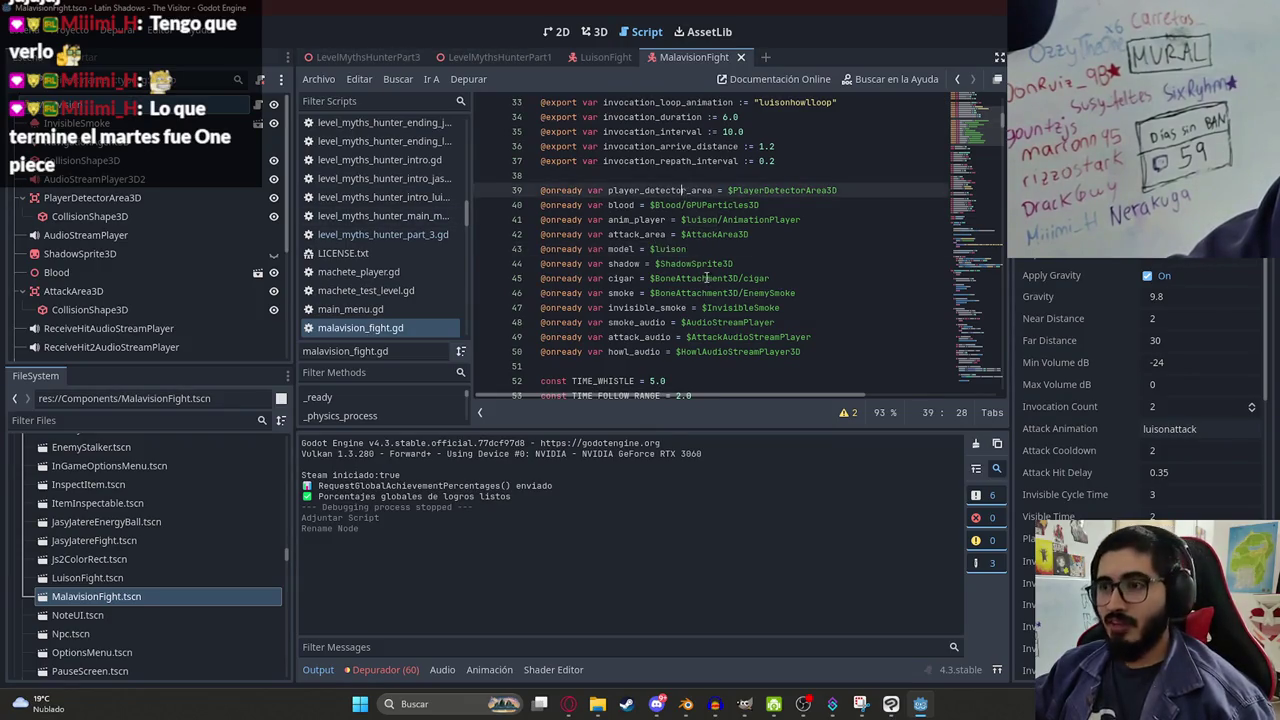
left_click(677, 263)
double_click(679, 248)
type("malavisi")
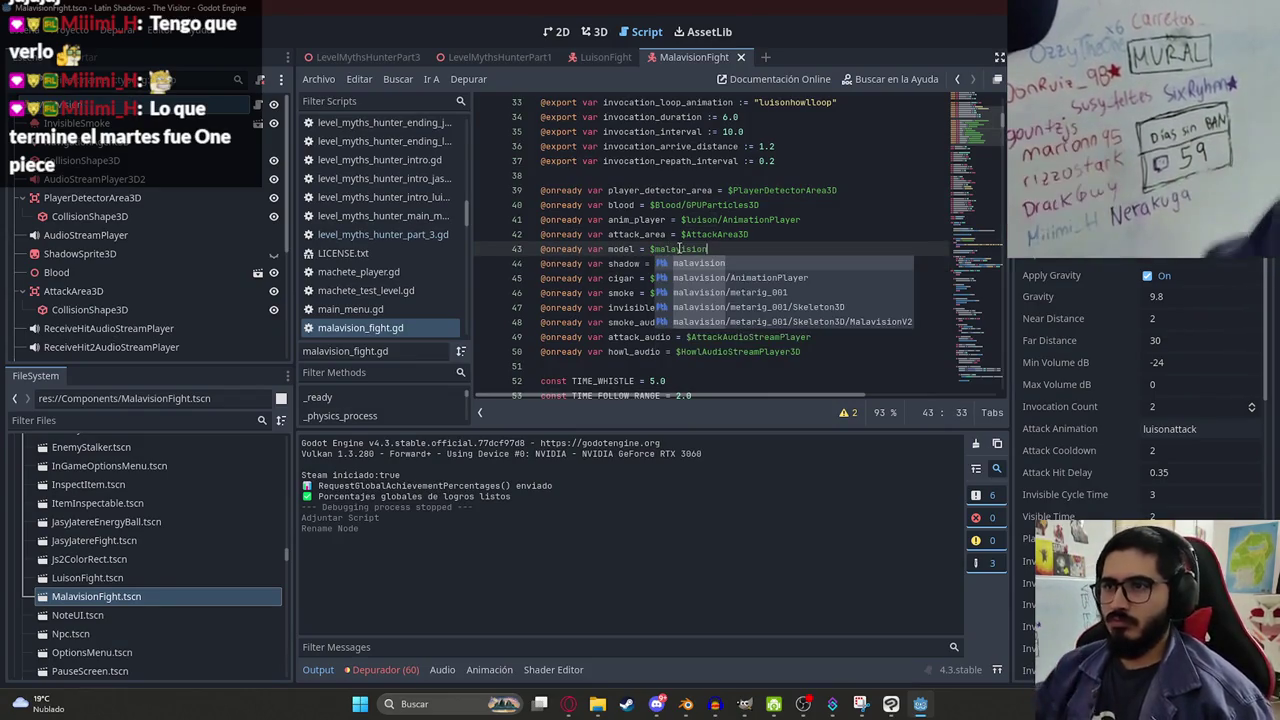
key("Return")
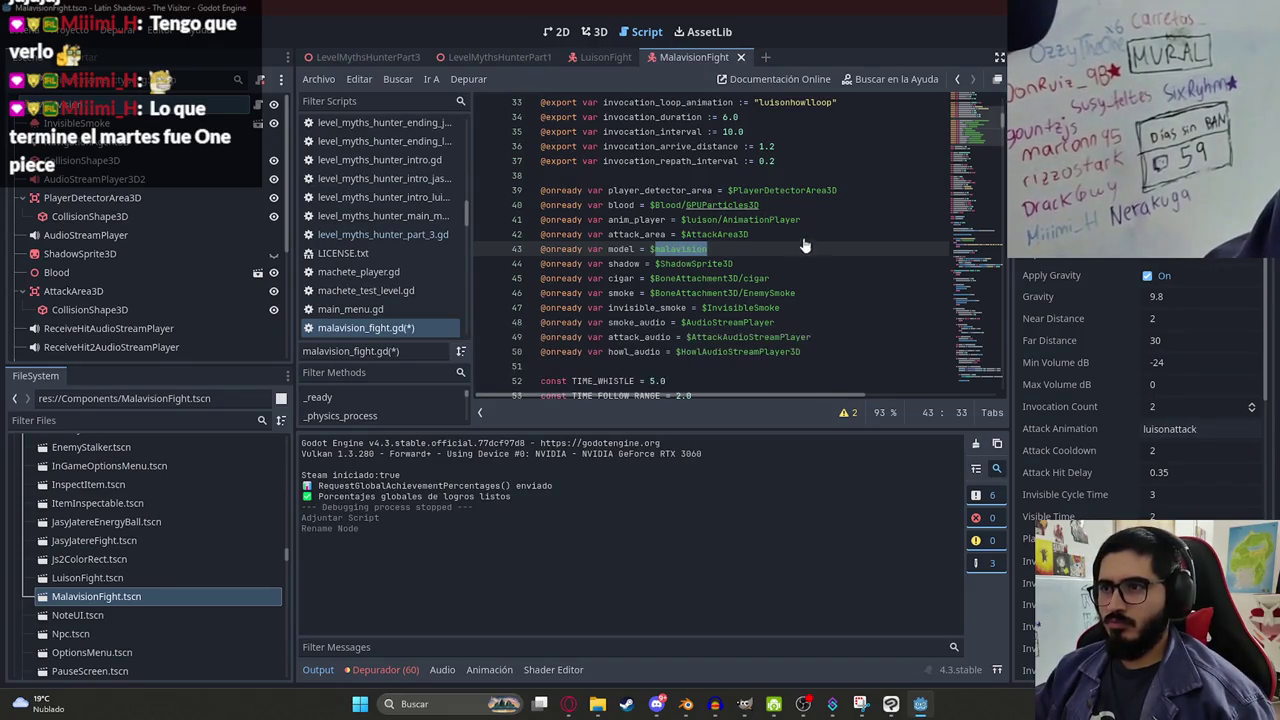
Search for luis references and set both run and idle animations to "charge", then save.
double_click(621, 279)
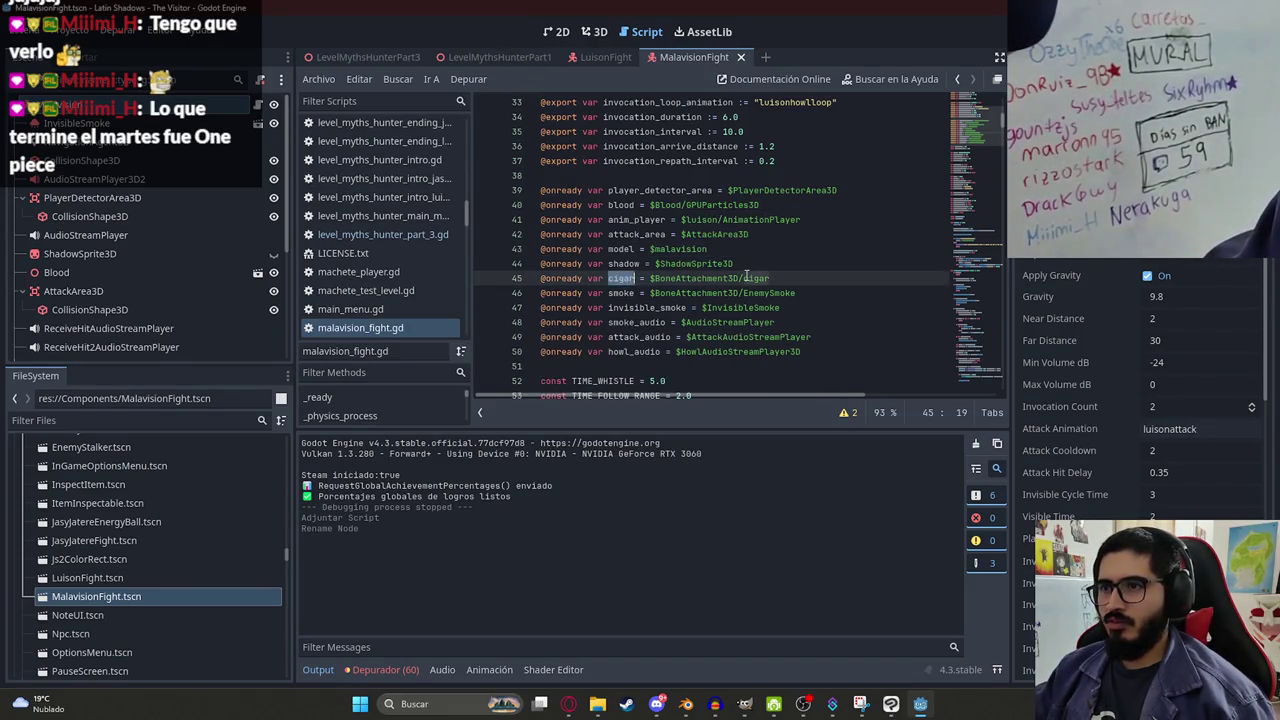
double_click(680, 250)
key("ctrl+f")
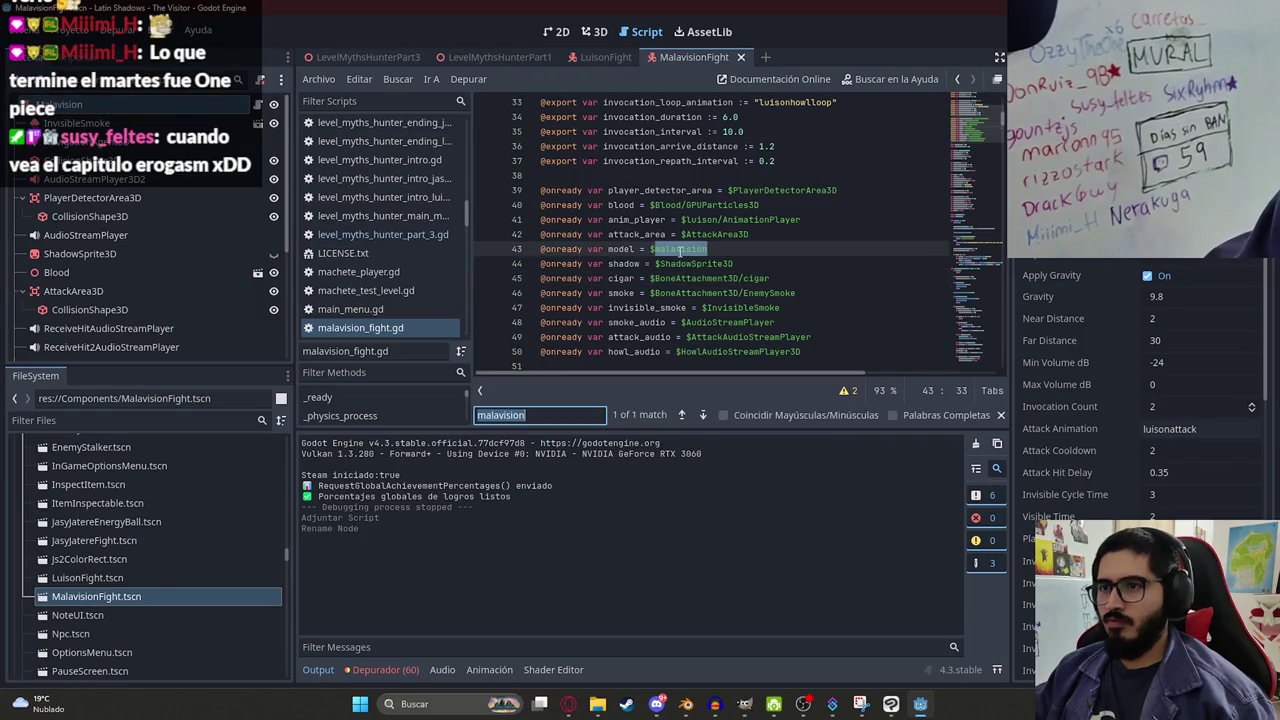
type("luis")
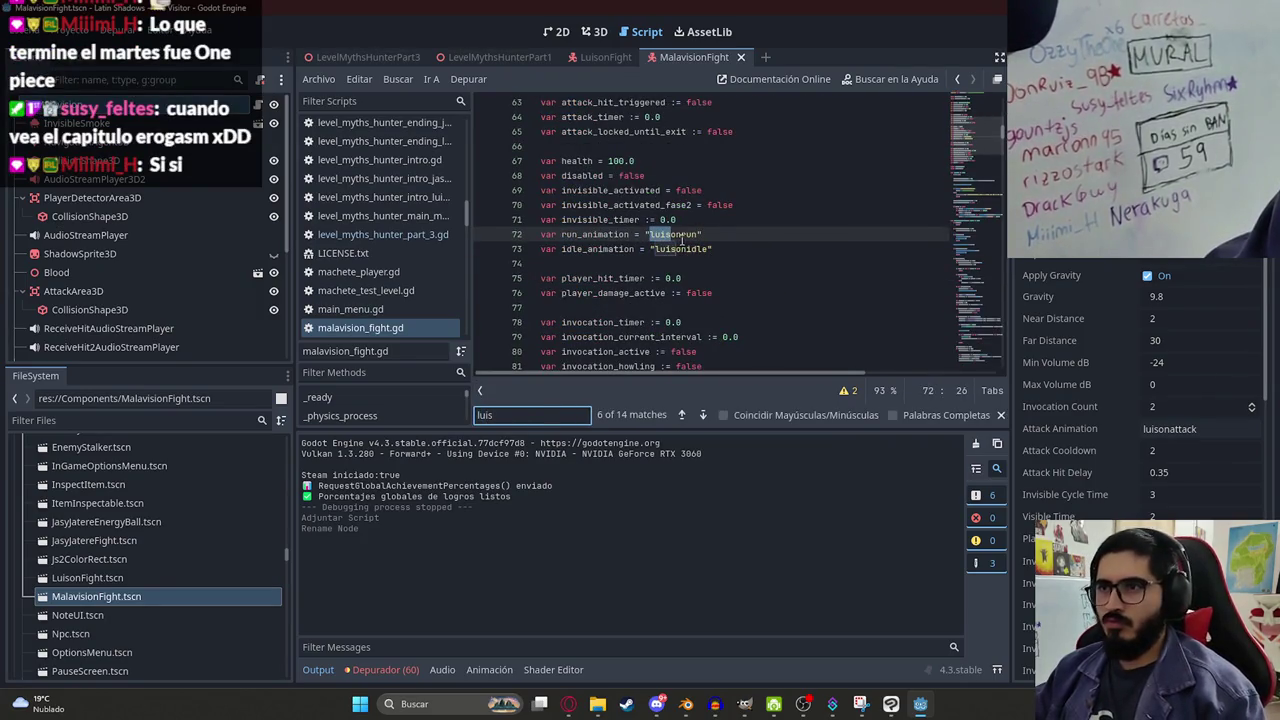
double_click(687, 220)
type("ge")
double_click(682, 234)
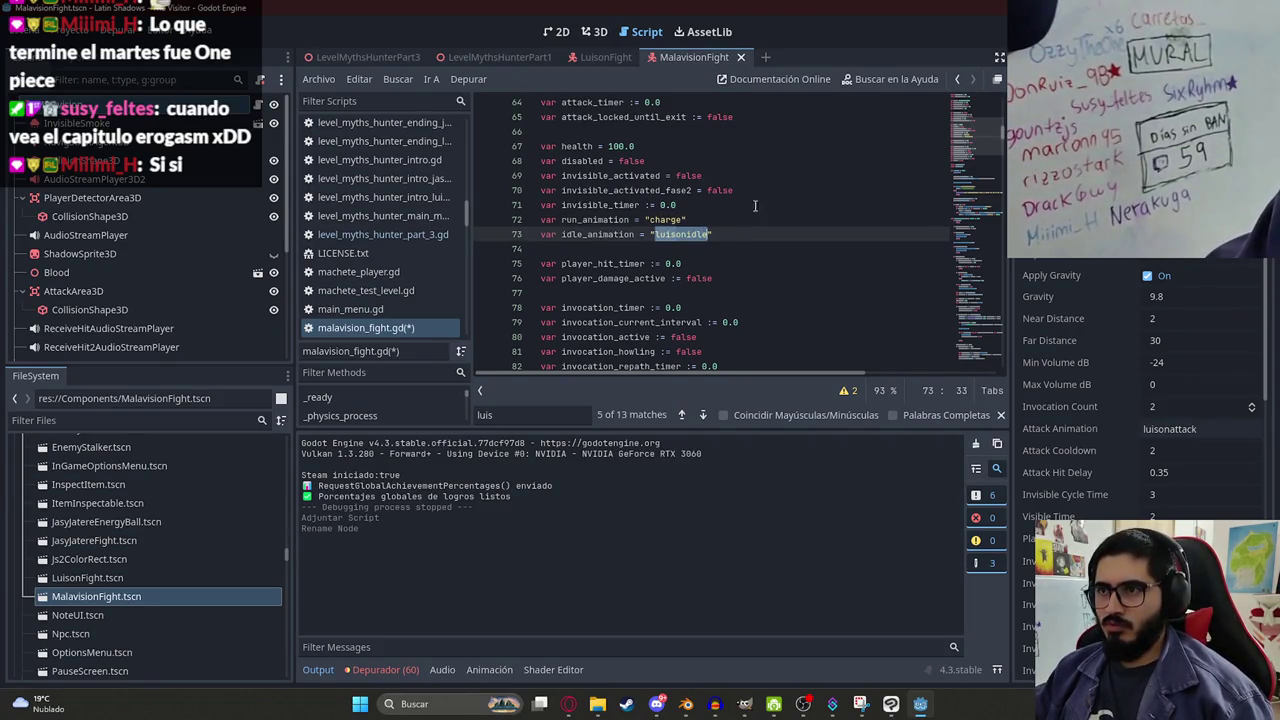
double_click(666, 219)
key("ctrl+c")
double_click(682, 234)
key("ctrl+v")
key("ctrl+s")
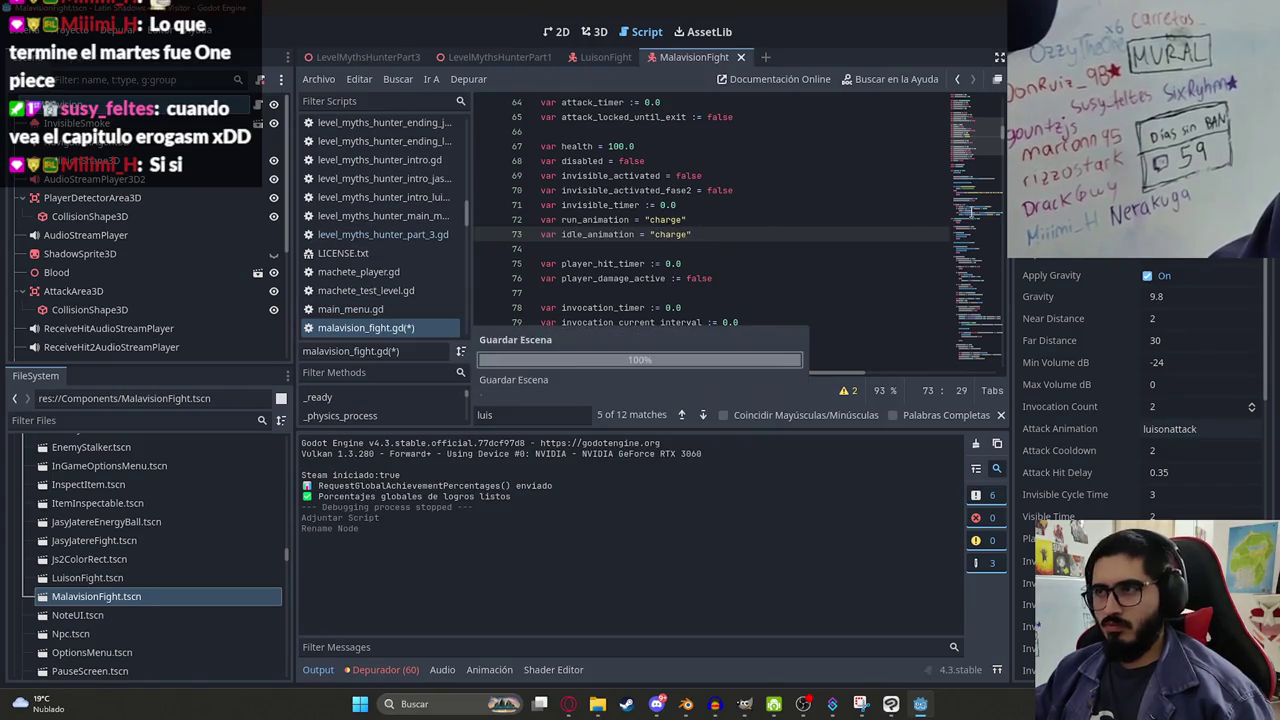
Check the remaining luis matches and run the LevelMythsHunterPart3 level.
scroll(985, 183, "down", 8)
mouse_move(985, 176)
left_mouse_down()
mouse_move(979, 157)
mouse_move(1000, 292)
mouse_move(972, 345)
left_mouse_up()
key("ctrl+f")
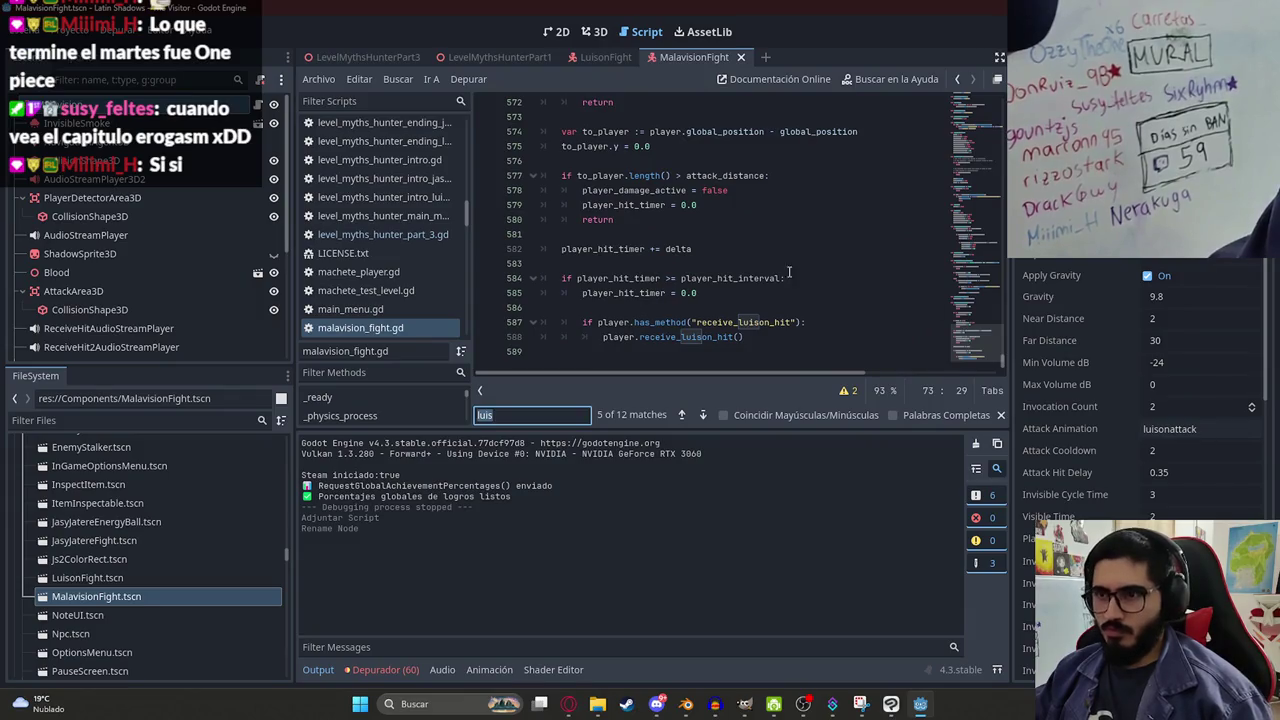
key("Return")
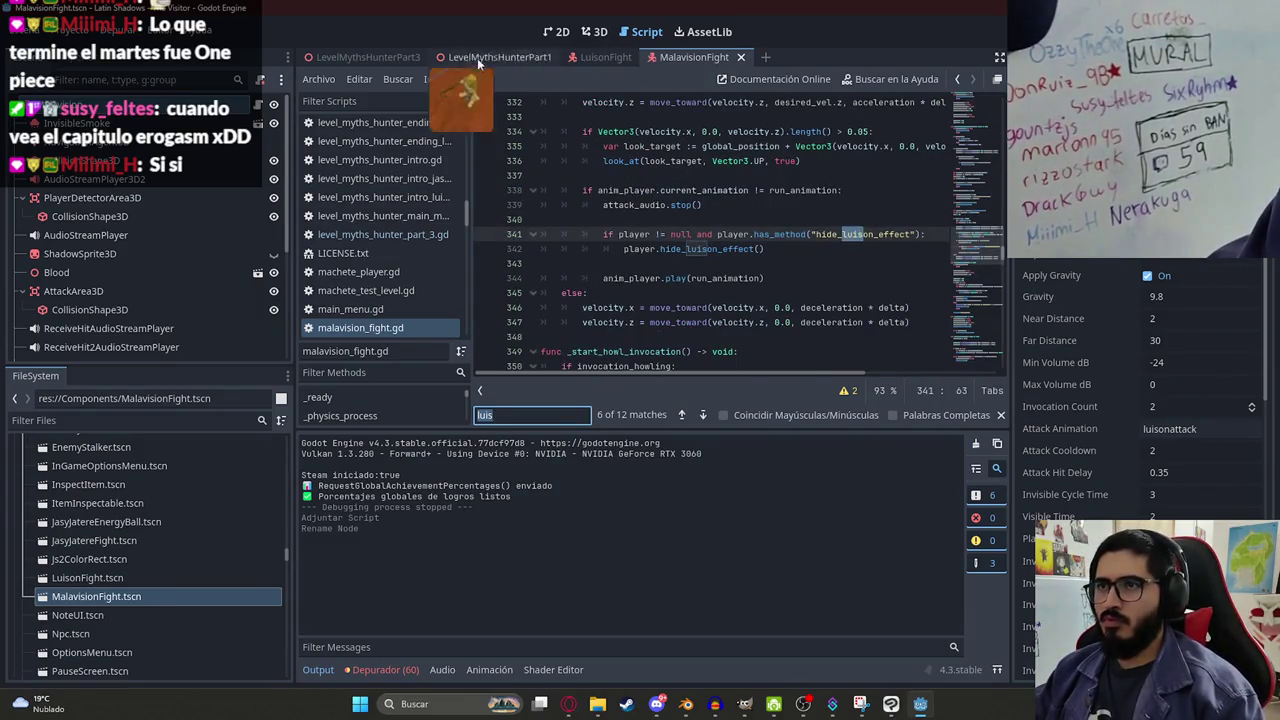
left_click(385, 57)
right_click(385, 58)
left_click(410, 172)
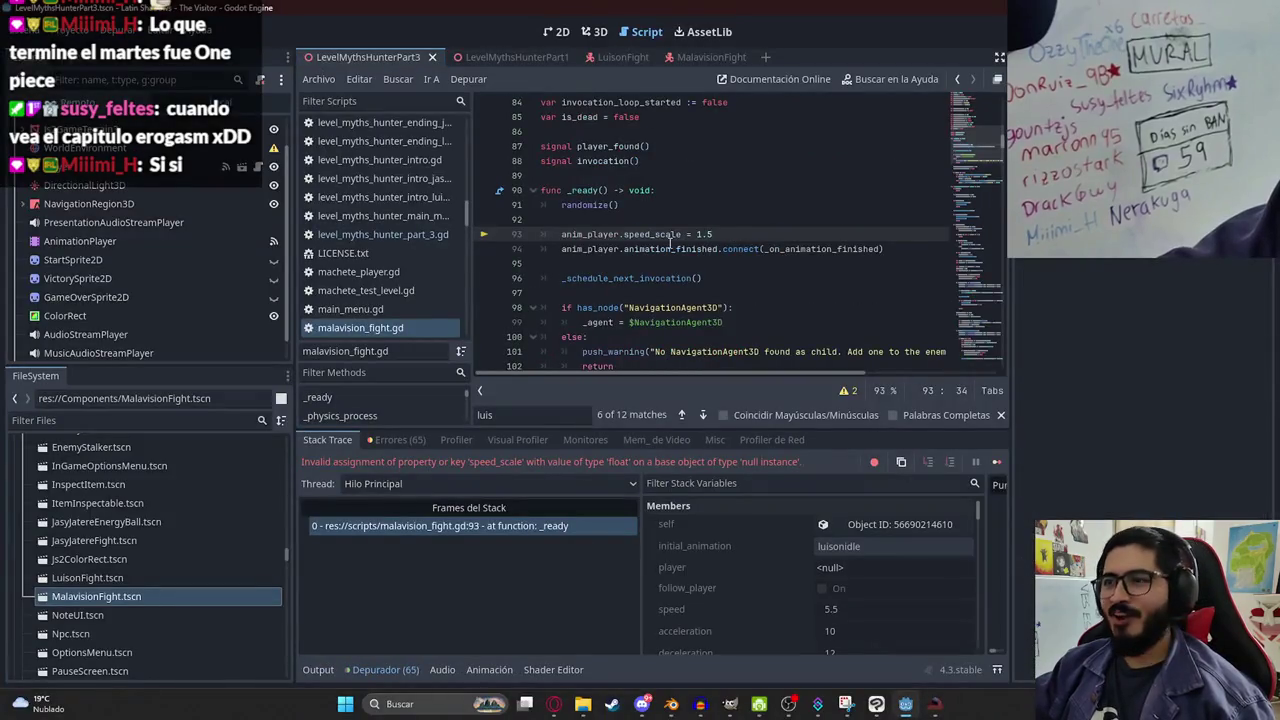
Point anim_player at $malavision/AnimationPlayer instead of $Luison and save the script.
left_click(665, 248)
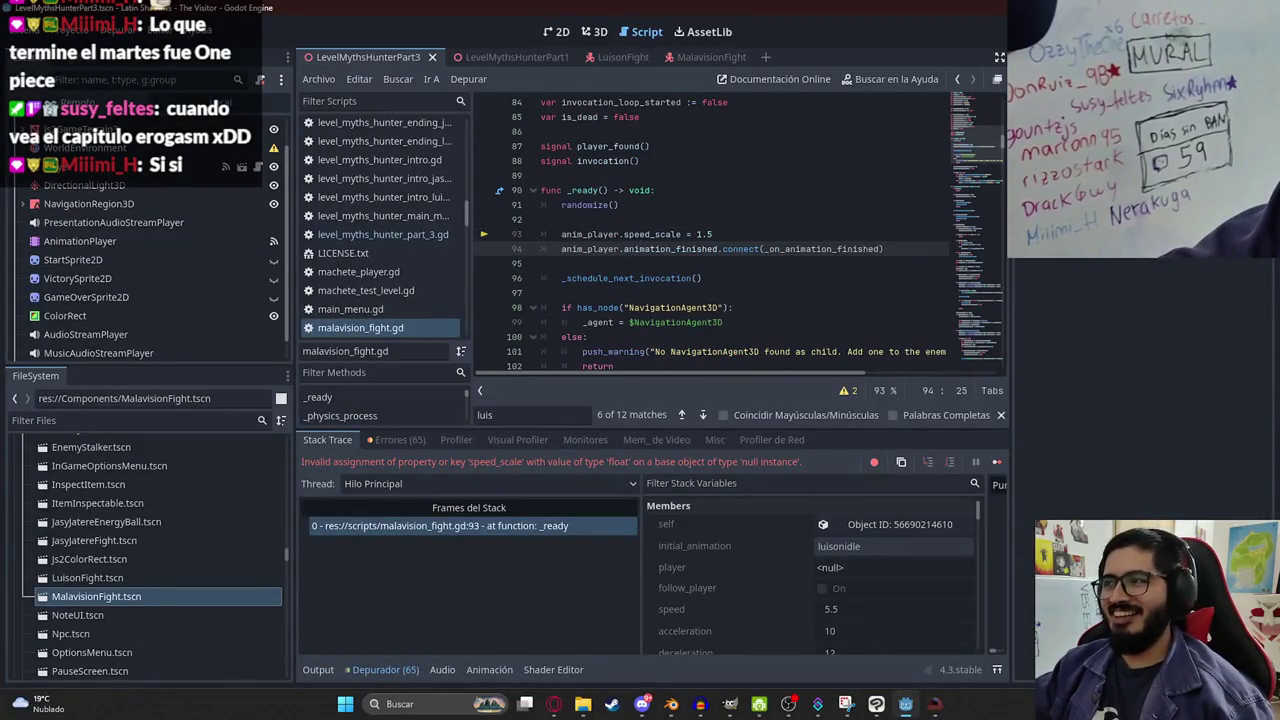
left_click(751, 234)
left_click(513, 243, "shift")
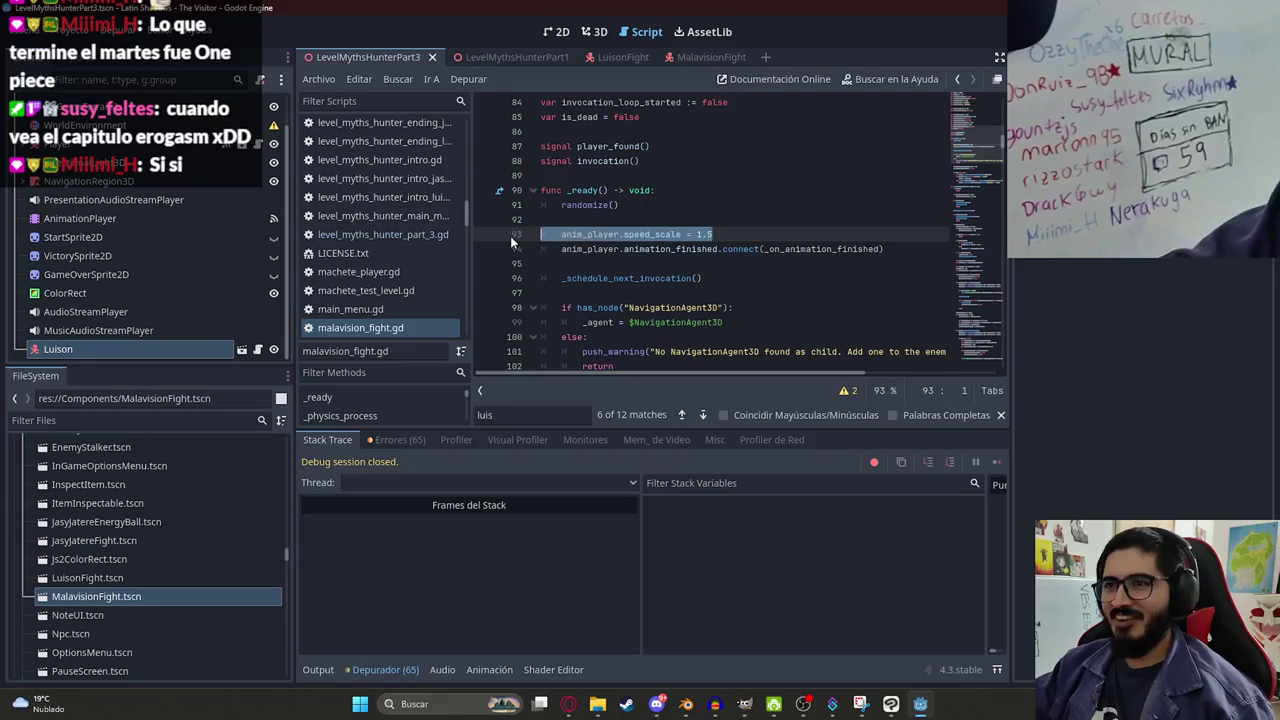
left_click(574, 234, "ctrl")
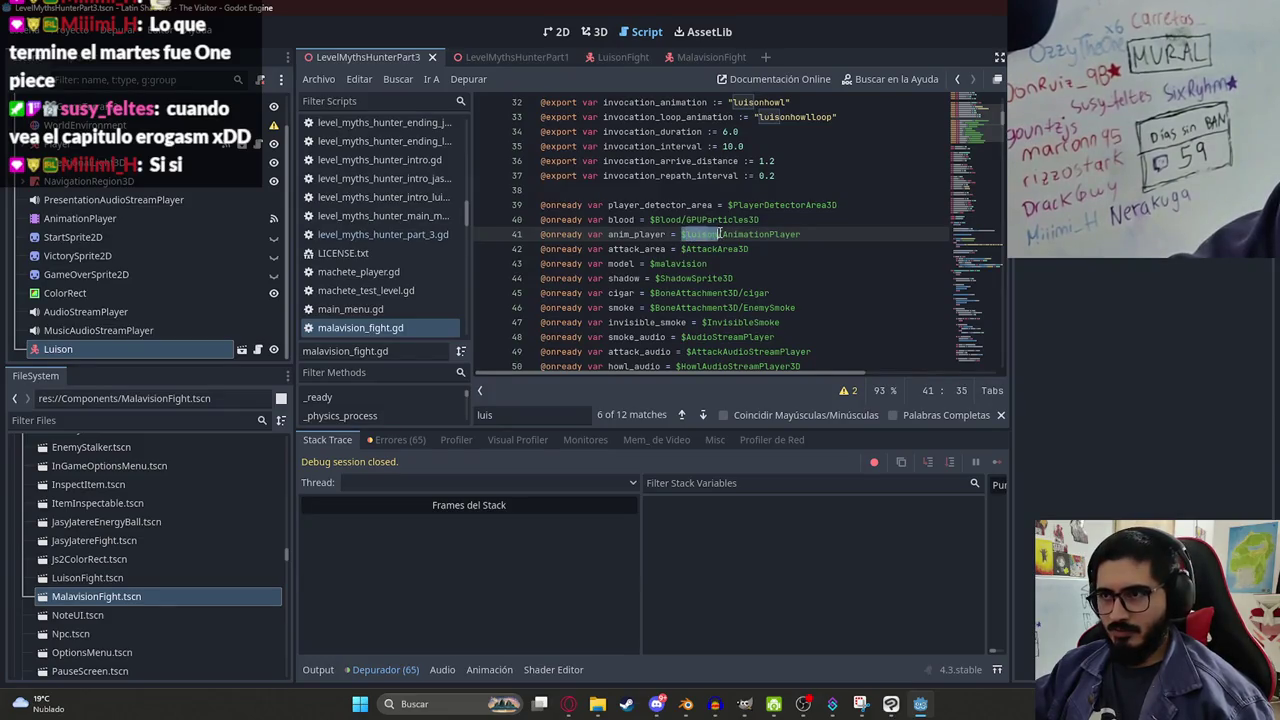
key("ctrl+f")
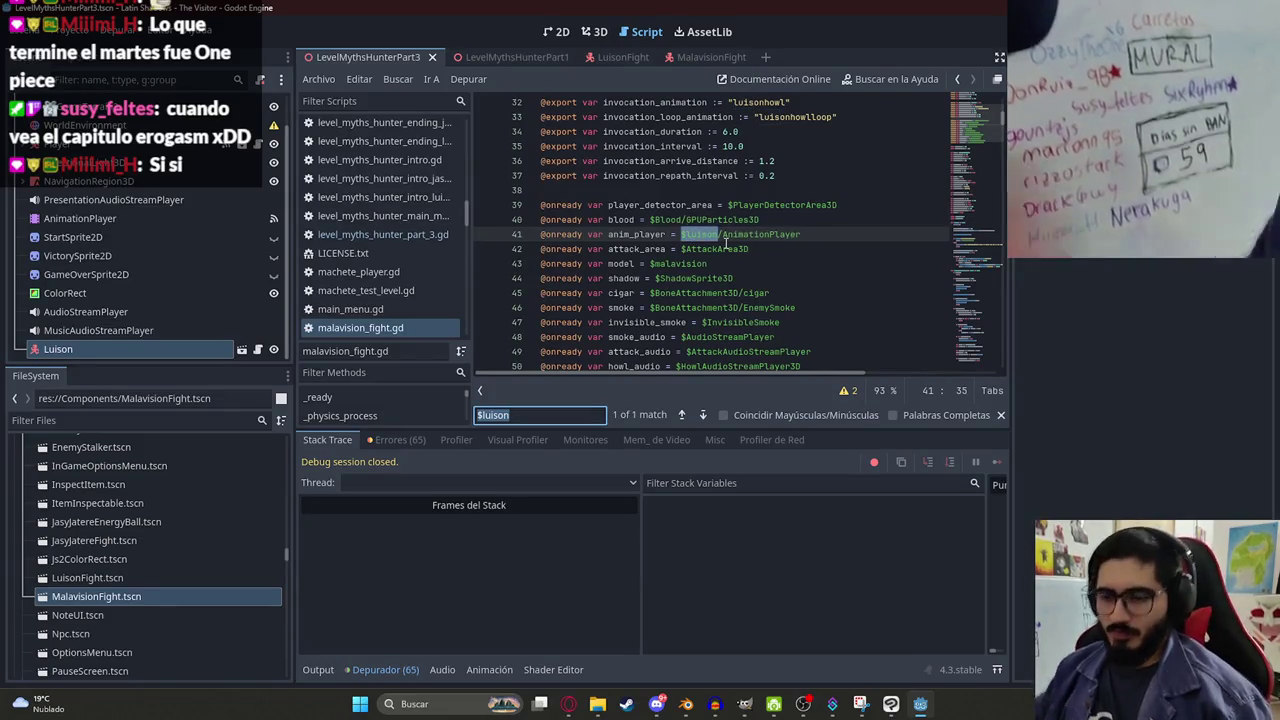
type("$mal")
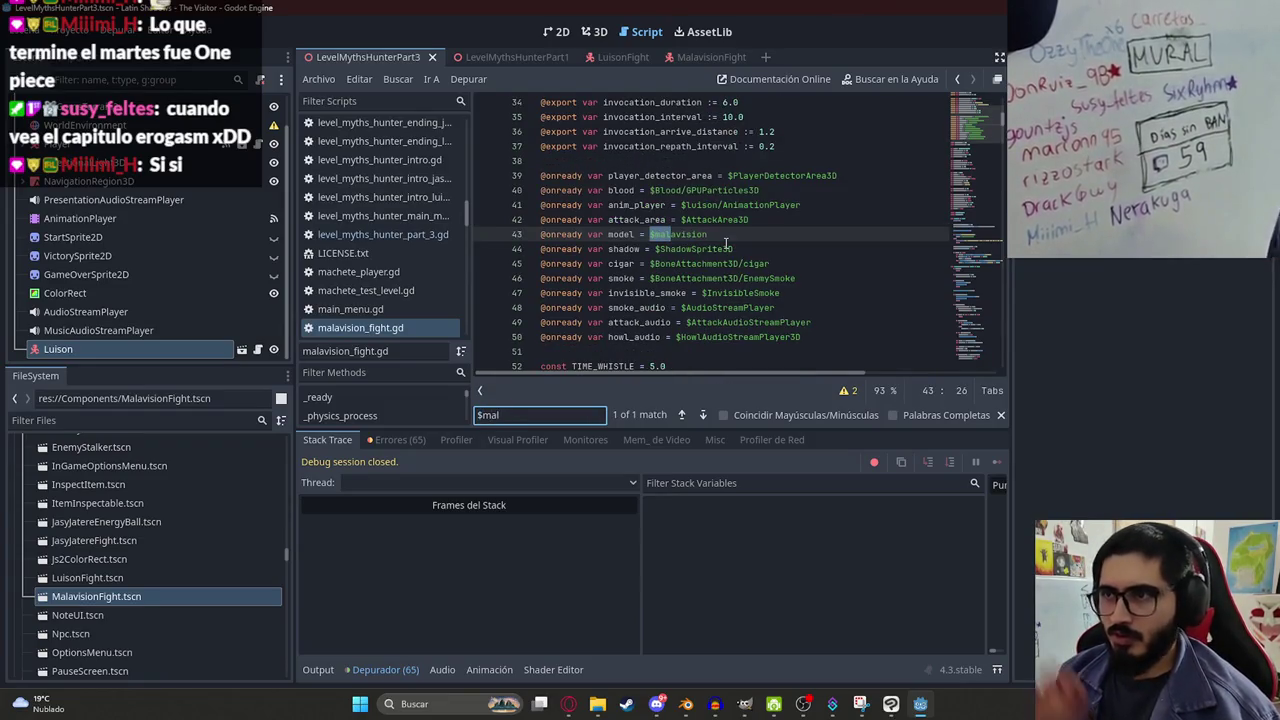
double_click(678, 234)
key("ctrl+c")
double_click(696, 205)
key("ctrl+v")
key("ctrl+s")
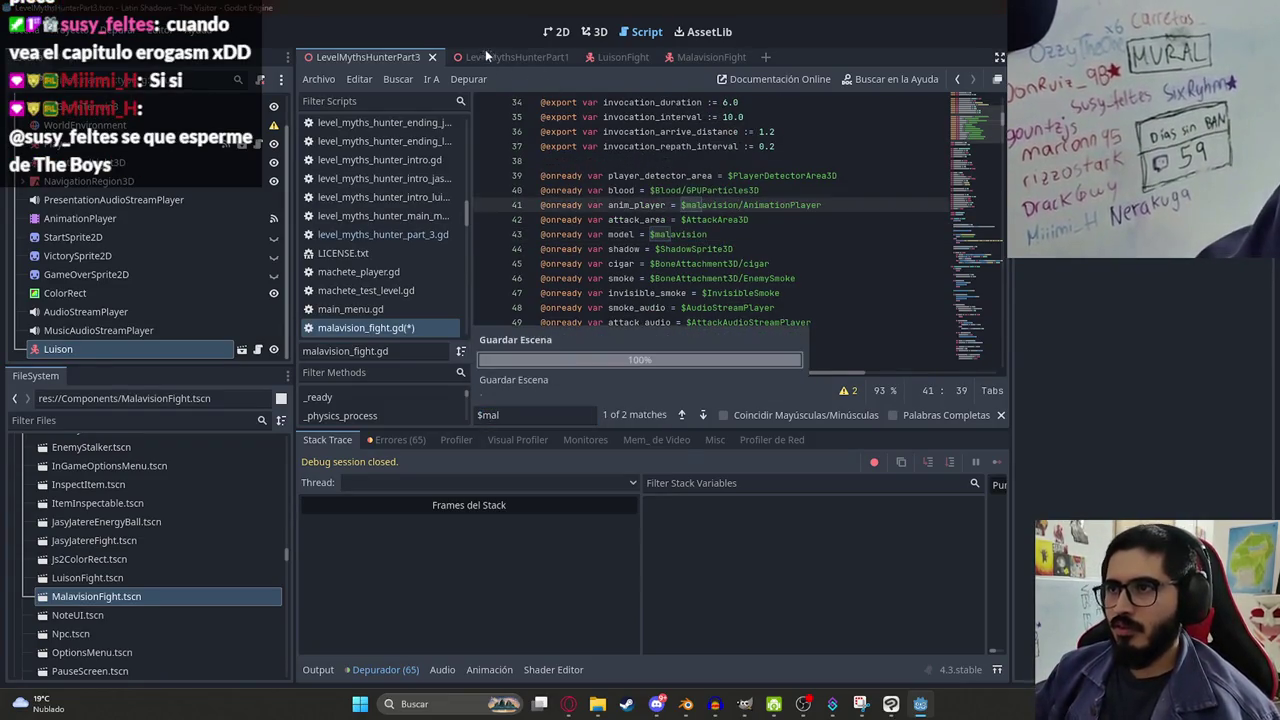
Rerun the LevelMythsHunterPart3 level, then return to the 3D view.
right_click(346, 57)
left_click(445, 175)
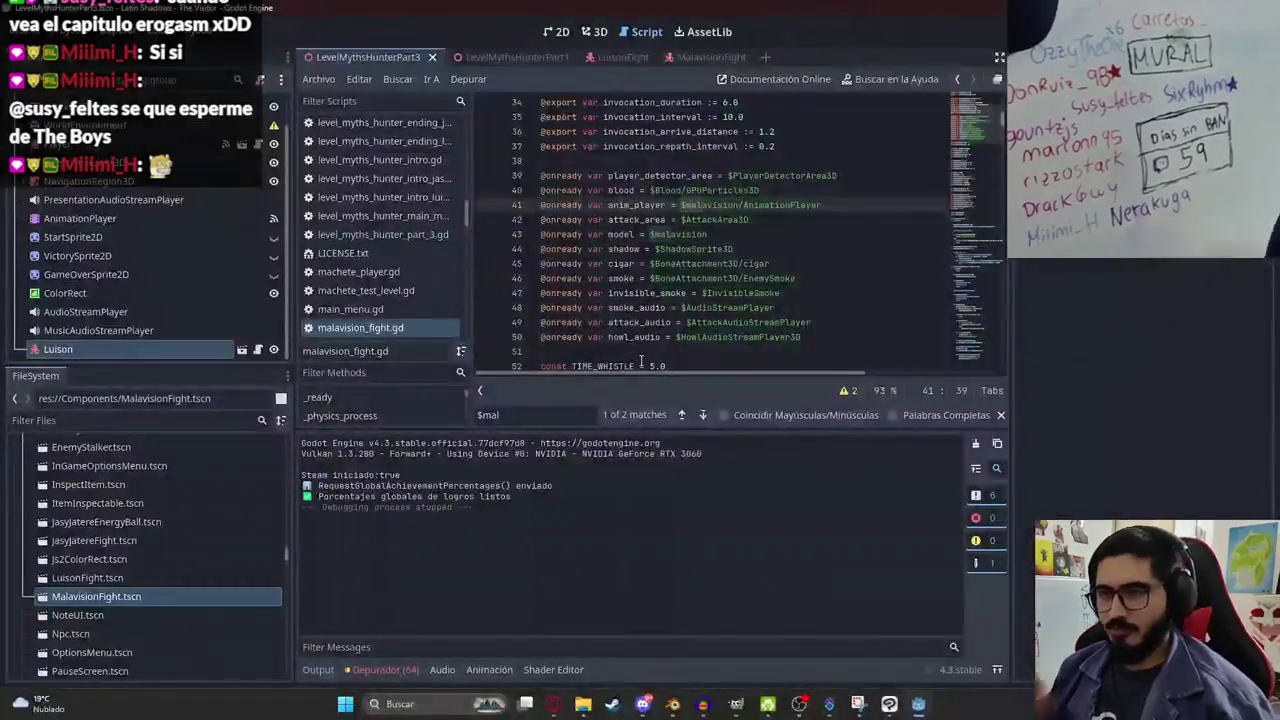
left_click(600, 38)
scroll(720, 240, "down", 3)
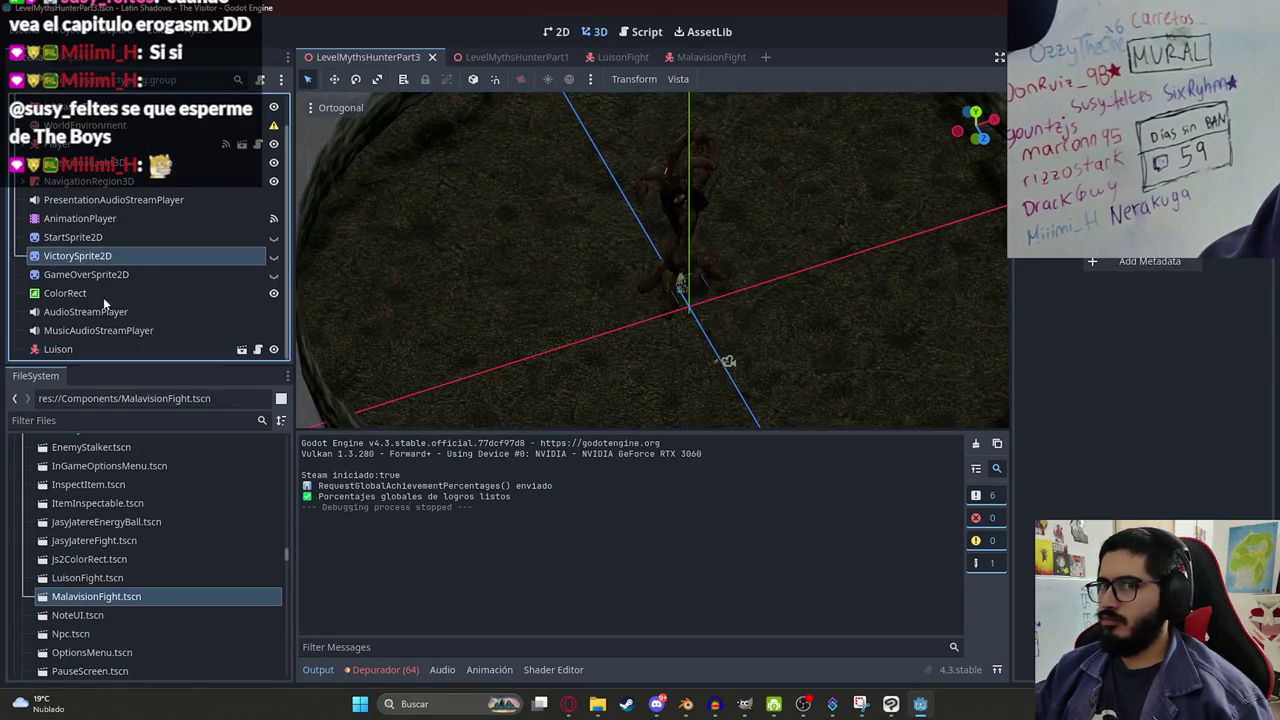
Assign the Player node to the Luison enemy's player property, save the level, and run it.
left_click(58, 349)
scroll(1167, 316, "up", 5)
left_click(1200, 536)
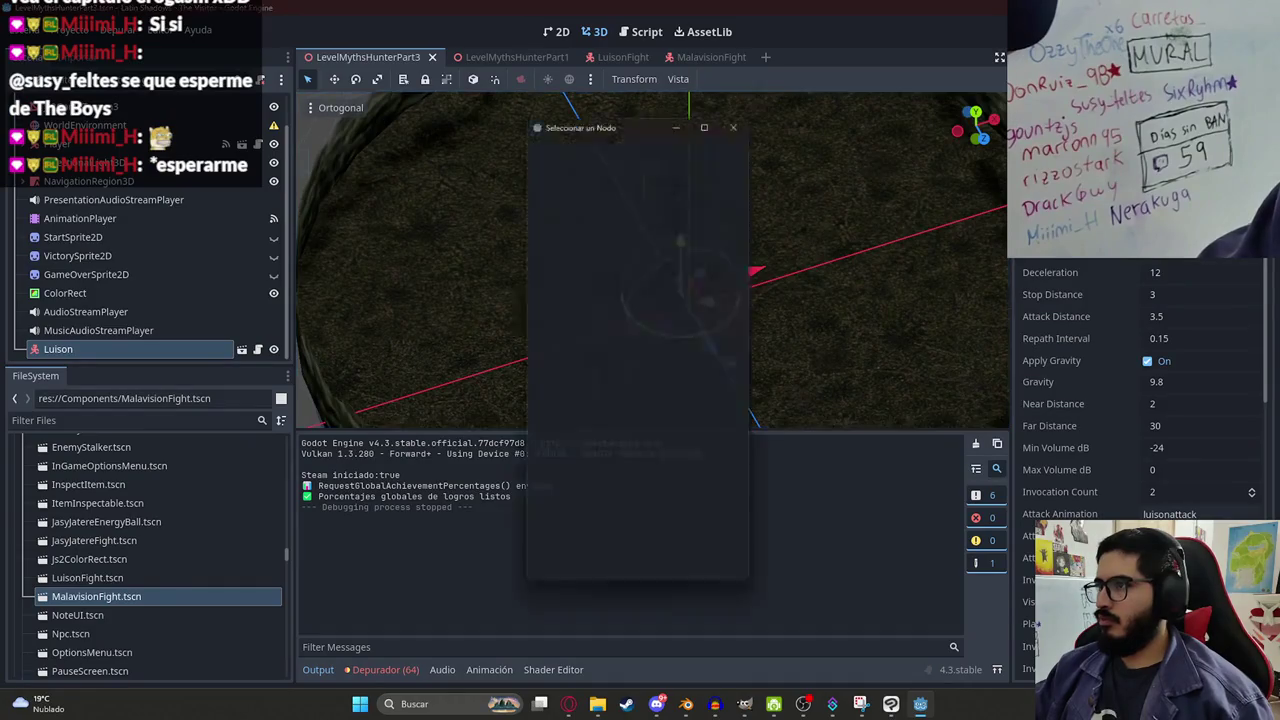
double_click(600, 306)
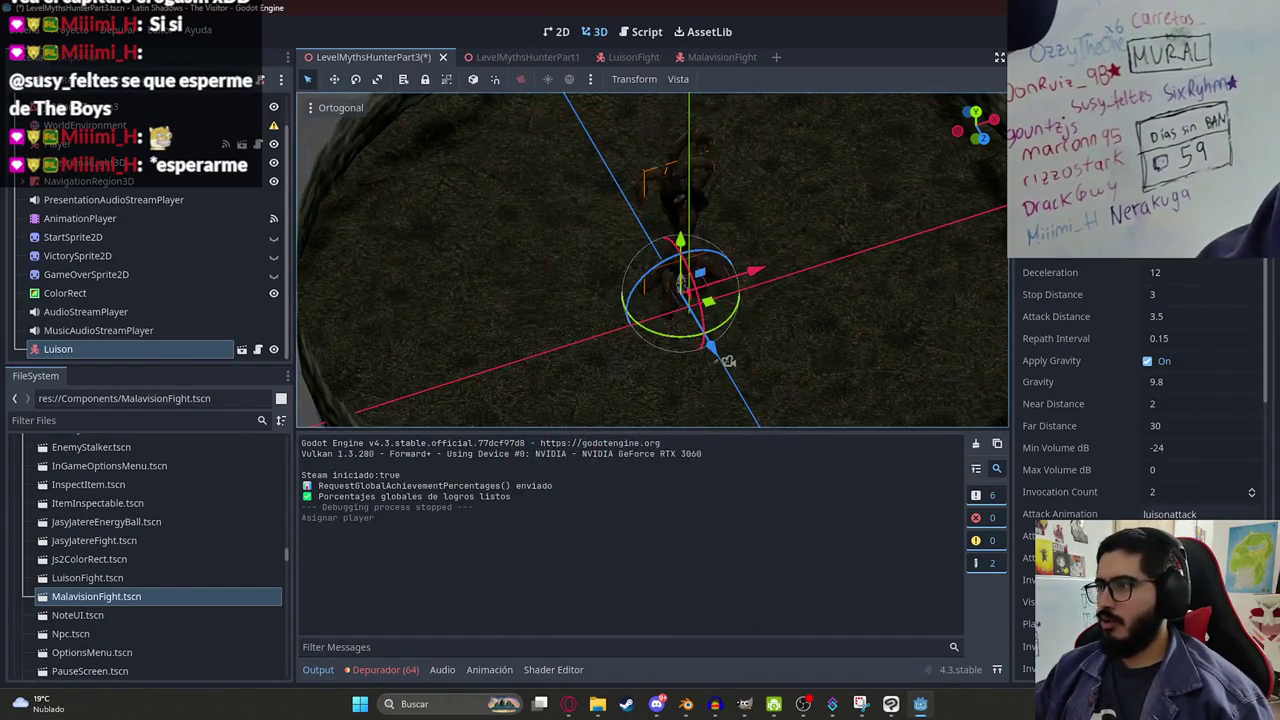
key("ctrl+s")
right_click(325, 66)
left_click(416, 168)
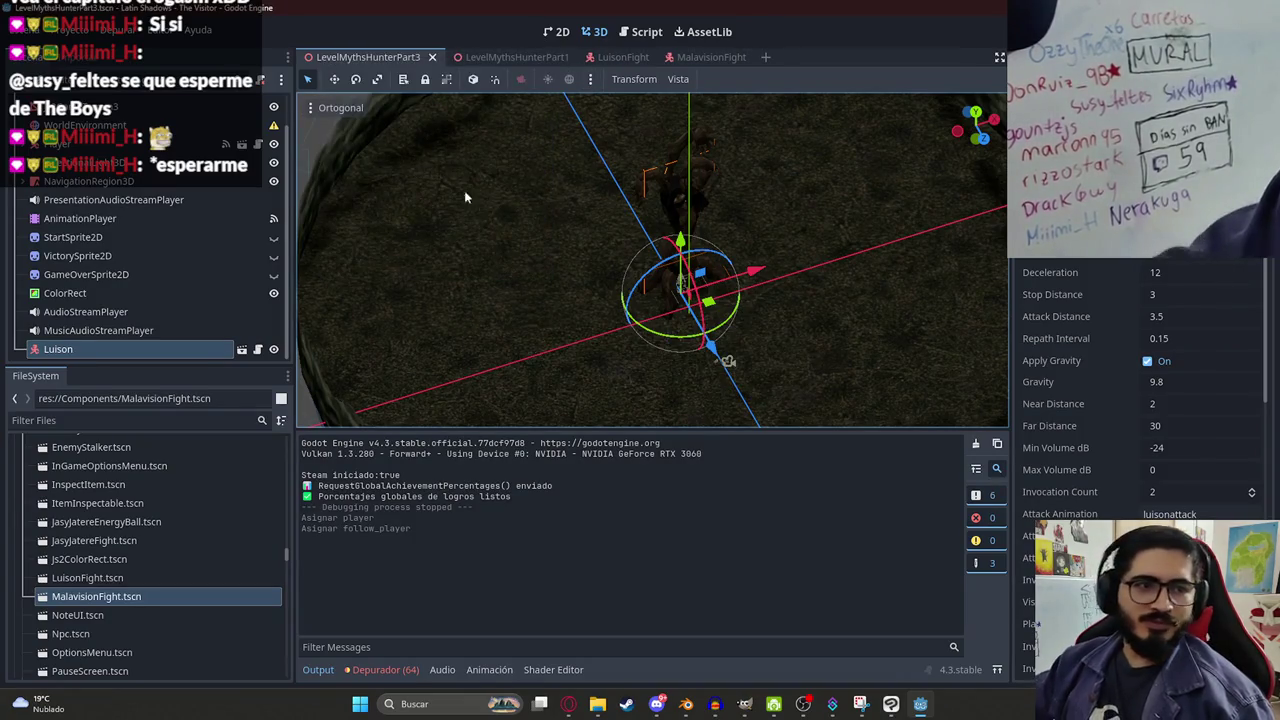
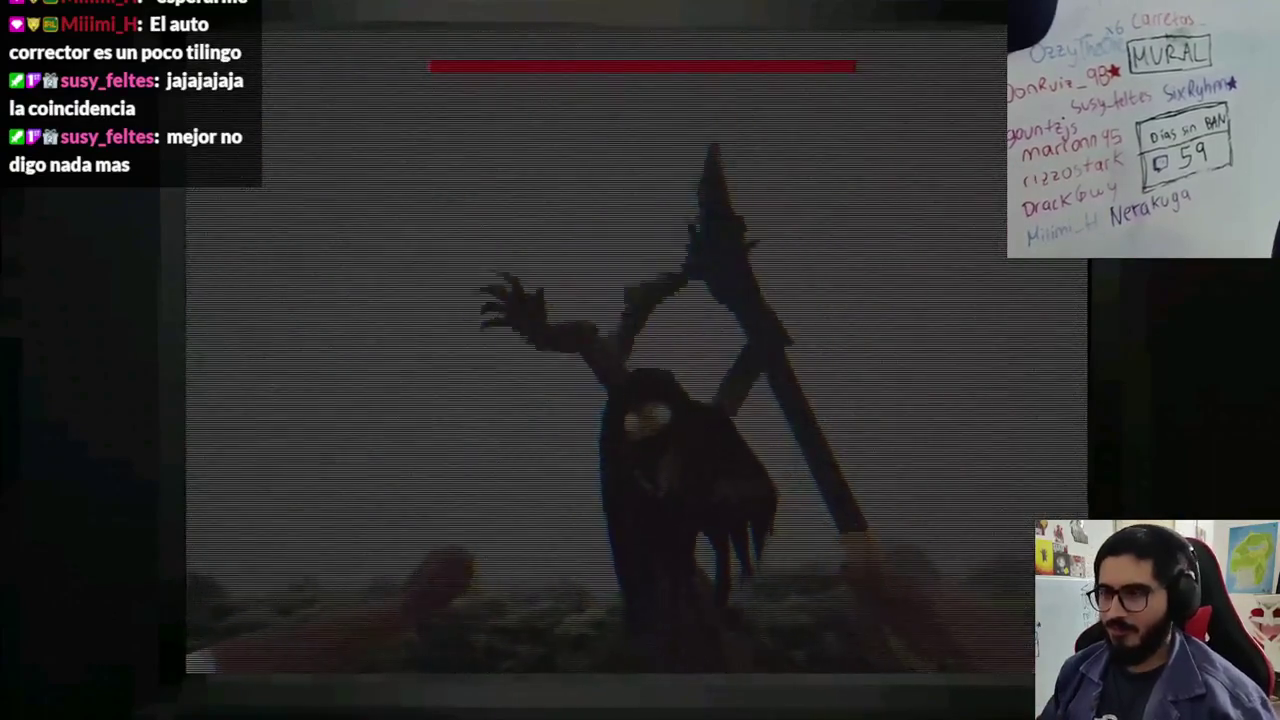
Stop the game and set the malavision model's scale to 0.5 in MalavisionFight.
key("F8")
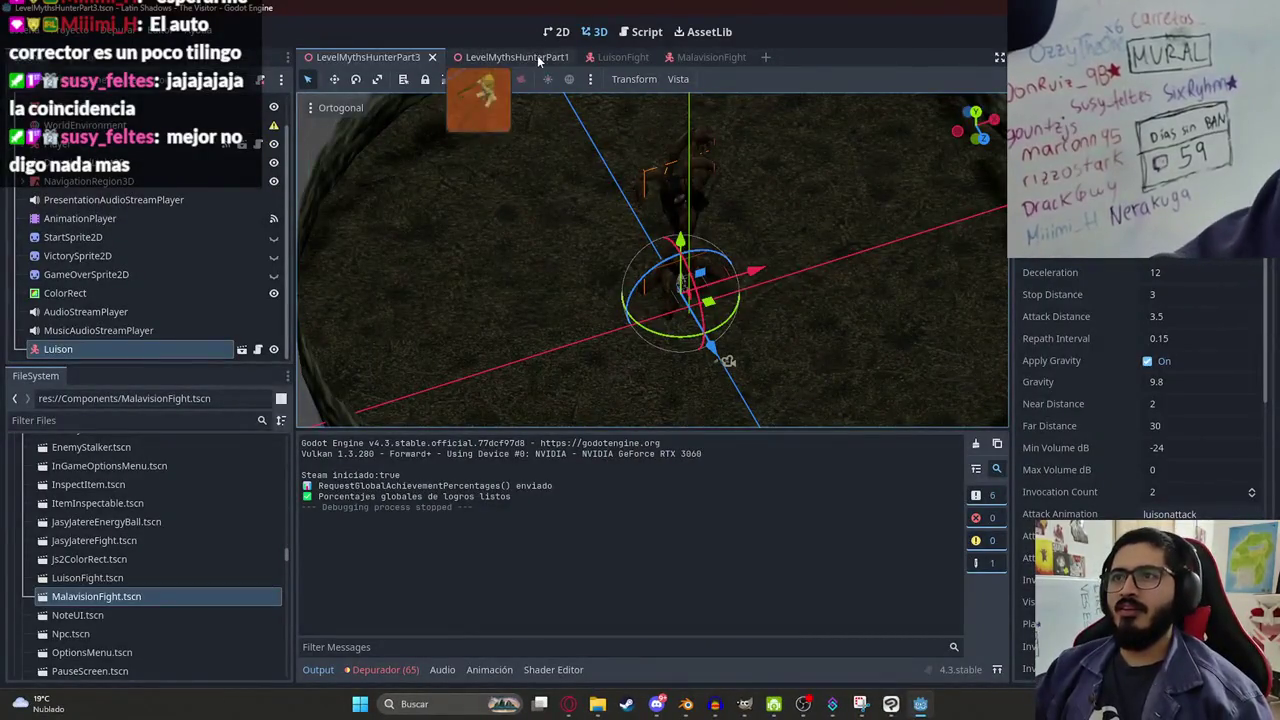
left_click(681, 56)
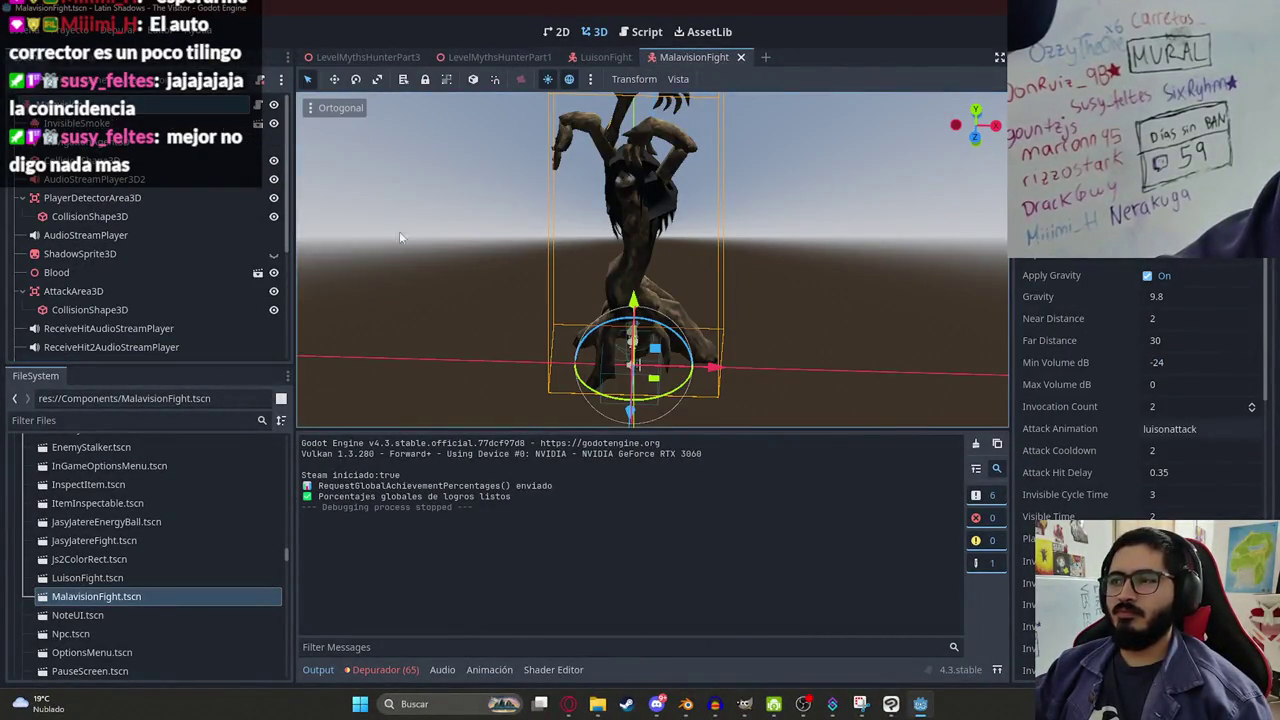
scroll(437, 209, "down", 5)
scroll(179, 292, "down", 3)
left_click(90, 279)
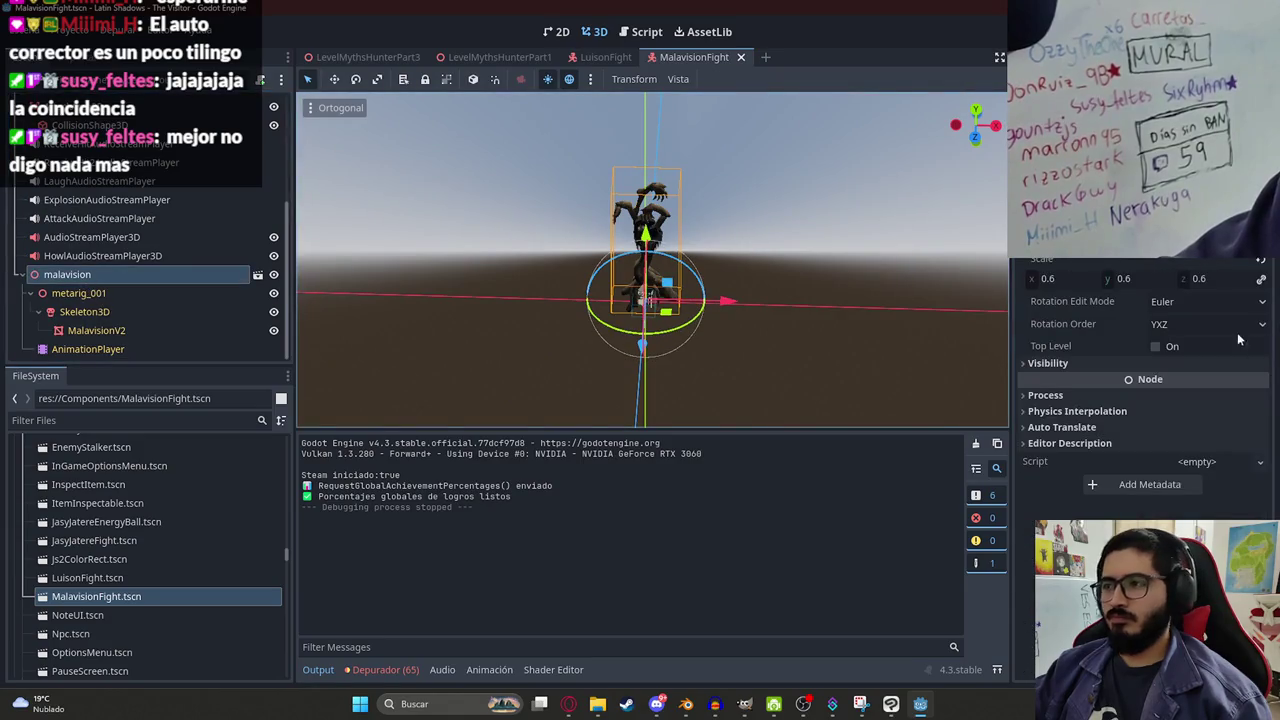
type("0.5")
key("Return")
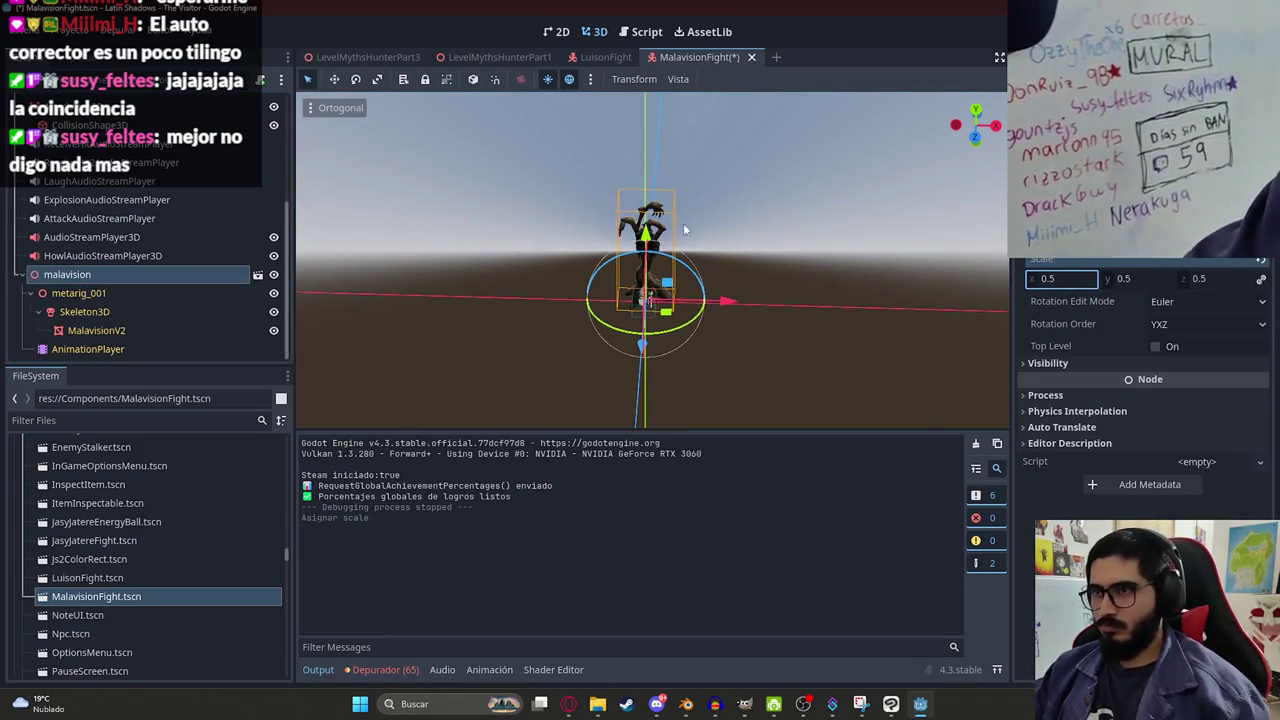
Orbit the view and select the collision sphere at the creature's feet.
scroll(653, 335, "up", 5)
mouse_move(653, 335)
left_mouse_down()
mouse_move(649, 262)
mouse_move(515, 345)
mouse_move(602, 218)
mouse_move(606, 188)
left_mouse_up()
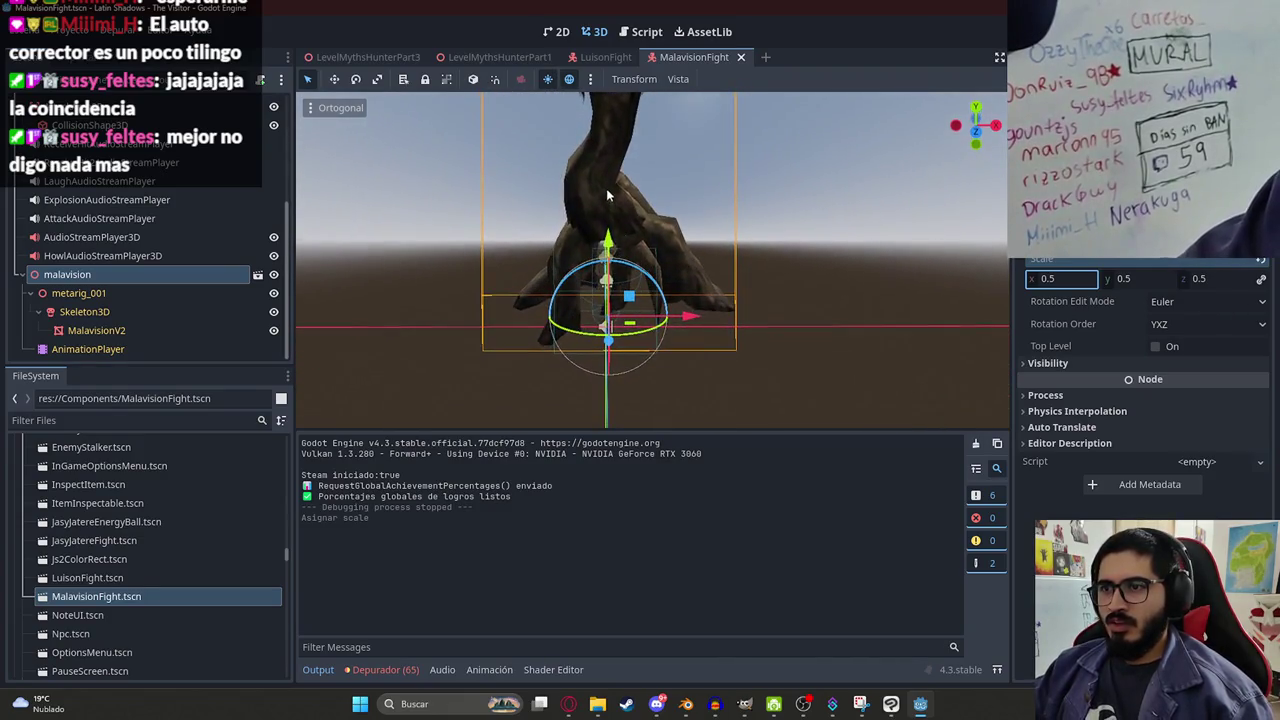
left_click(592, 285)
left_click(592, 276)
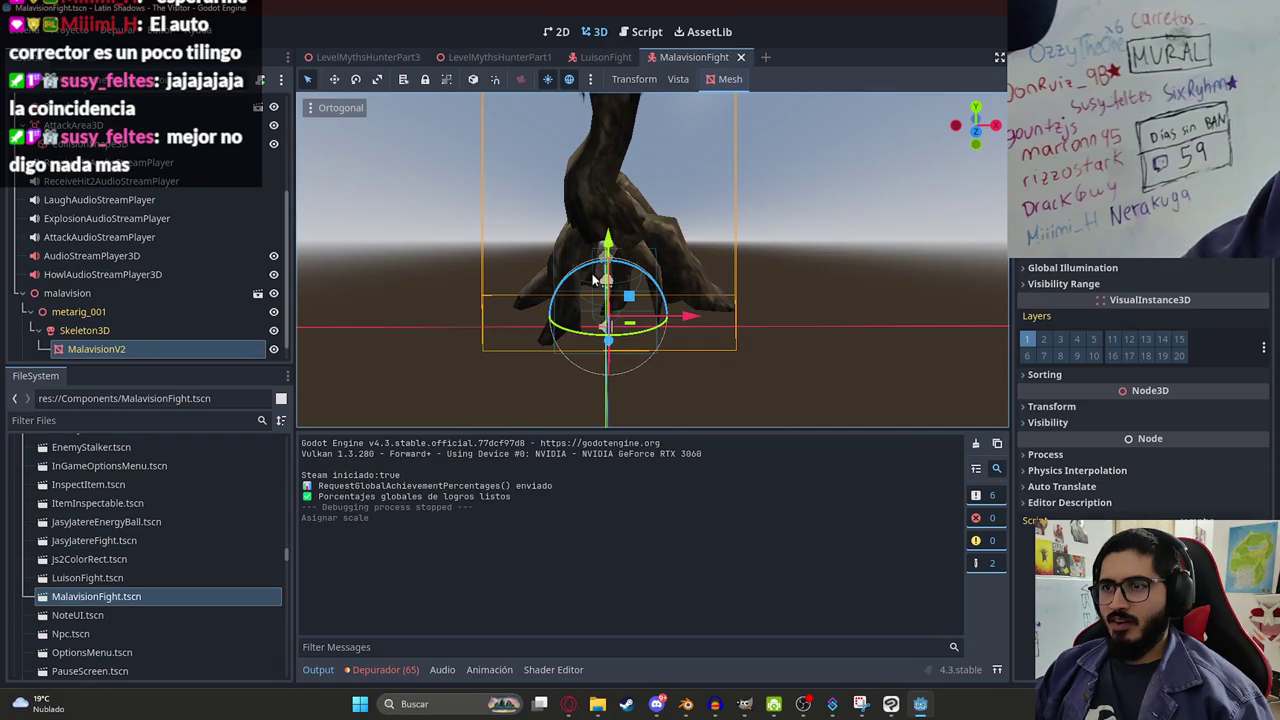
left_click(593, 298)
left_click_drag(643, 240, 640, 275)
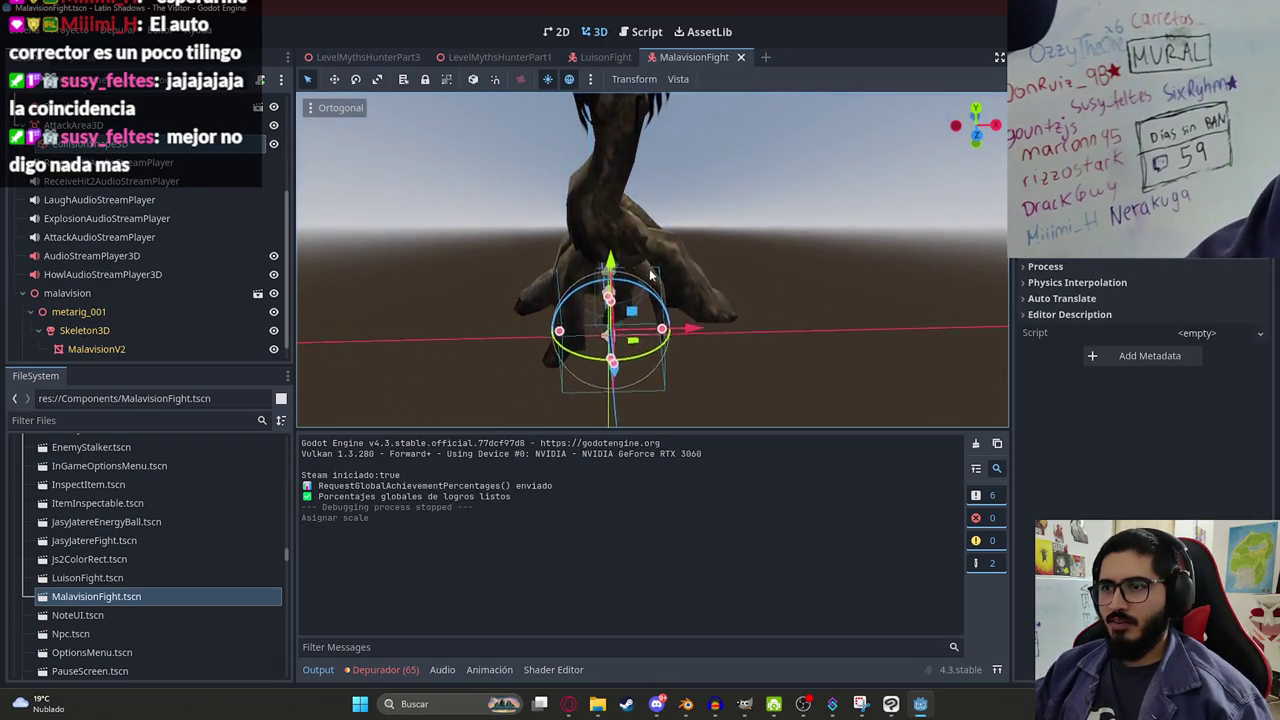
Select the hand's collision capsule and try radius and height changes, undoing both.
scroll(105, 149, "up", 4)
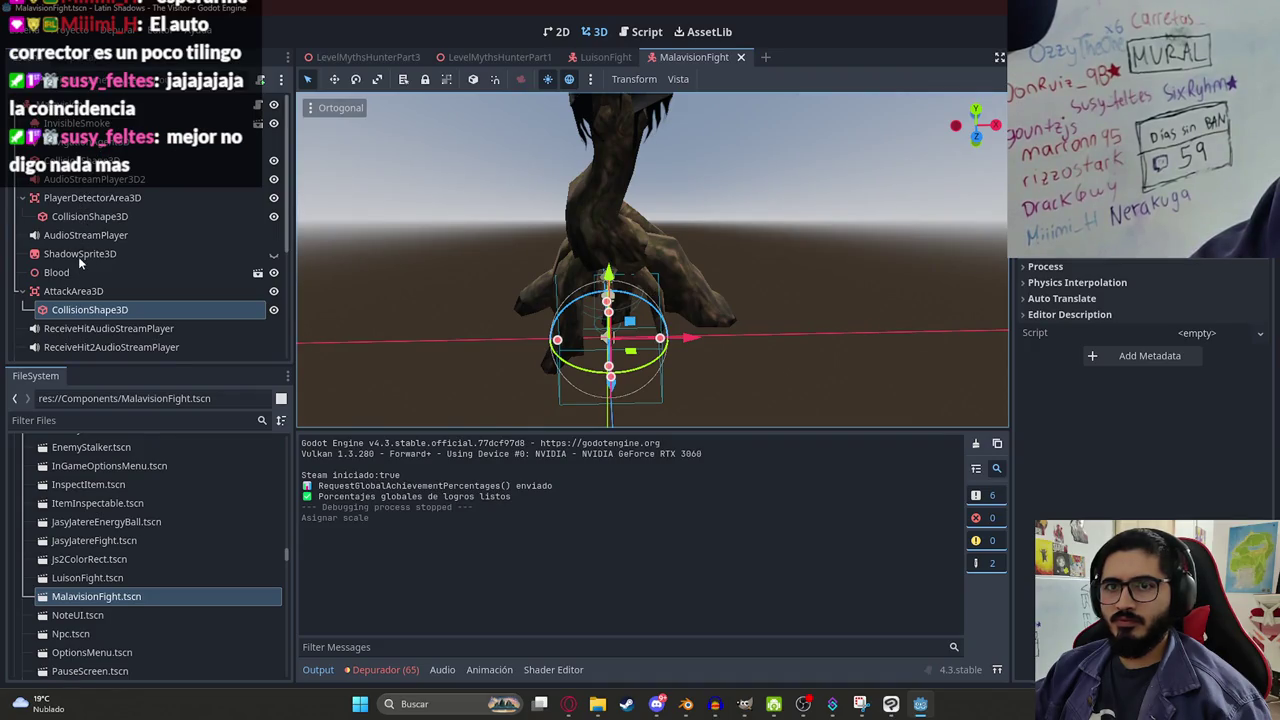
scroll(78, 260, "down", 4)
scroll(87, 265, "up", 4)
left_click(736, 287)
left_click_drag(622, 286, 662, 289)
key("ctrl+z")
mouse_move(607, 238)
left_mouse_down()
mouse_move(608, 190)
mouse_move(610, 206)
left_mouse_up()
key("ctrl+z")
Set the capsule radius to about 0.6 and save the scene.
scroll(624, 320, "up", 2)
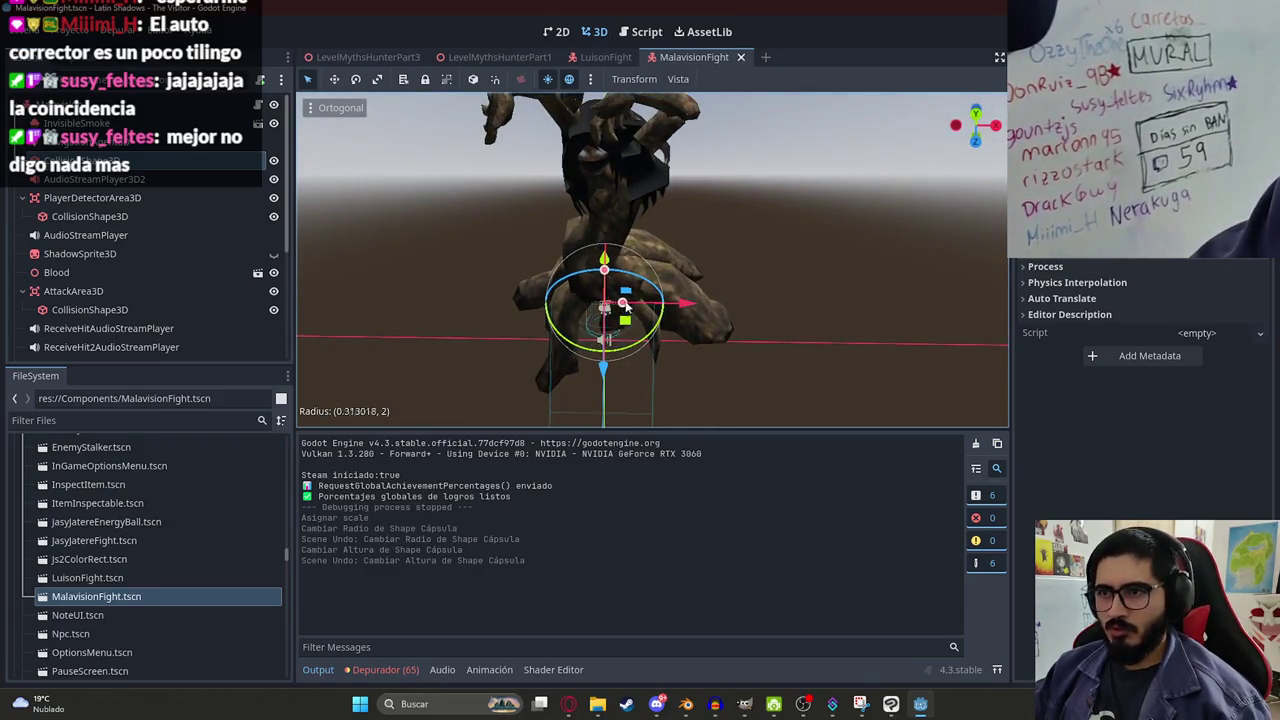
left_click_drag(644, 312, 632, 310)
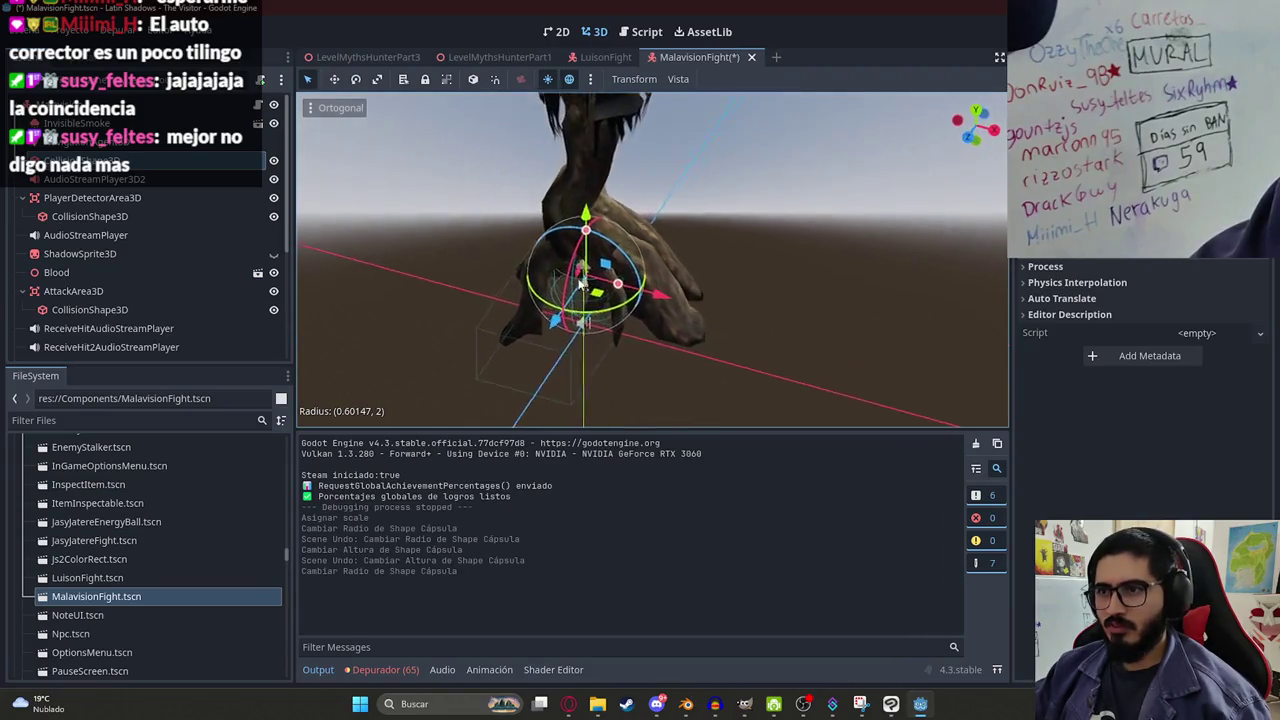
key("ctrl+s")
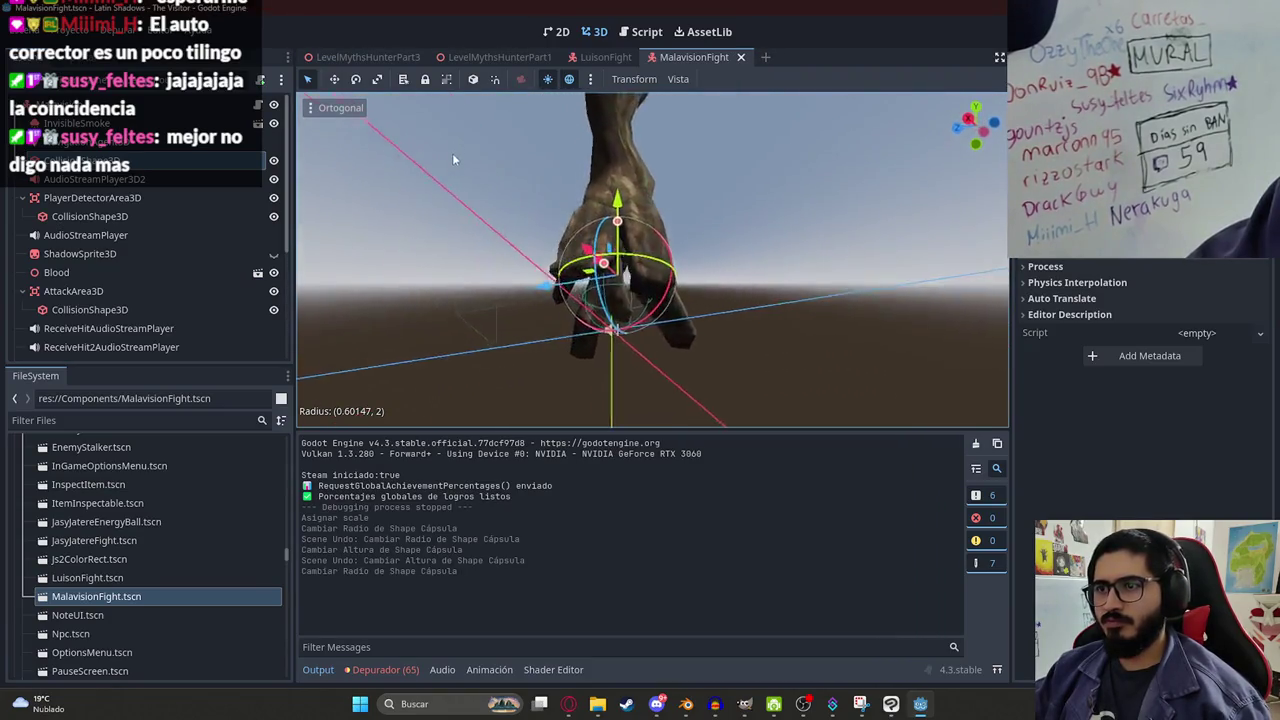
left_click(382, 57)
Copy all of malavision_fight.gd and open a new tab in the Opera browser.
scroll(577, 182, "down", 3)
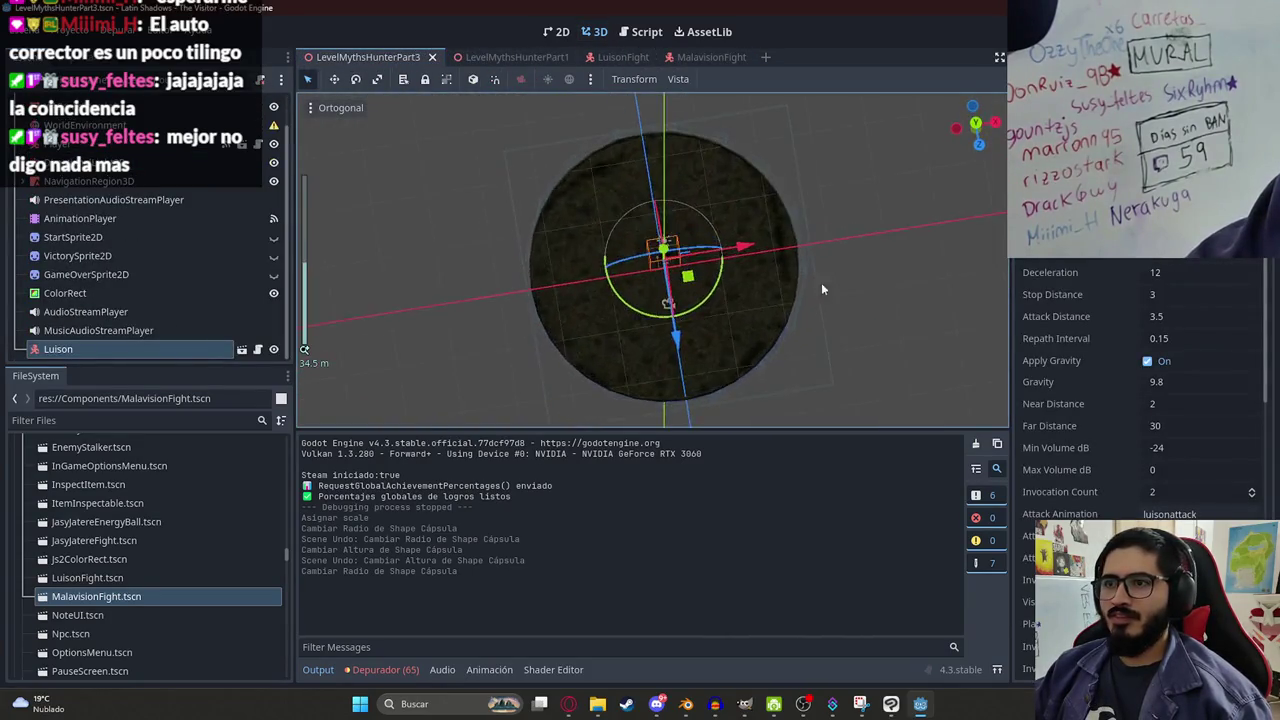
scroll(660, 257, "up", 8)
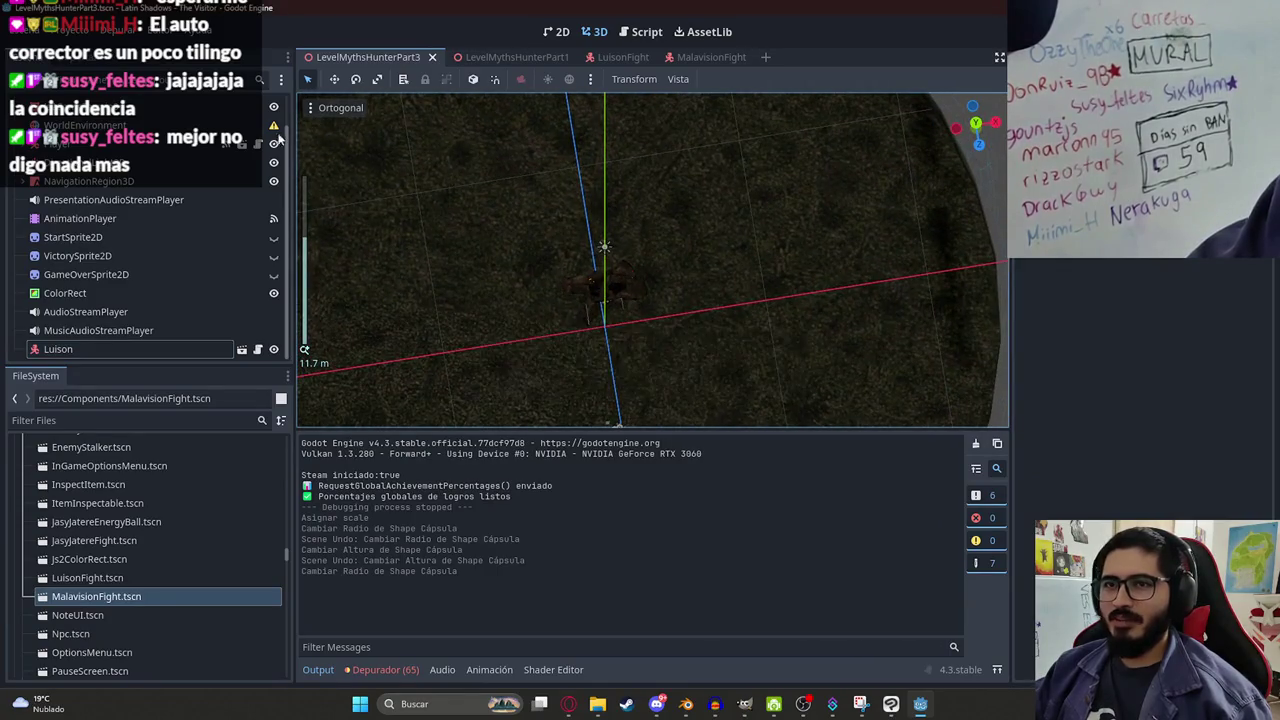
left_click(683, 58)
left_click(647, 31)
left_click(657, 263)
key("ctrl+a")
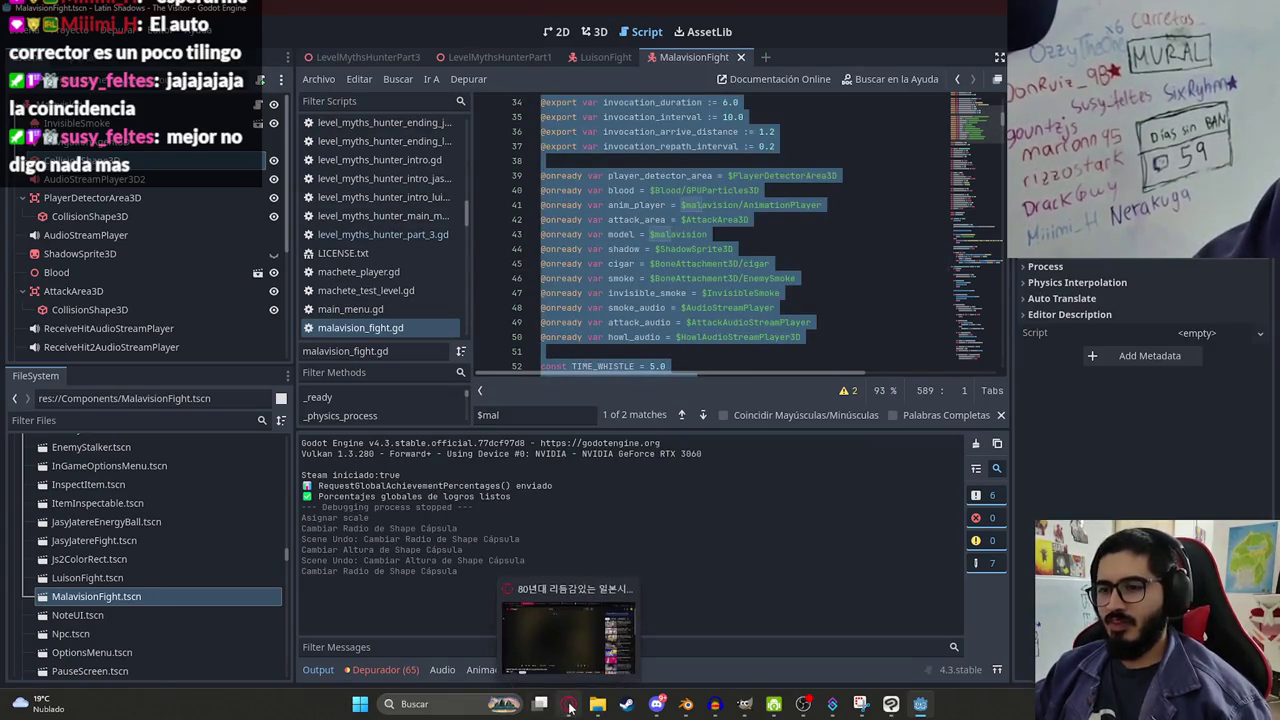
left_click(568, 703)
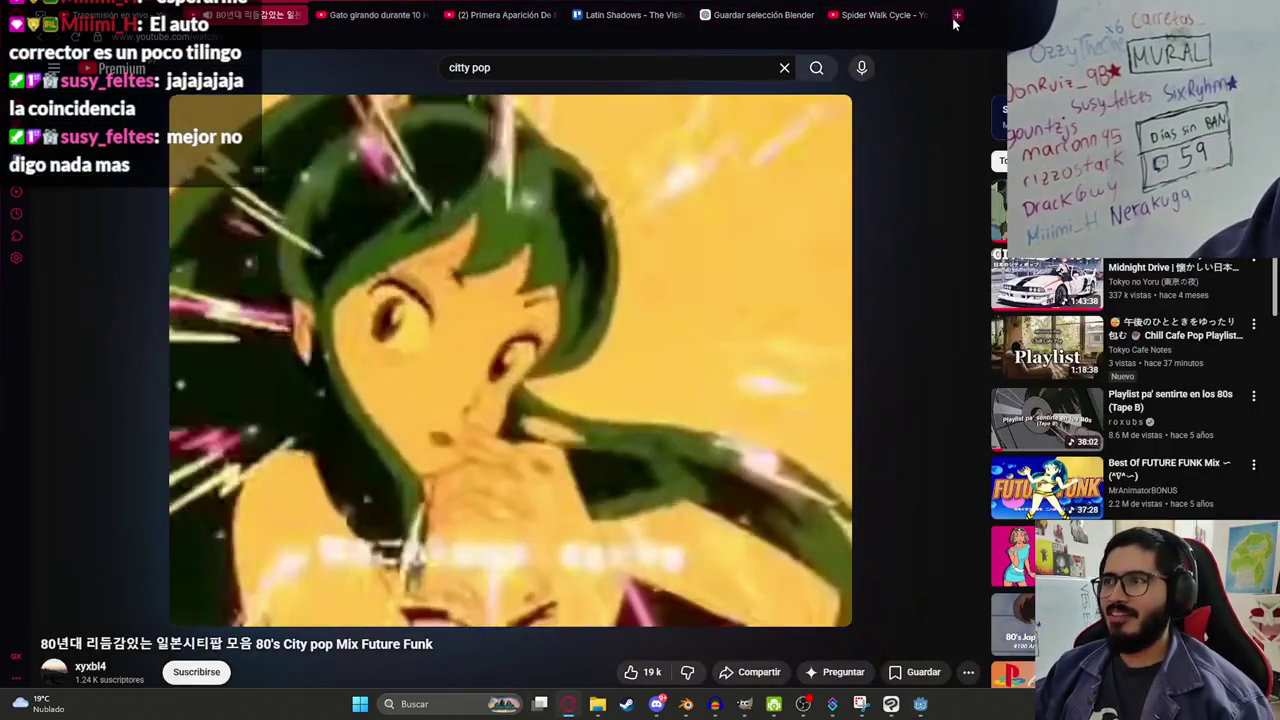
left_click(957, 15)
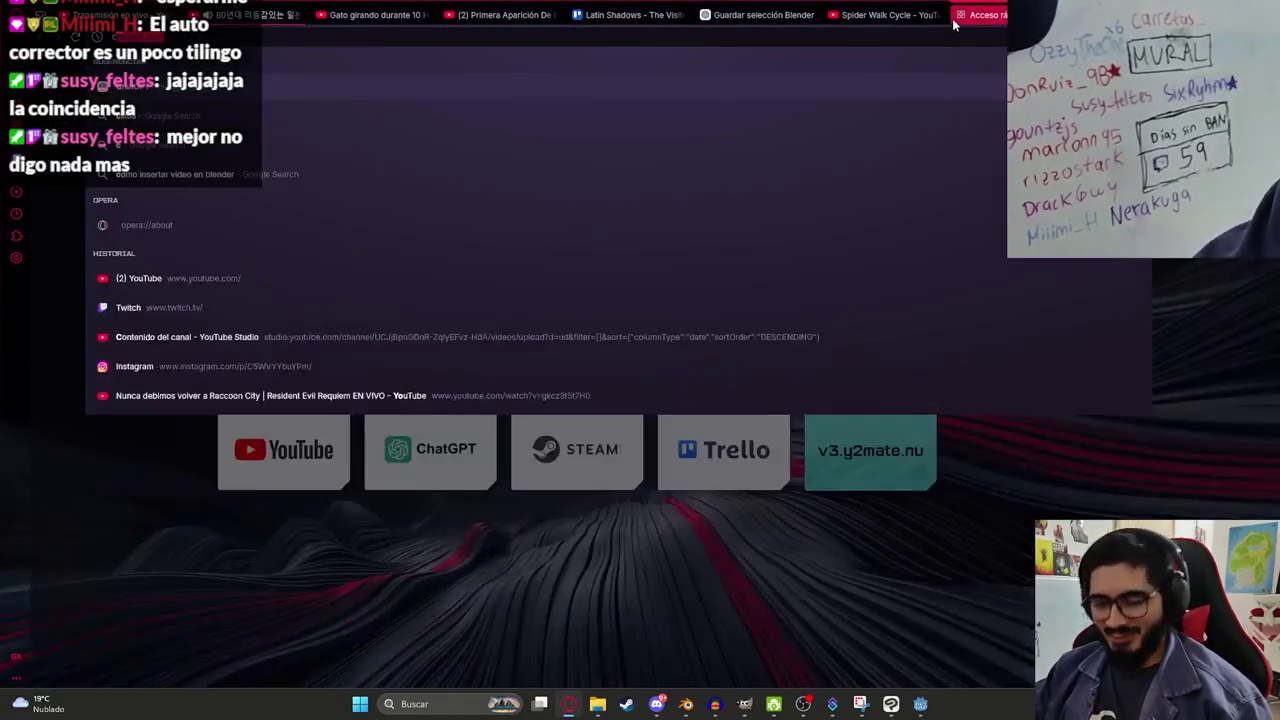
In a new ChatGPT chat, paste the script and write 'Tengo este script de un enemigo…' then 'Quiero que:'.
left_click(783, 8)
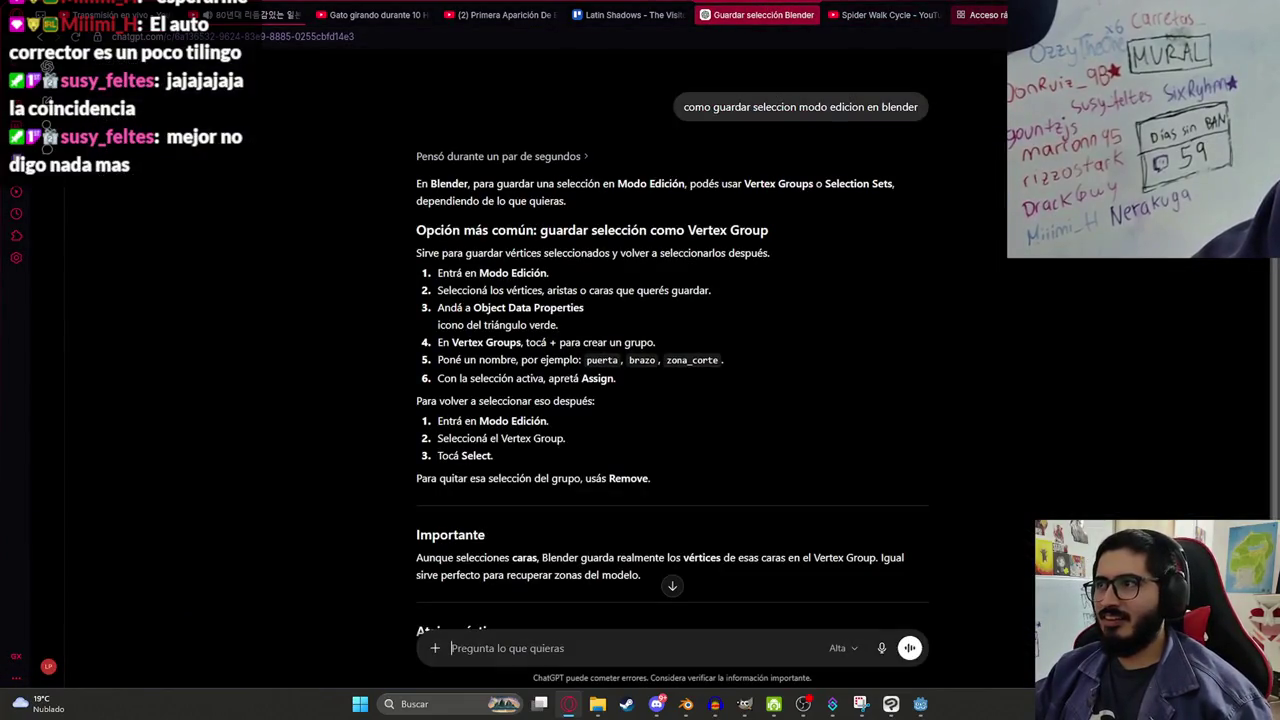
key("ctrl+shift+o")
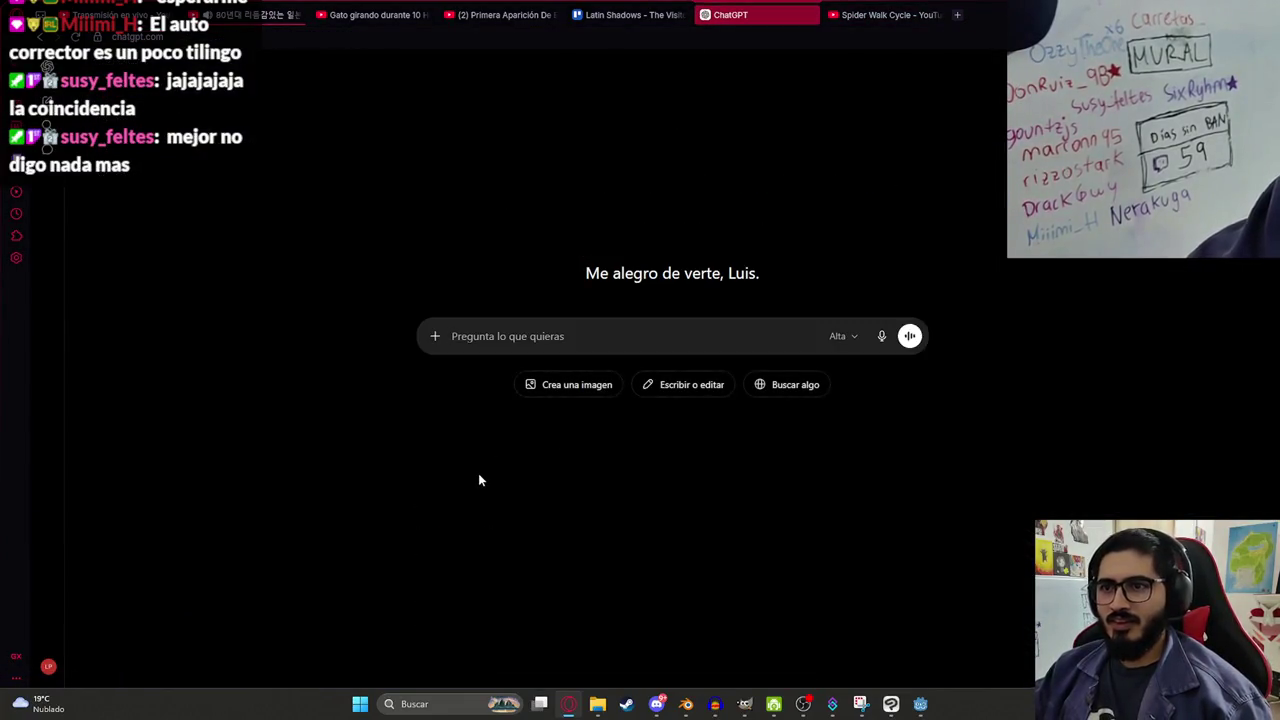
key("ctrl+v")
type("Tengo este ")
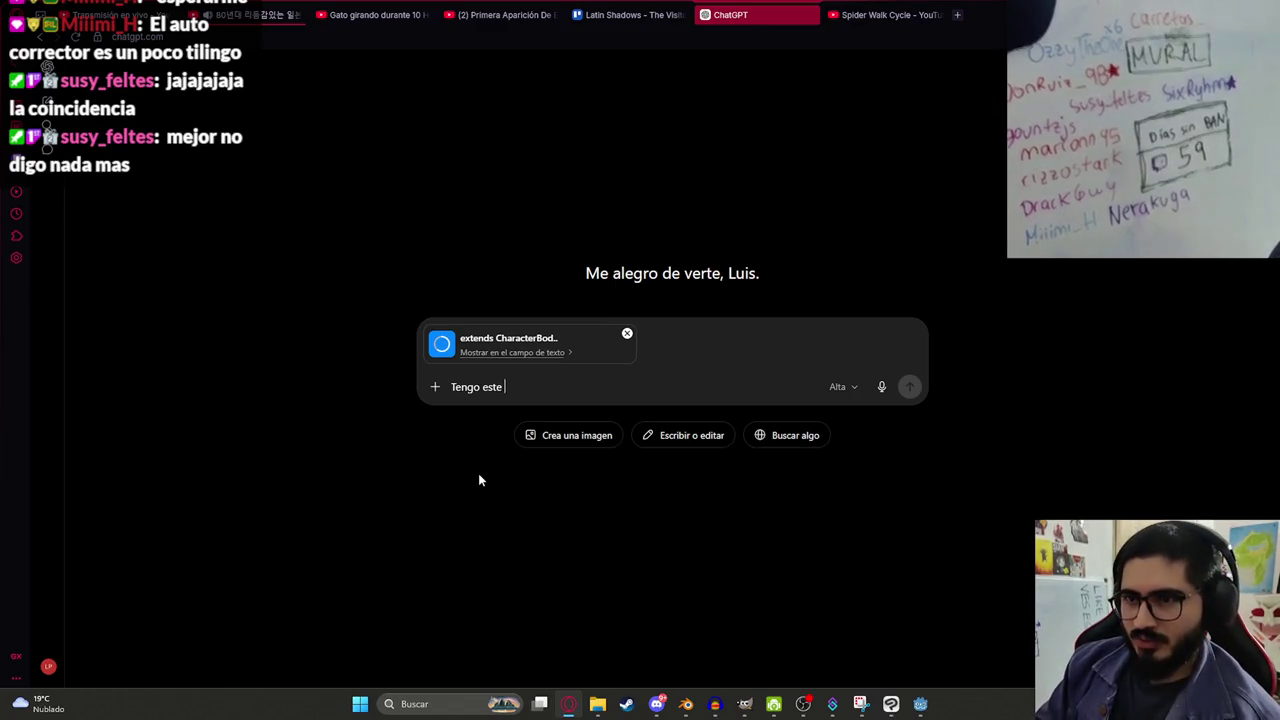
type("script de un en")
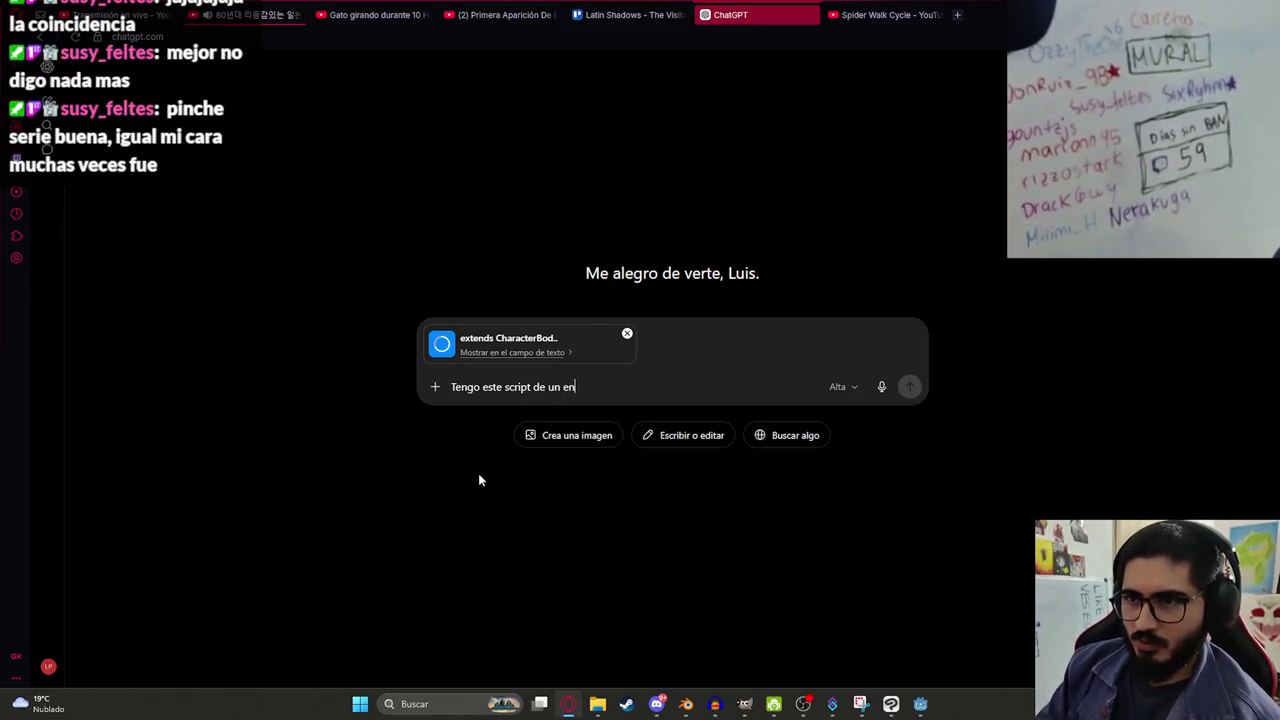
type("emigo, pero el comp")
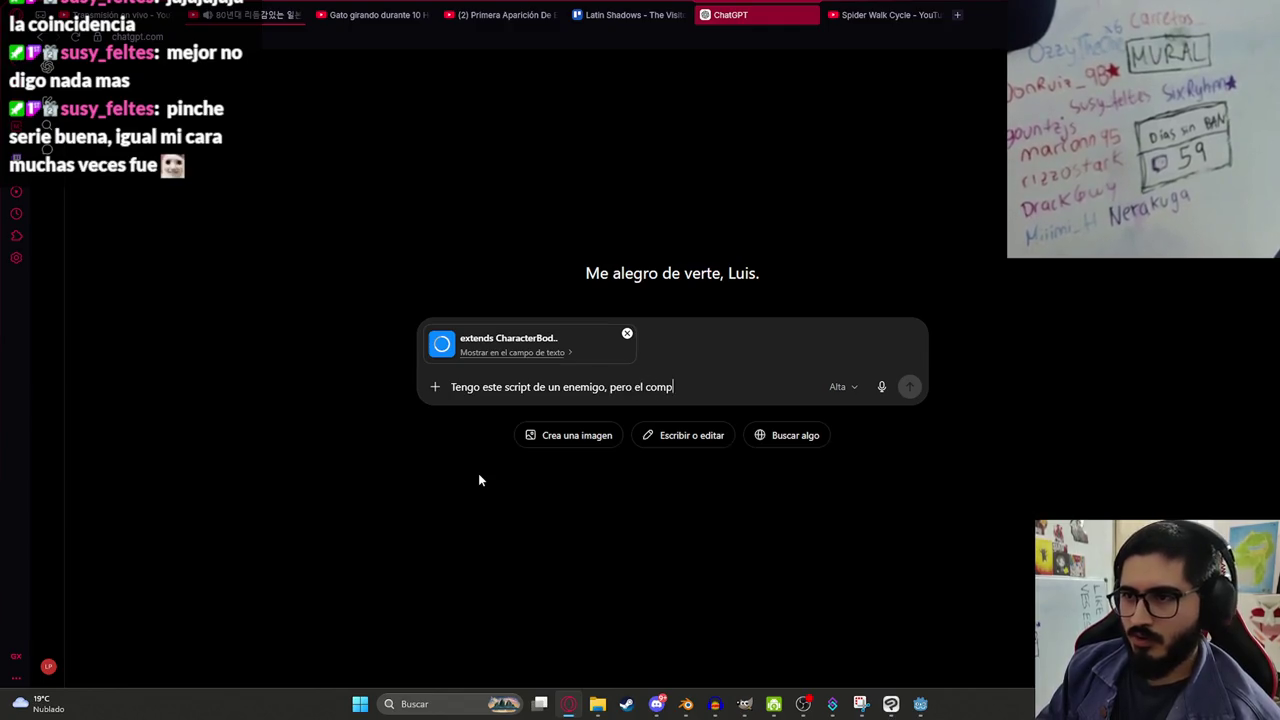
type("ortamiento cambiar")
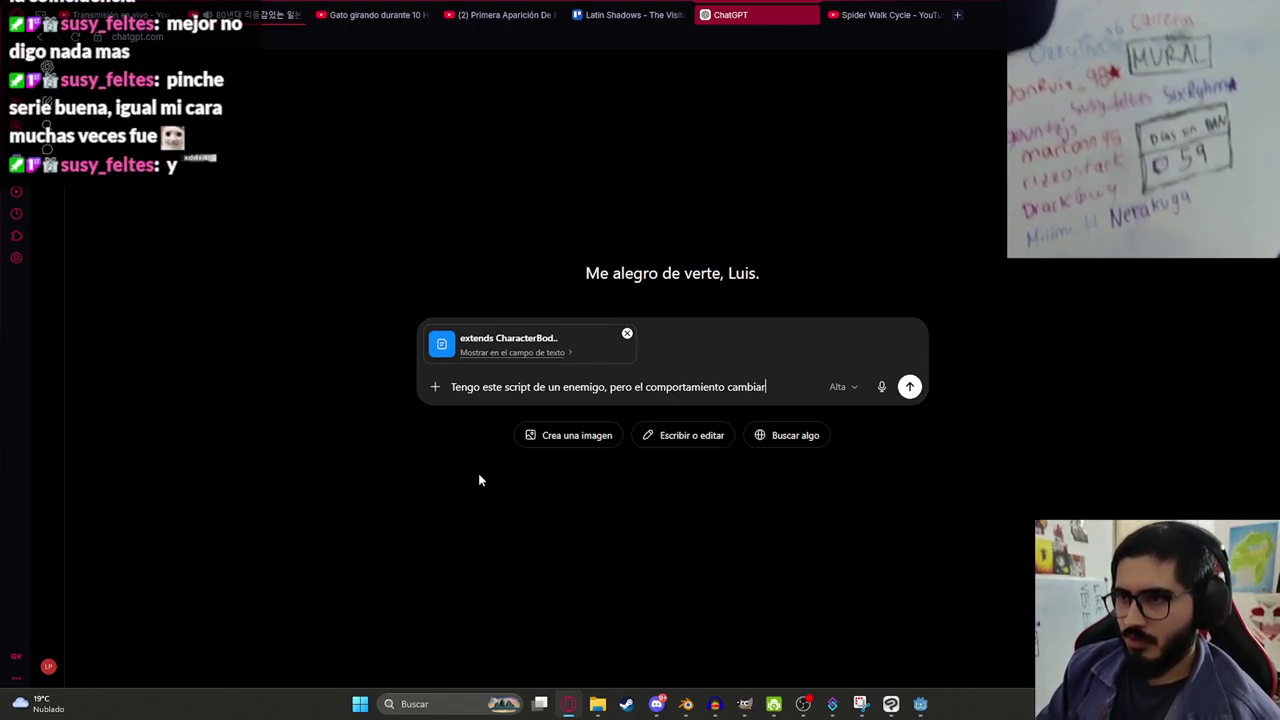
type("a totalmente")
key("shift+Return")
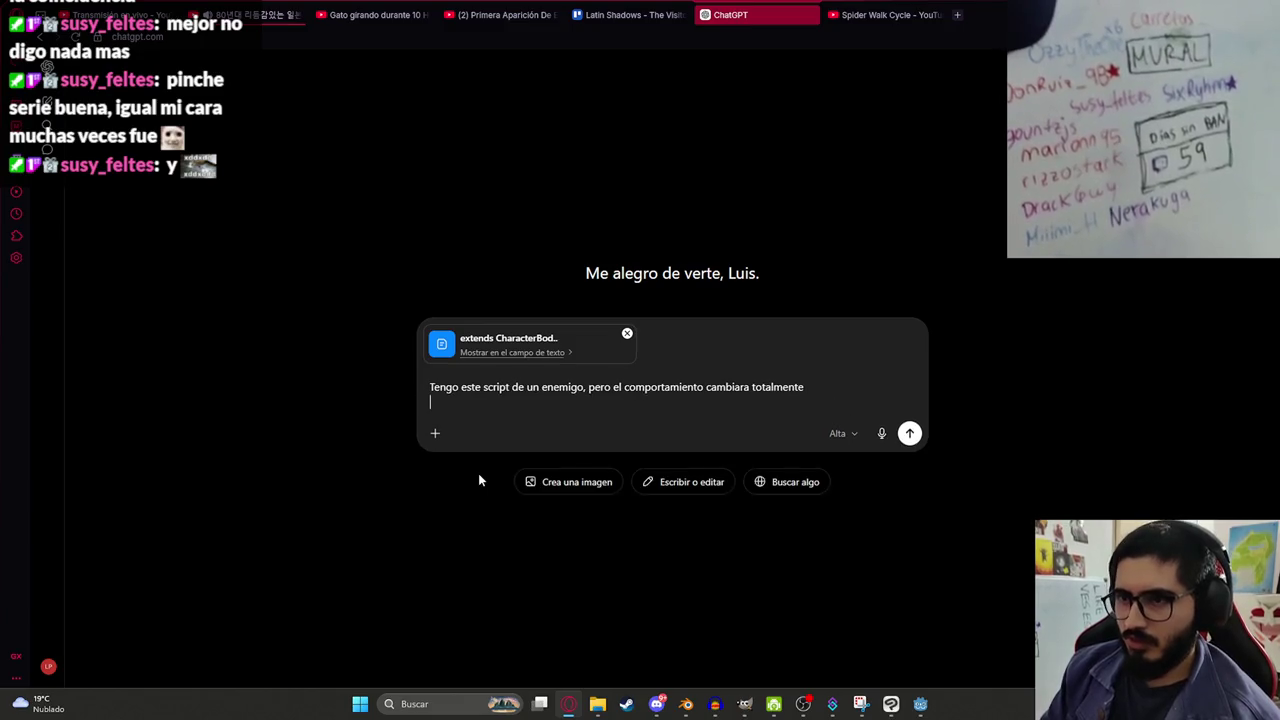
type("Quiero que;")
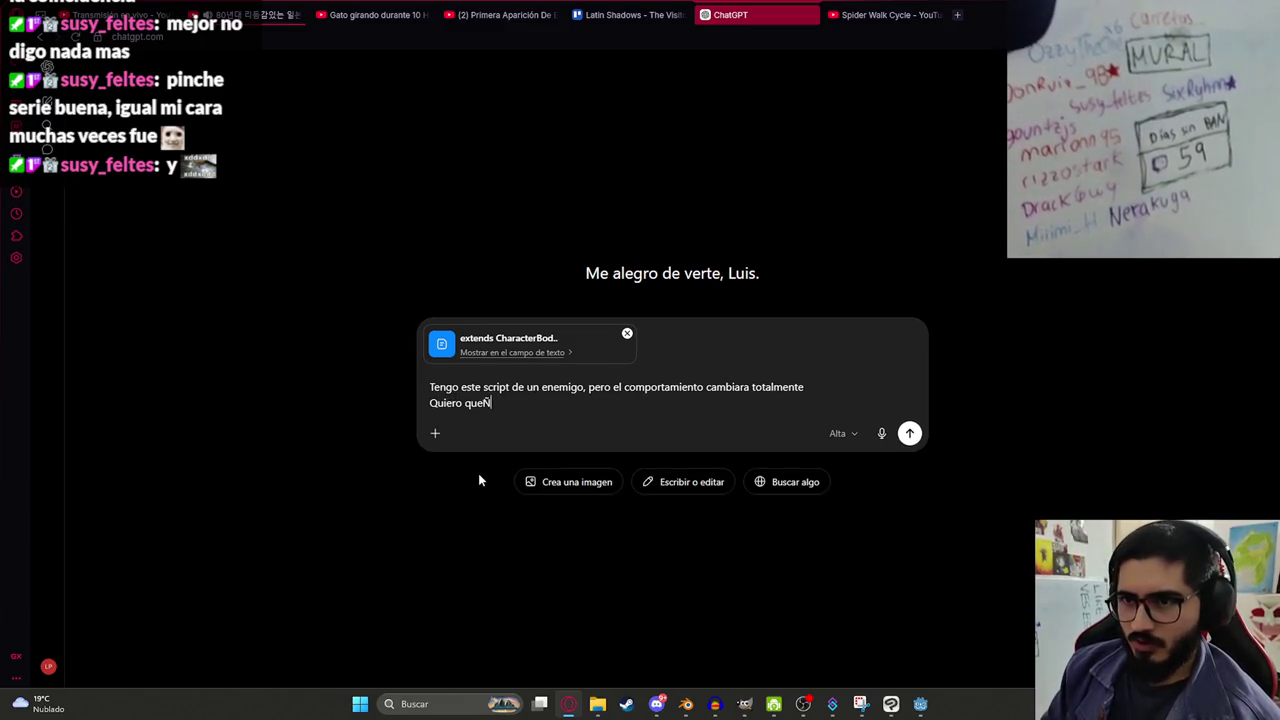
key("BackSpace")
type(":")
key("shift+Return")
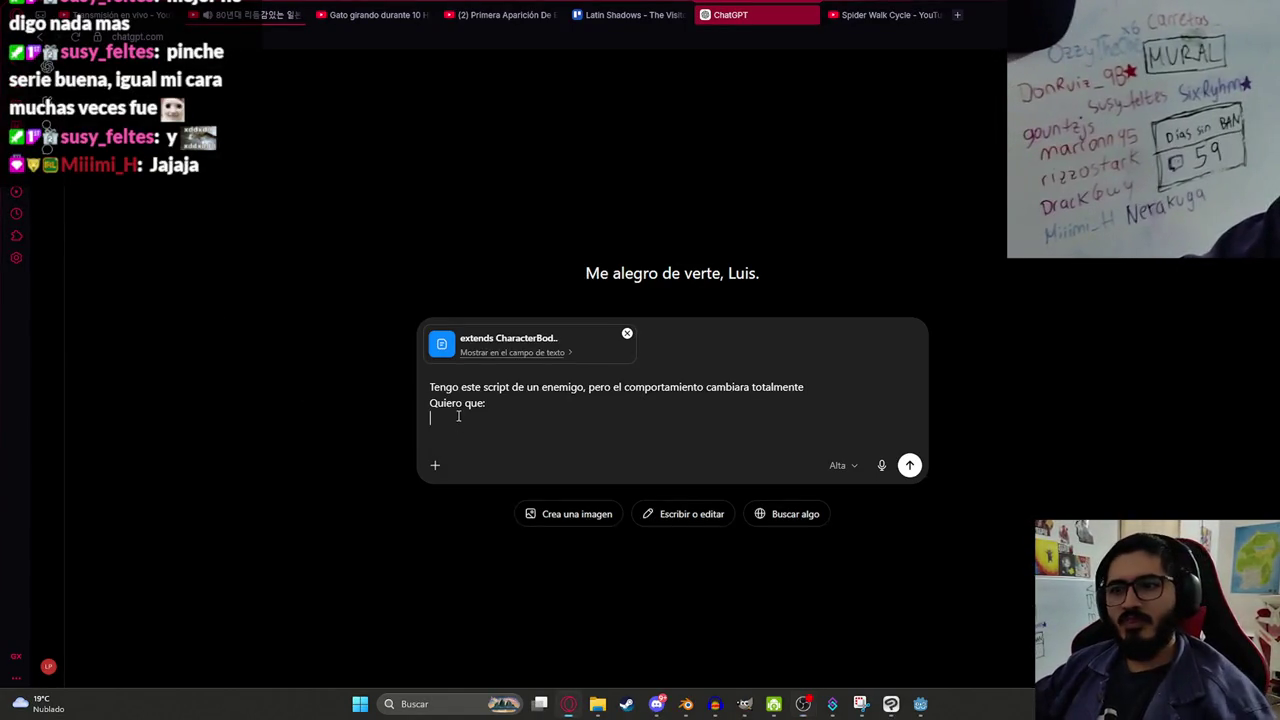
Request that the enemy periodically charges at the player's starting position at constant speed.
type("Cada X tiempo, ")
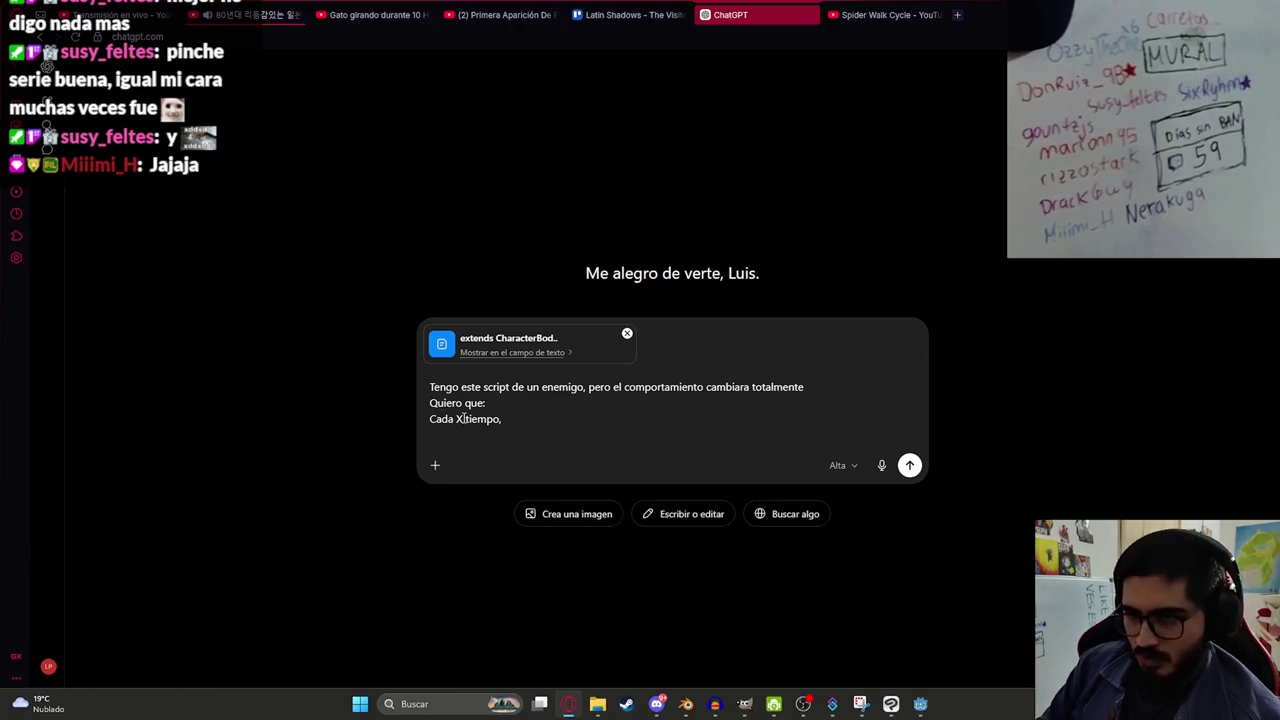
type("el enemigo embista en direccion al j")
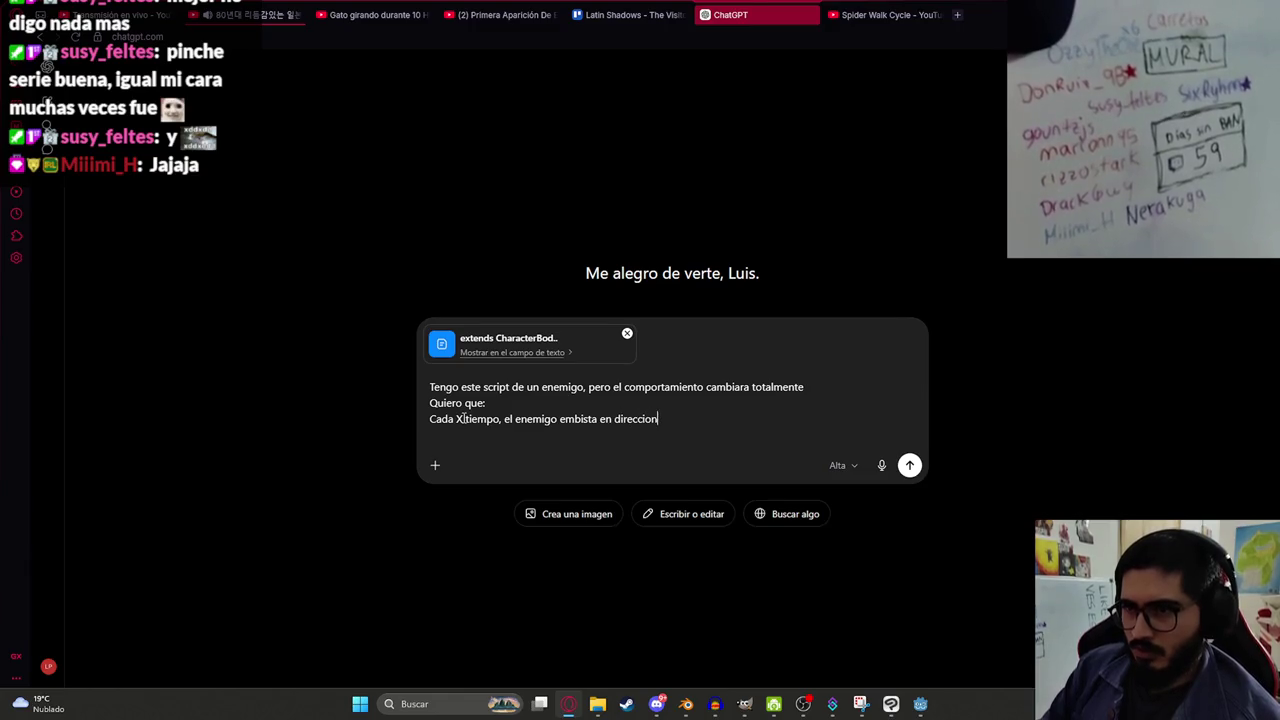
type("uga")
key("BackSpace")
key("BackSpace")
key("BackSpace")
type("la ultima posicio")
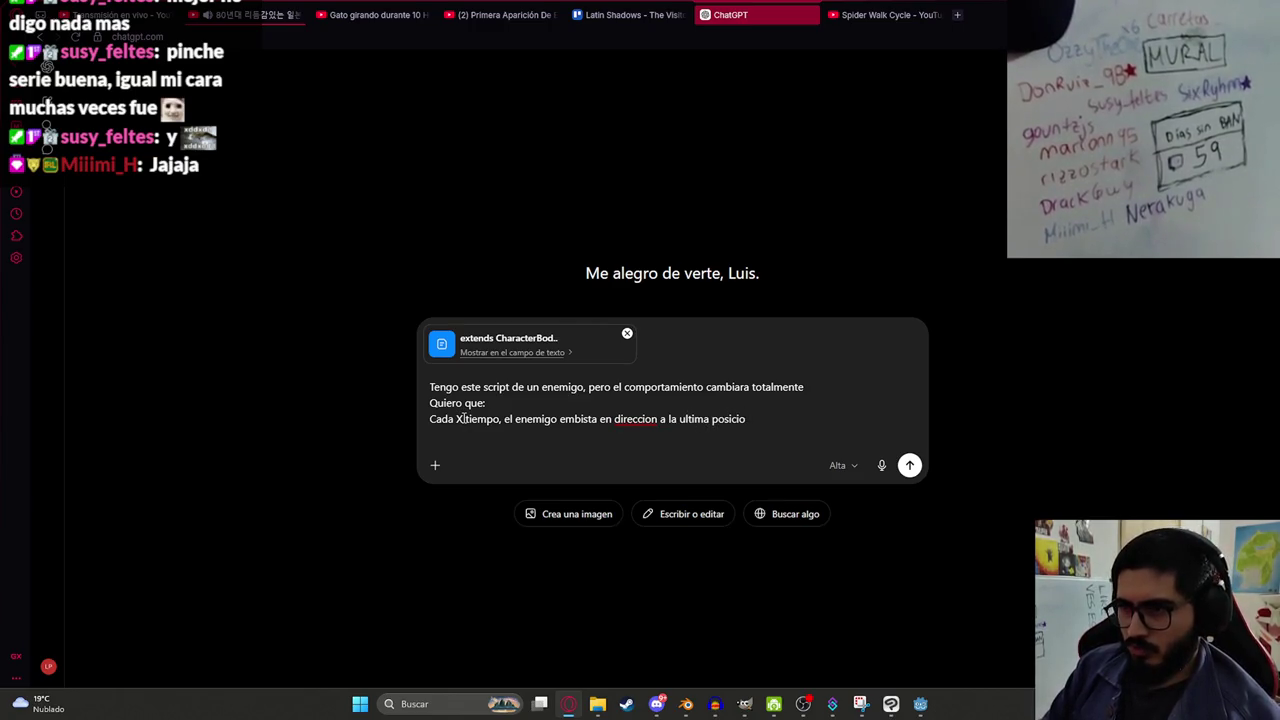
key("ctrl+BackSpace")
key("ctrl+BackSpace")
type("al jugador")
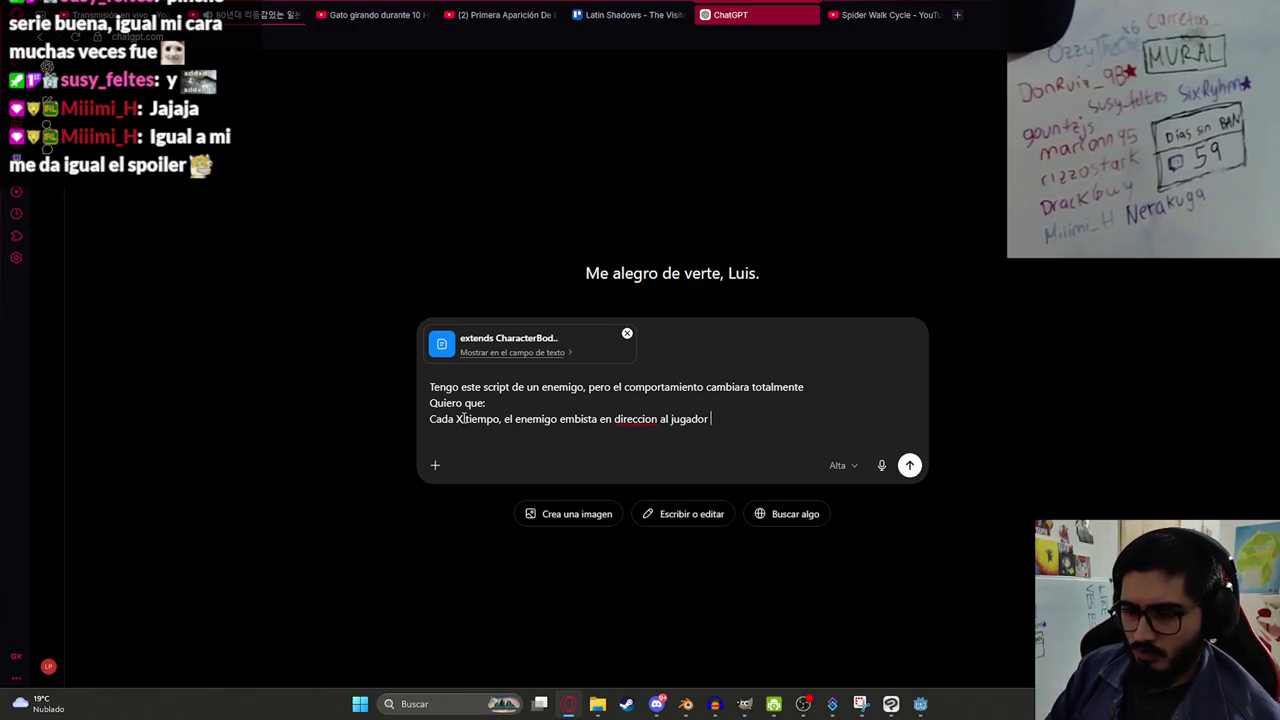
type("()la posicion al m")
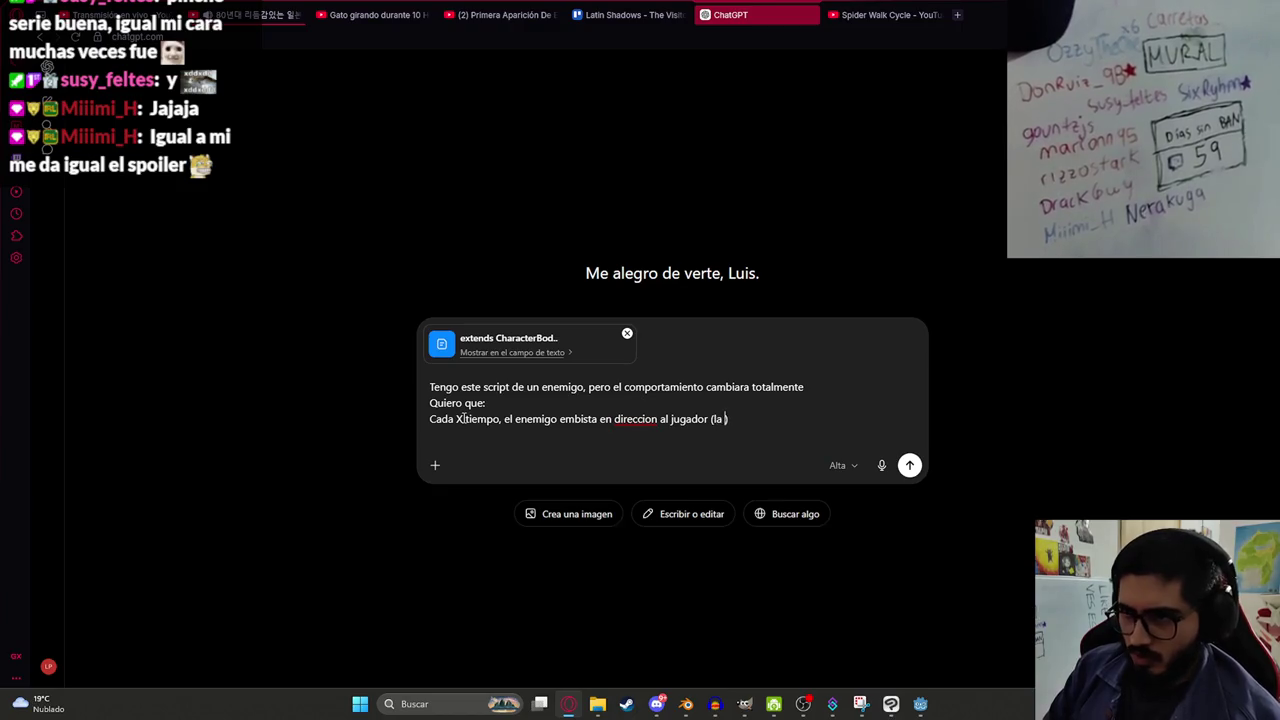
type("omento de ")
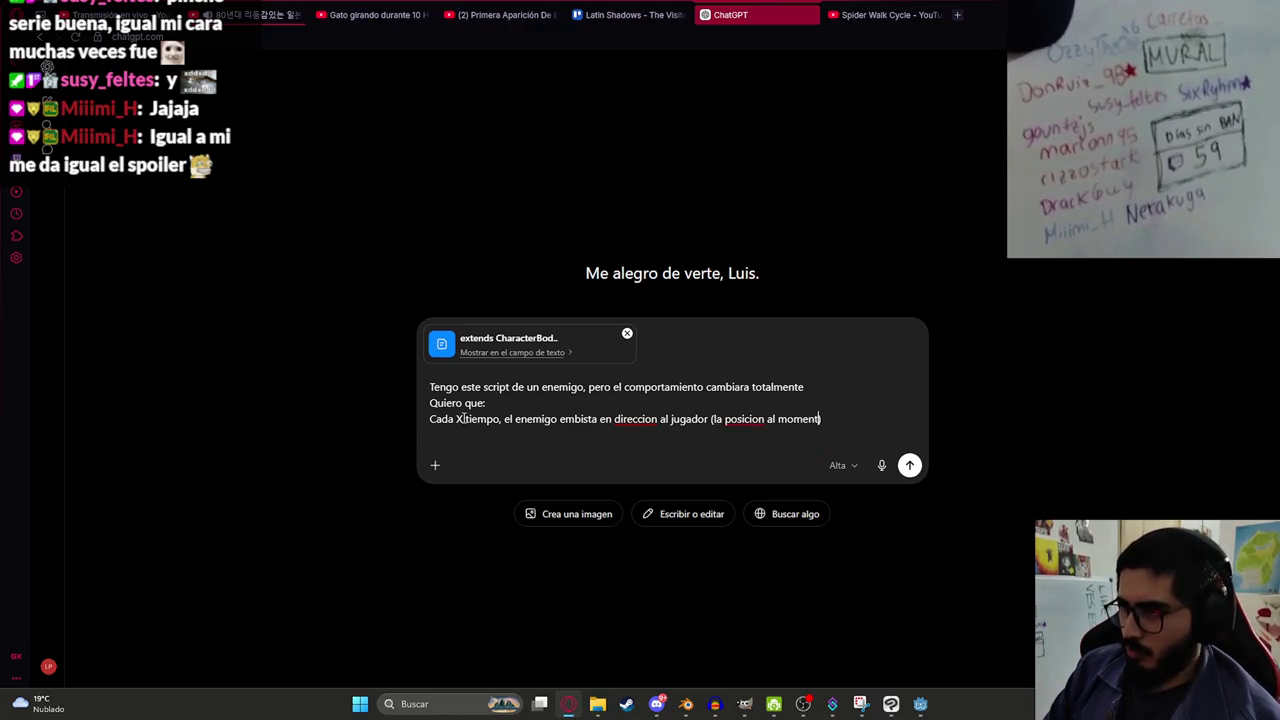
type("mpezar")
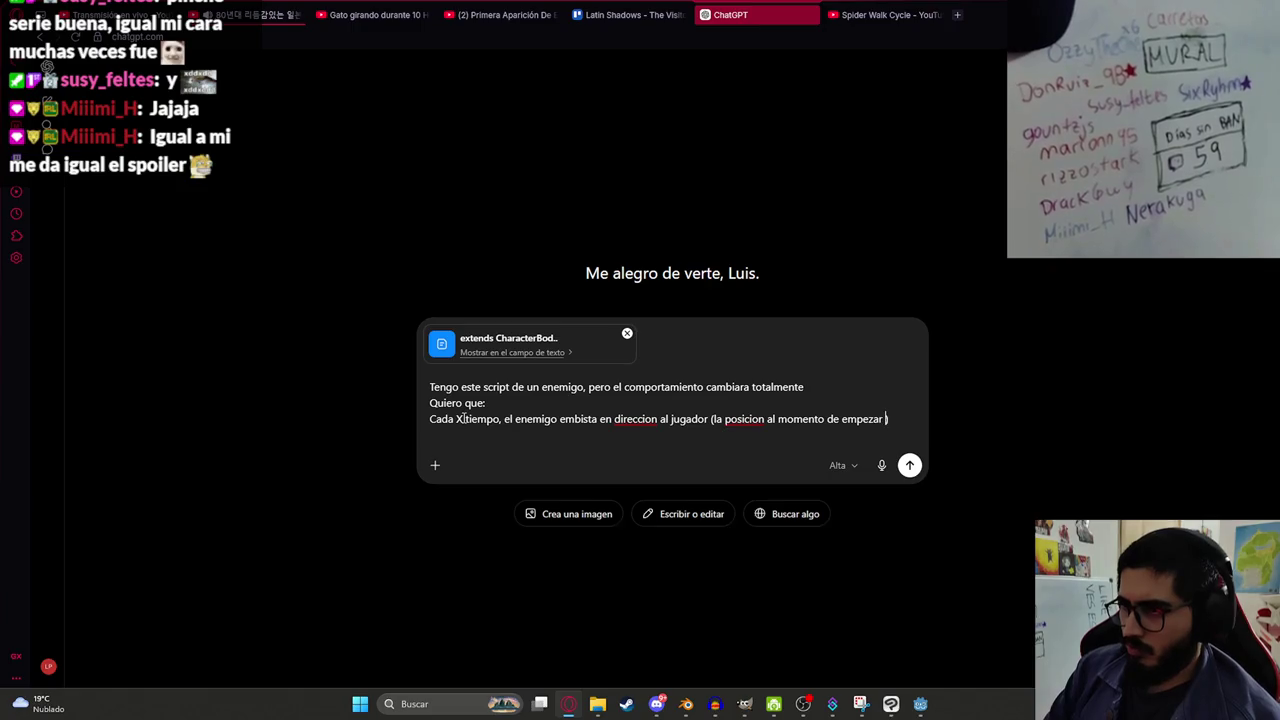
key("BackSpace")
key("BackSpace")
key("BackSpace")
type("pezar a embestir")
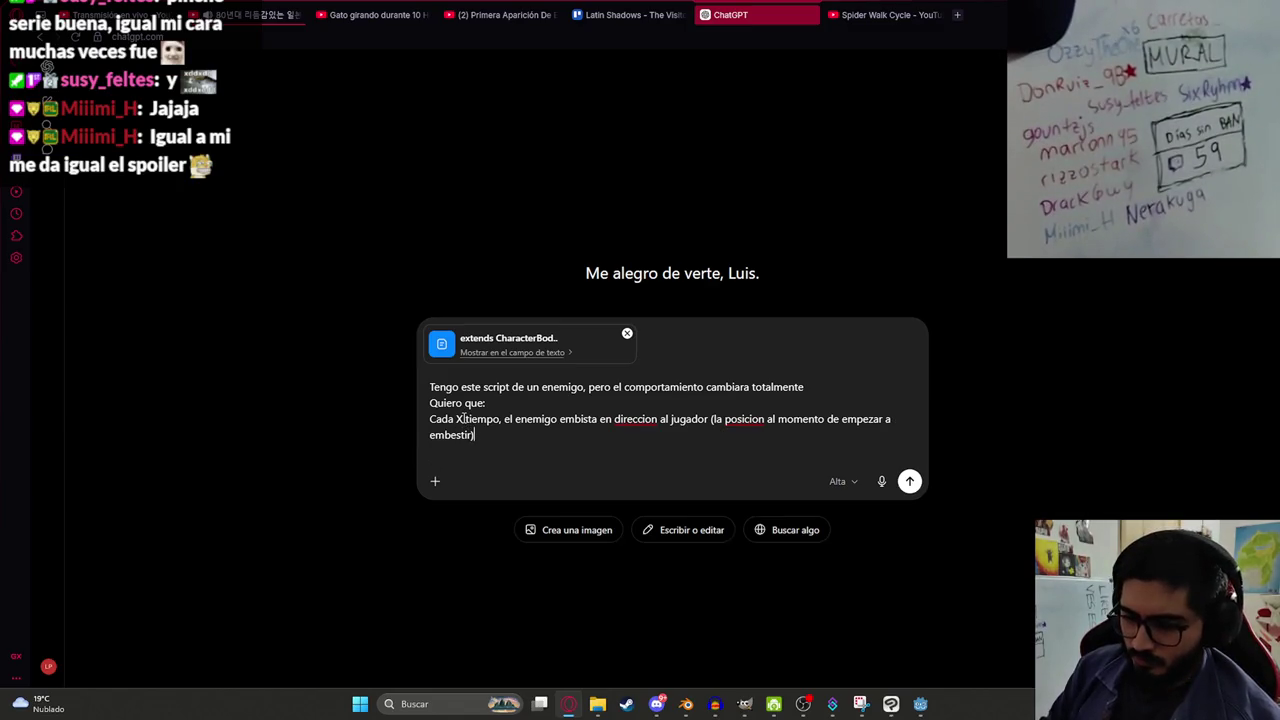
key("shift+Return")
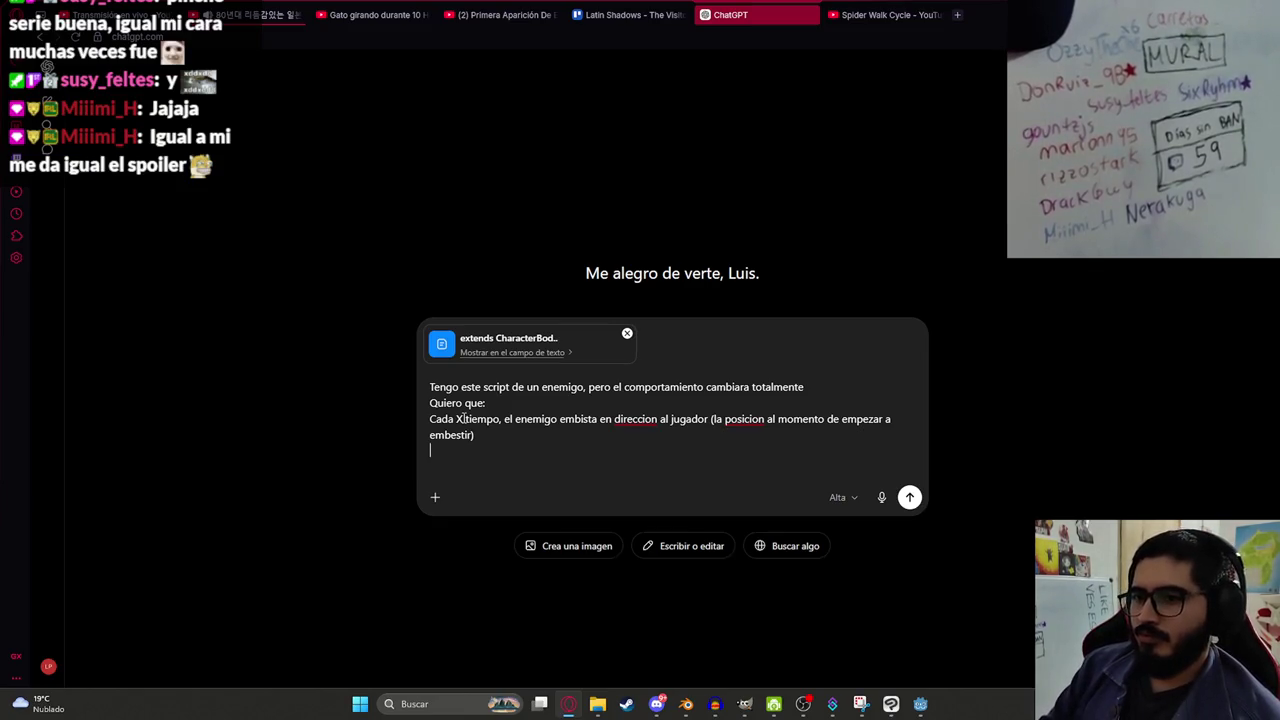
key("BackSpace")
type("con u")
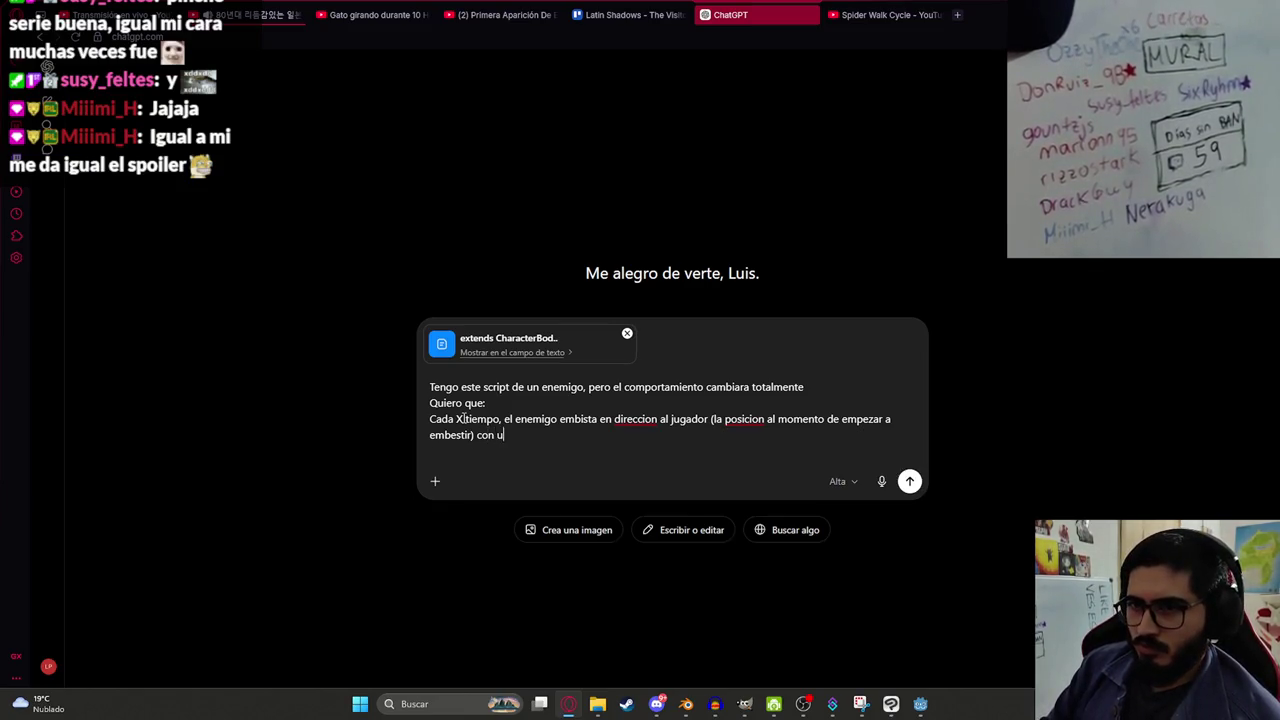
type("na velocidad como constante")
key("shift+Return")
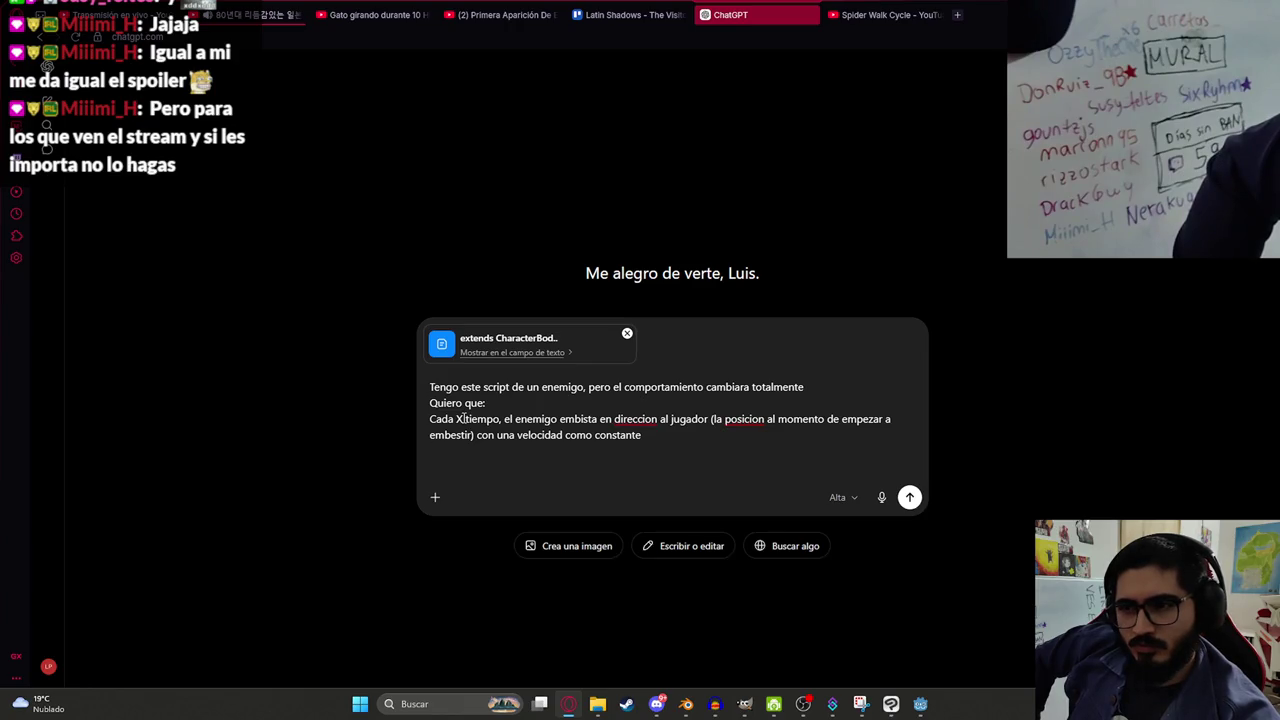
Name the prepare_attack and looping charge animations, checking the action names in Blender.
type("La animacion par")
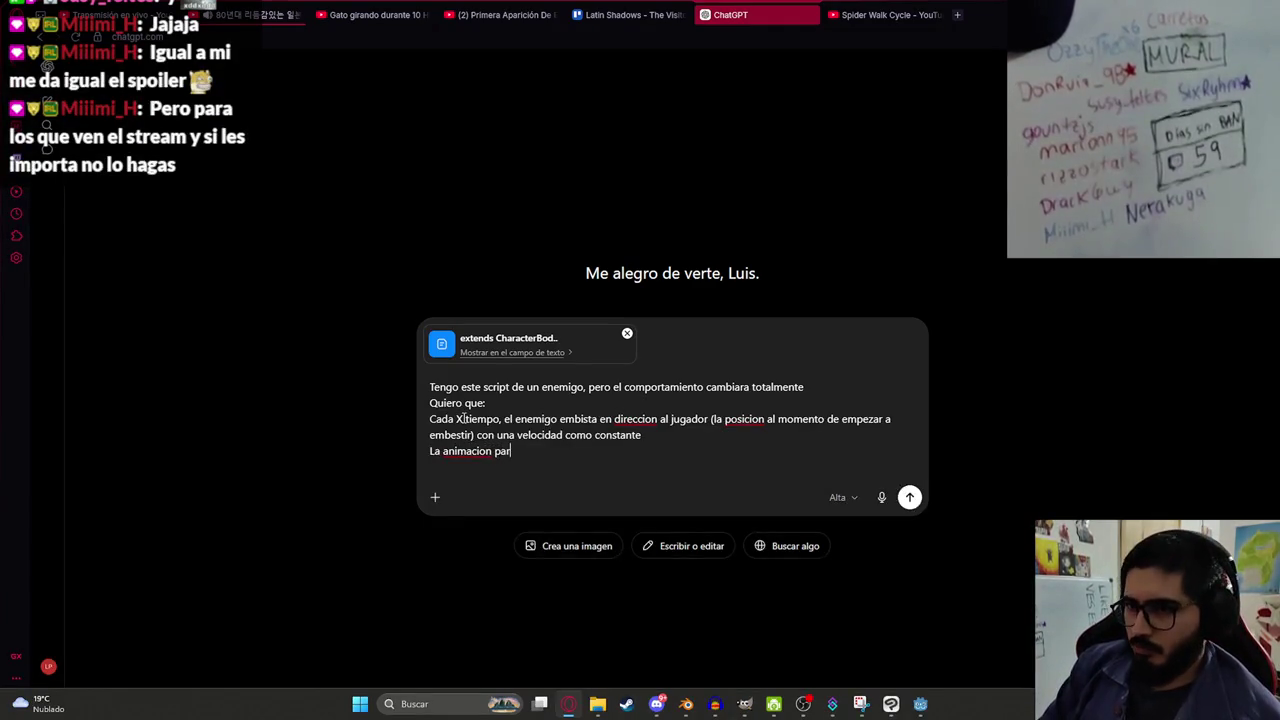
type("a empezar a embe")
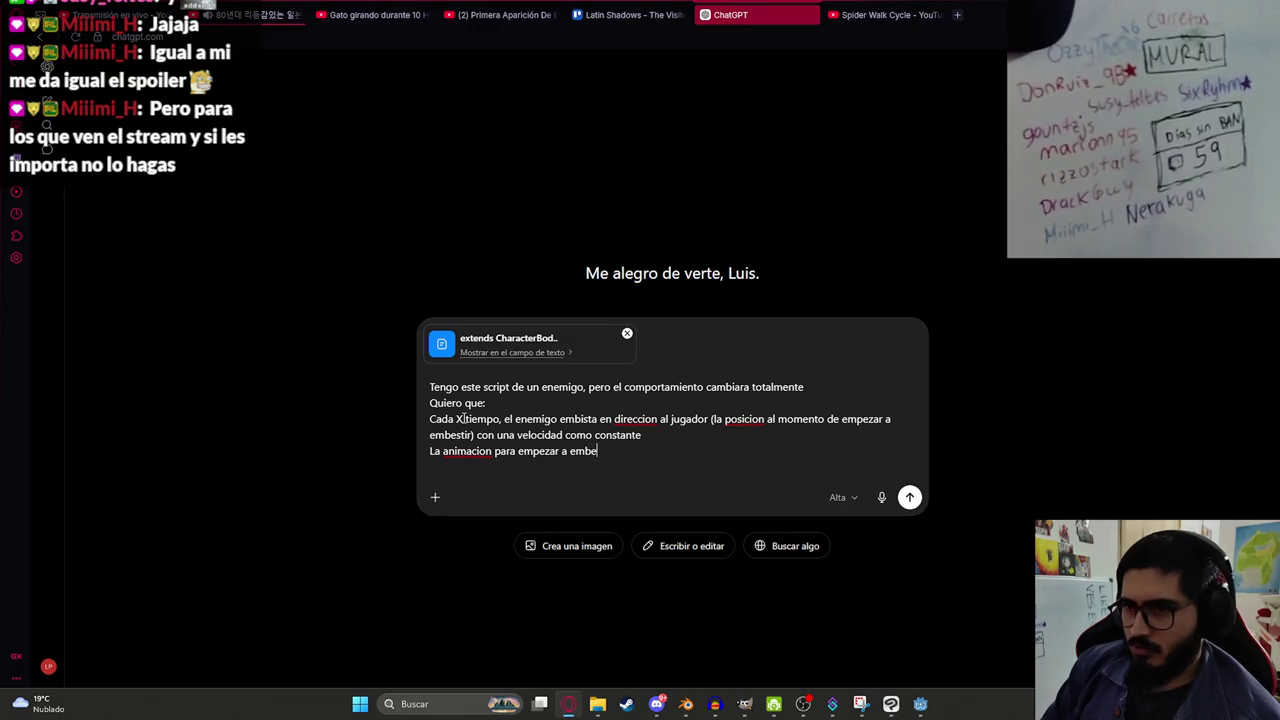
type("stir es")
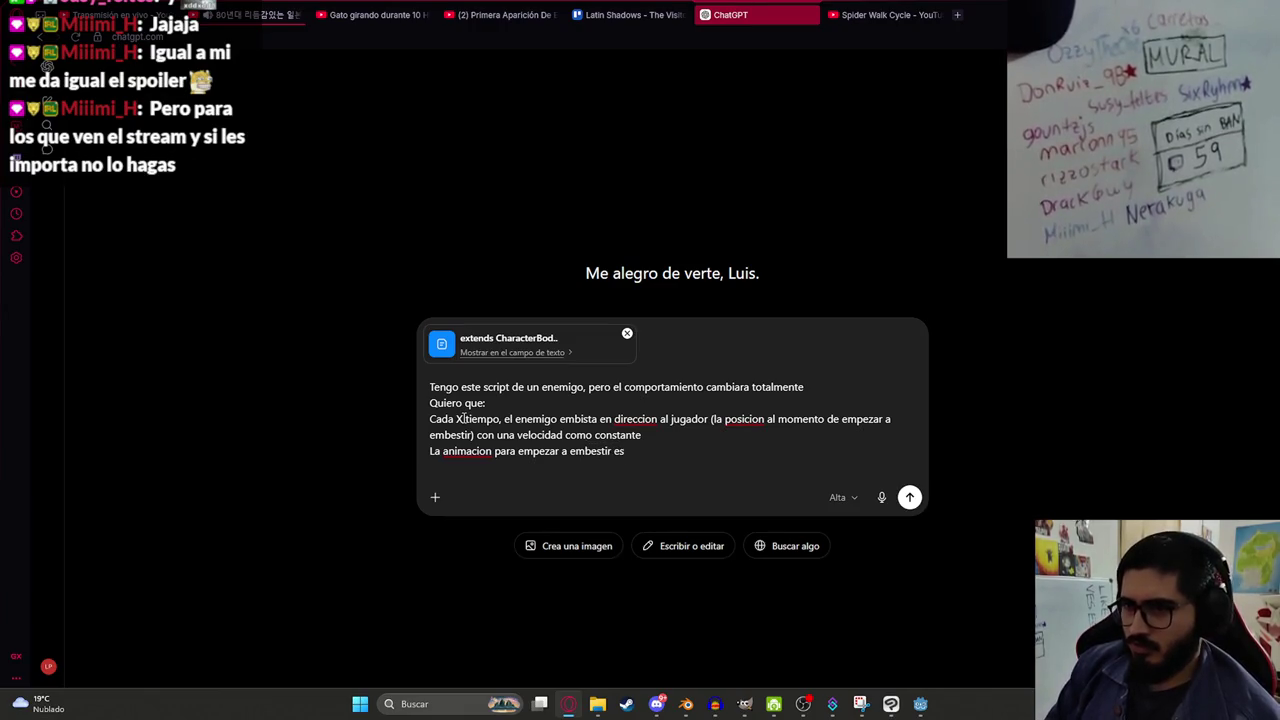
type(" \"\"prepare")
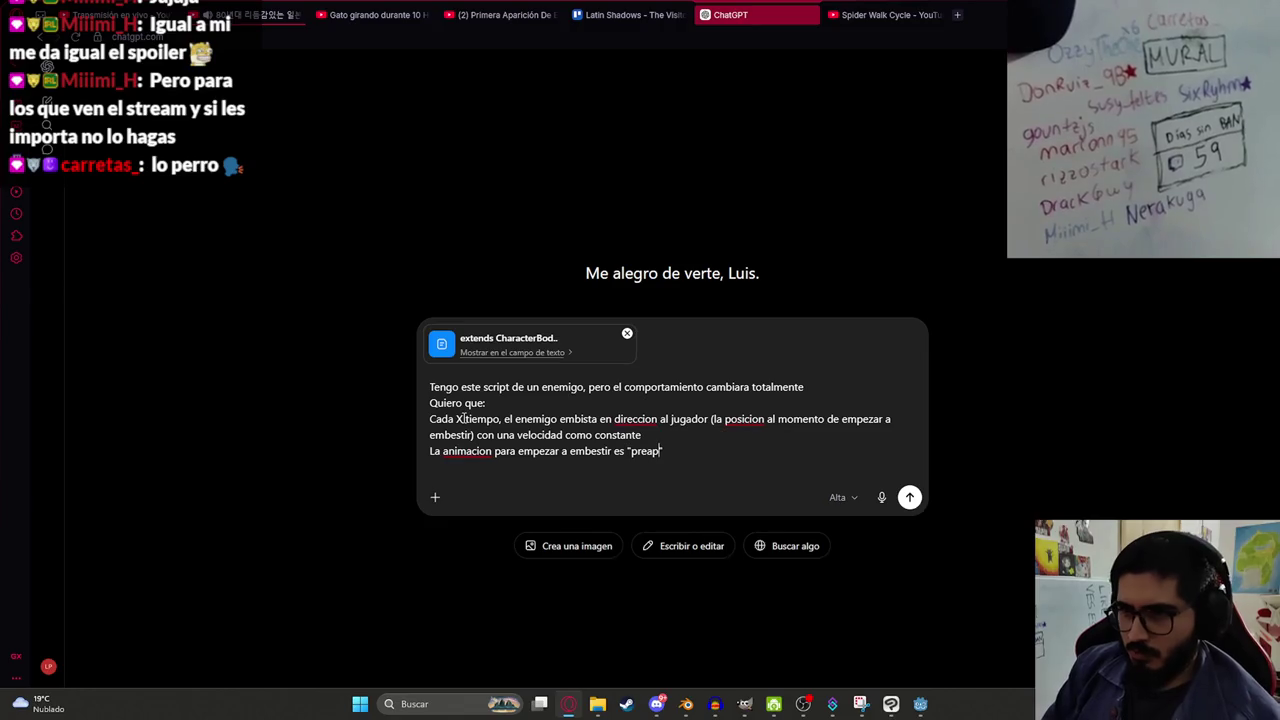
type("harge")
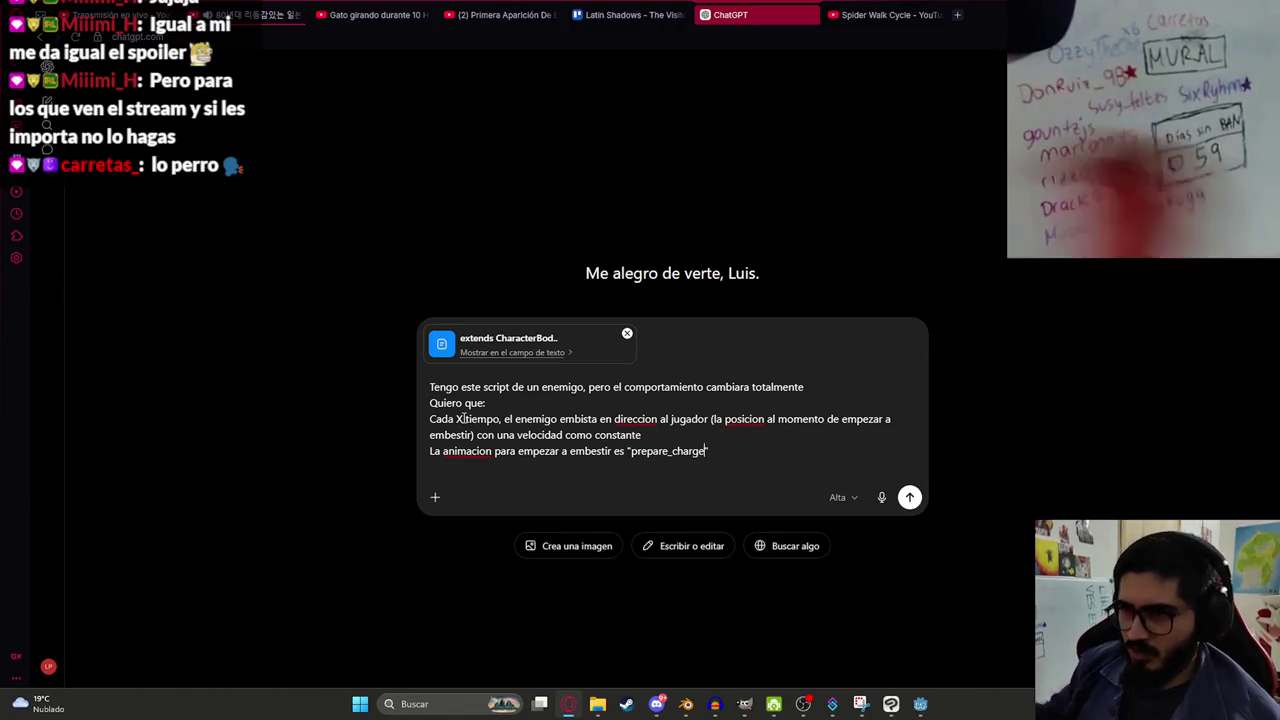
left_click(686, 704)
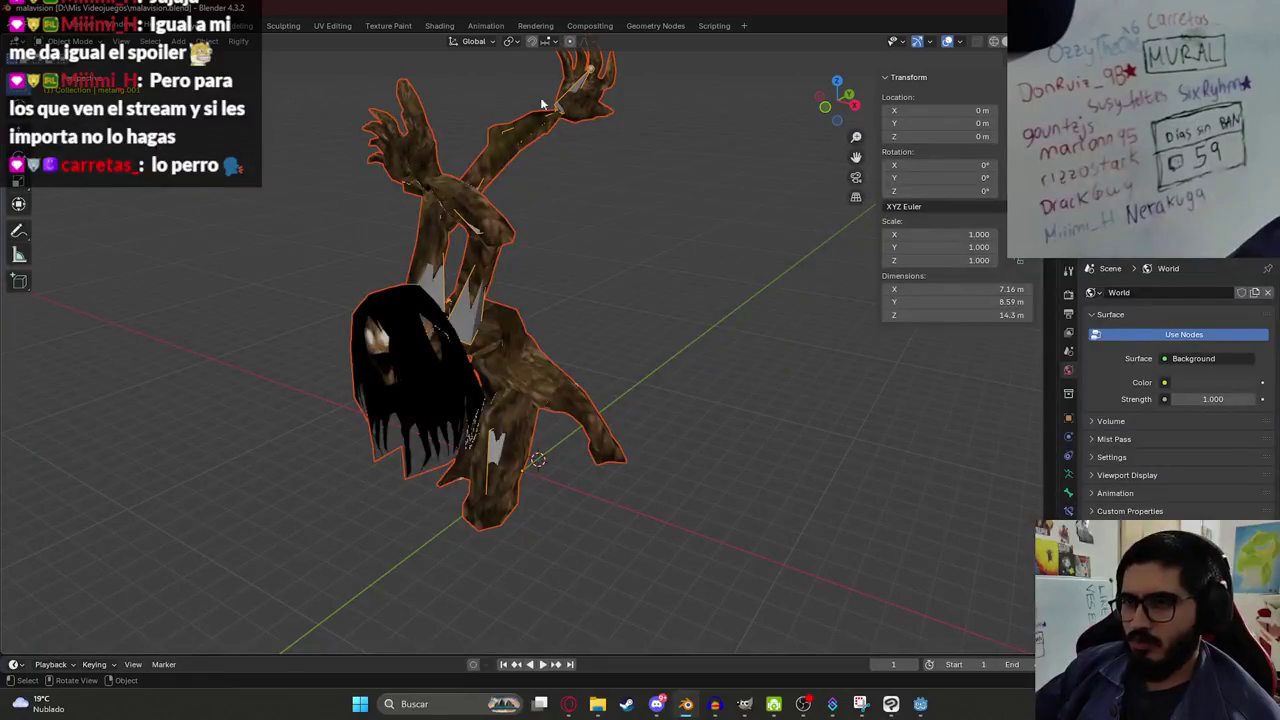
left_click(487, 25)
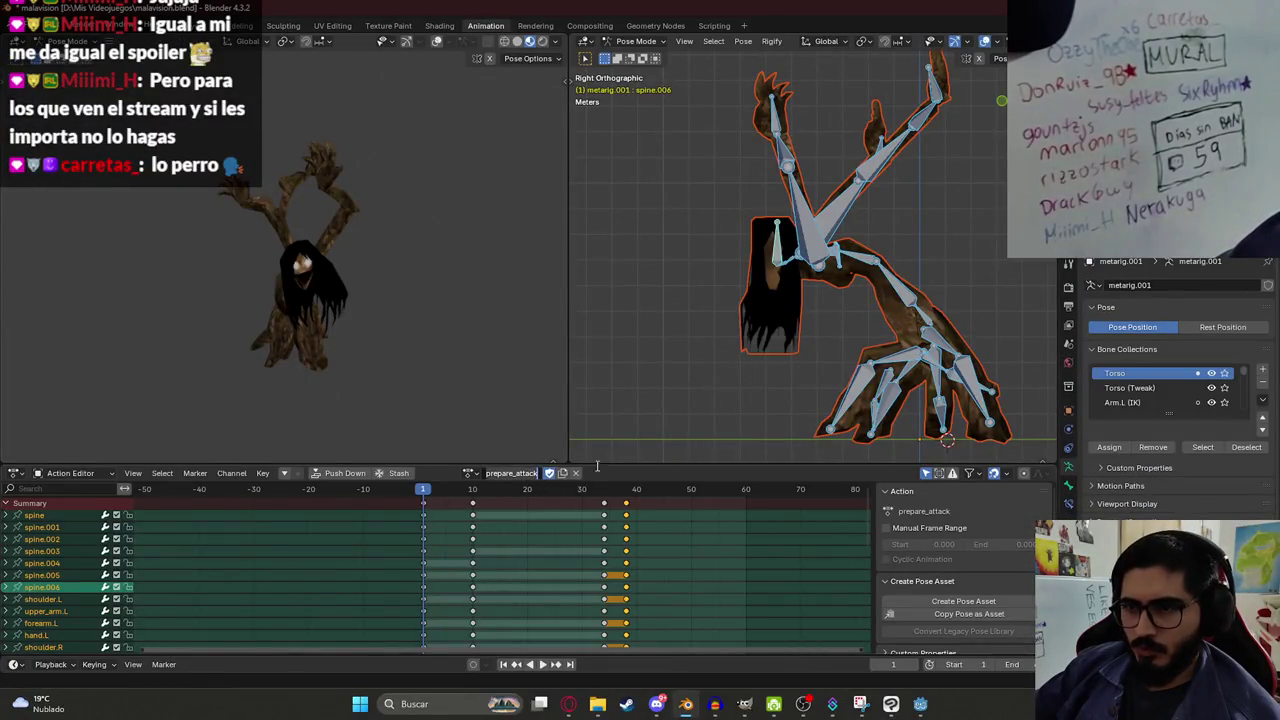
key("alt+Tab")
key("BackSpace")
key("BackSpace")
key("BackSpace")
type("attack\"")
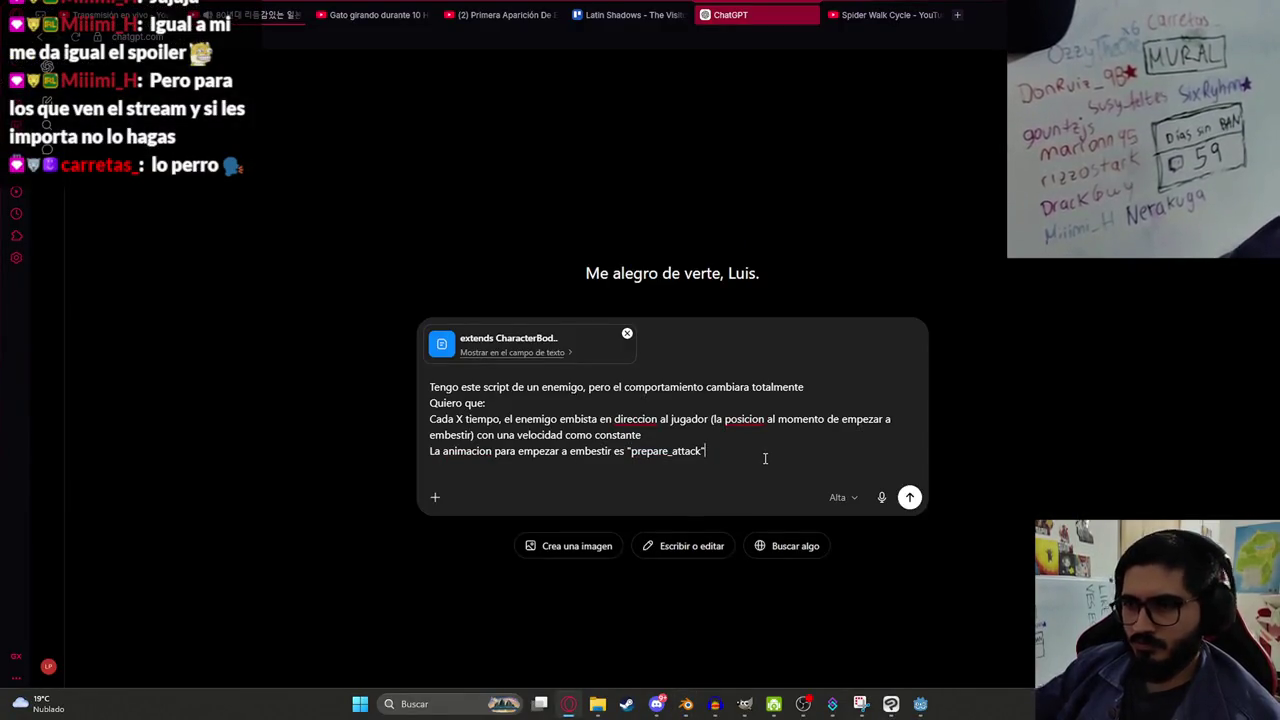
type(", la animacion loop ")
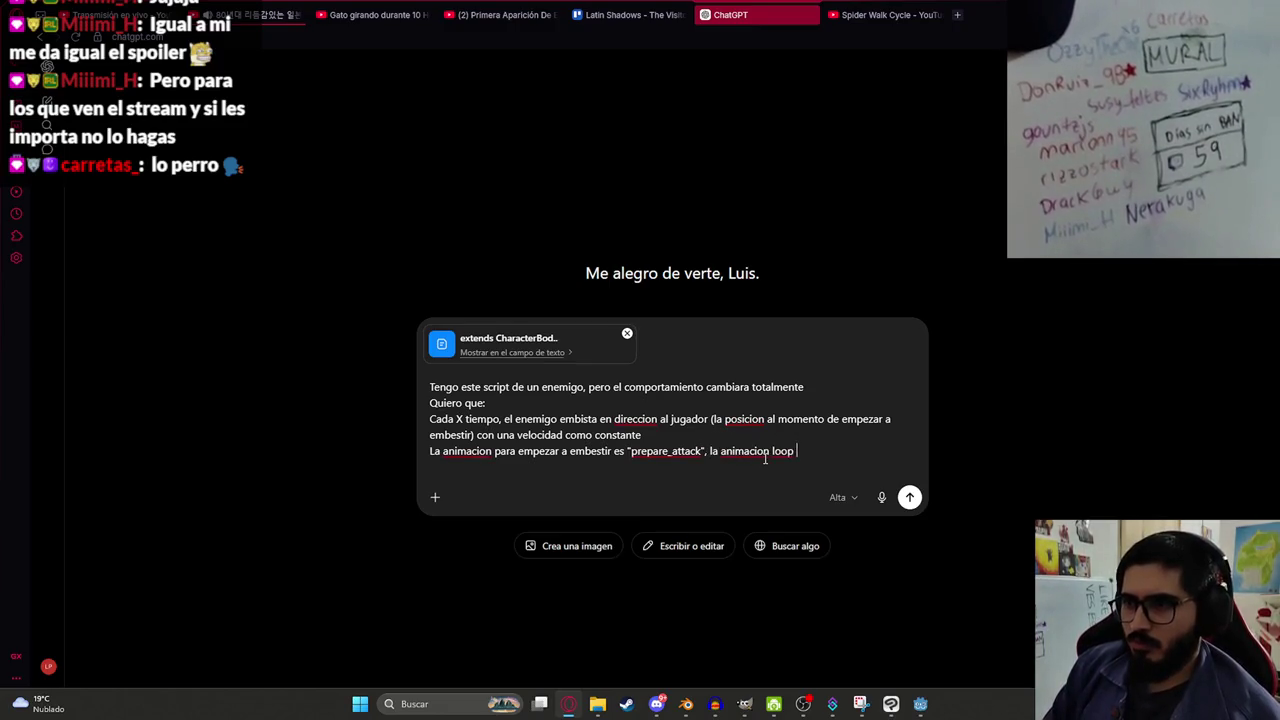
type("de ata")
key("BackSpace")
type("mientras corre haci")
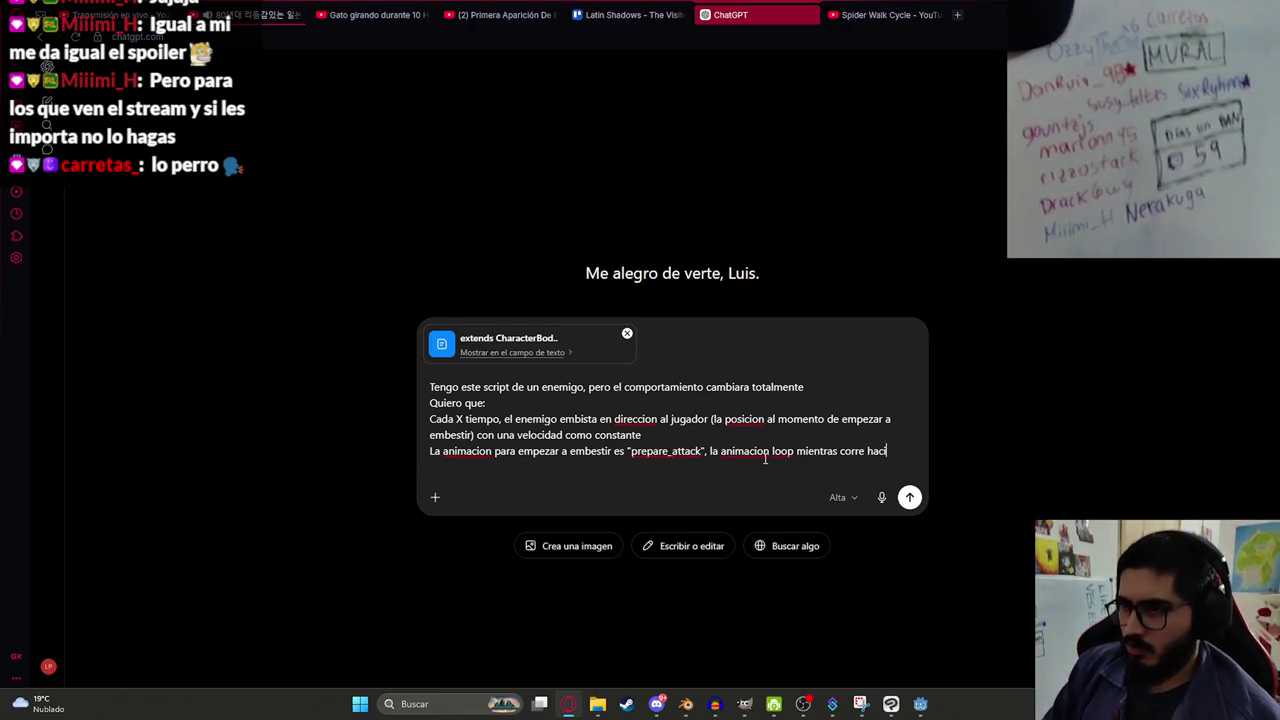
type("a el jugador es ")
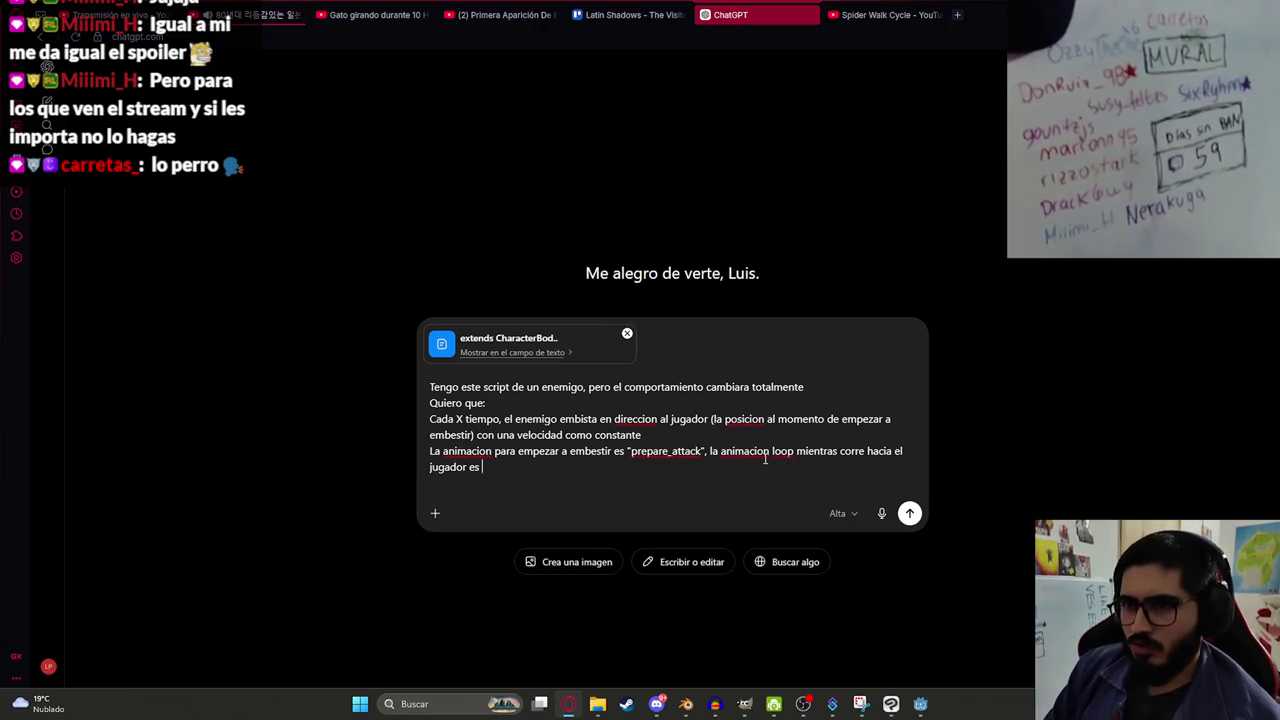
type("\"charge\", ")
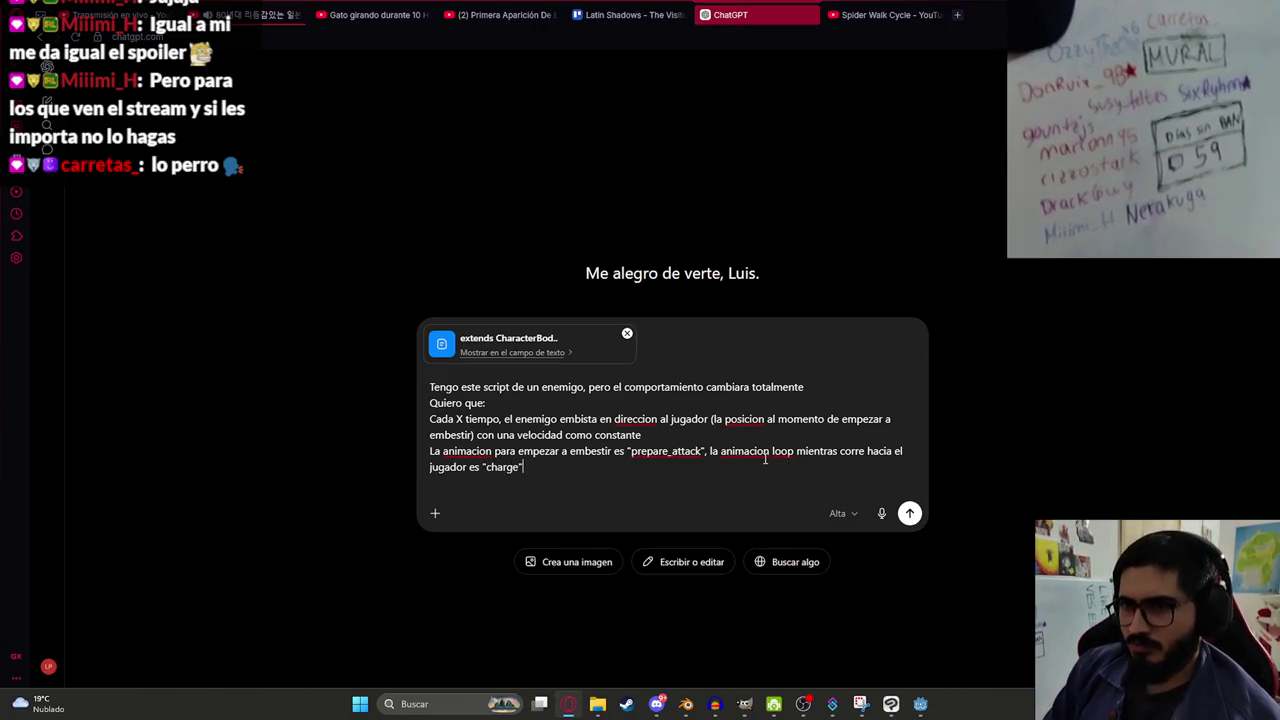
type("la animaci")
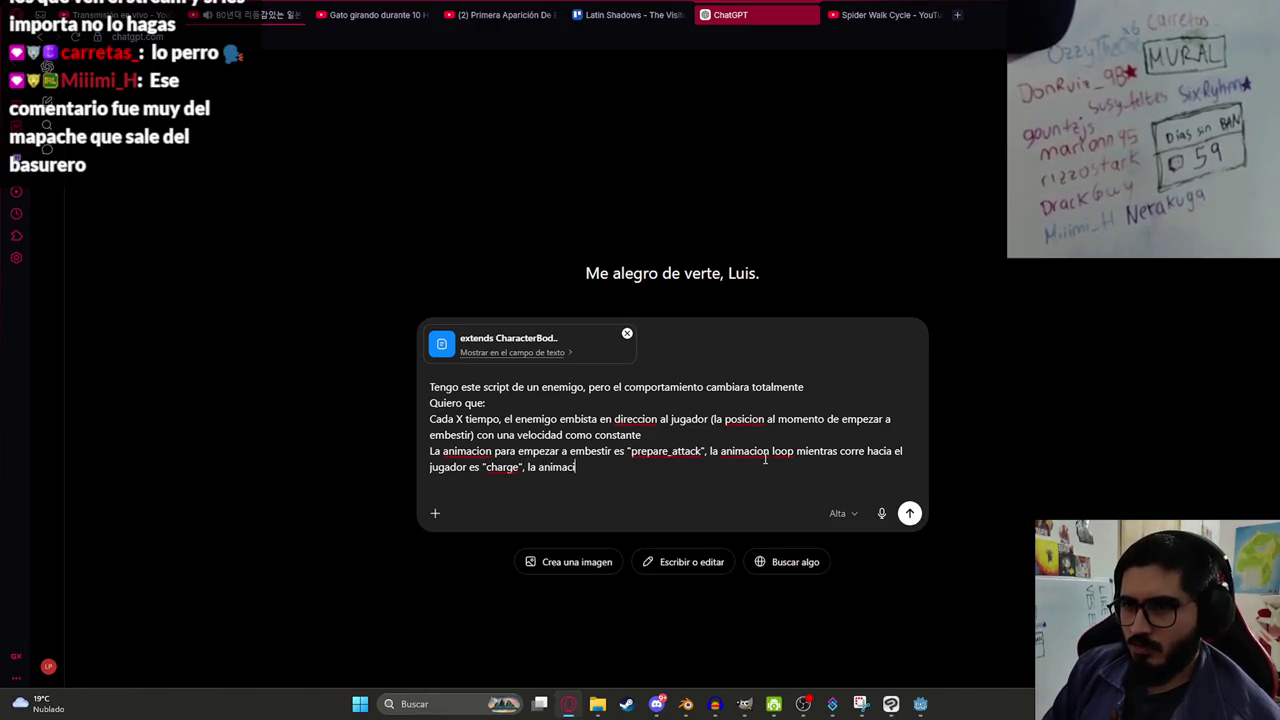
type("on si fa")
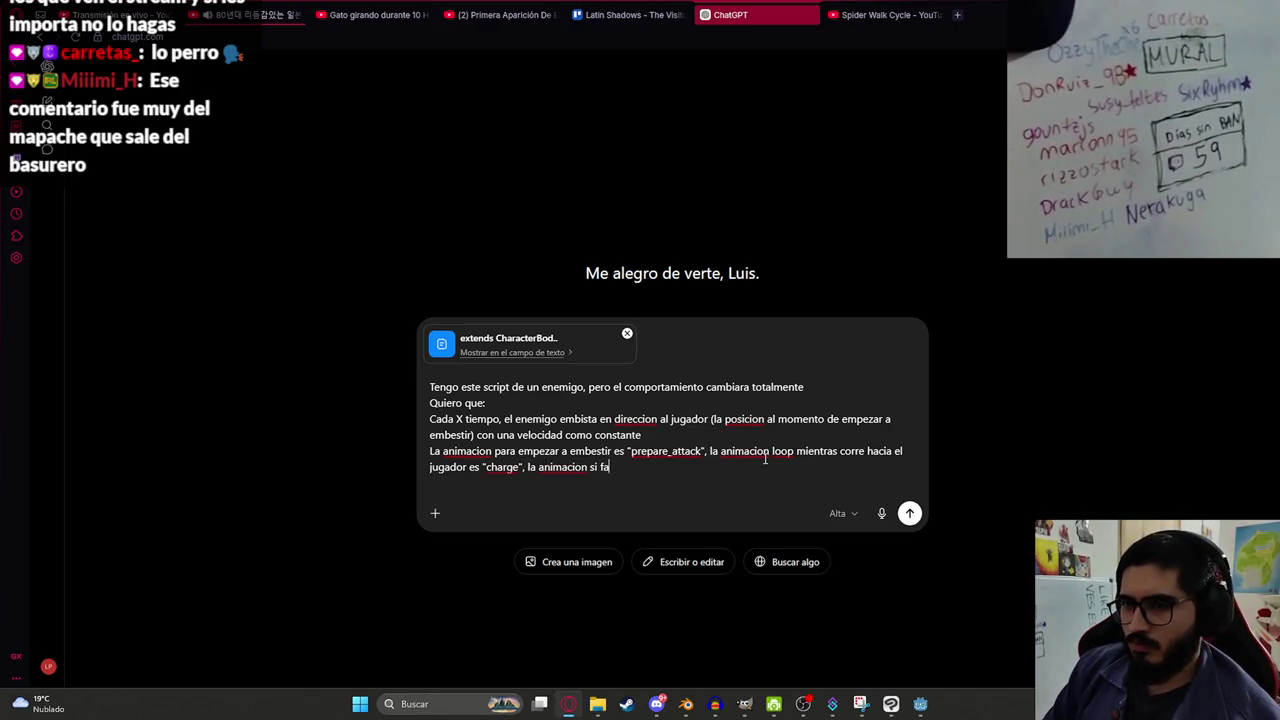
type("lla al juga")
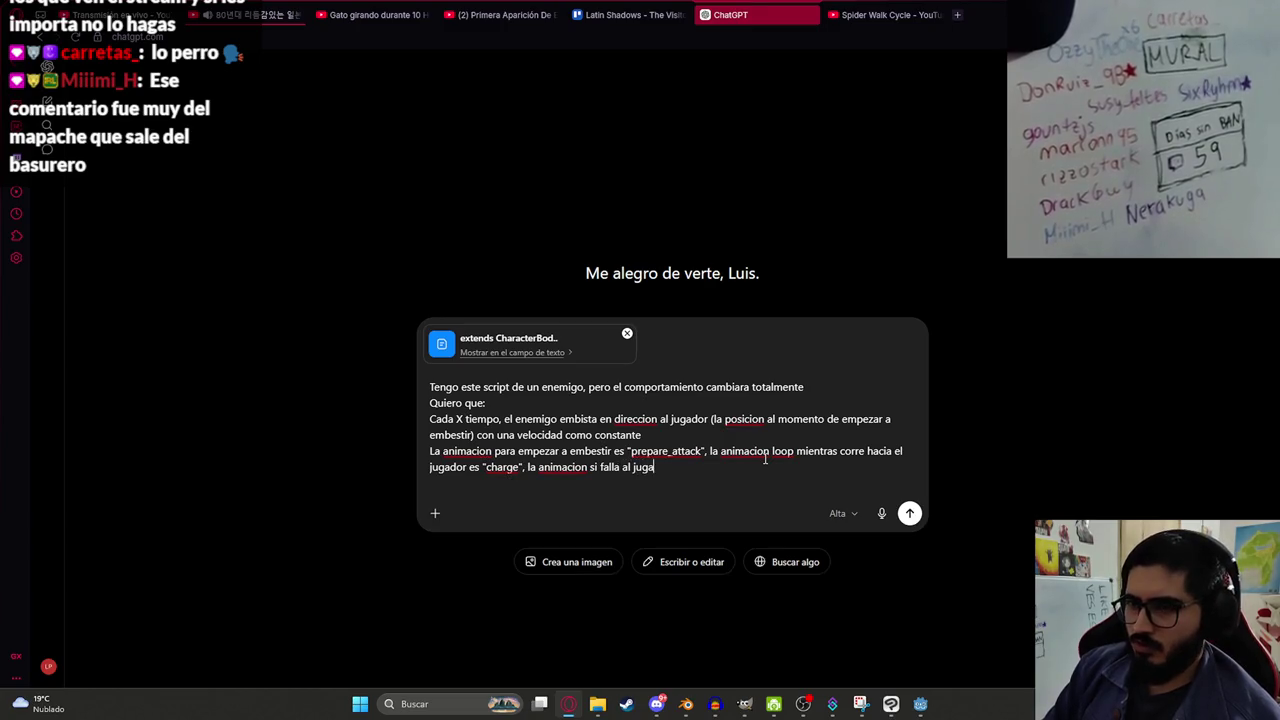
type("dor y se topa con una pared")
key("BackSpace")
key("BackSpace")
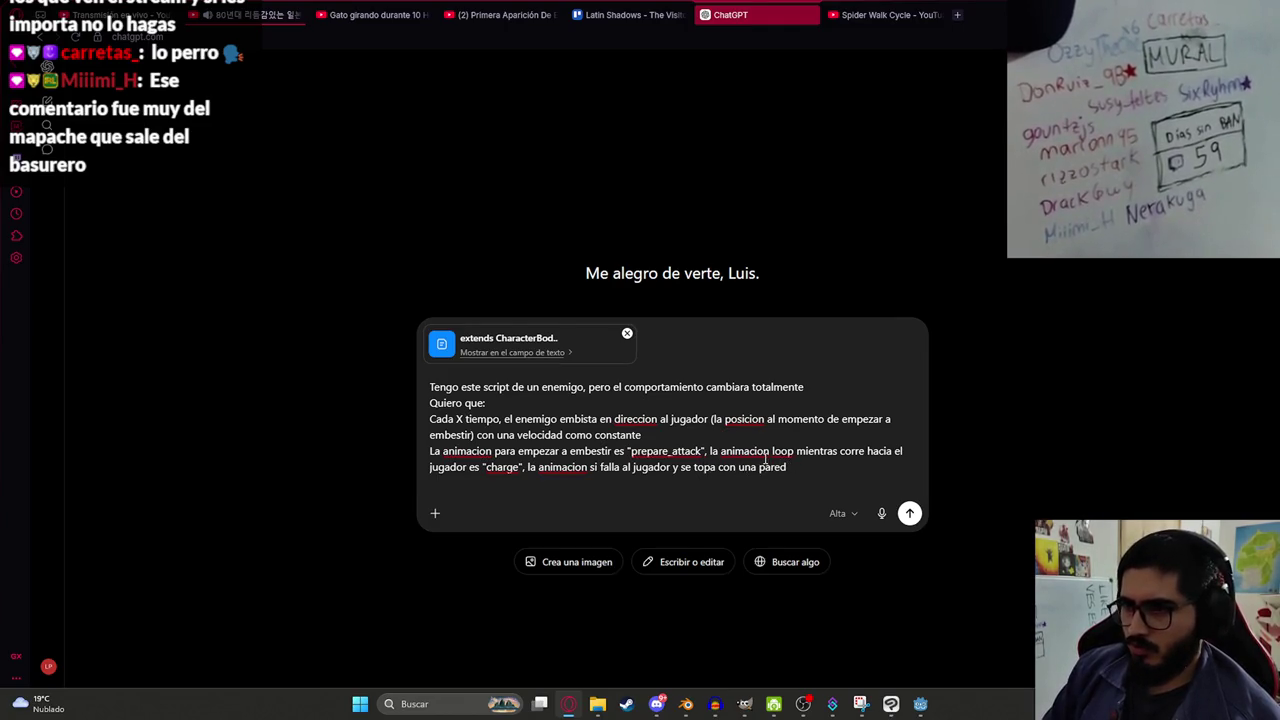
type("s")
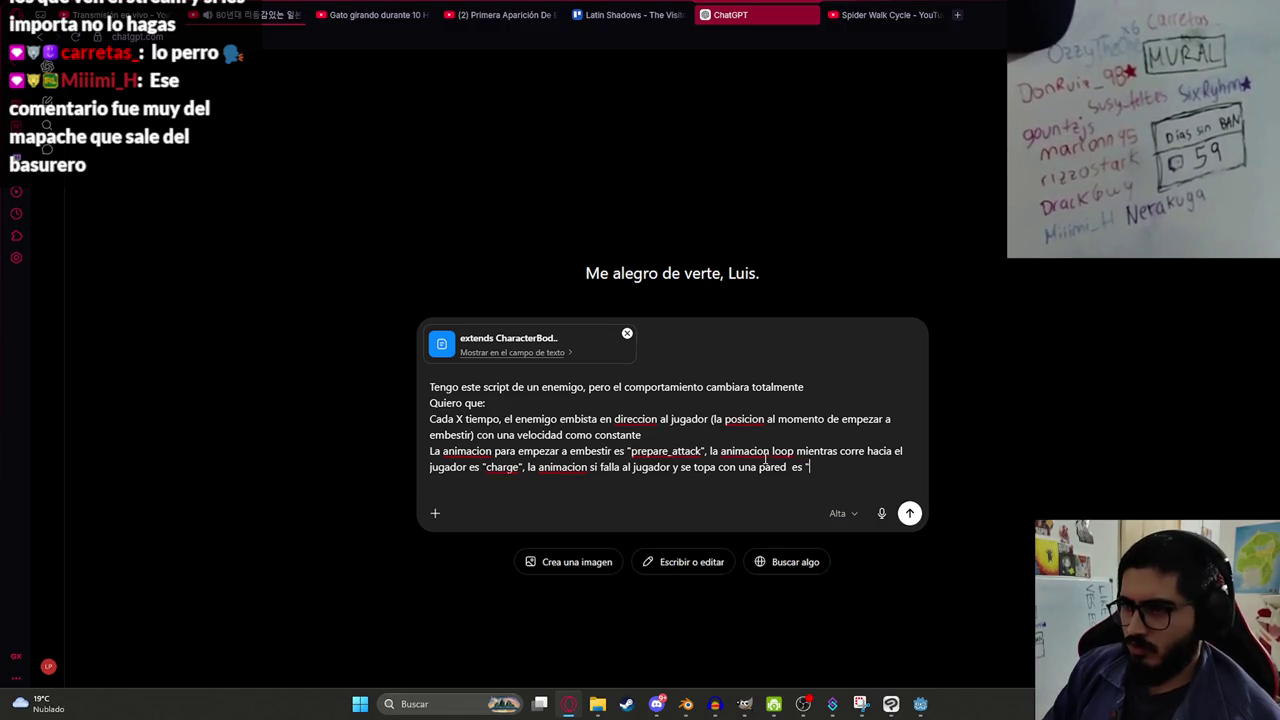
key("alt+Tab")
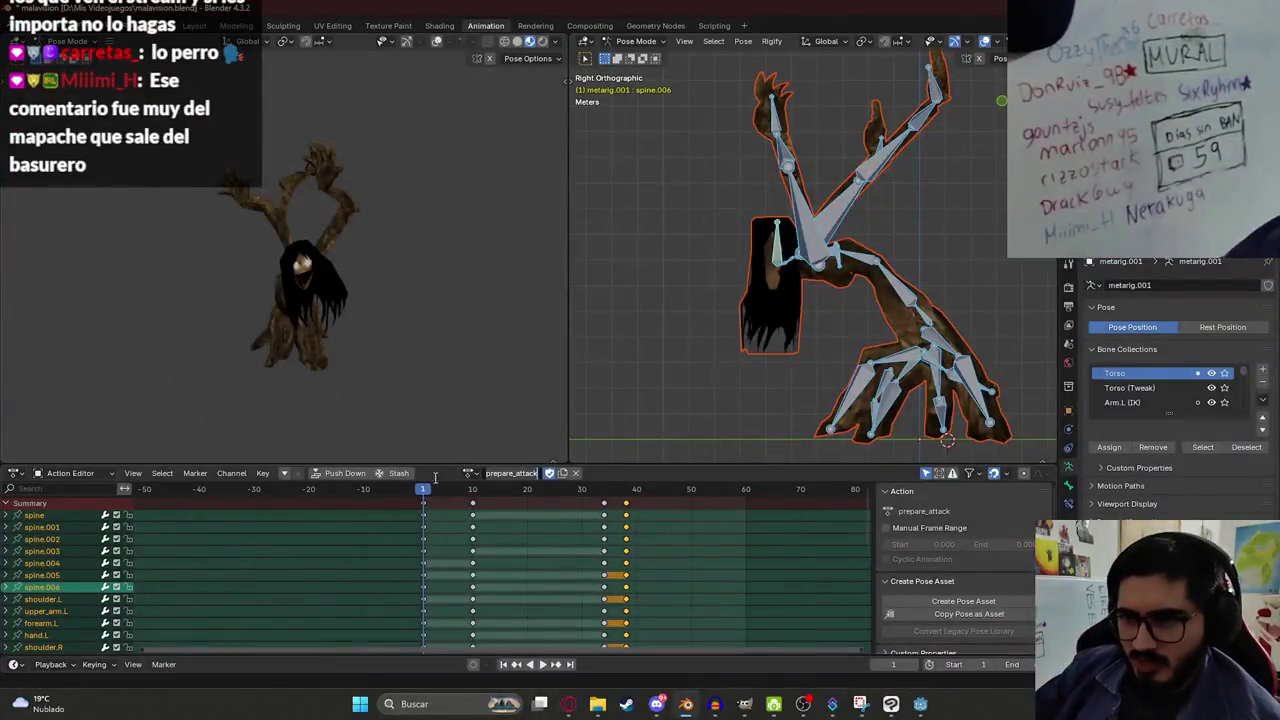
Look up and play the charge_fail action in Blender, then add 'charge_fail' to the prompt.
left_click(468, 474)
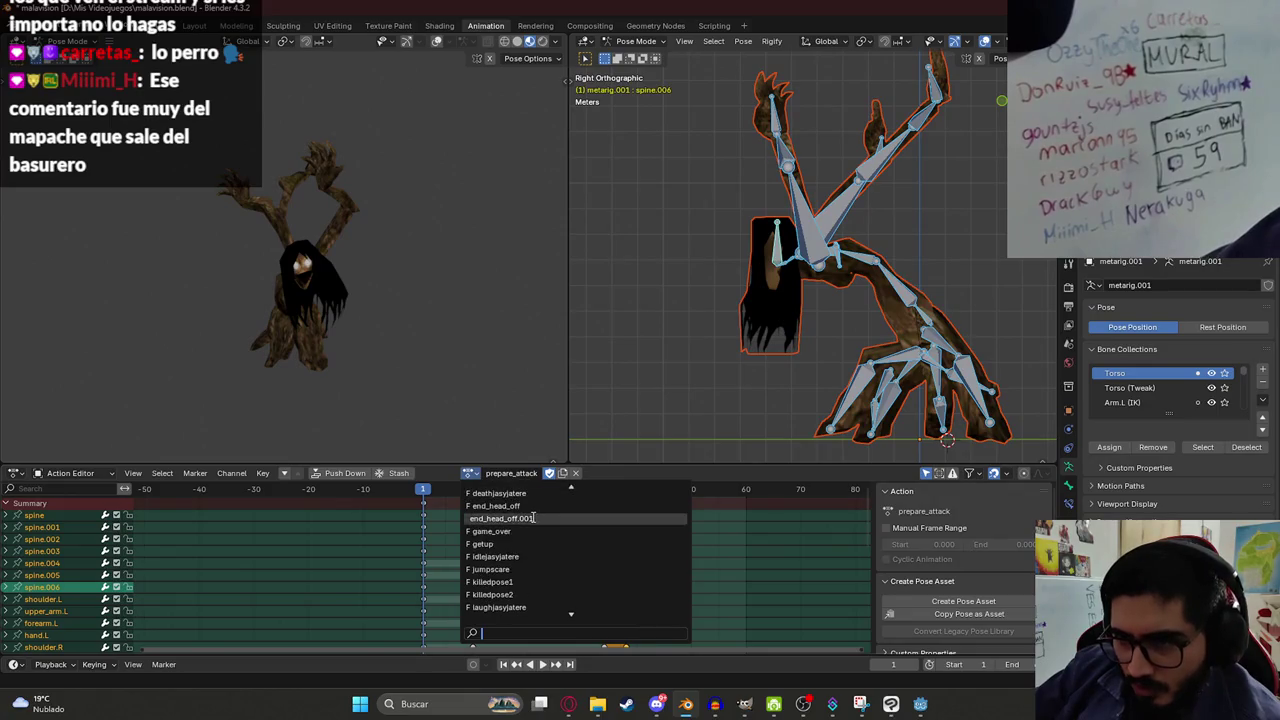
left_click(490, 493)
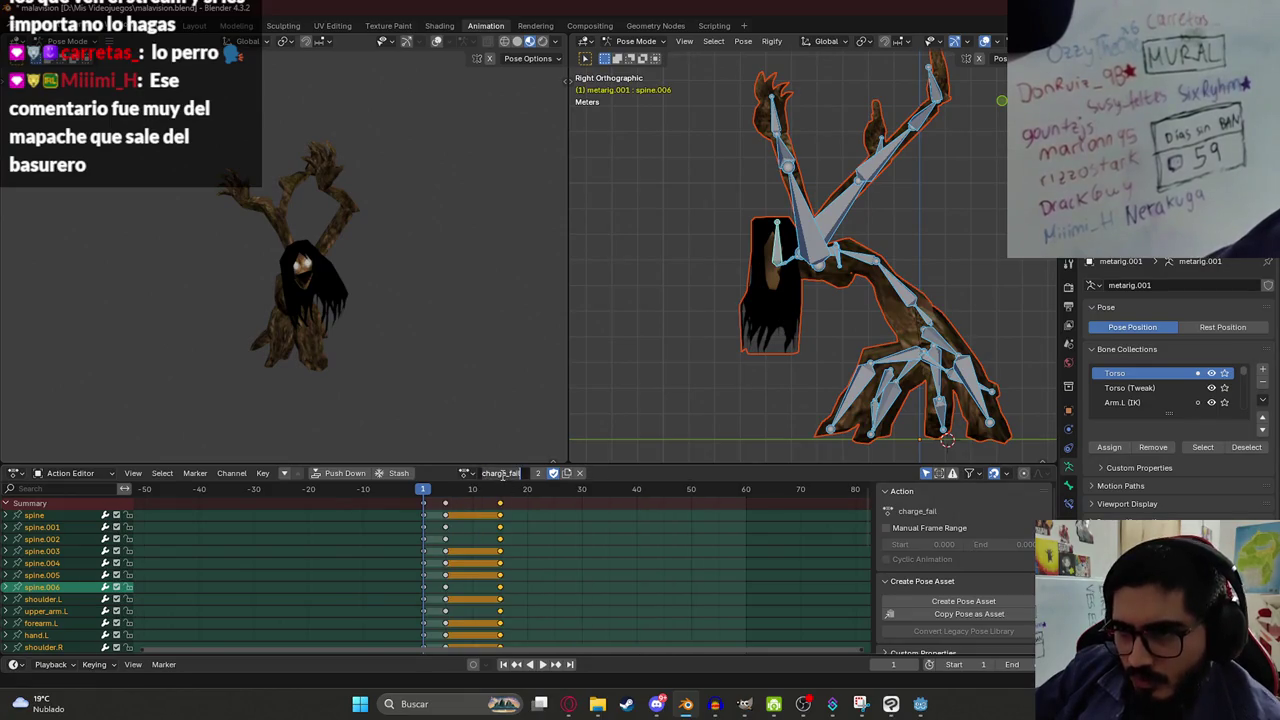
key("space")
key("alt+Tab")
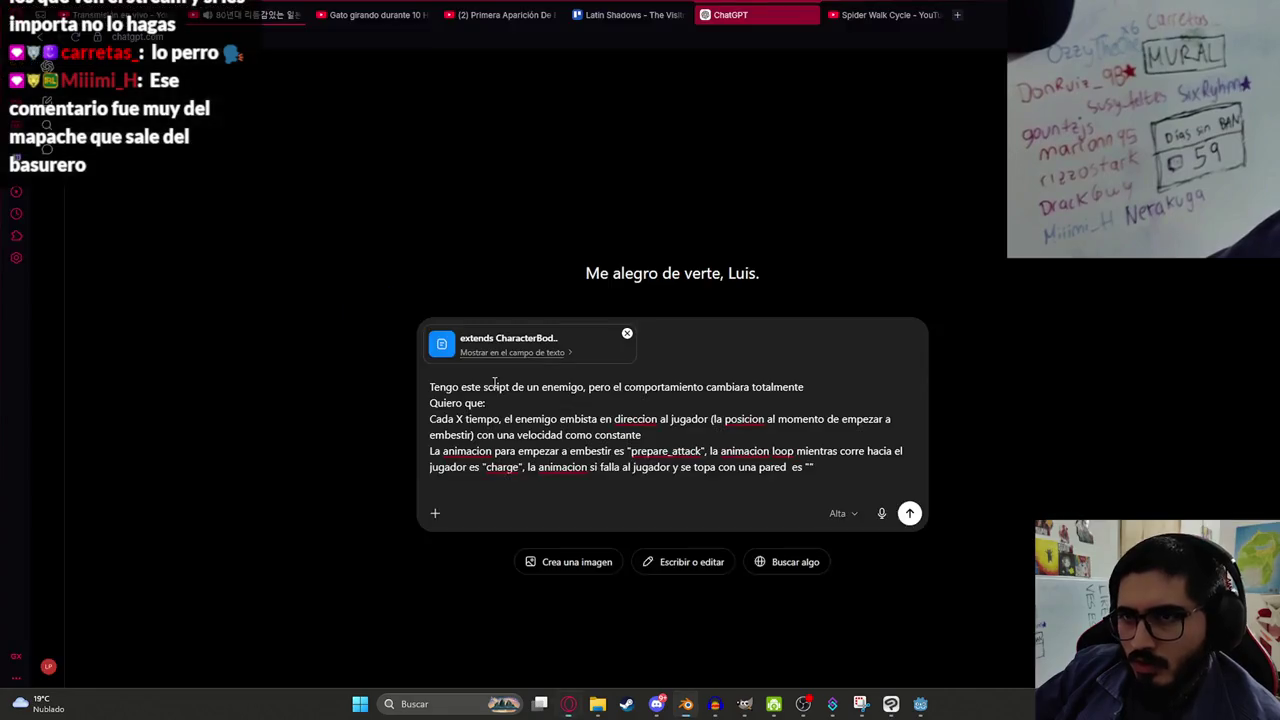
type("charge_fail\"")
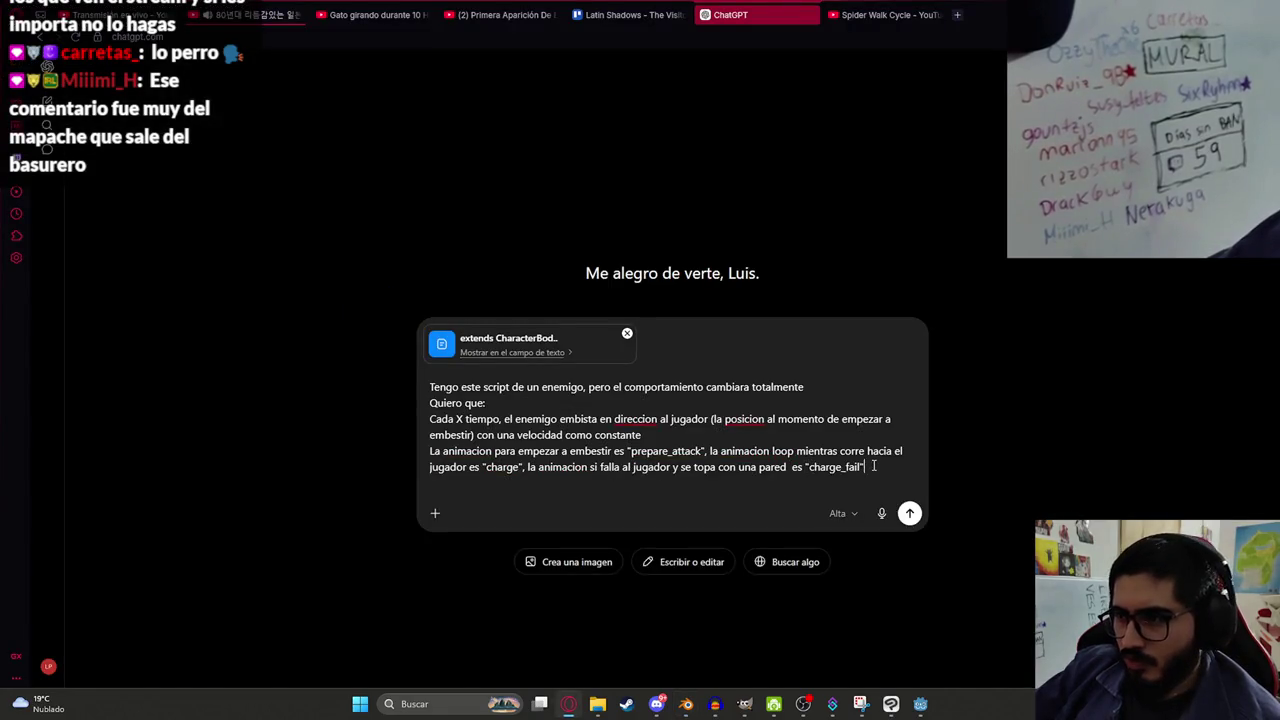
type(" seguido de")
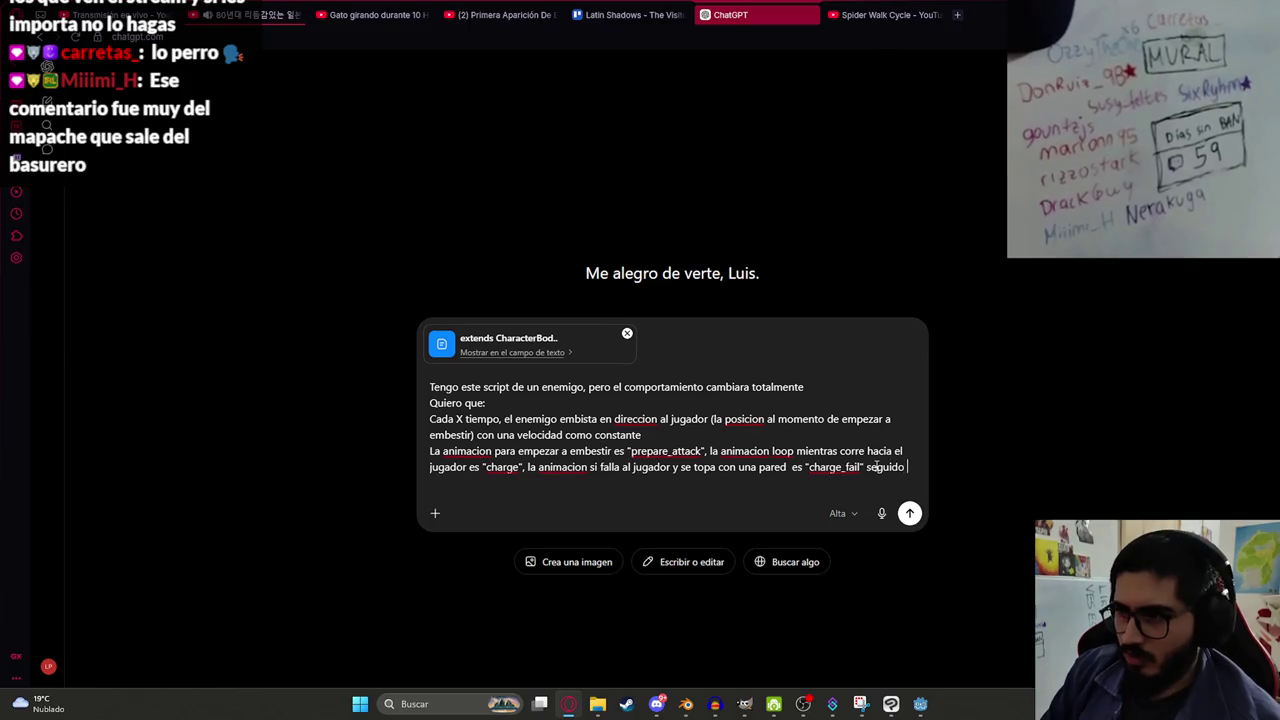
Add charge_fail_loop as the window where the player can damage the enemy, then load charge_fail_end.
key("alt+Tab")
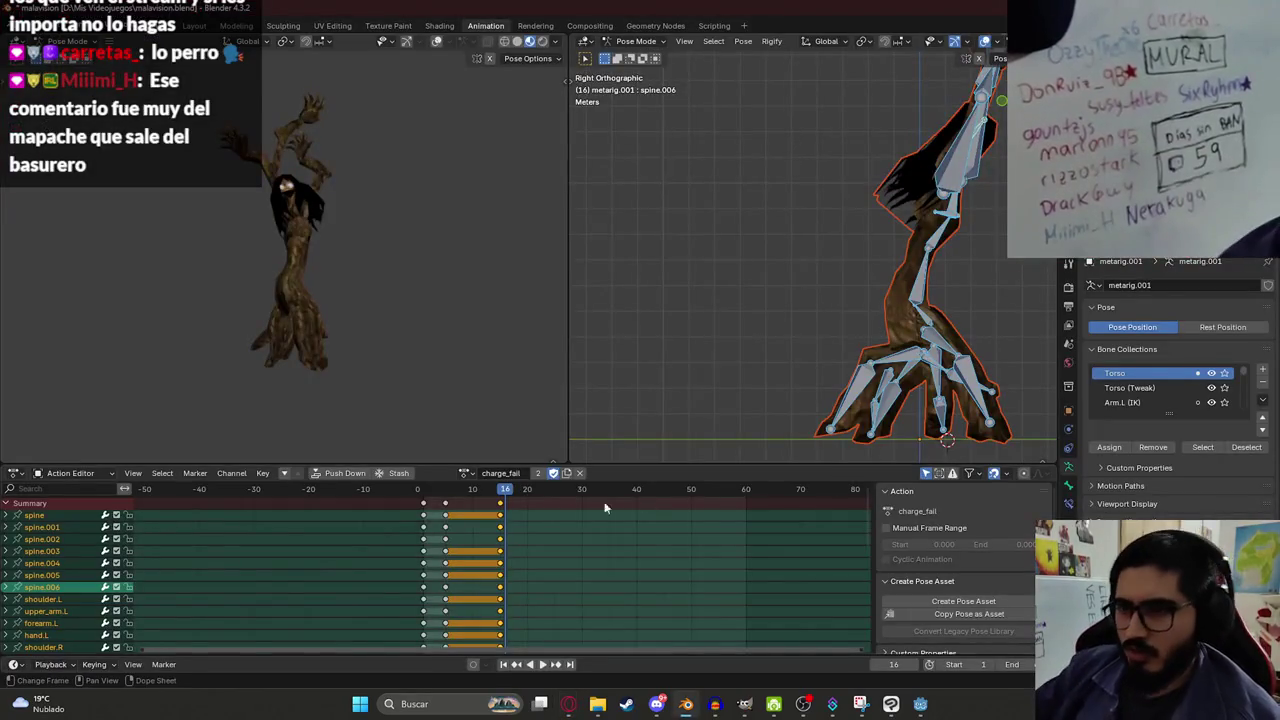
left_click(468, 473)
left_click(510, 594)
key("alt+Tab")
type("\"charge_fail_loop\"")
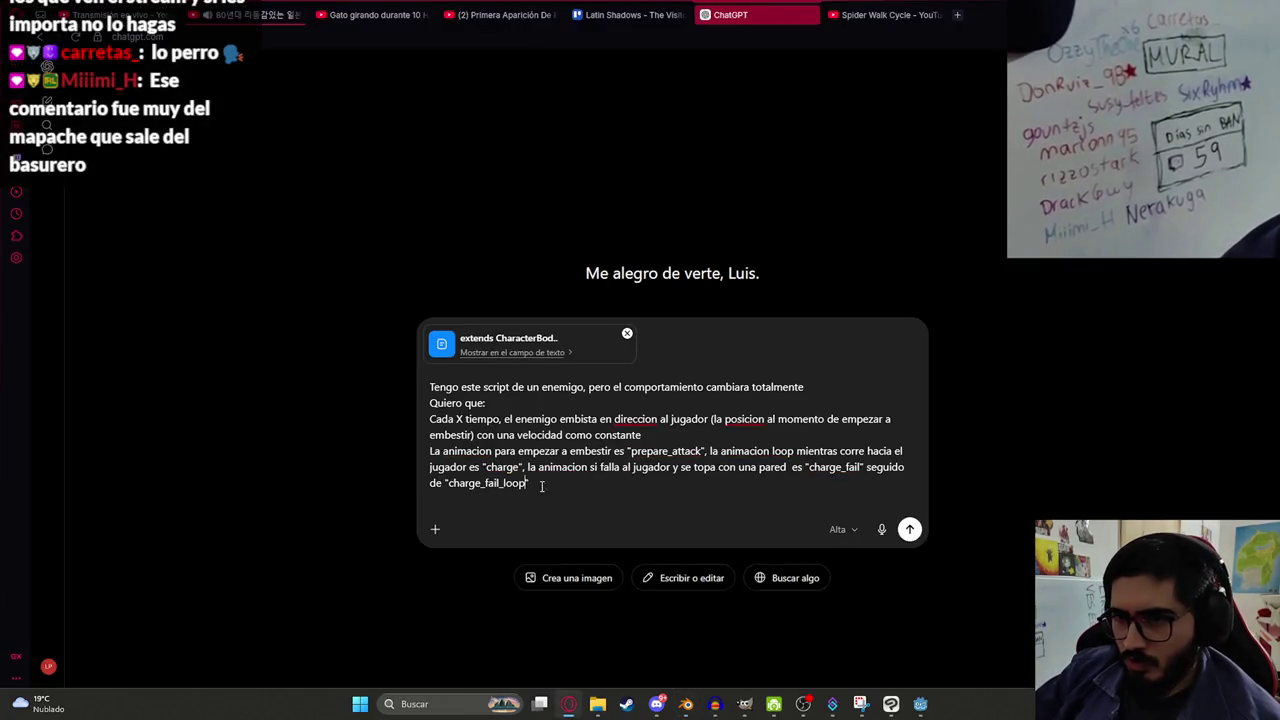
type(", tiempo e")
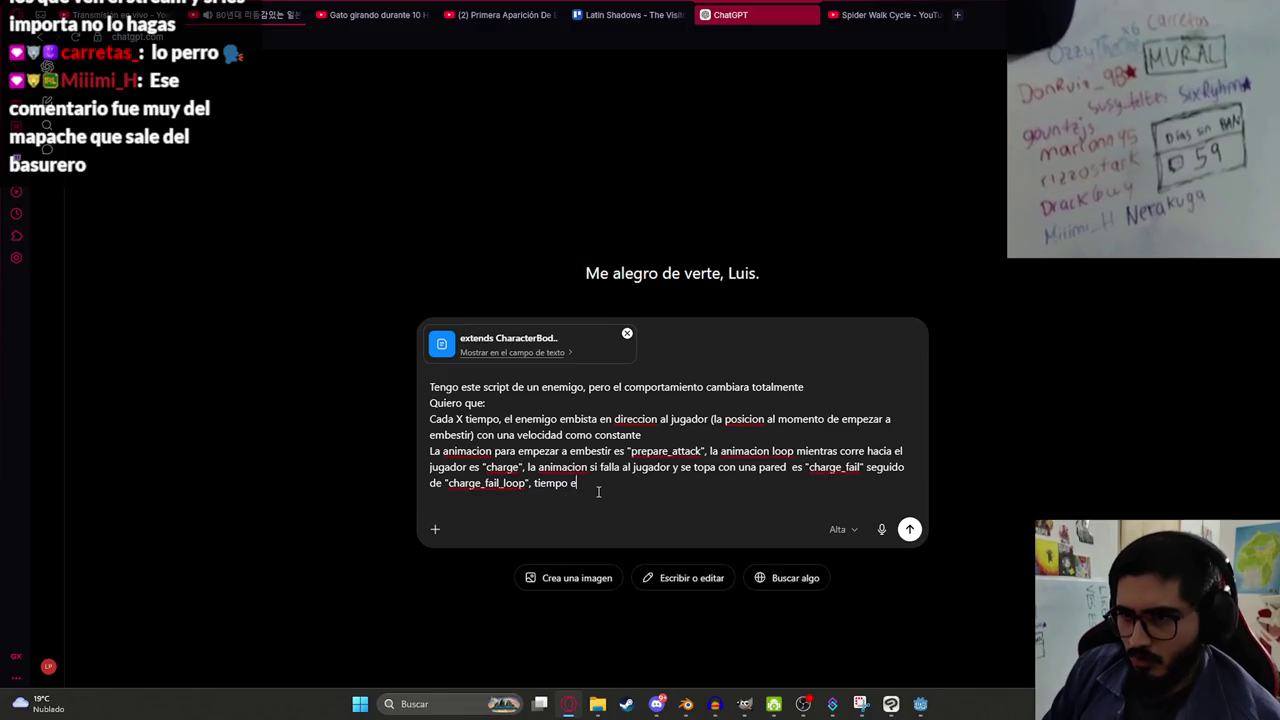
type("n el cual el jugador ")
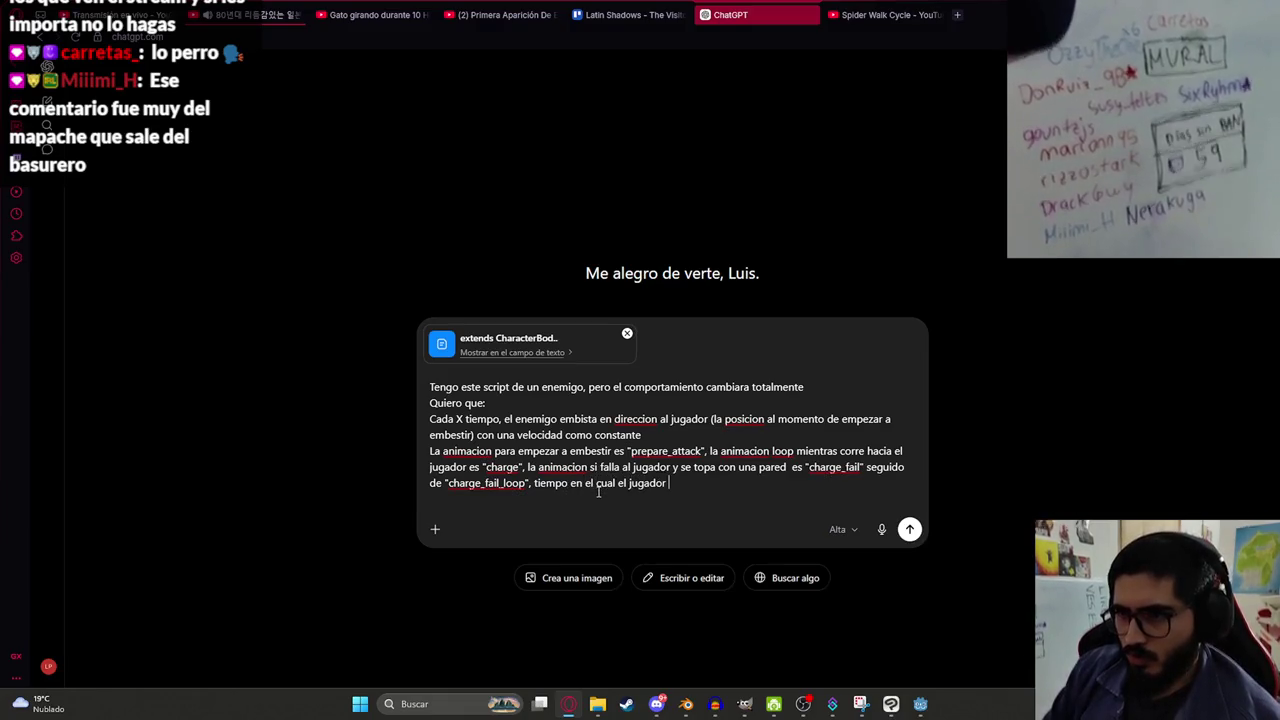
type("puede atacarlo y h")
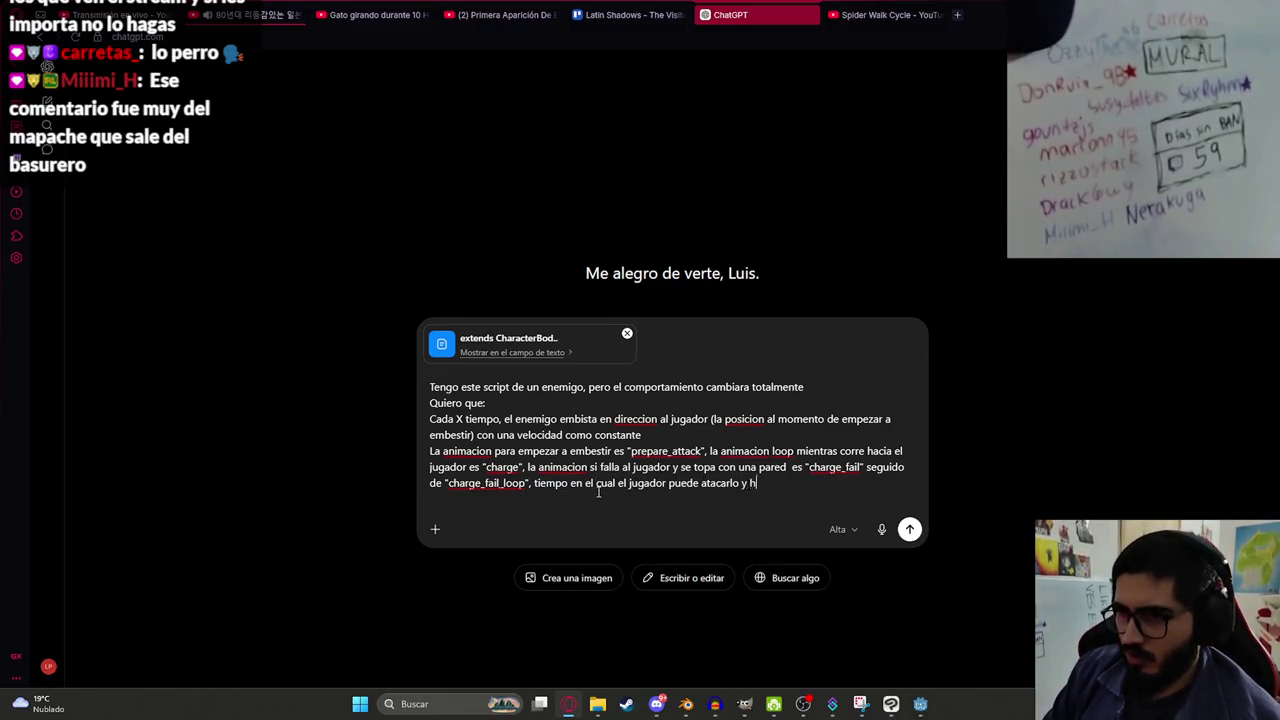
type("acerle daño,")
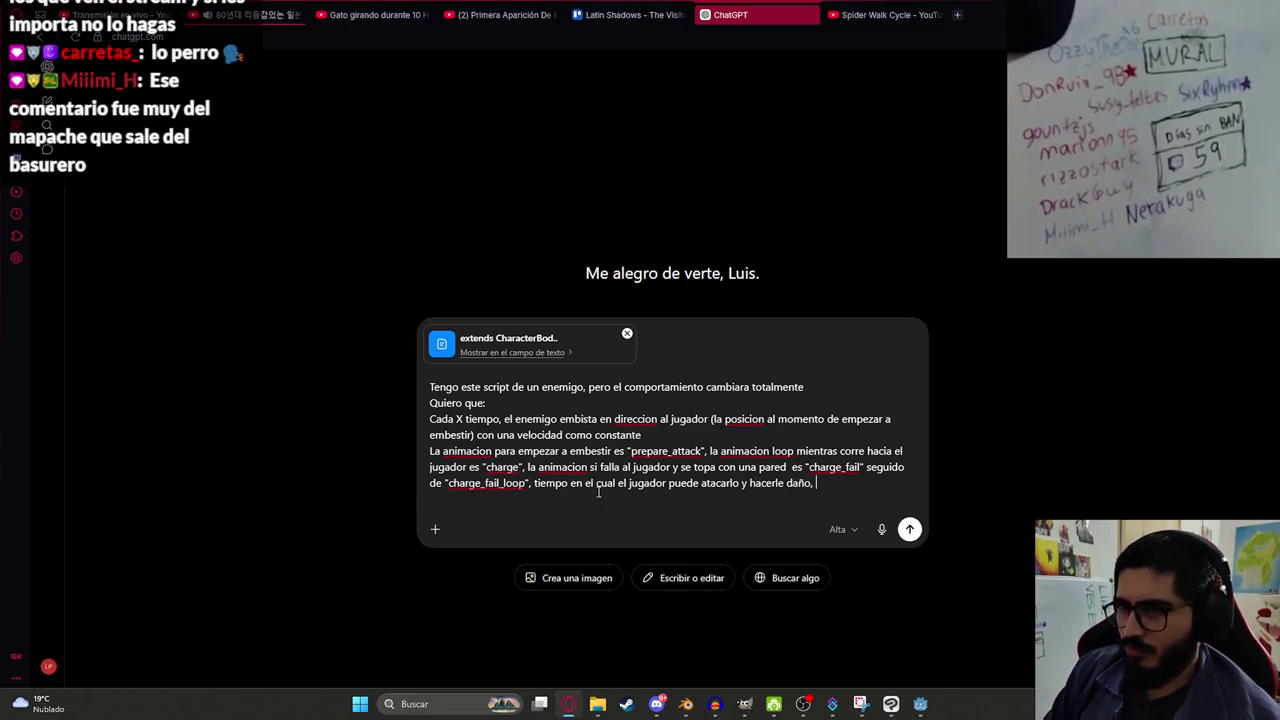
key("alt+Tab")
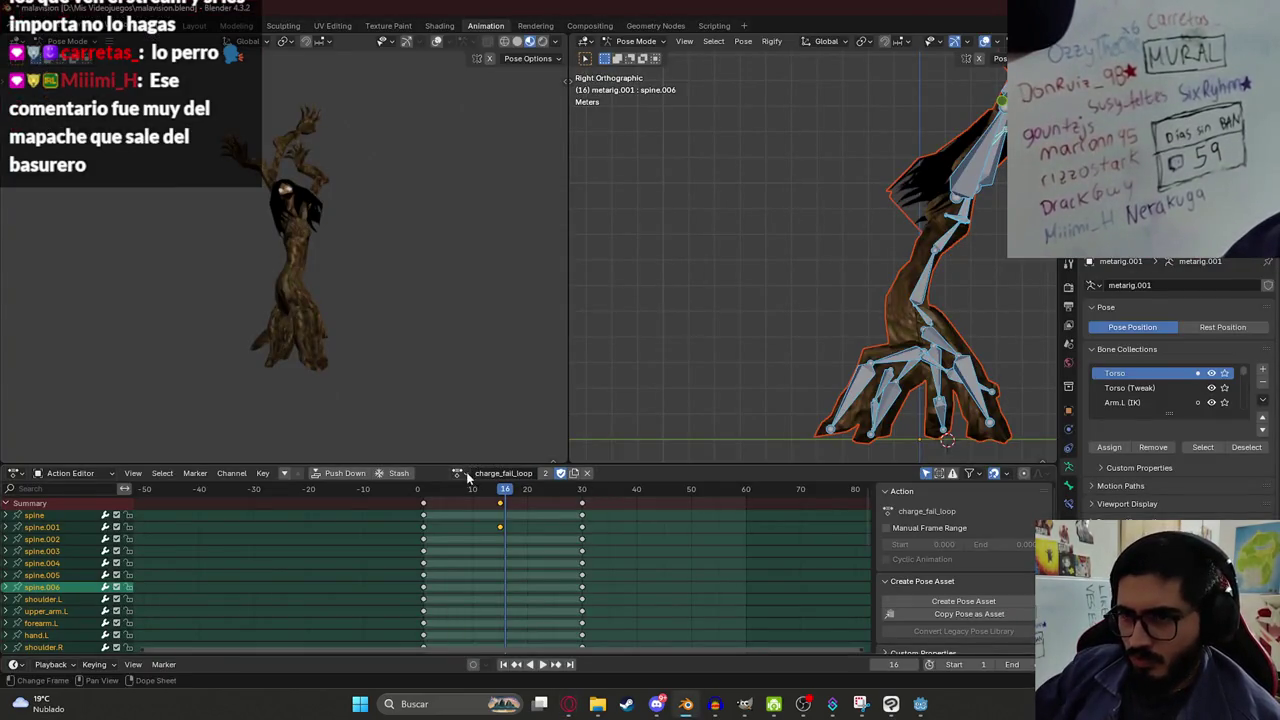
left_click(466, 475)
left_click(556, 592)
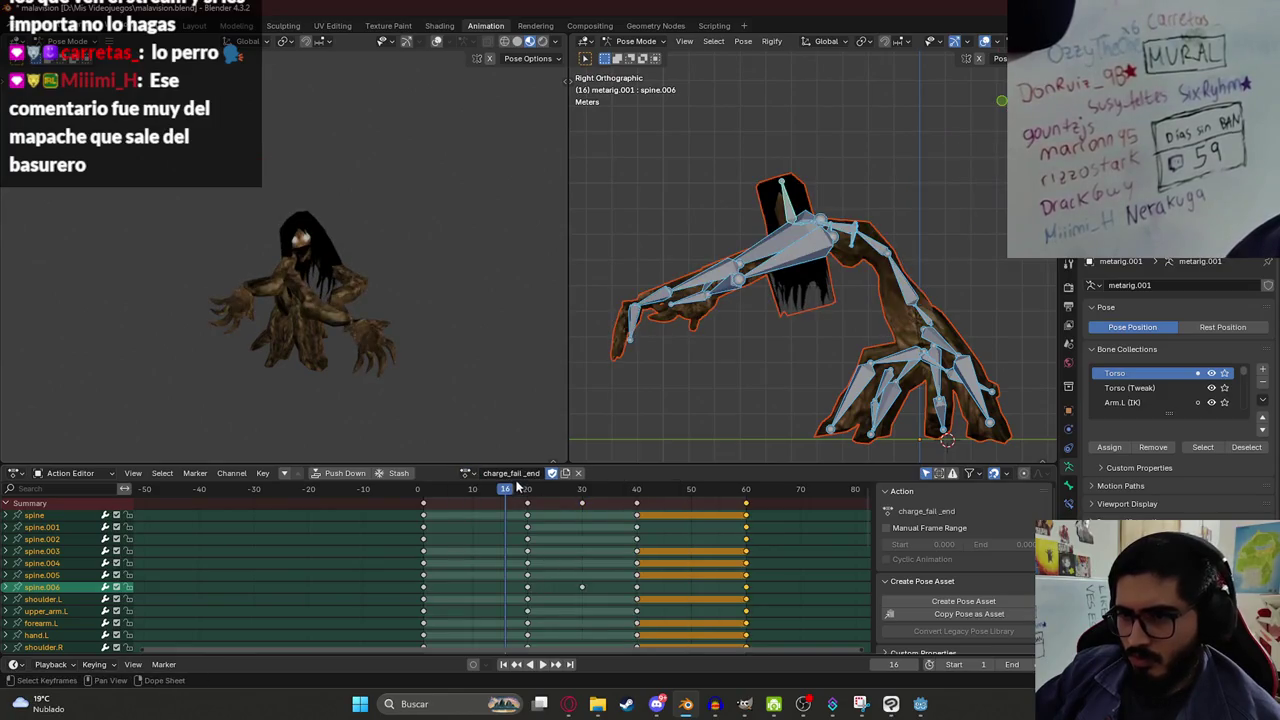
key("alt+Tab")
Describe the constant-time vulnerable loop, then charge_fail_end, turning to the player and resuming prepare_attack.
key("BackSpace")
type("durante un tiempo")
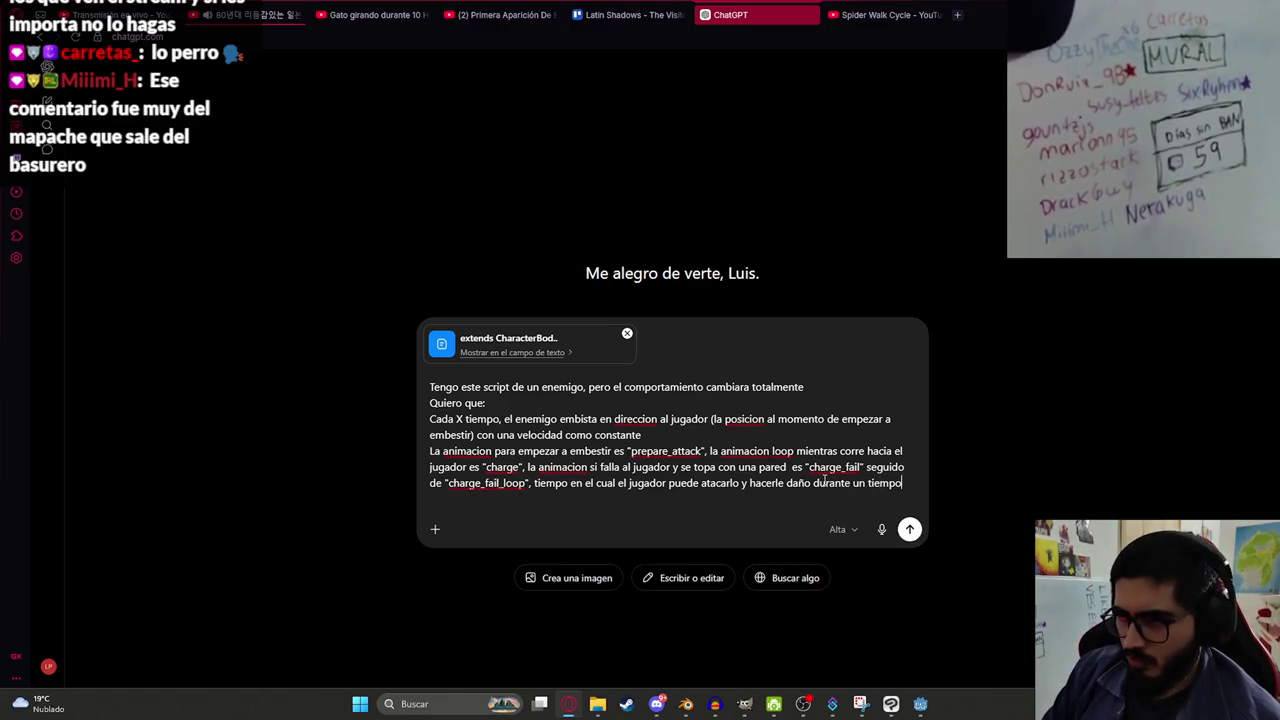
type(" constante")
key("shift+Return")
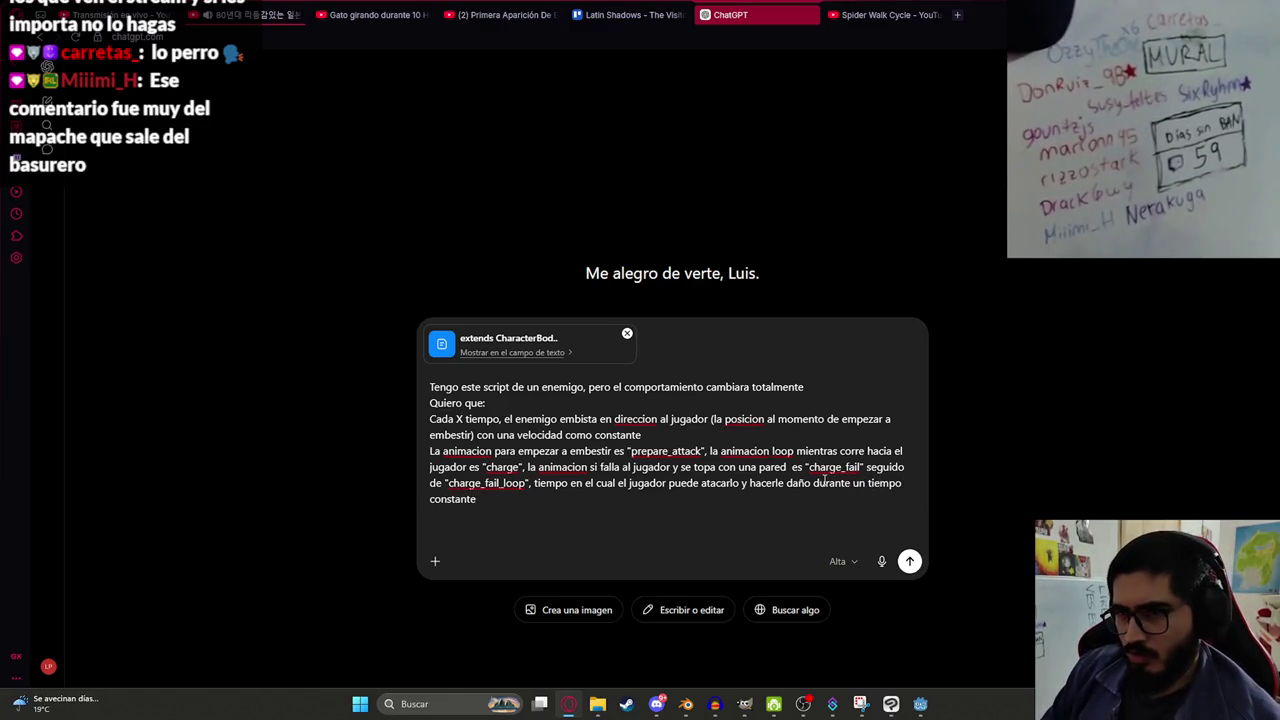
key("BackSpace")
type(", y cuando ya termina")
key("BackSpace")
type("ese")
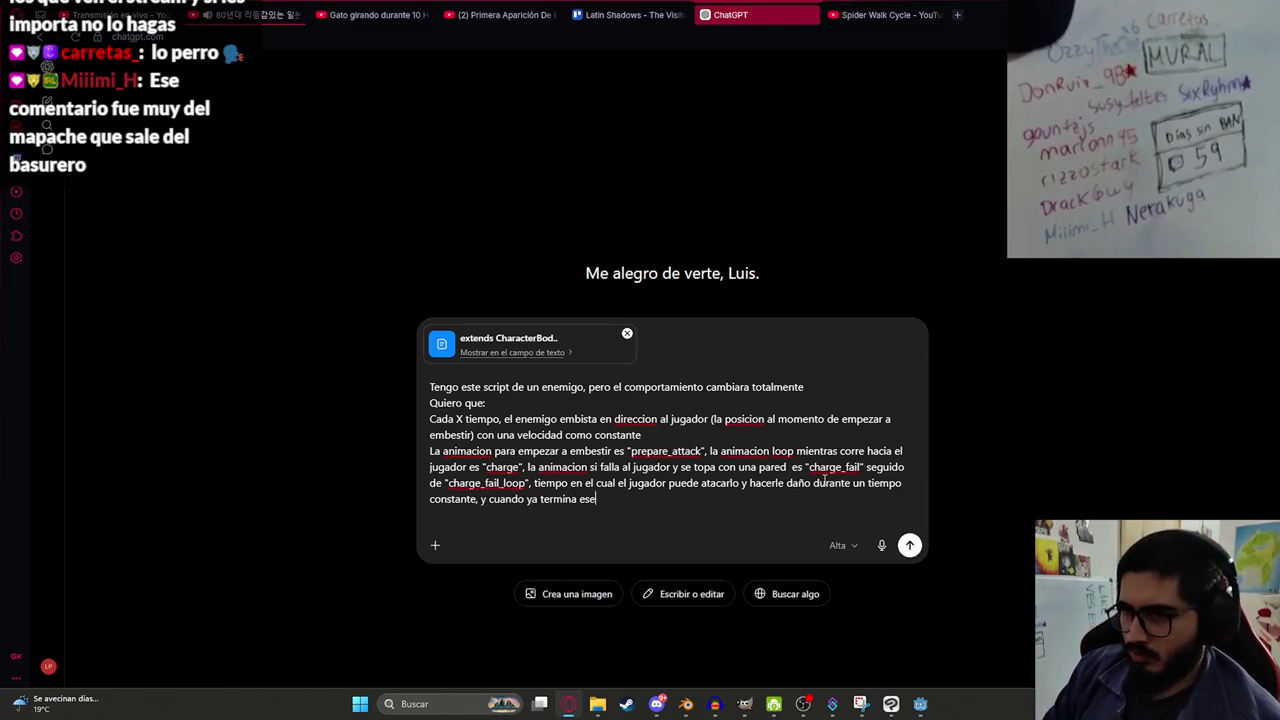
type(" loop de atacable,")
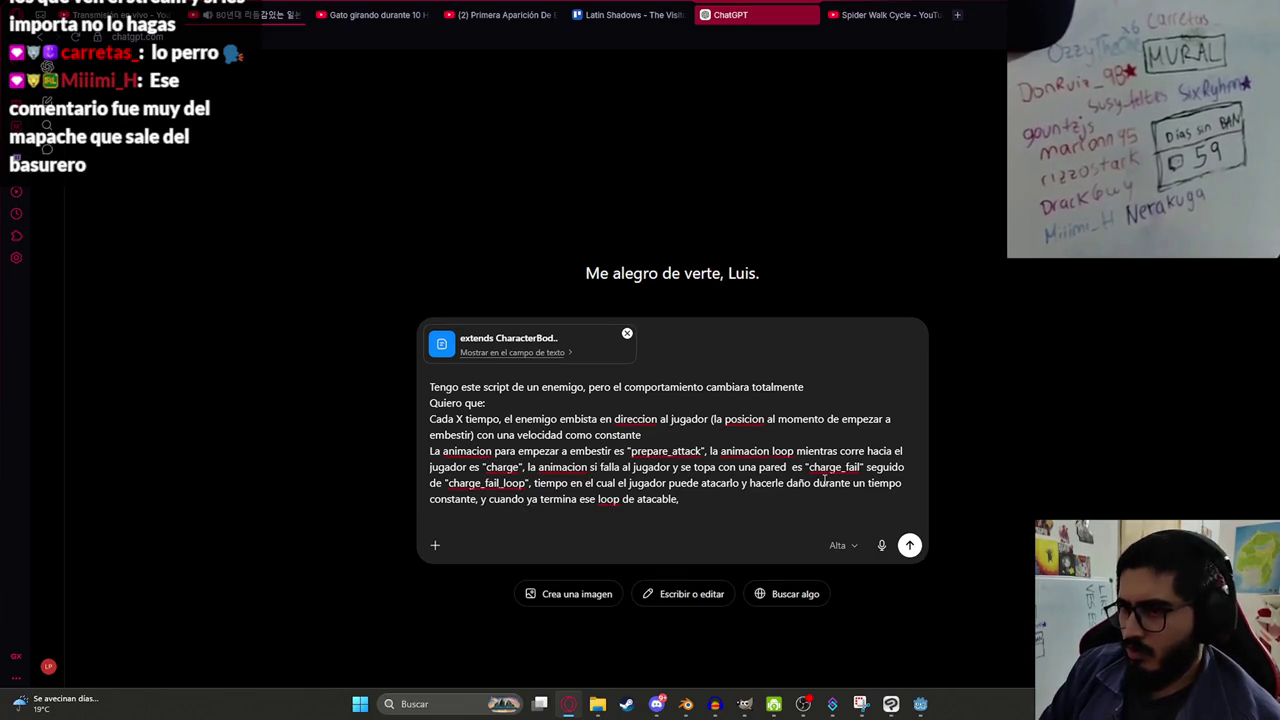
type(" se reproduc")
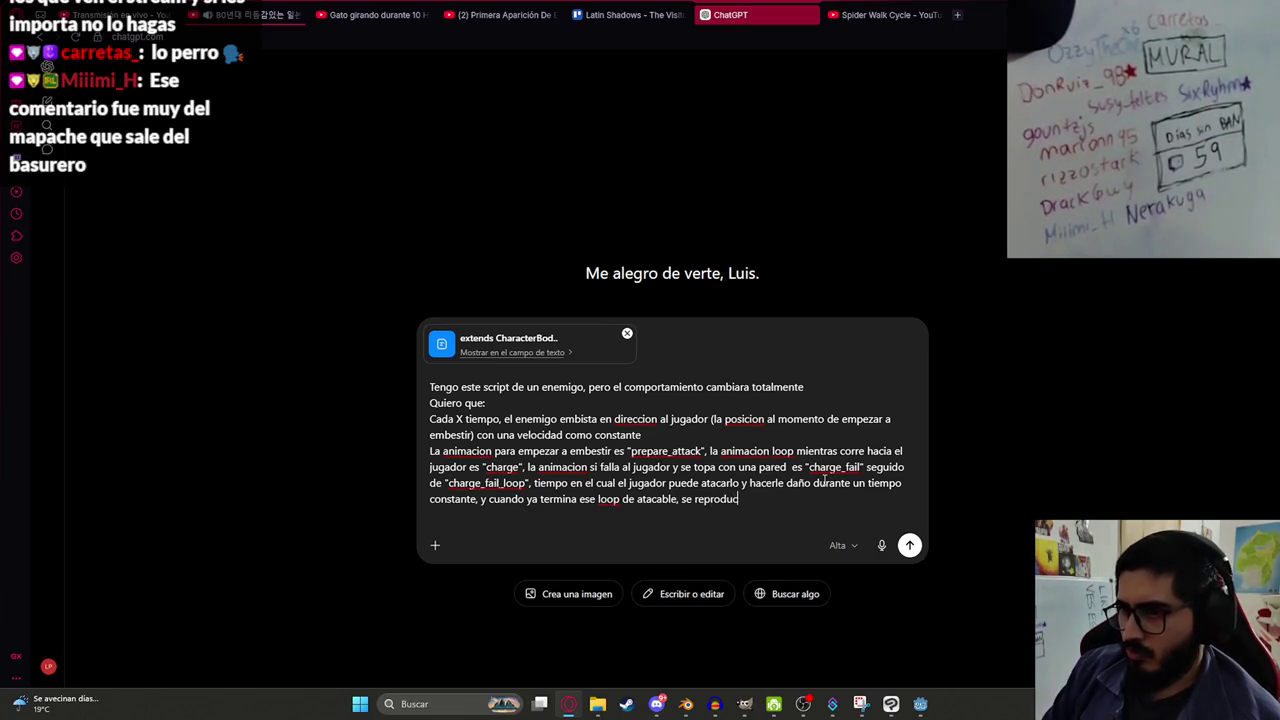
key("BackSpace")
type("ce charge_finish")
key("BackSpace")
key("BackSpace")
key("BackSpace")
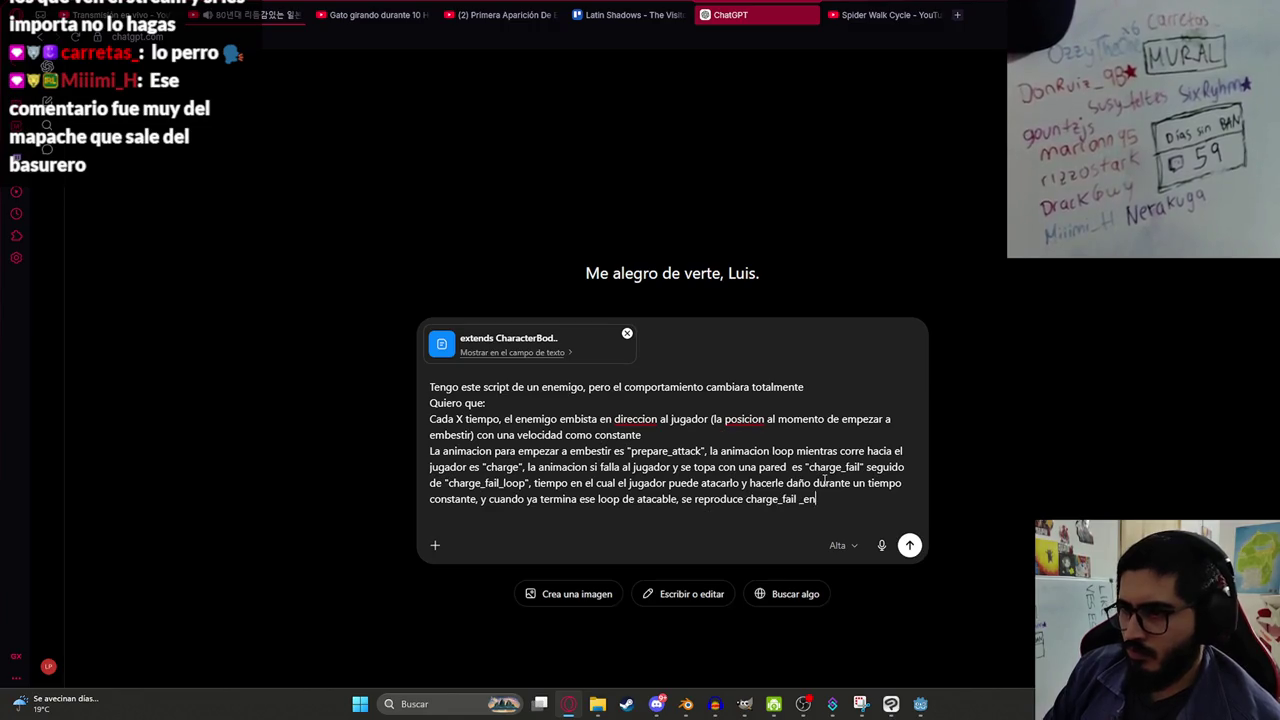
type("\"charge_fail _end")
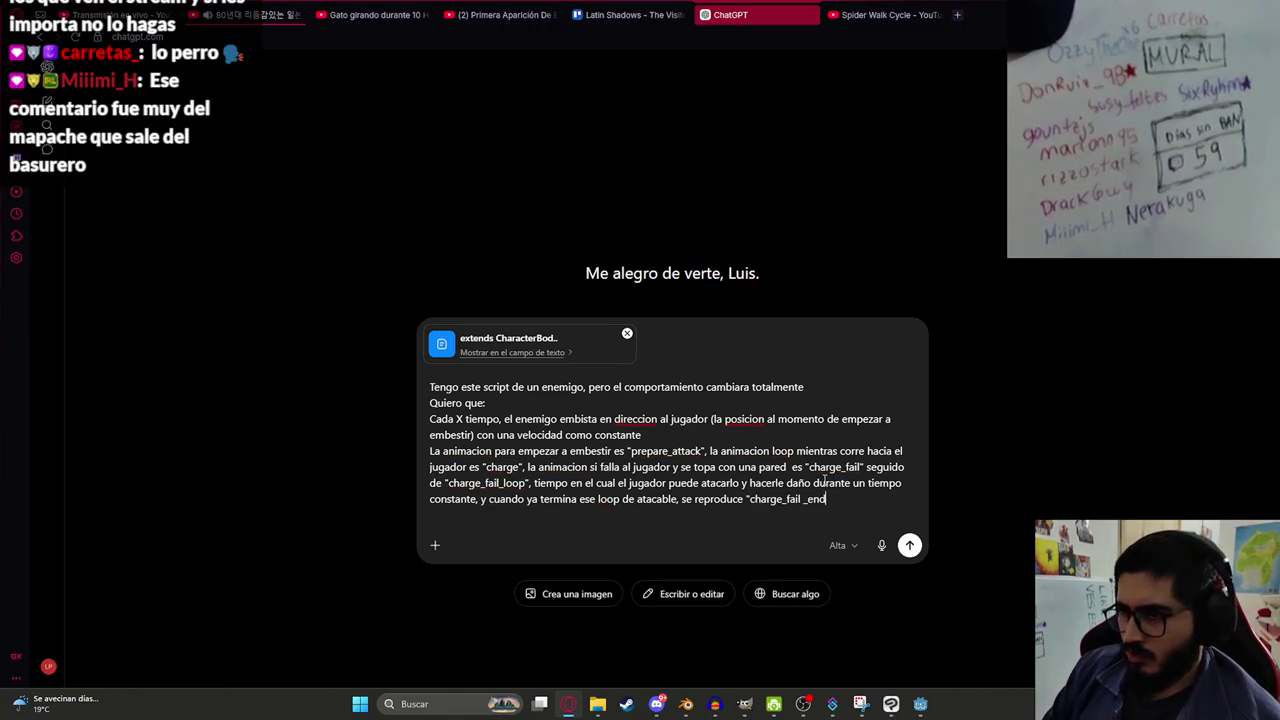
type(" pa")
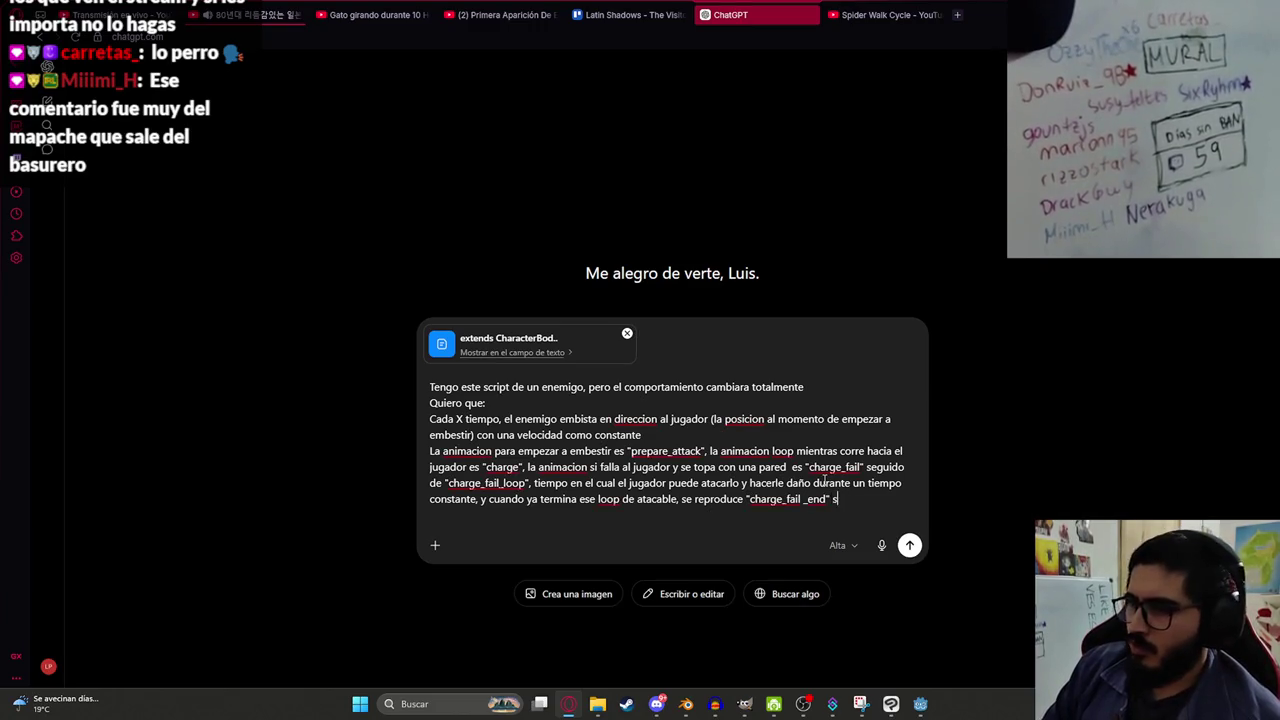
type("se gira hacia el ju")
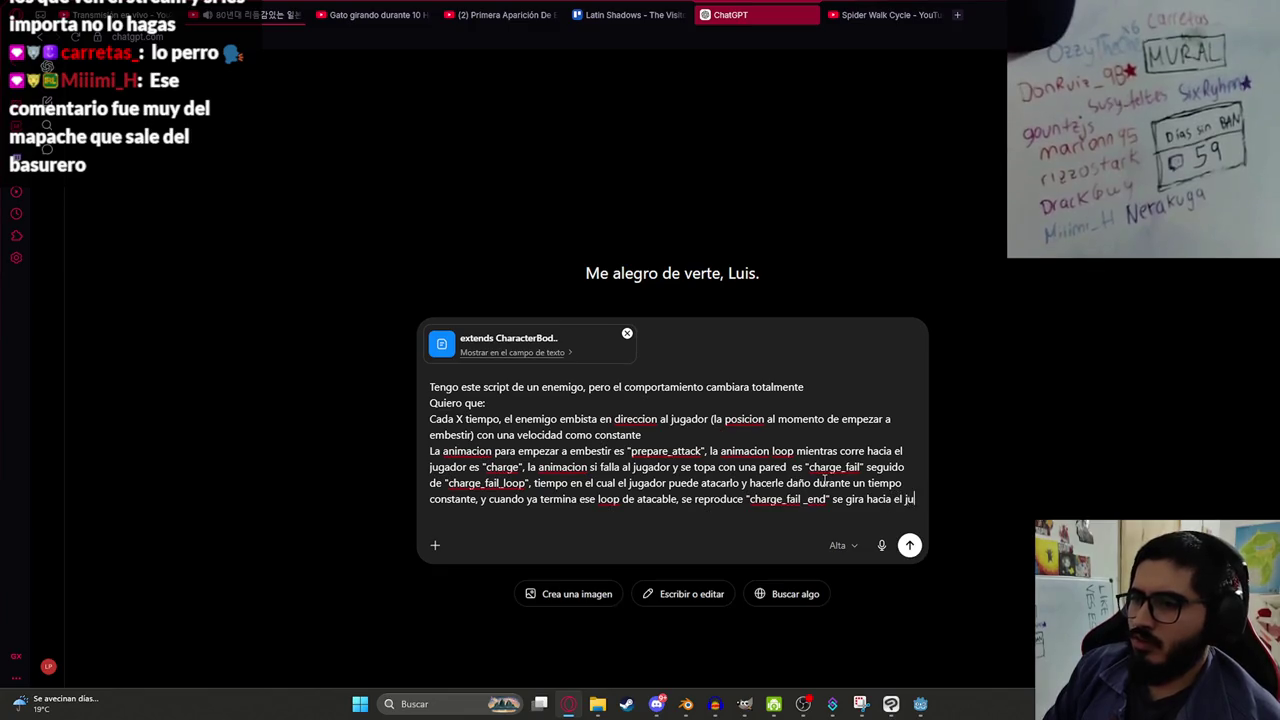
type("gado")
type("r y vuelv")
type("e al ciclo de")
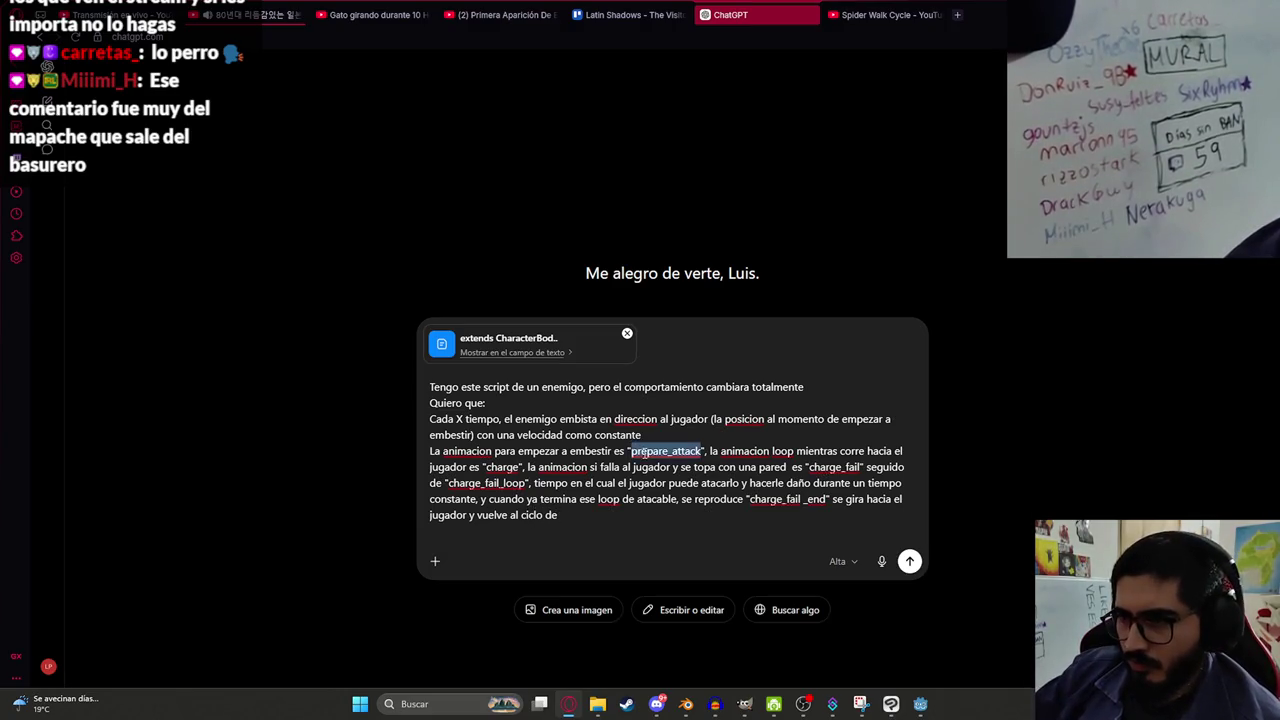
type(" \"prepare_attack")
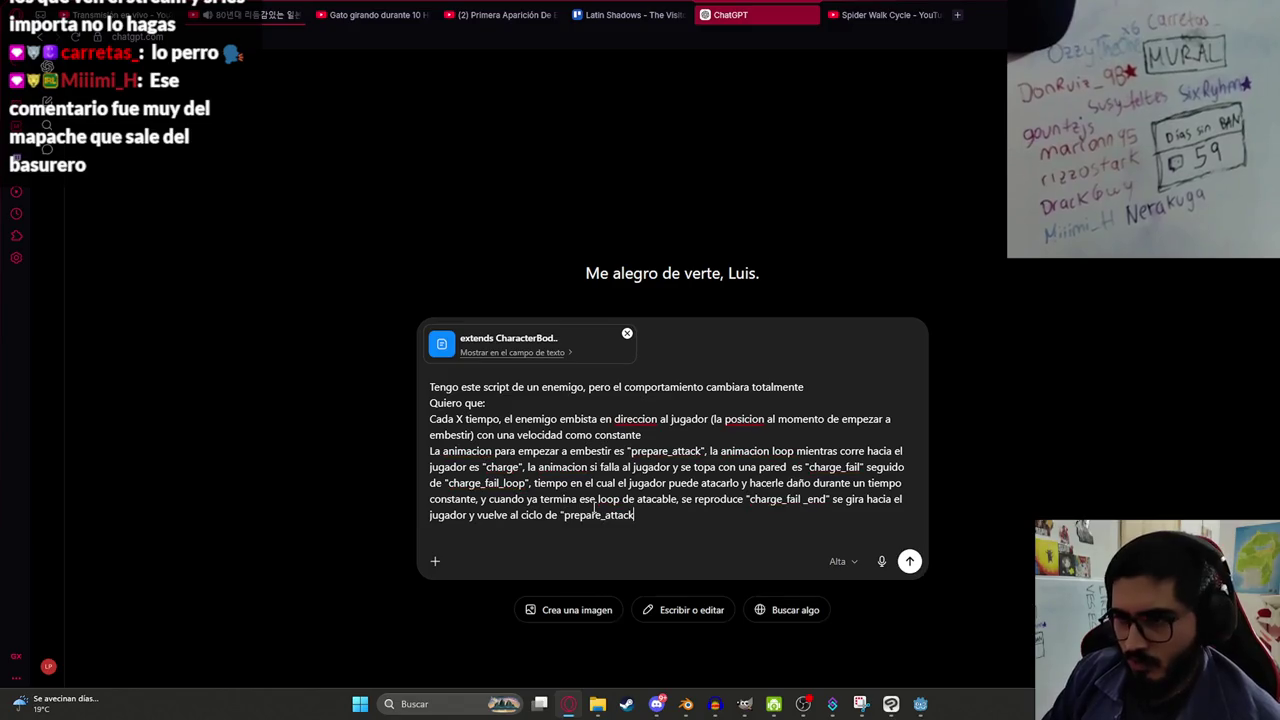
type("\" y embestir")
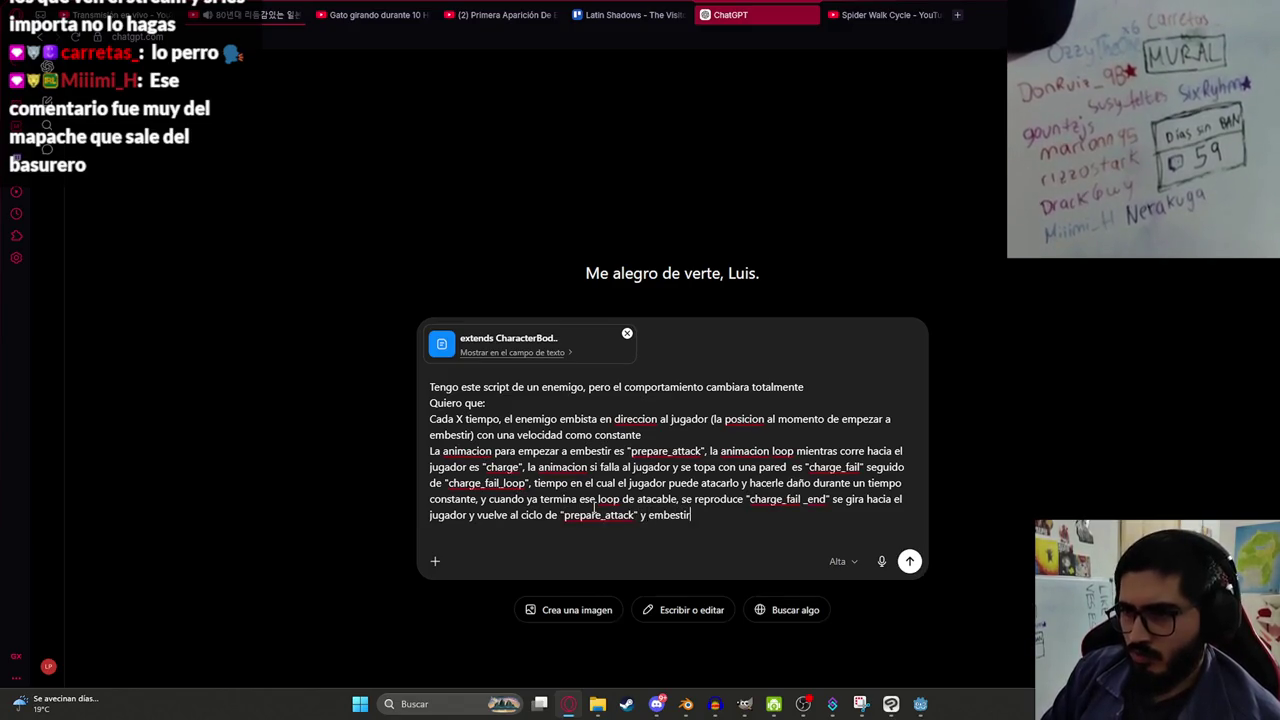
Start a new line about the player hitting the enemy, then erase the unfinished sentence.
key("shift+Return")
key("shift+Up")
key("shift+Down")
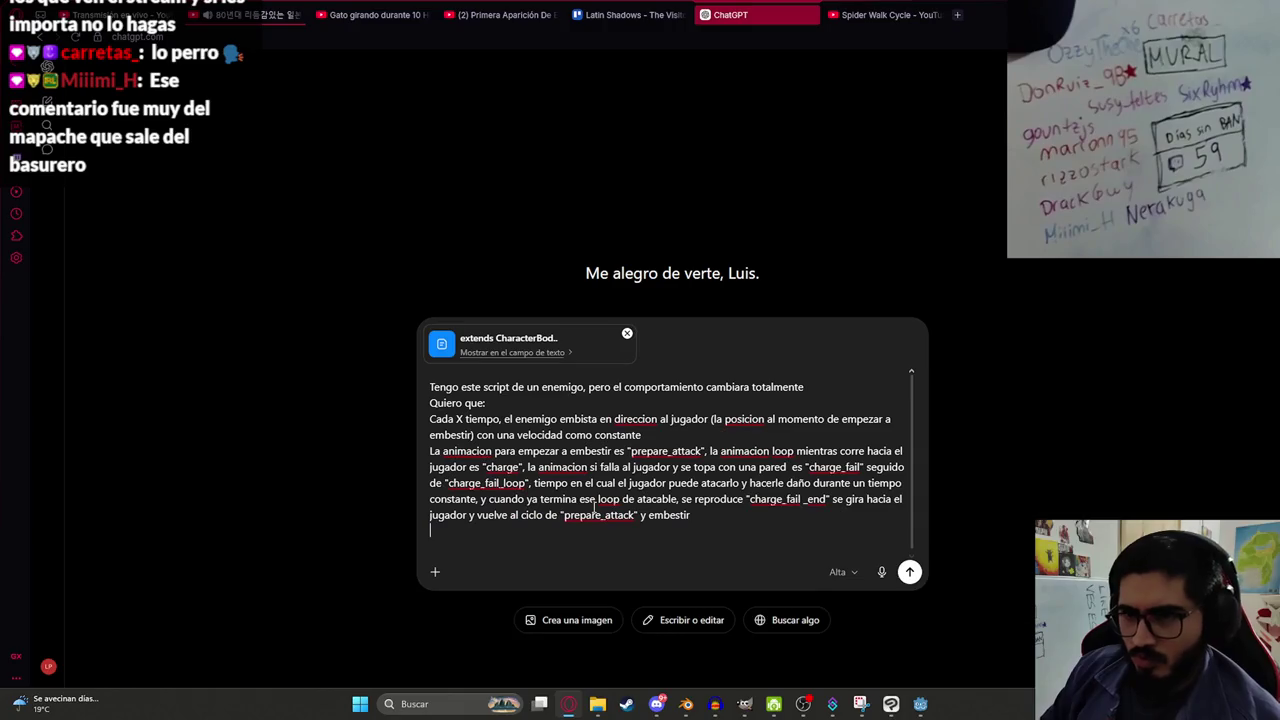
type("Sí")
type("ierta ")
type("jugador")
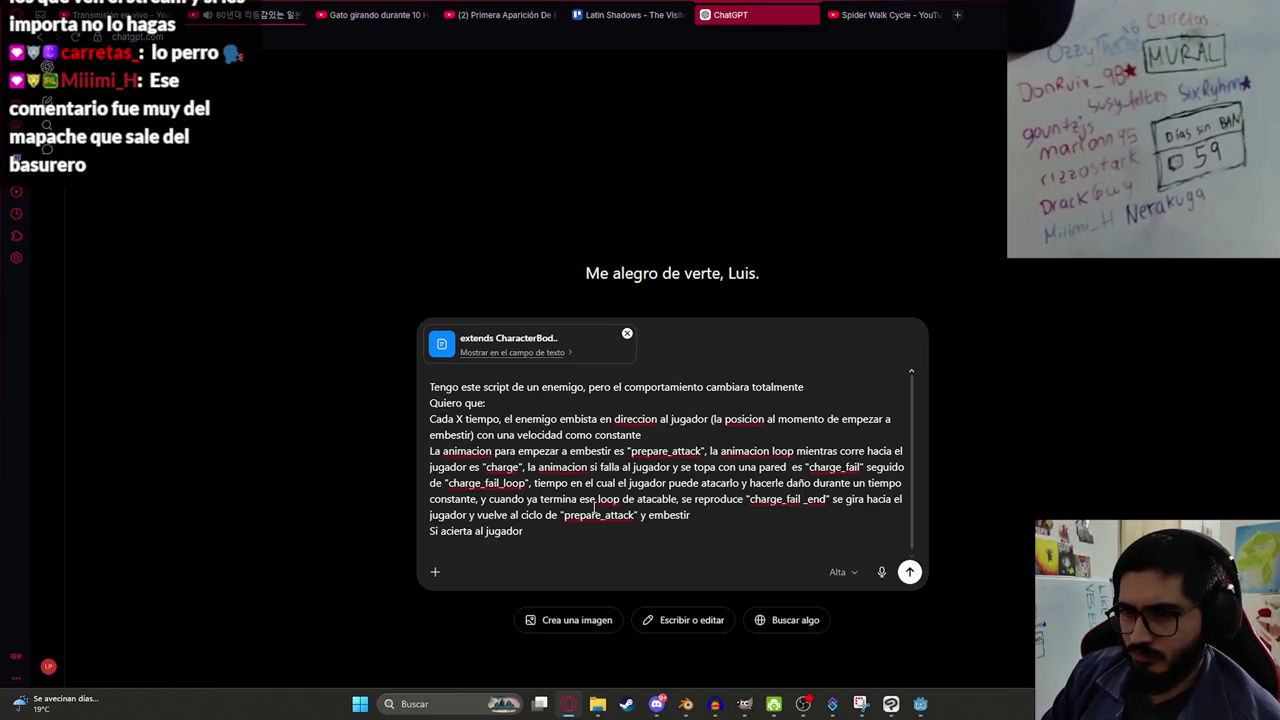
key("BackSpace")
key("BackSpace")
key("BackSpace")
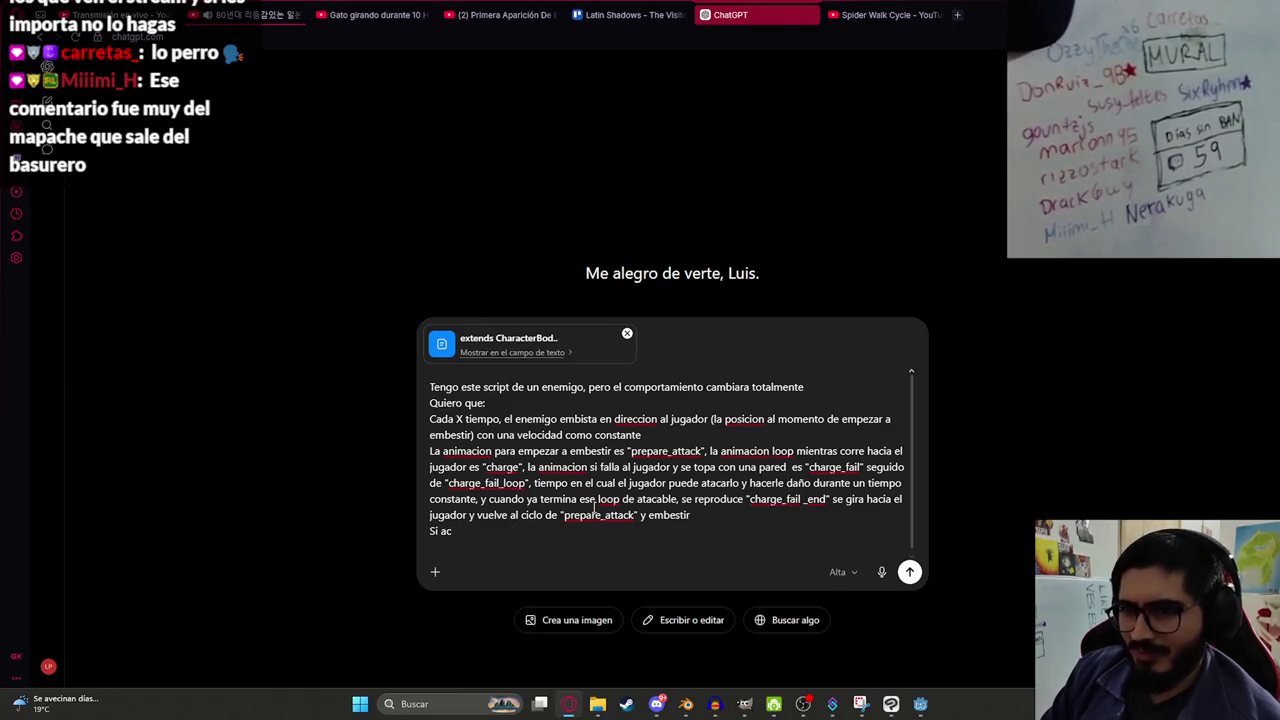
key("BackSpace")
key("BackSpace")
key("BackSpace")
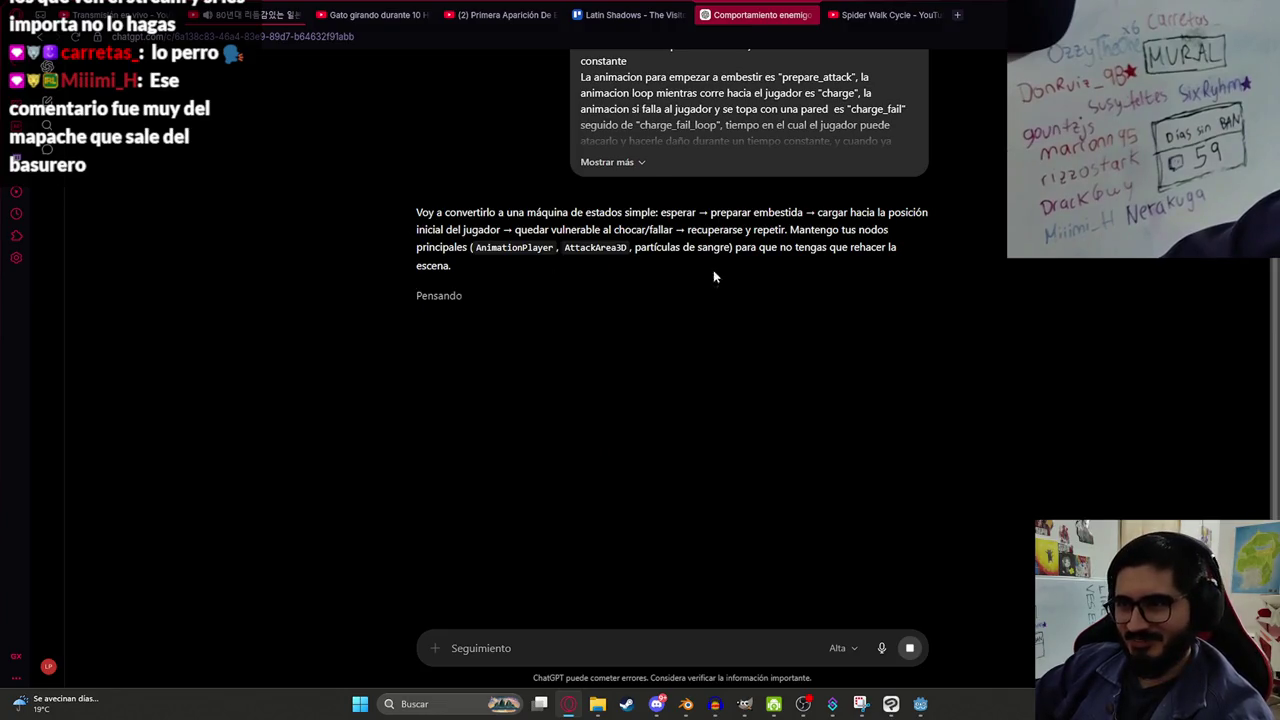
Review the state sequence and code in ChatGPT's generated enemy gdscript, then go to the Eco Eco tab.
left_click_drag(655, 206, 770, 212)
left_click(857, 212)
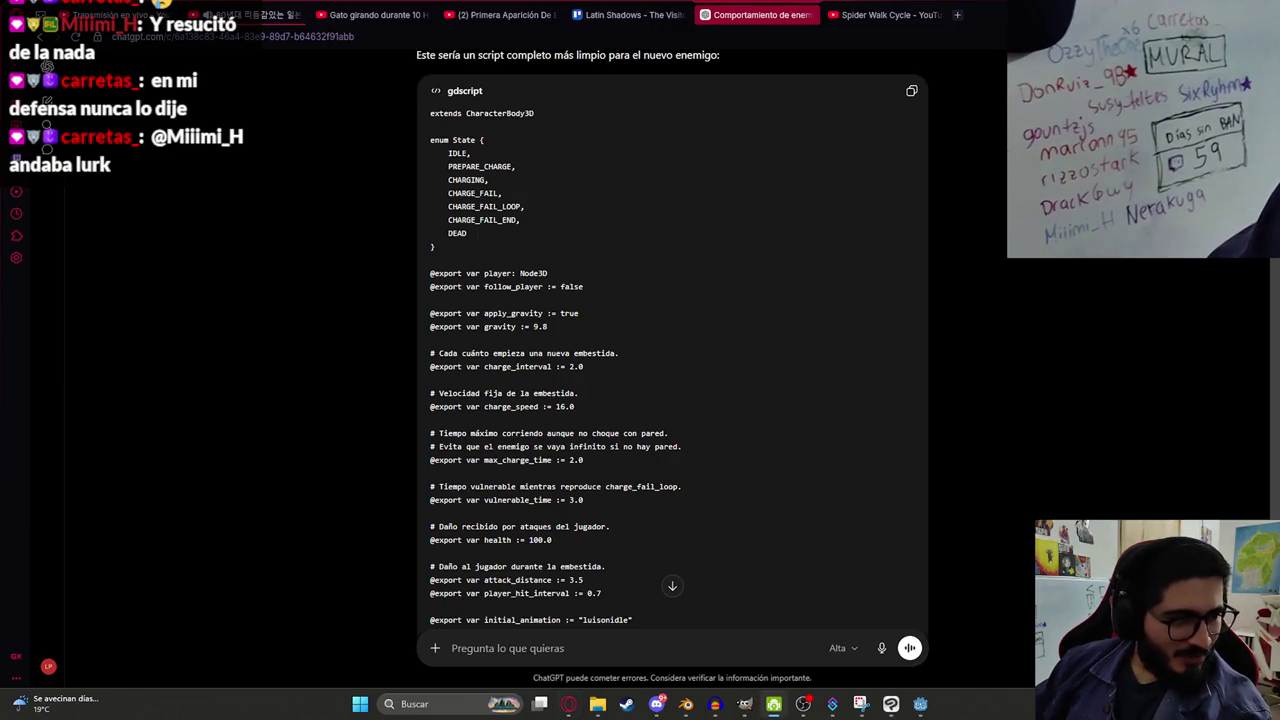
scroll(432, 474, "down", 15)
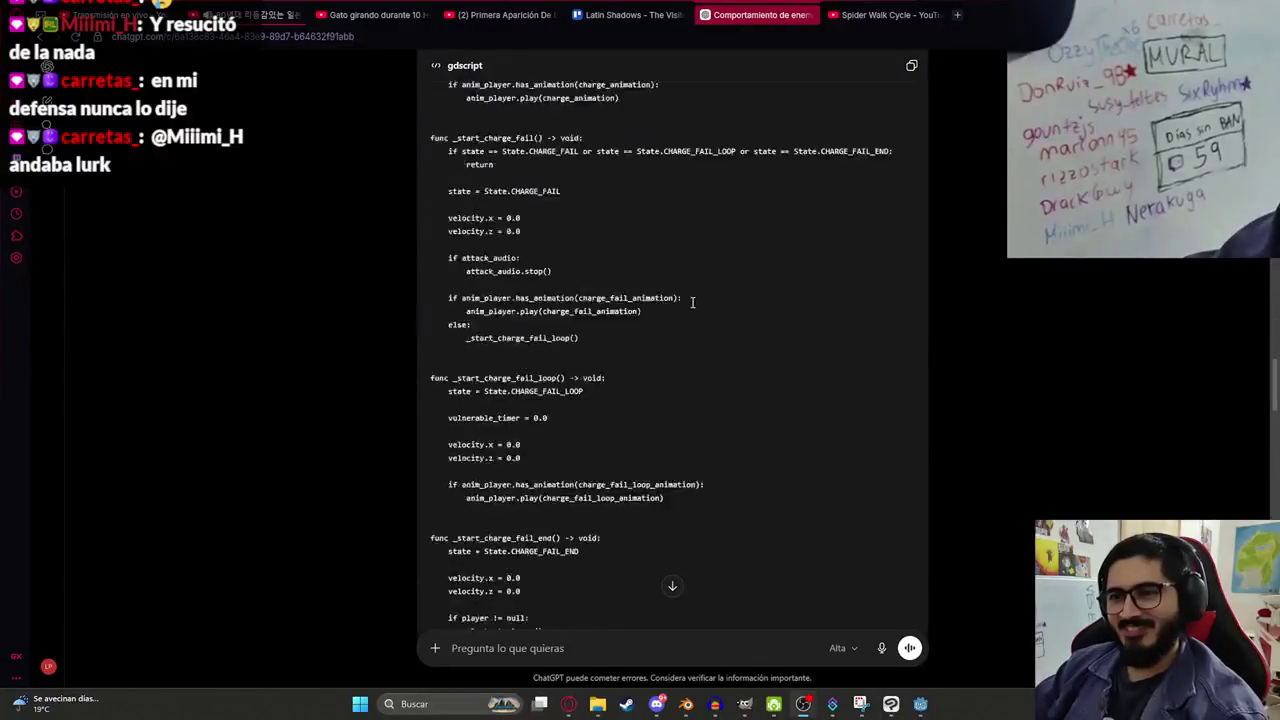
scroll(432, 474, "right", 1)
scroll(432, 474, "down", 15)
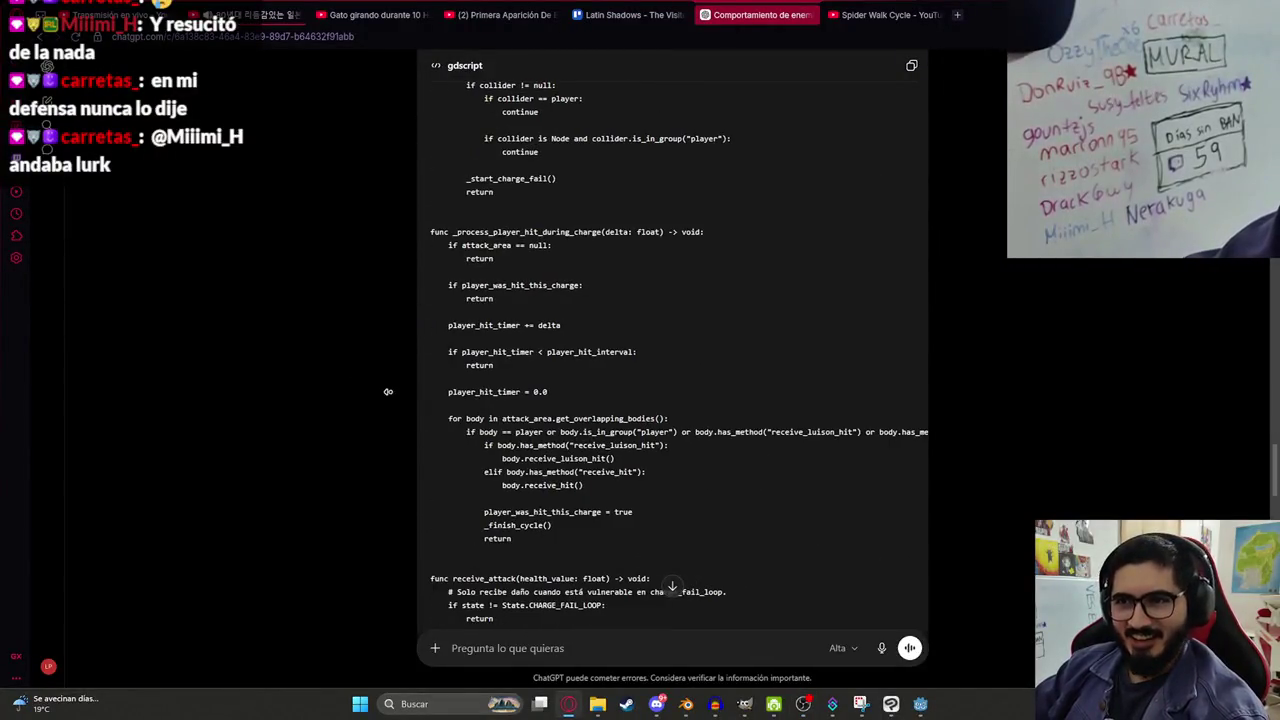
left_click(480, 12)
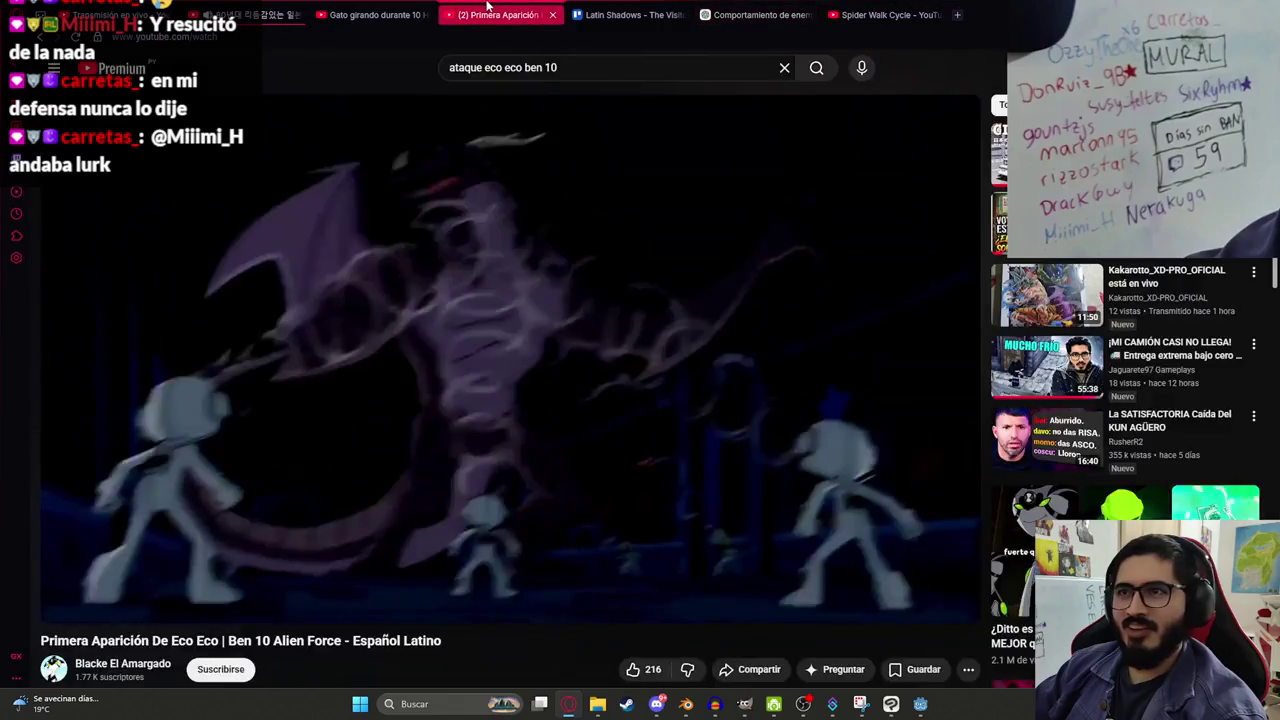
Check notifications, then open the Blender gothic PS1 animation video from your channel's Videos tab.
left_click(1240, 67)
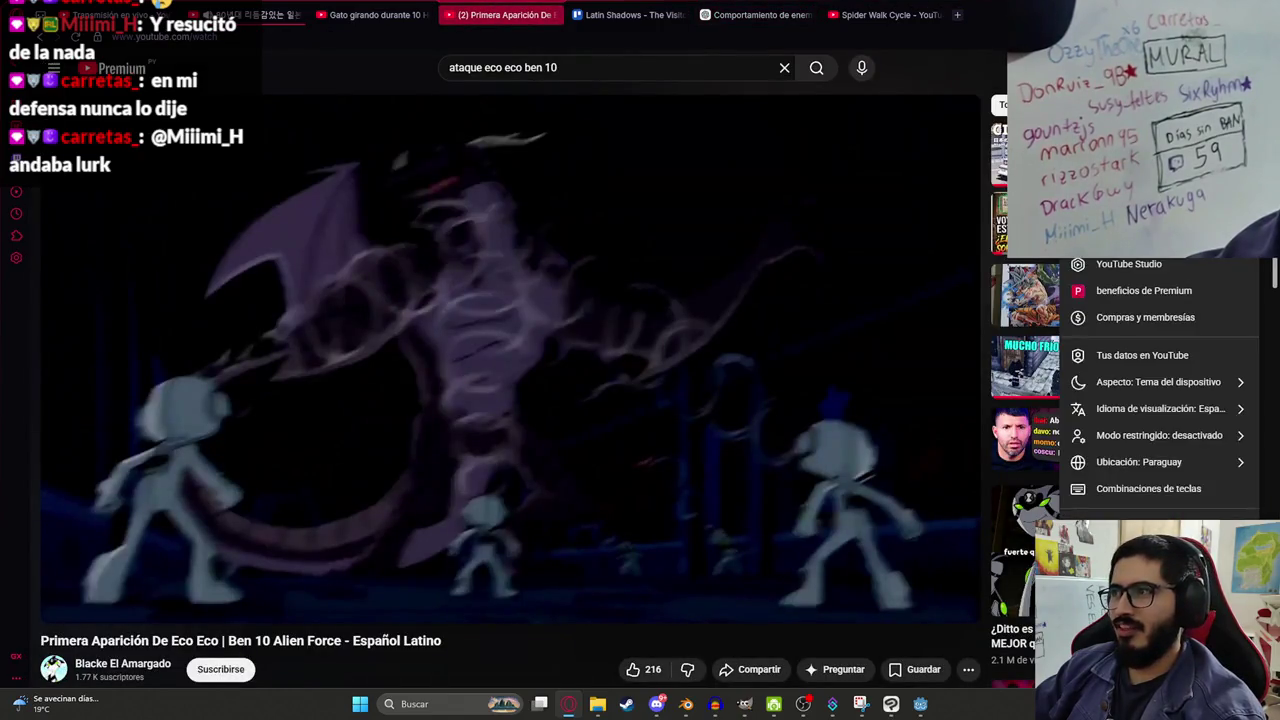
left_click(1195, 67)
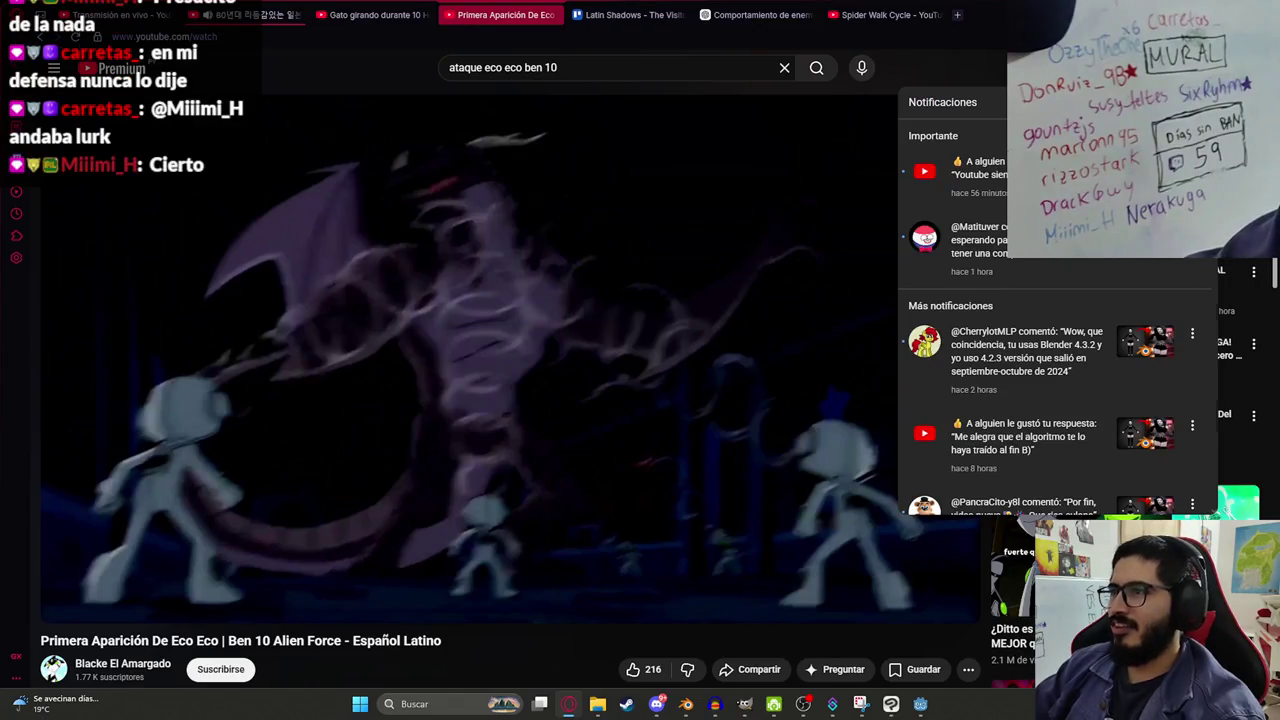
left_click(1240, 67)
left_click(1120, 145)
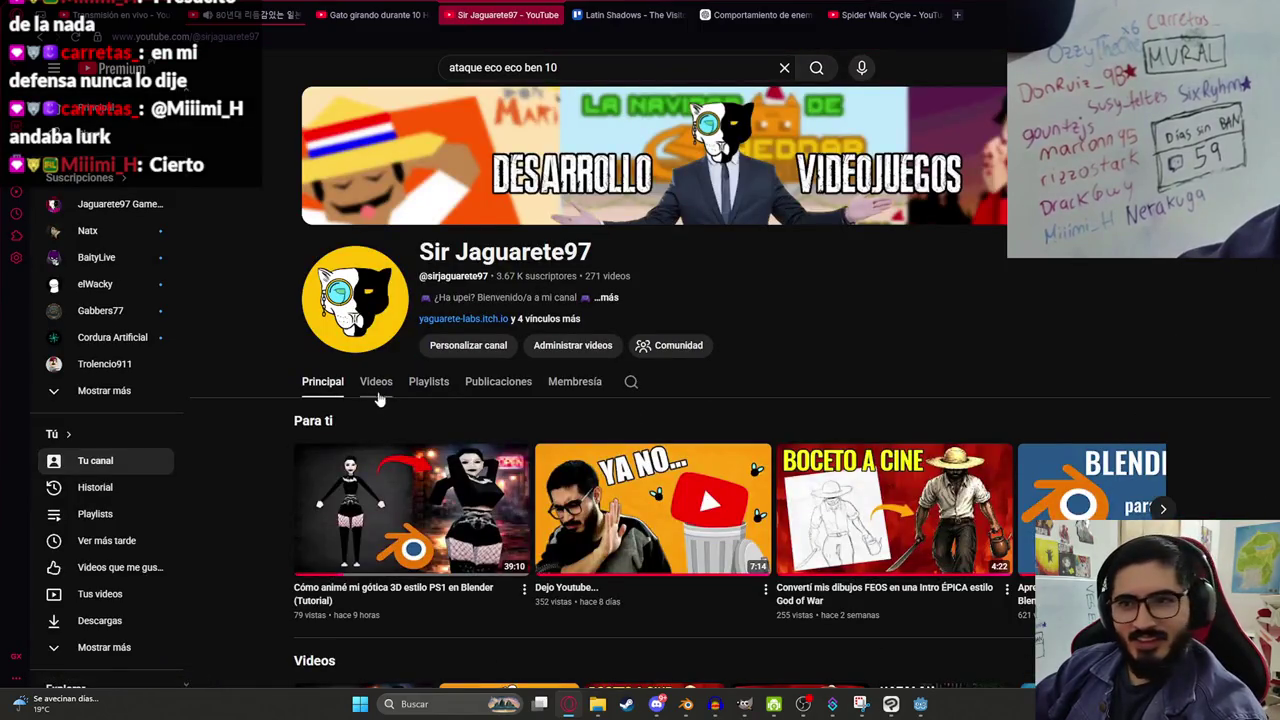
left_click(376, 381)
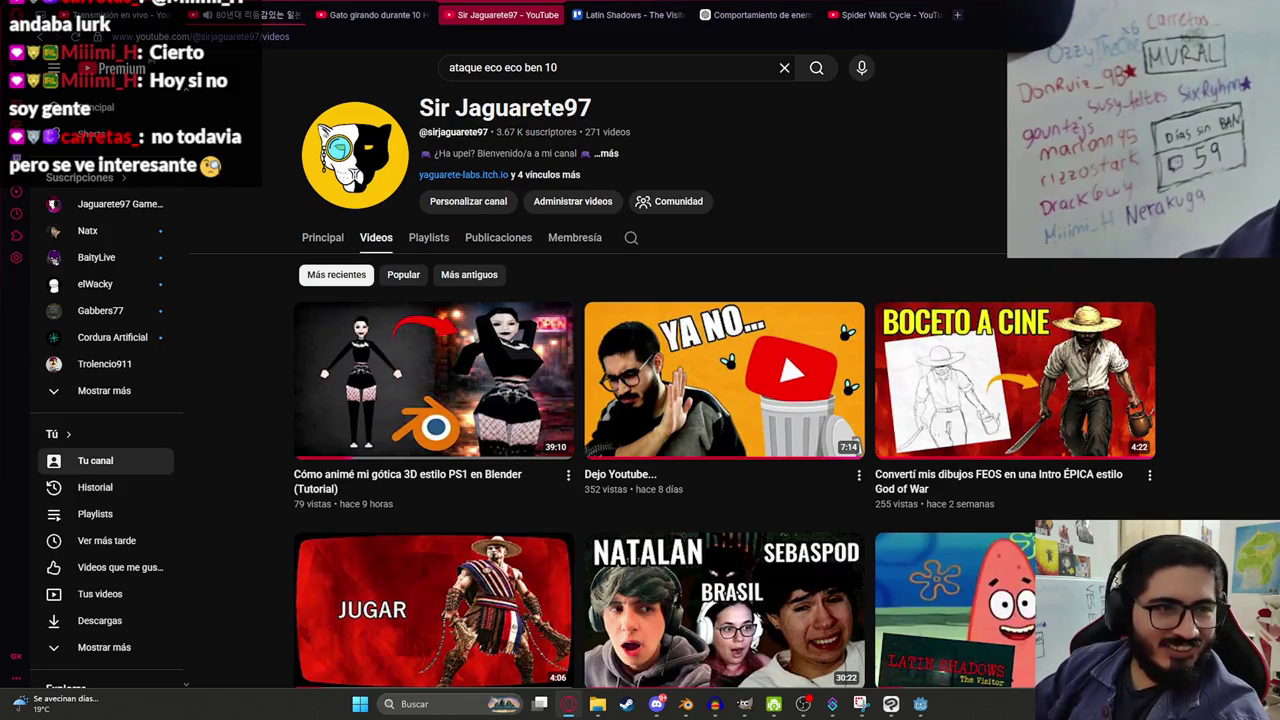
mouse_move(328, 365)
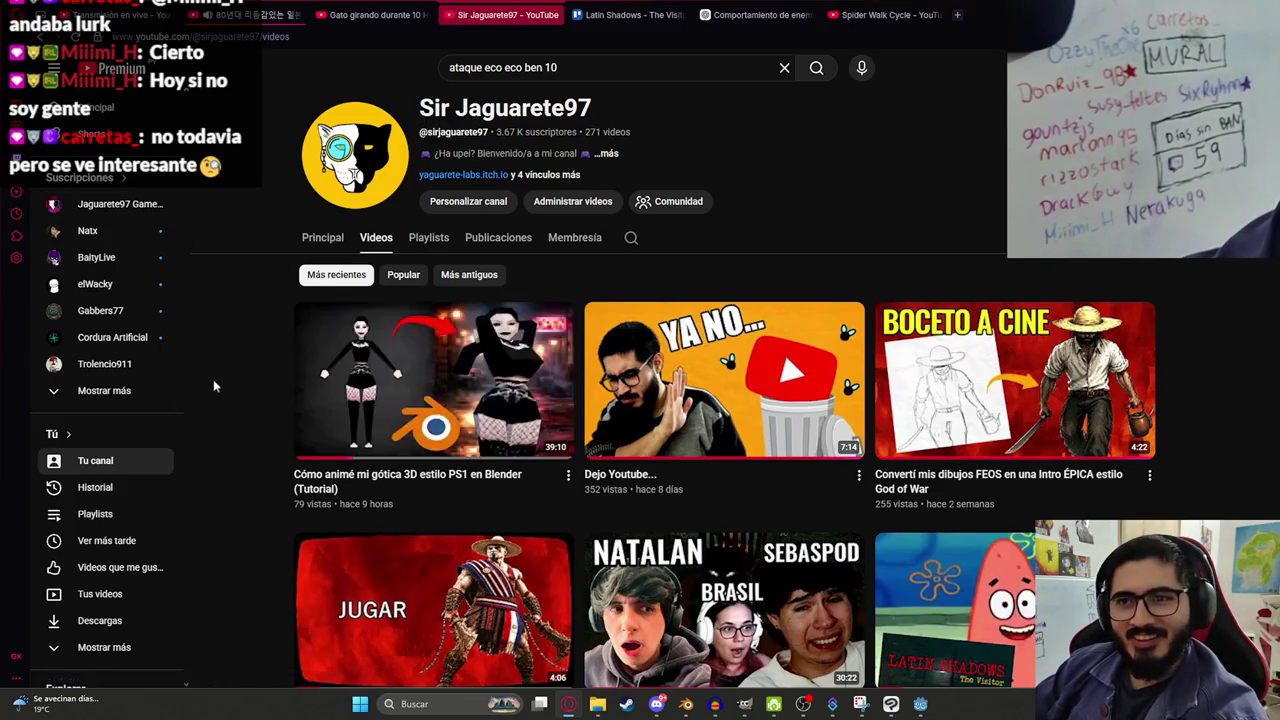
left_click(328, 365)
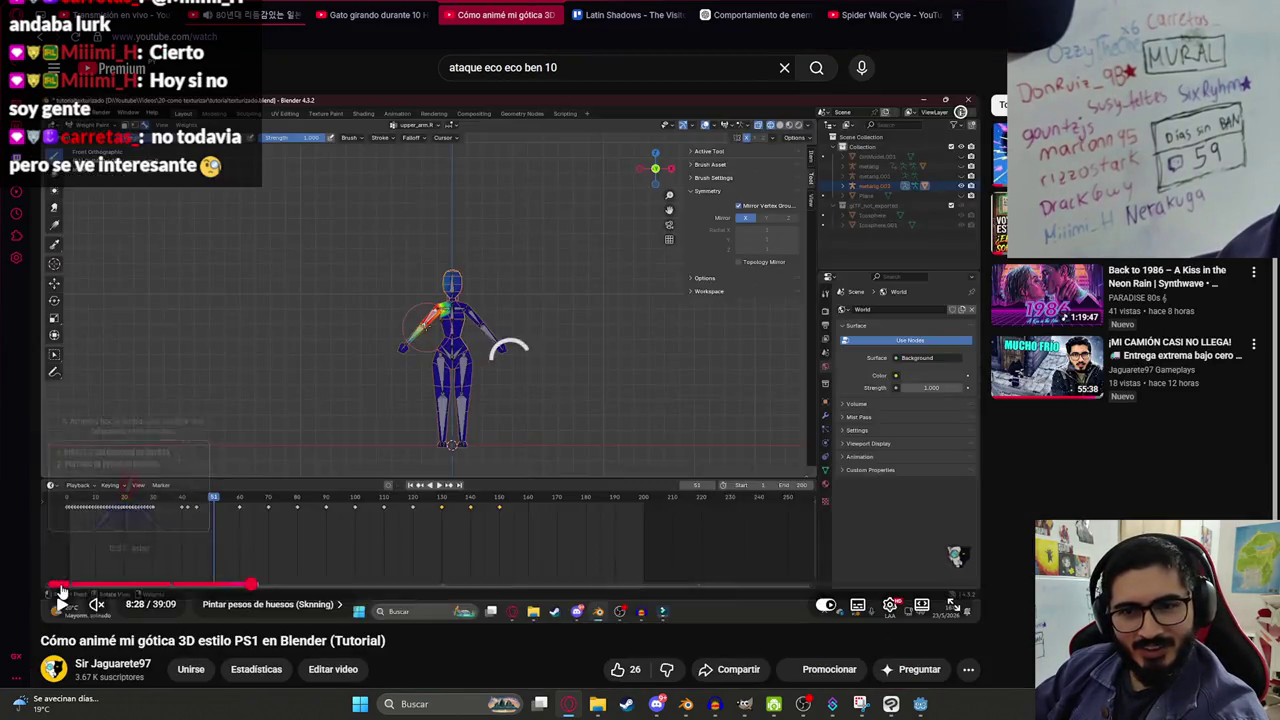
Watch the gothic PS1 tutorial's intro from 0:00 with sound on.
left_click(48, 584)
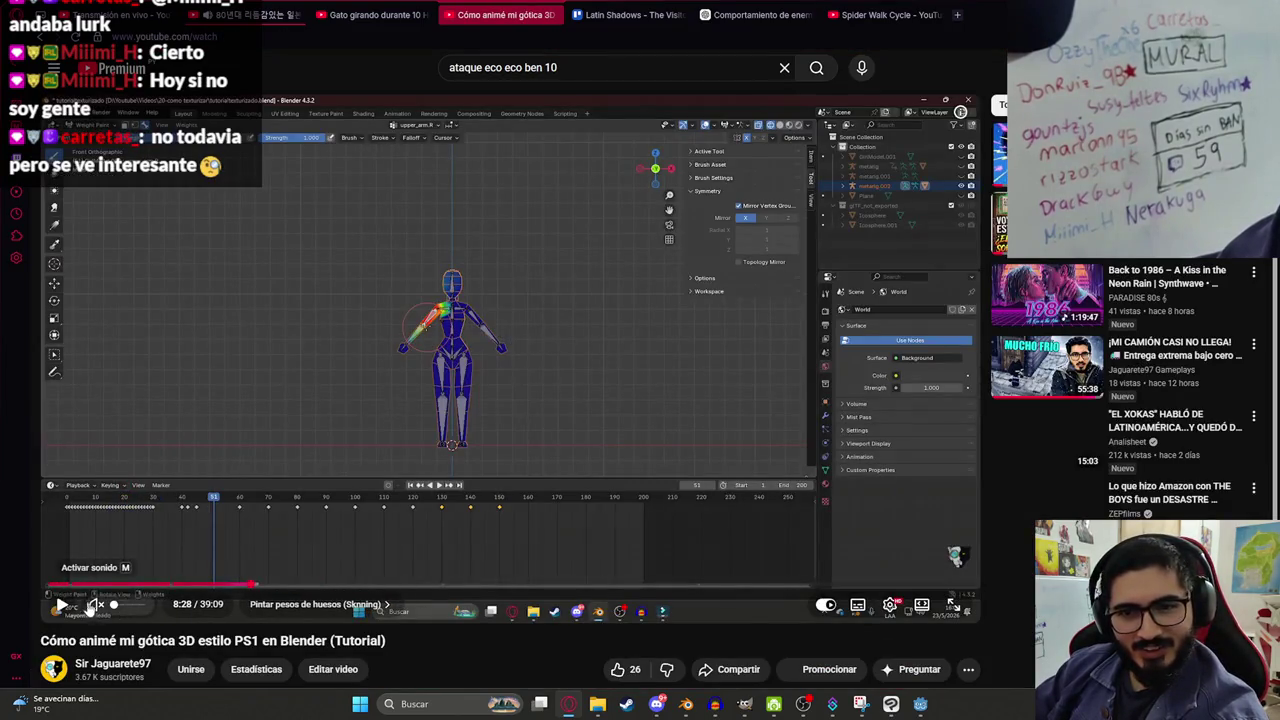
left_click(105, 607)
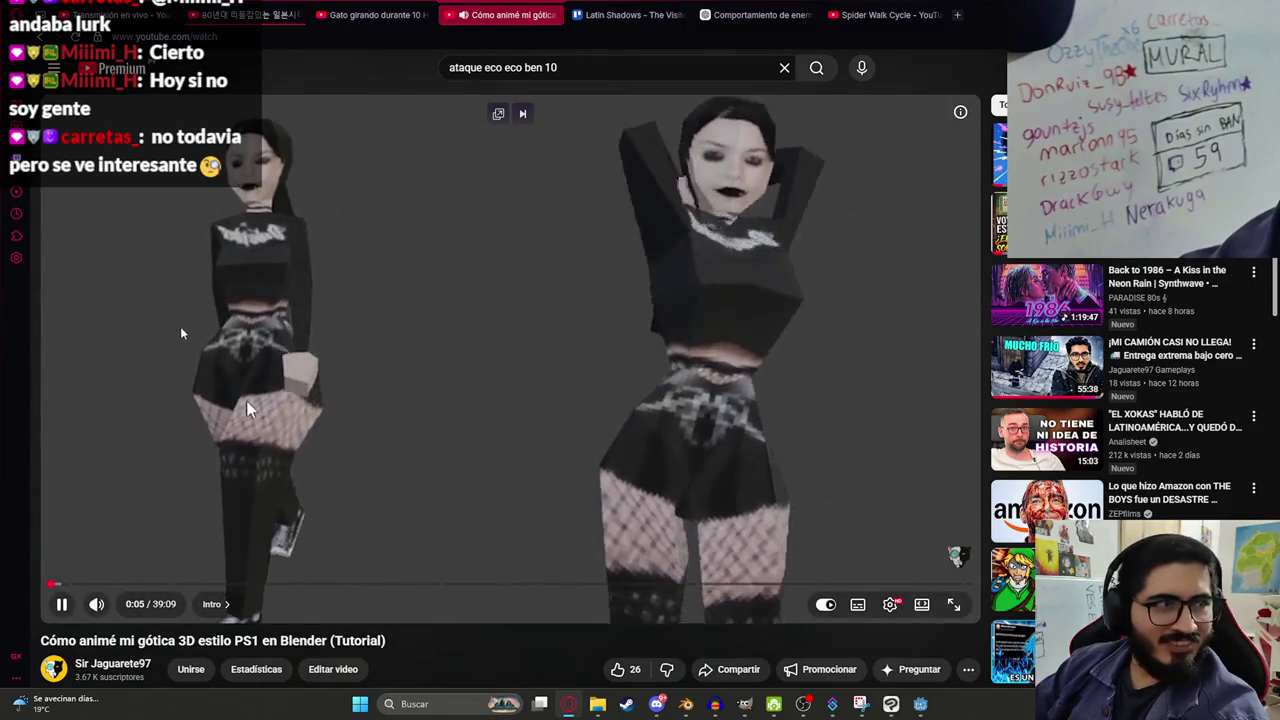
left_click(231, 327)
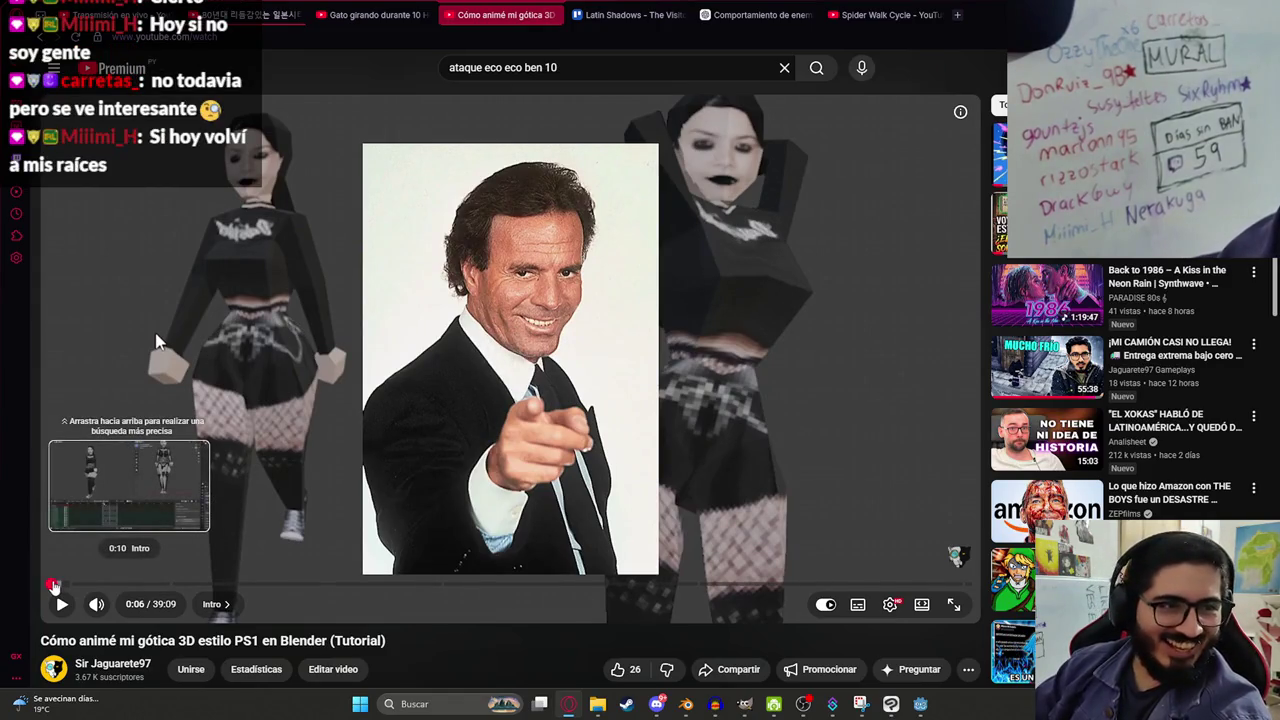
left_click(50, 585)
left_click(225, 420)
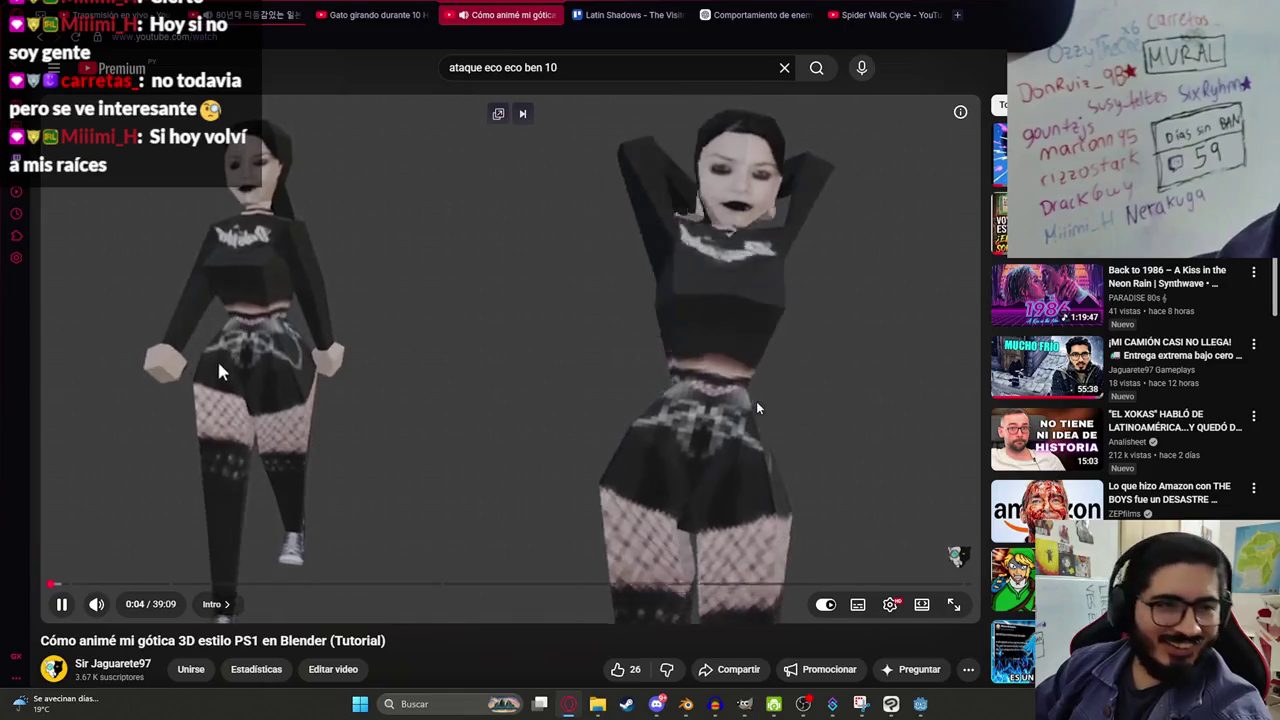
left_click(245, 404)
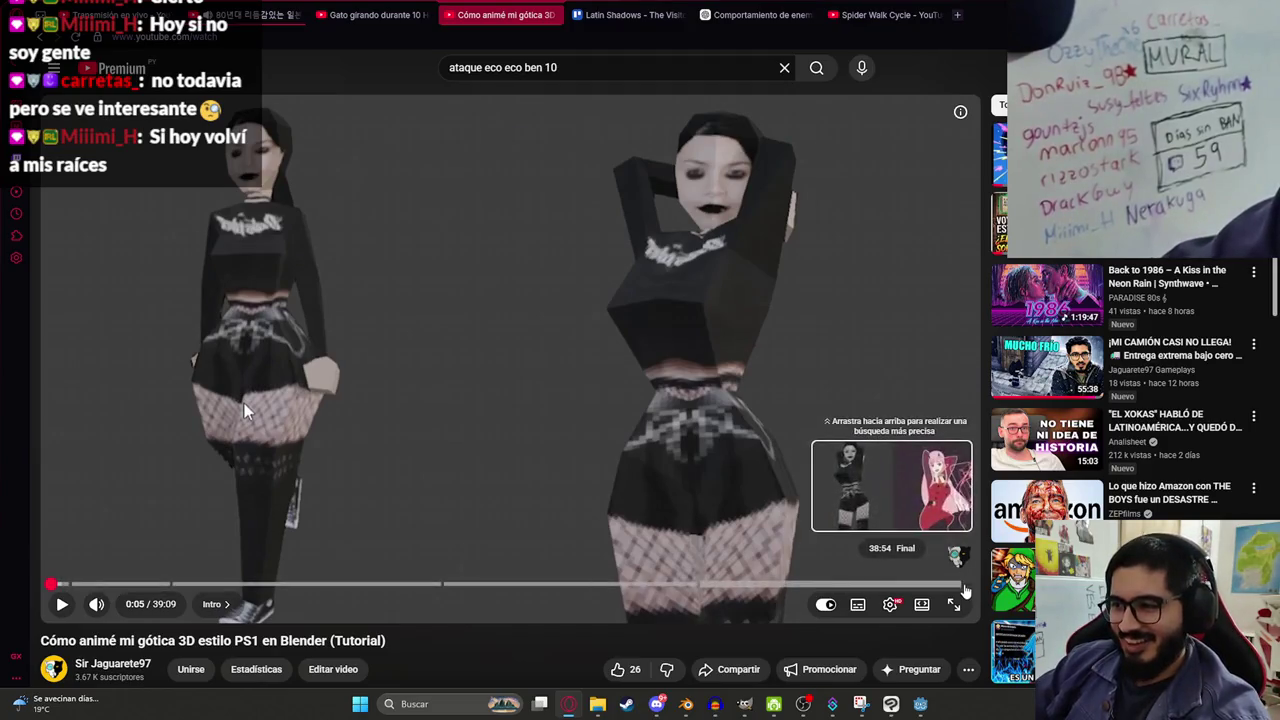
Jump near the end, rewind to replay the ending through 39:09, then pause.
left_click(966, 588)
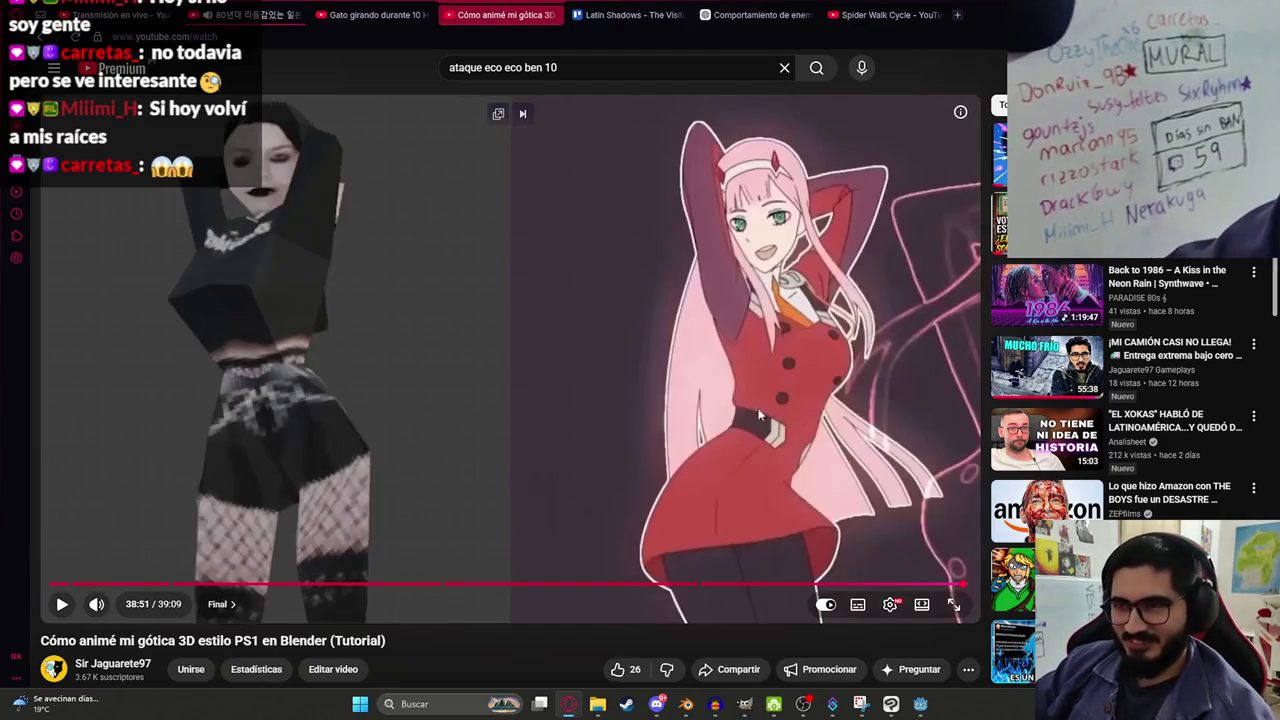
left_click(355, 385)
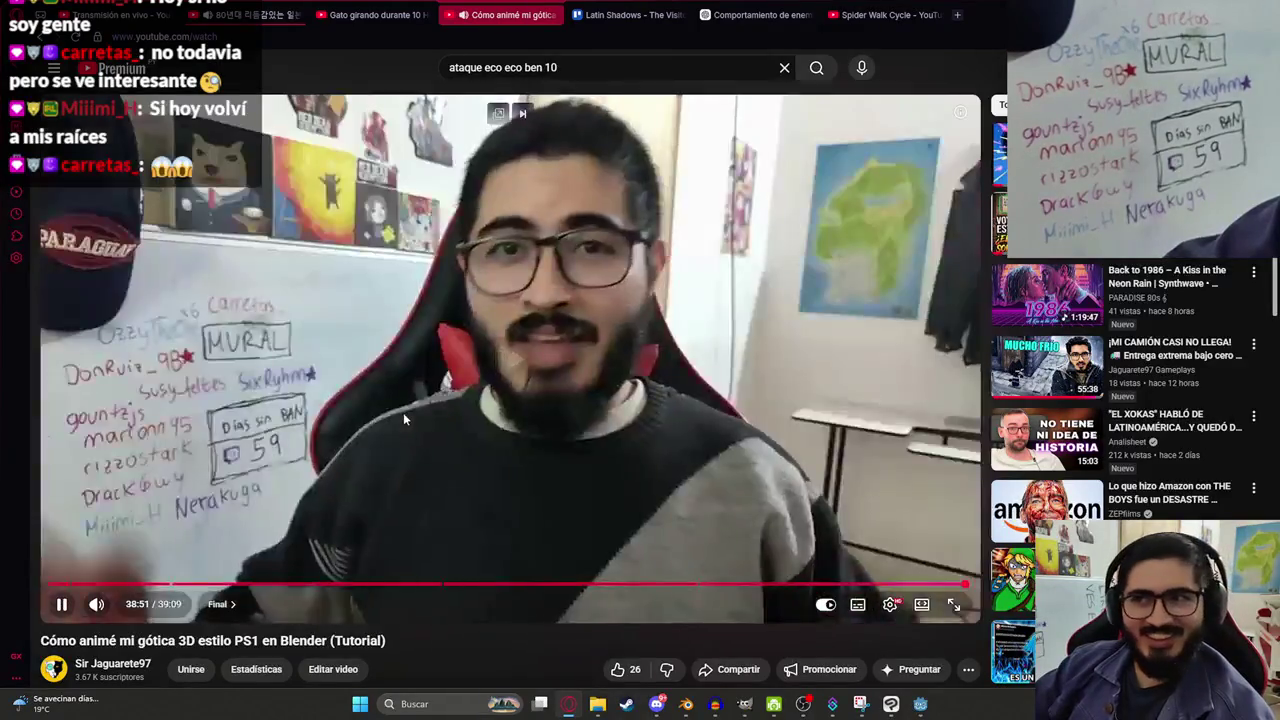
key("Left")
key("Right")
key("Right")
key("Right")
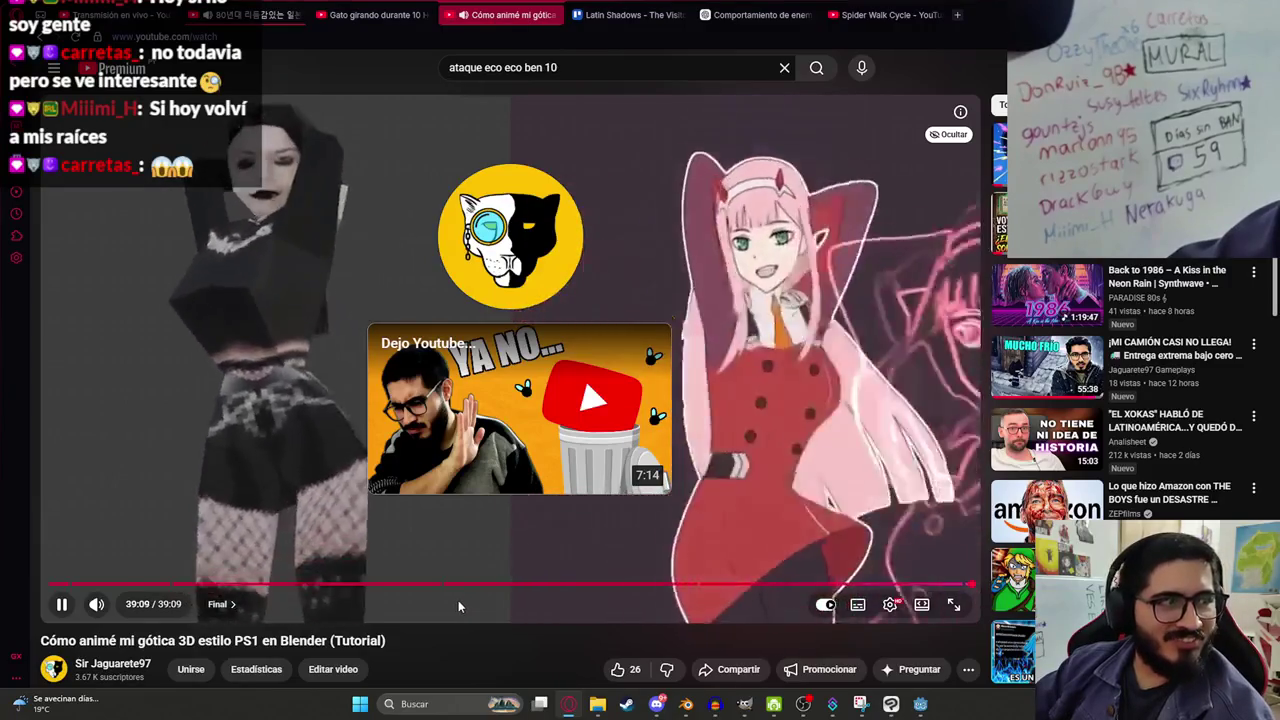
key("Left")
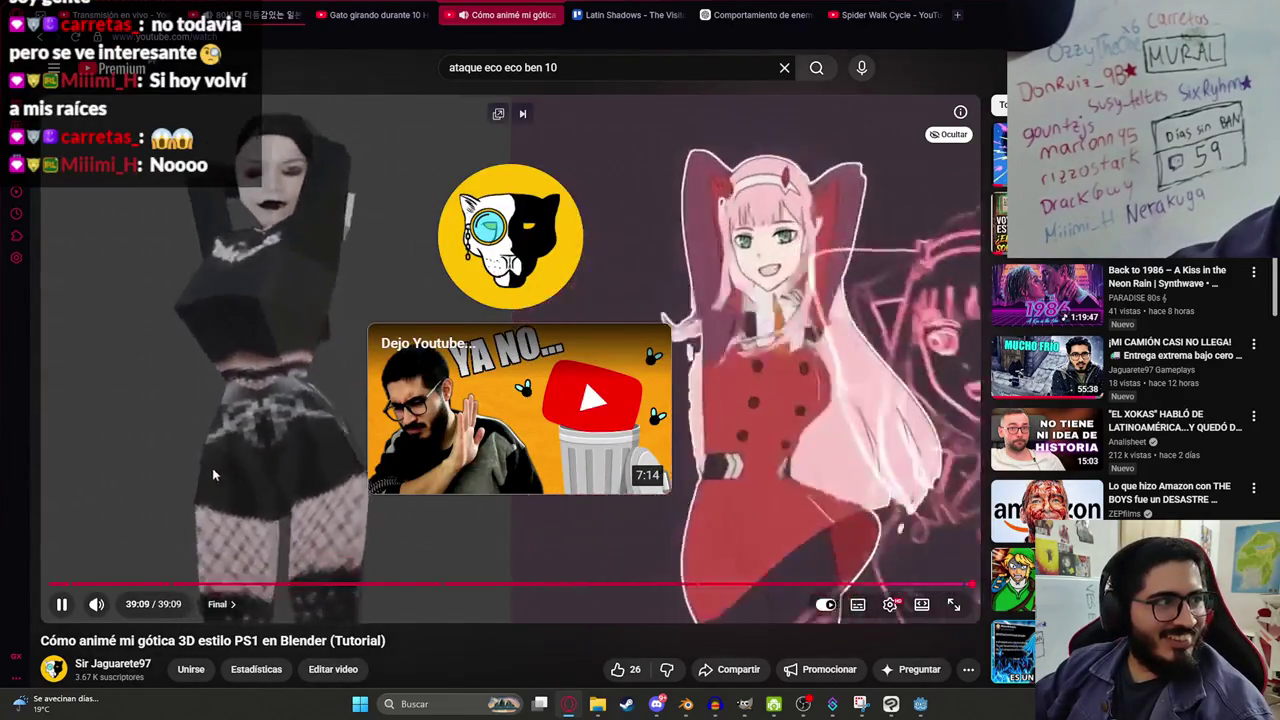
key("Left")
key("Left")
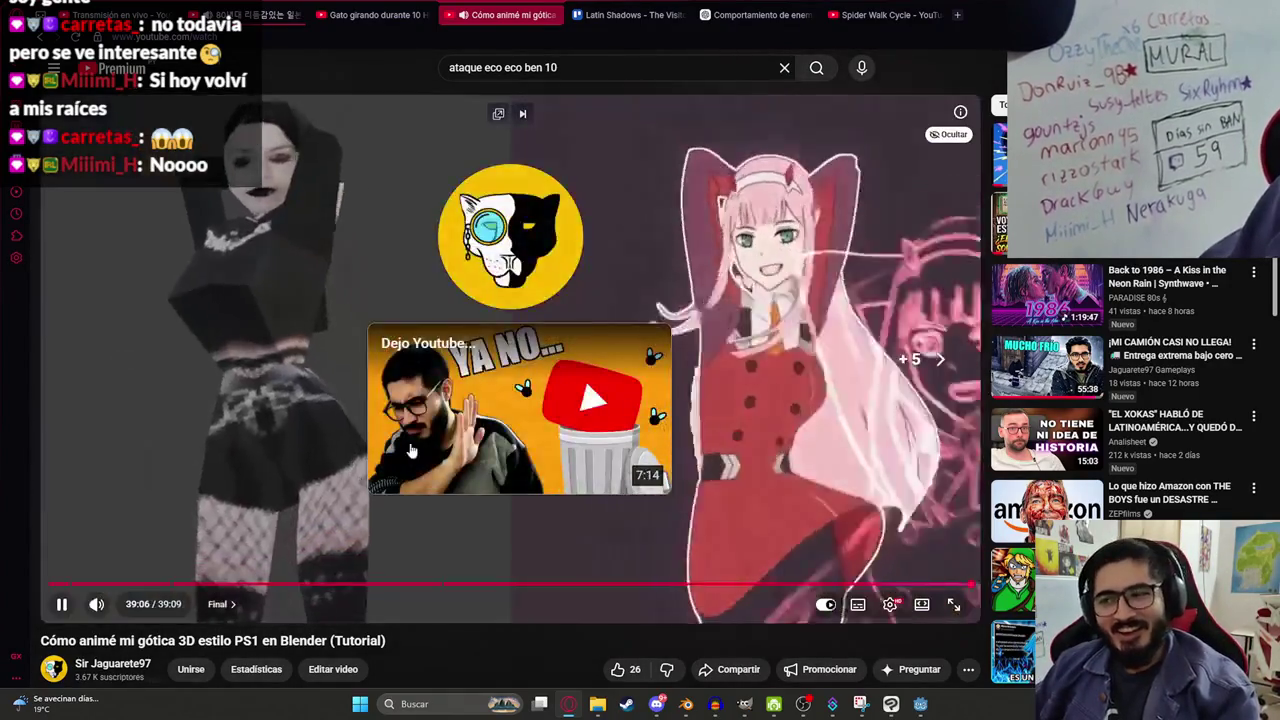
key("Left")
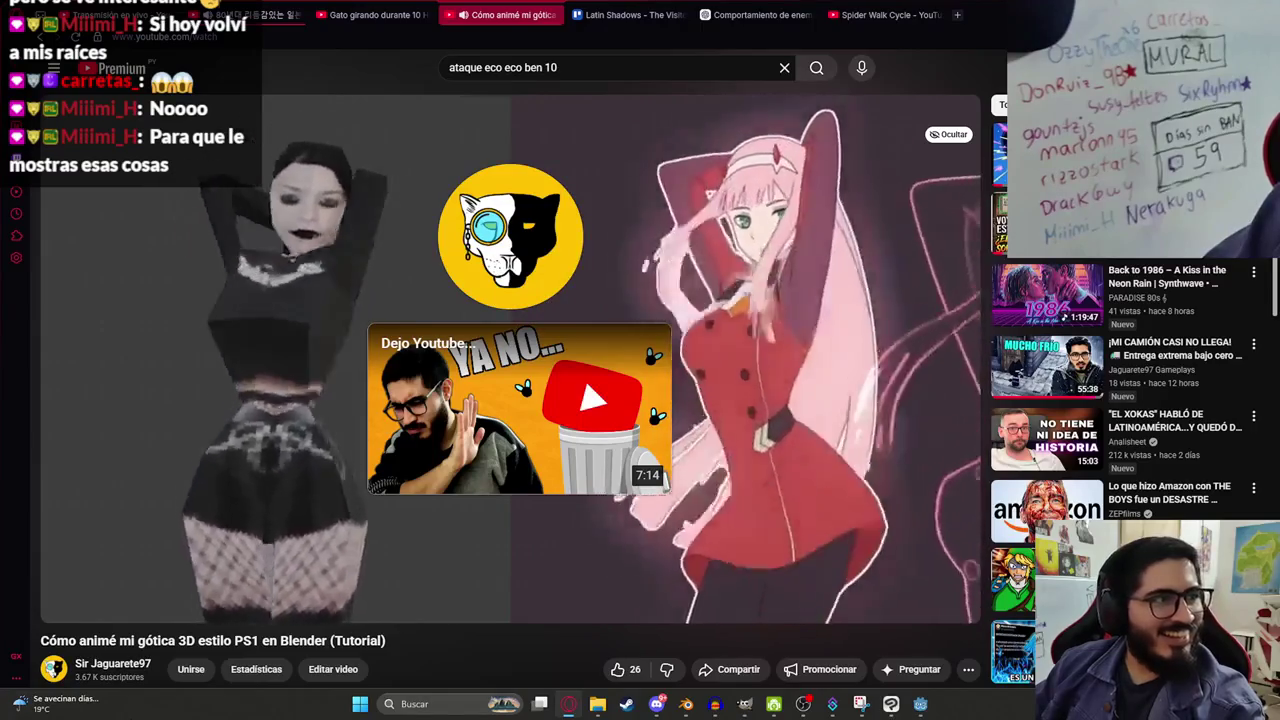
left_click(232, 506)
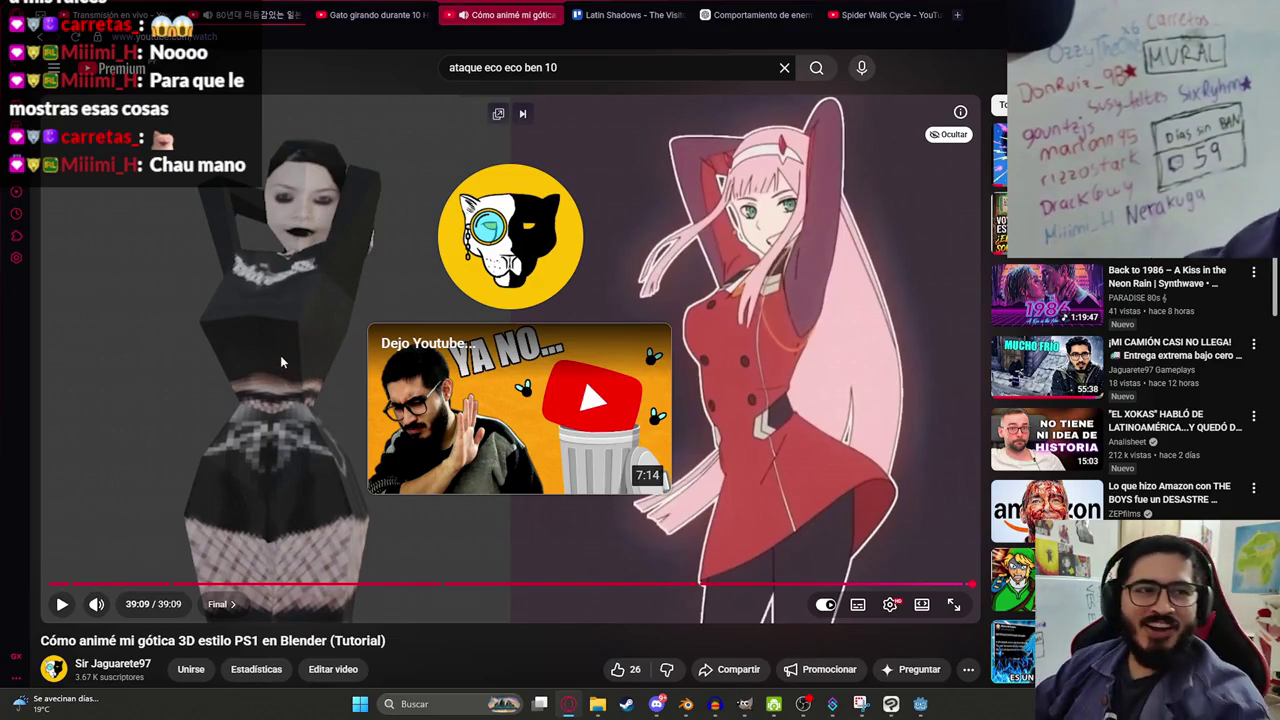
left_click(212, 6)
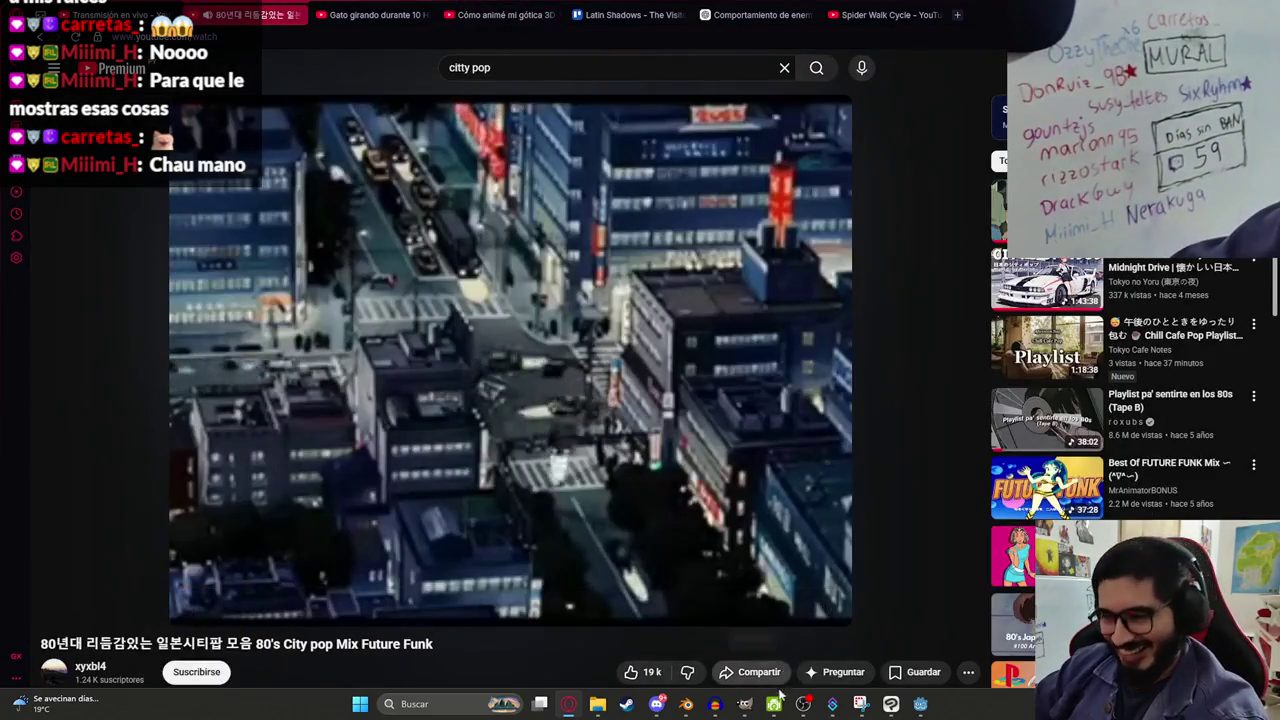
Cycle through the taskbar windows to reach the ChatGPT conversation in the browser.
left_click(890, 705)
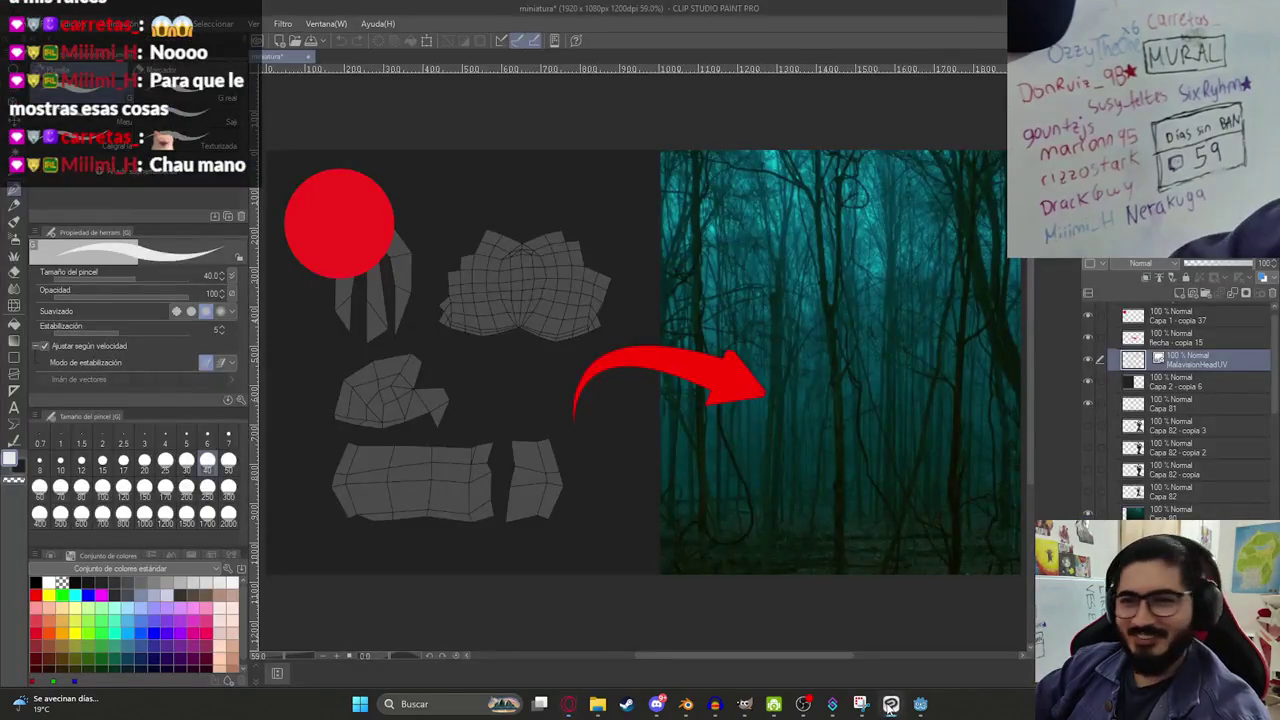
left_click(890, 705)
left_click(920, 705)
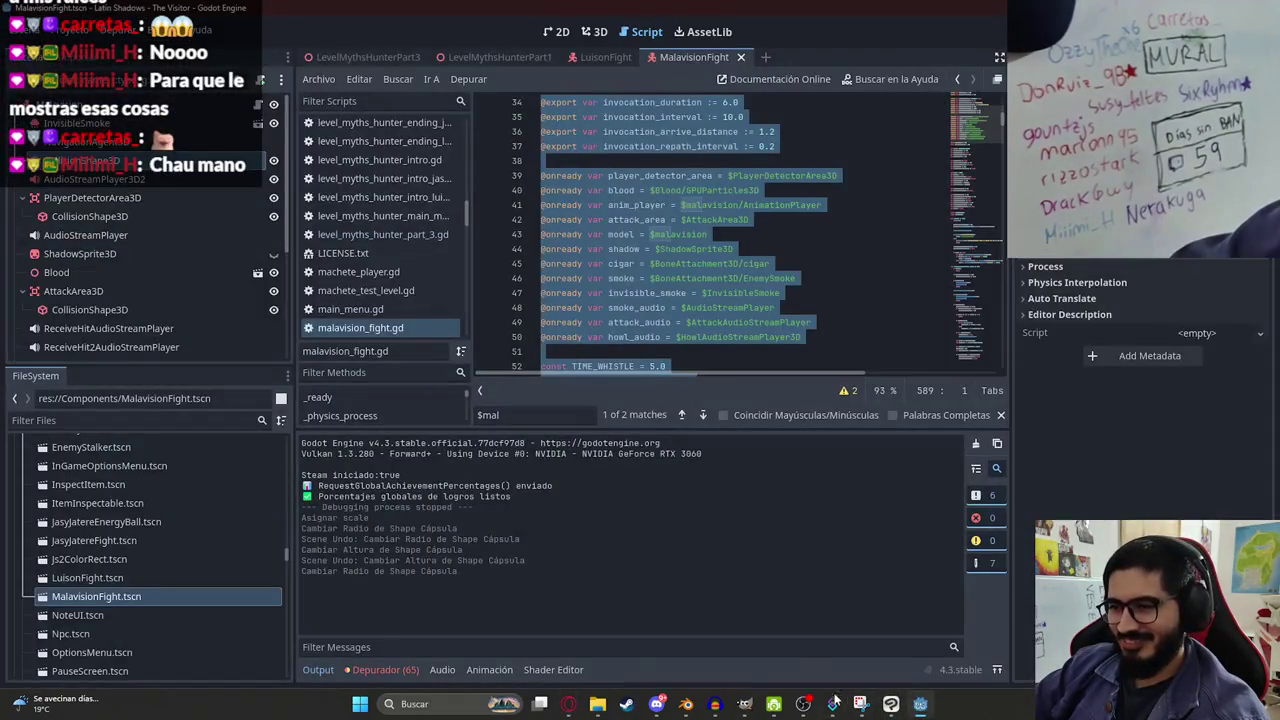
left_click(568, 705)
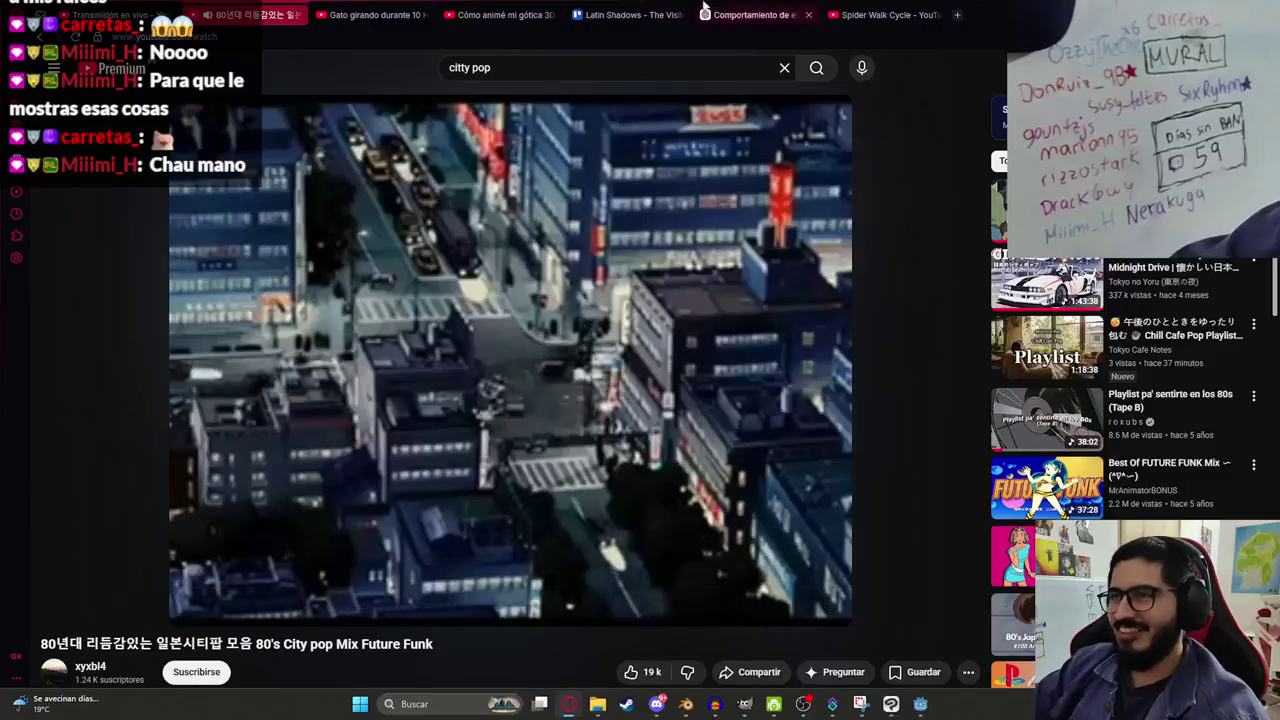
left_click(755, 14)
Scroll through ChatGPT's export-var snippets and state list, then return to the Godot script.
scroll(1016, 437, "up", 4)
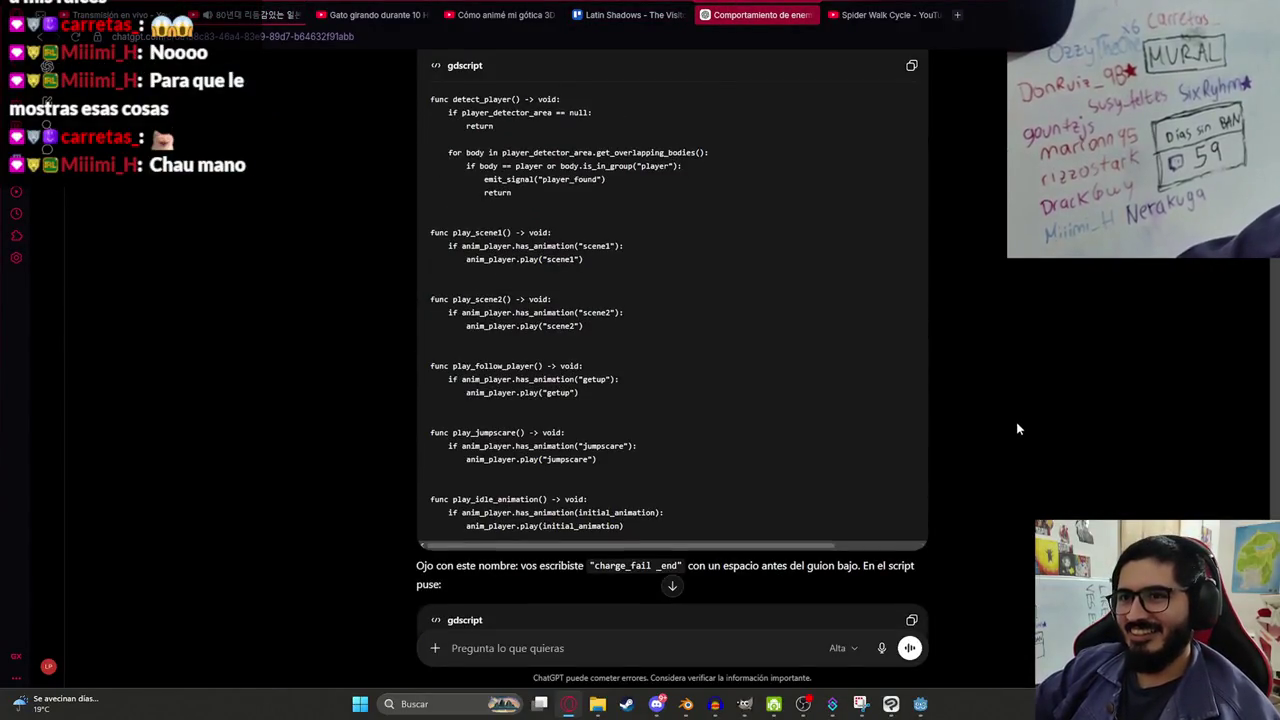
scroll(627, 387, "down", 3)
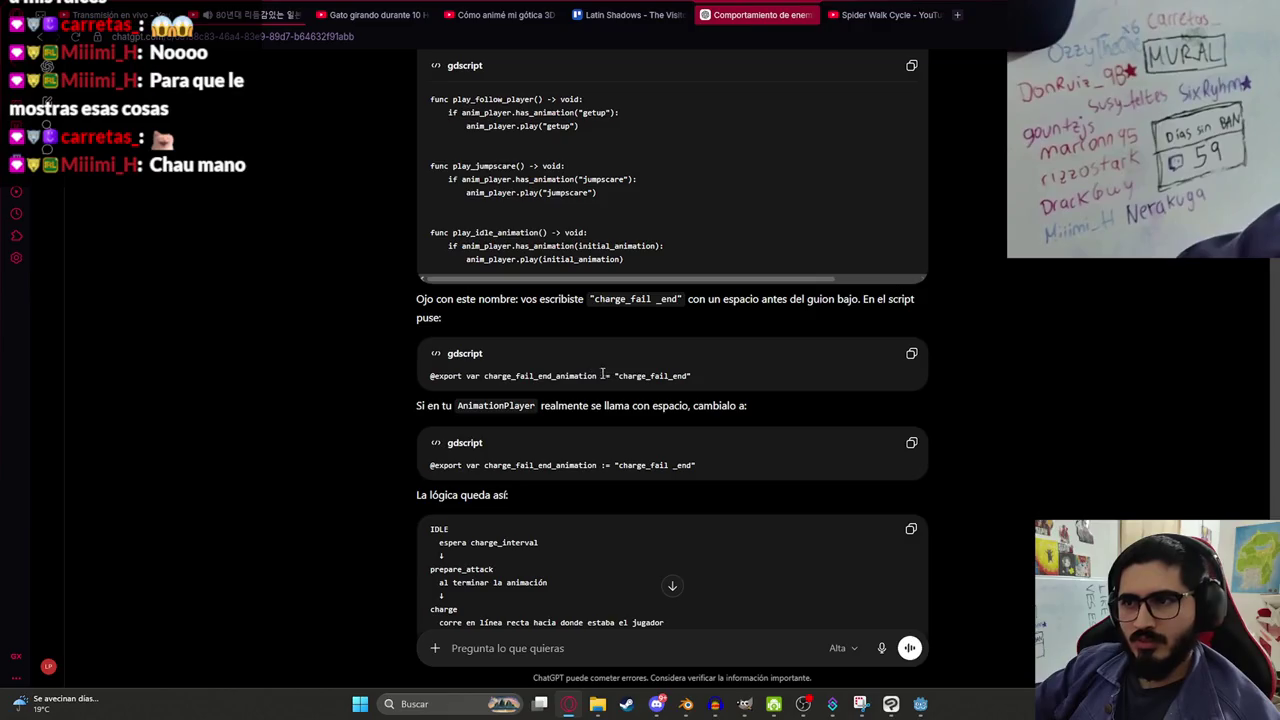
scroll(461, 414, "down", 2)
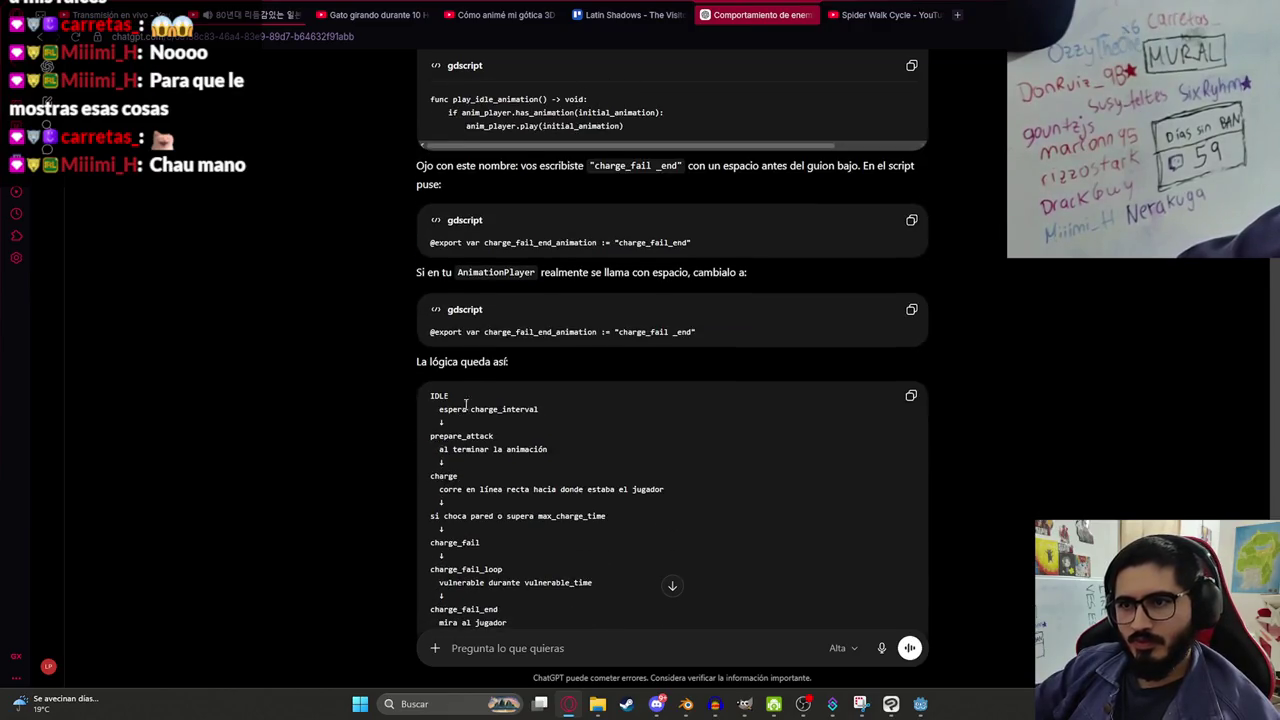
key("alt+Tab")
scroll(496, 202, "down", 10)
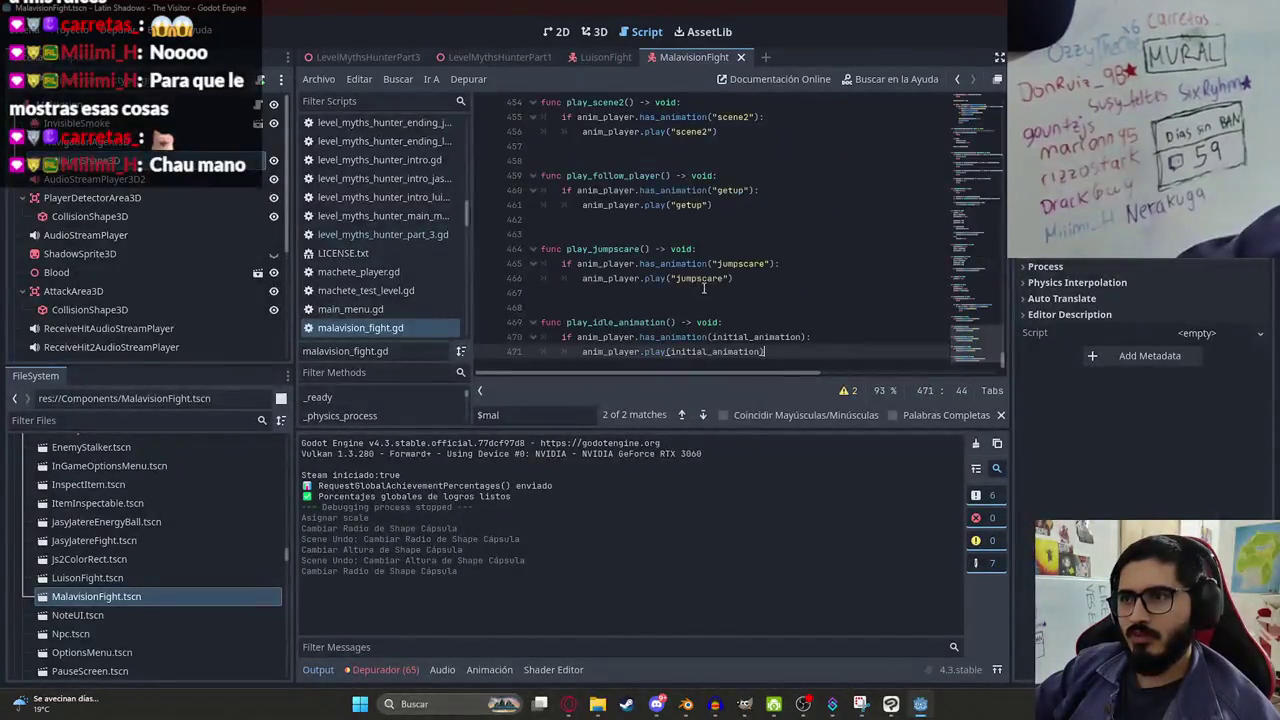
Replace the whole malavision_fight.gd script with the new pasted code and save it.
key("ctrl+a")
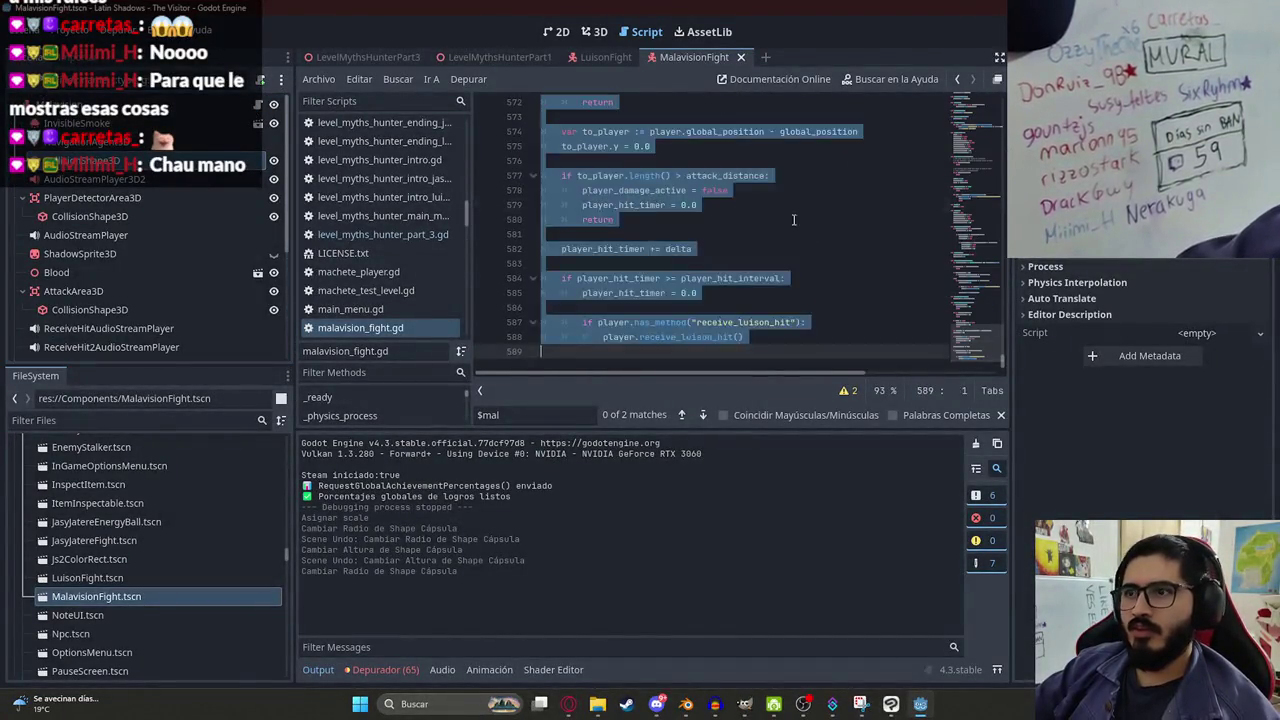
key("ctrl+v")
key("ctrl+s")
Open the LevelMythsHunterPart3 scene and start renaming its Luison node.
left_click_drag(968, 349, 984, 92)
left_click_drag(829, 428, 829, 512)
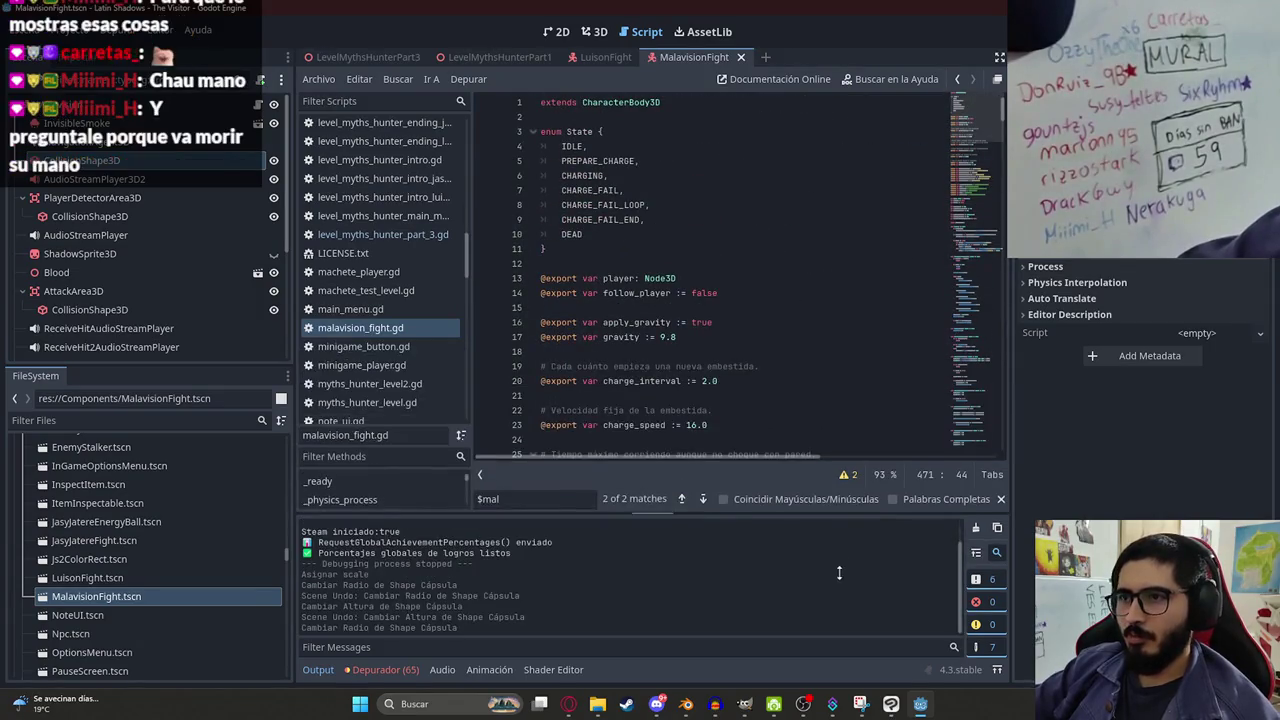
left_click(385, 62)
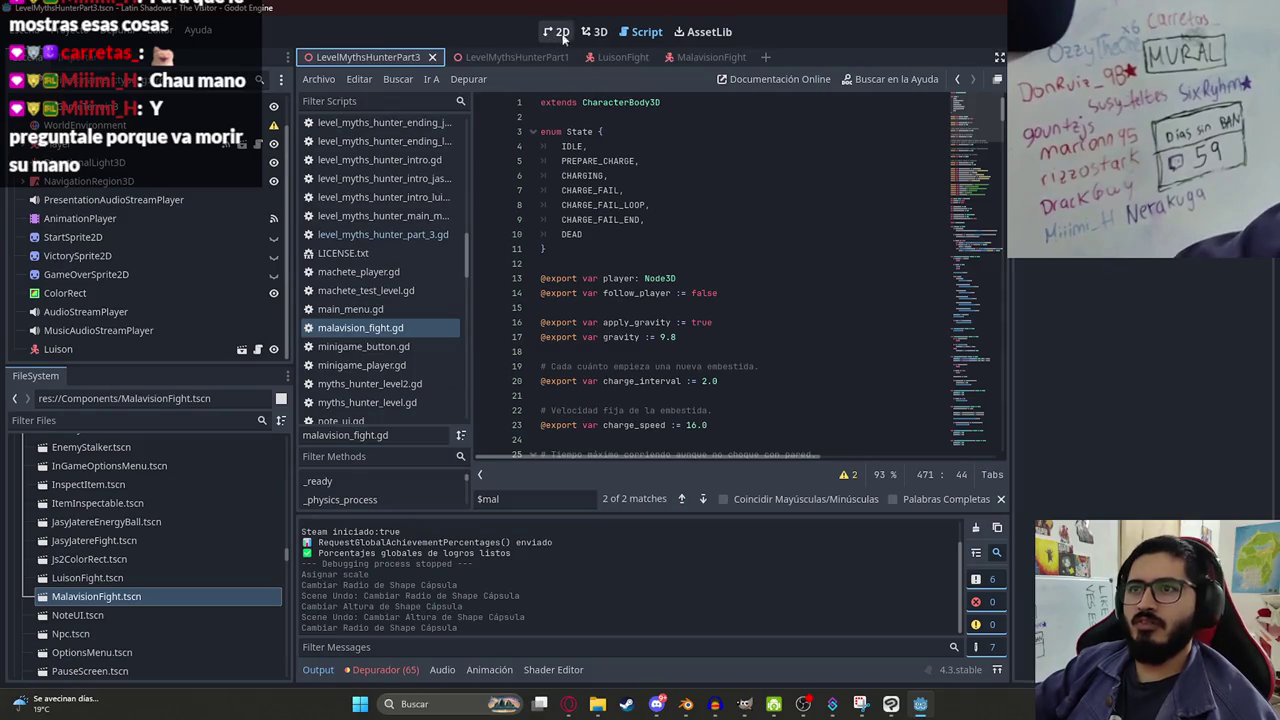
double_click(110, 350)
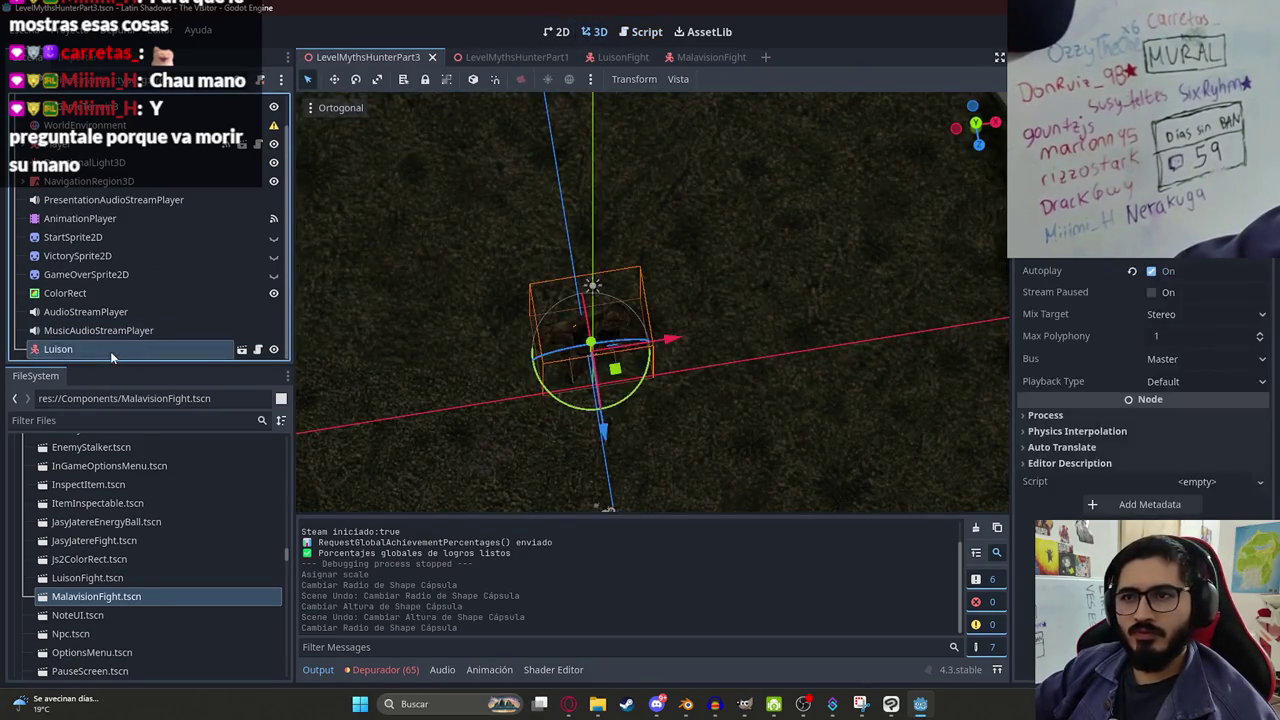
Name the node 'Malavision', save the level, and play LevelMythsHunterPart3 from its tab menu.
type("Malavision")
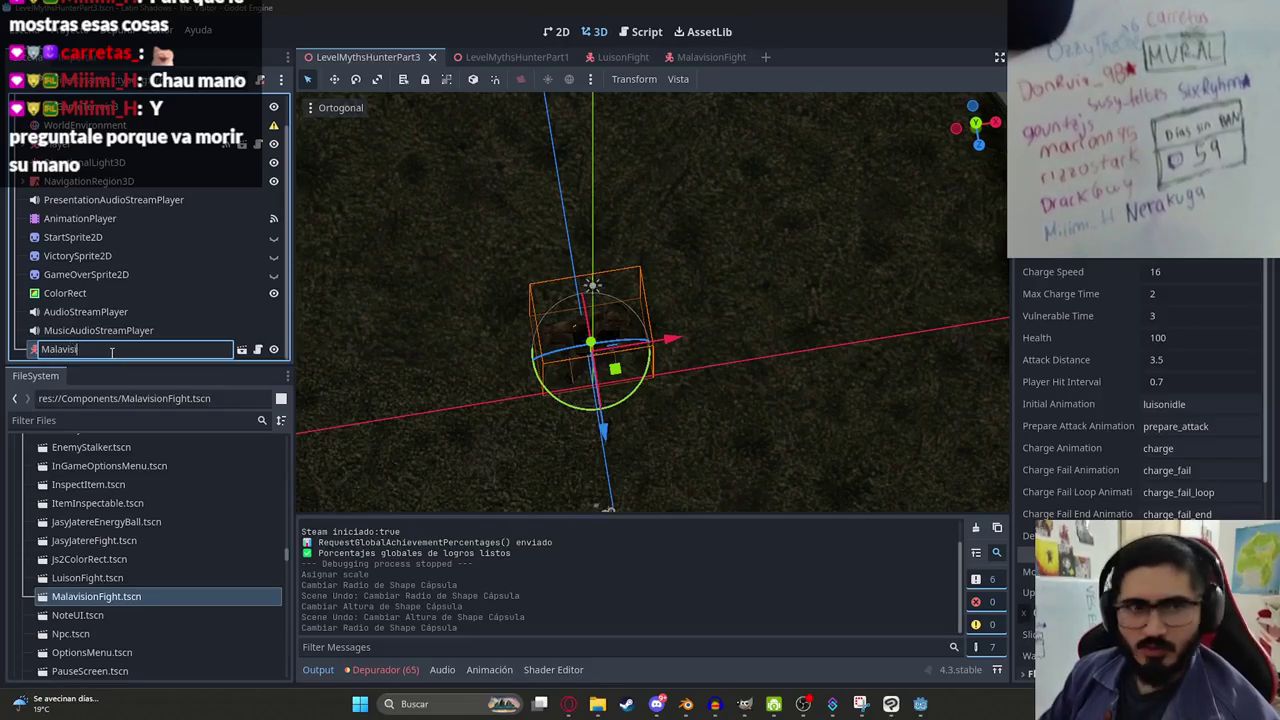
key("Return")
key("ctrl+s")
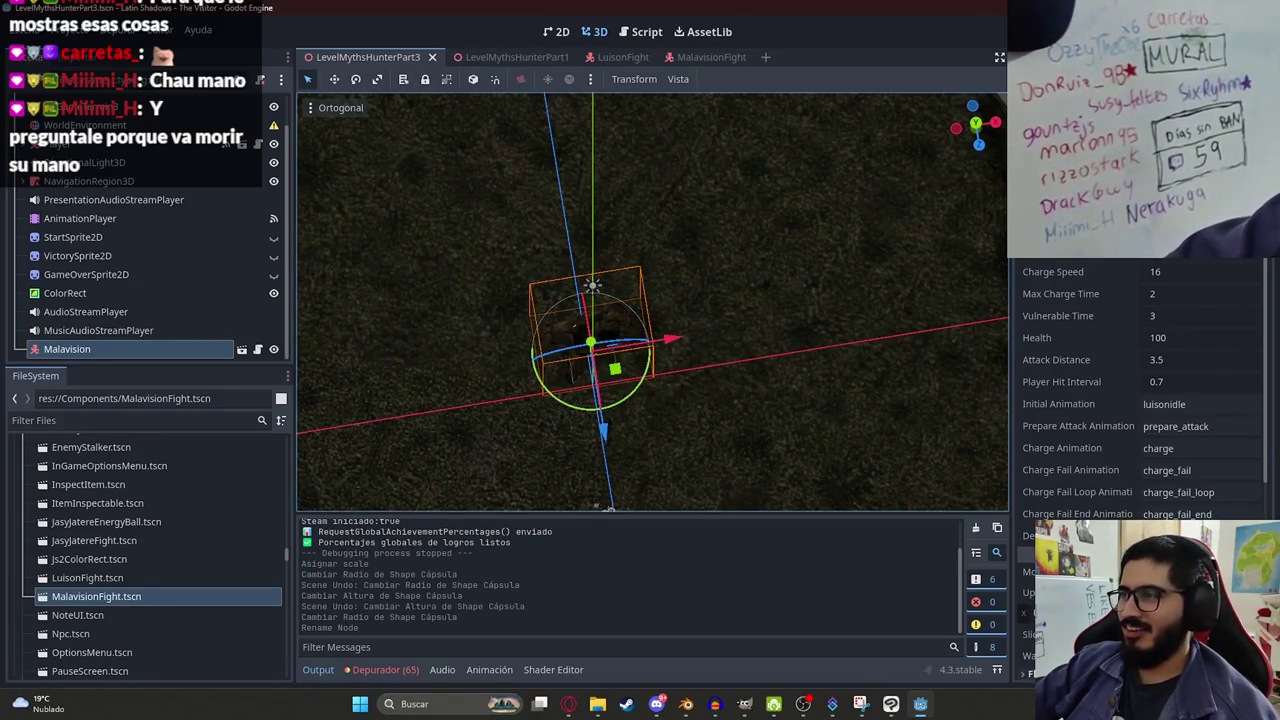
right_click(381, 62)
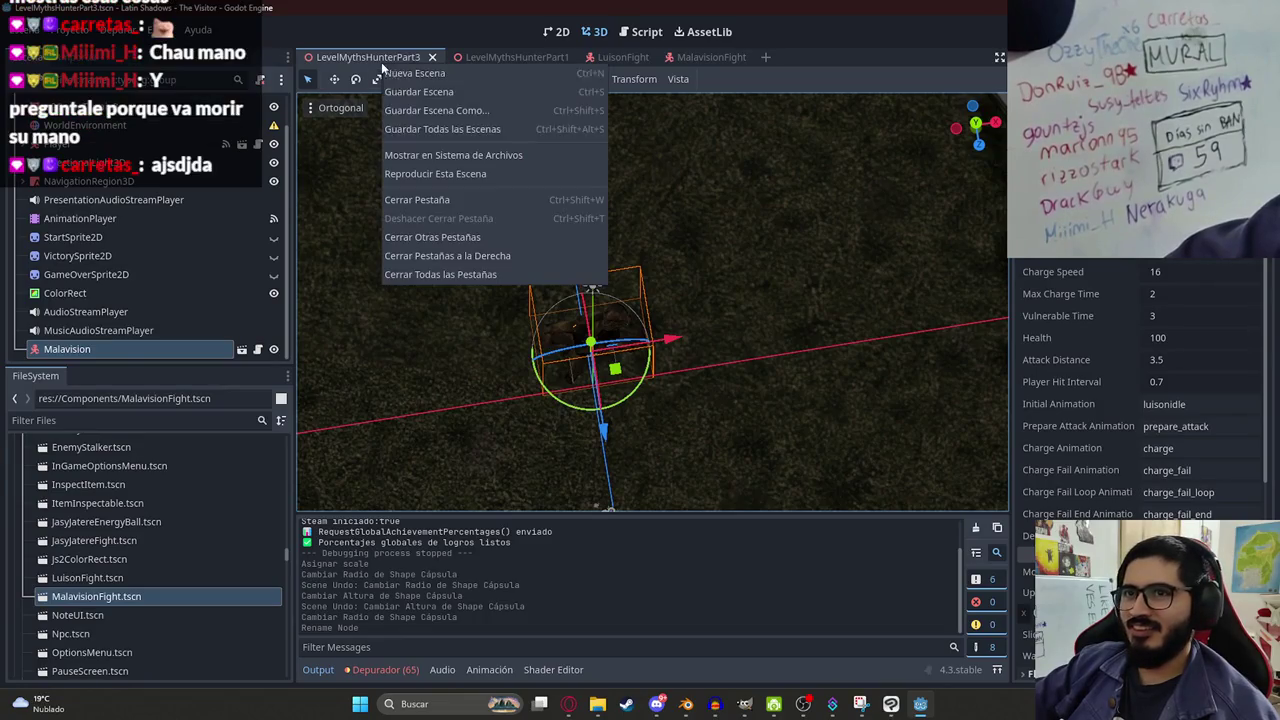
left_click(428, 170)
Run the game to test the Malavision fight, then close it with Alt+F4.
key("F5")
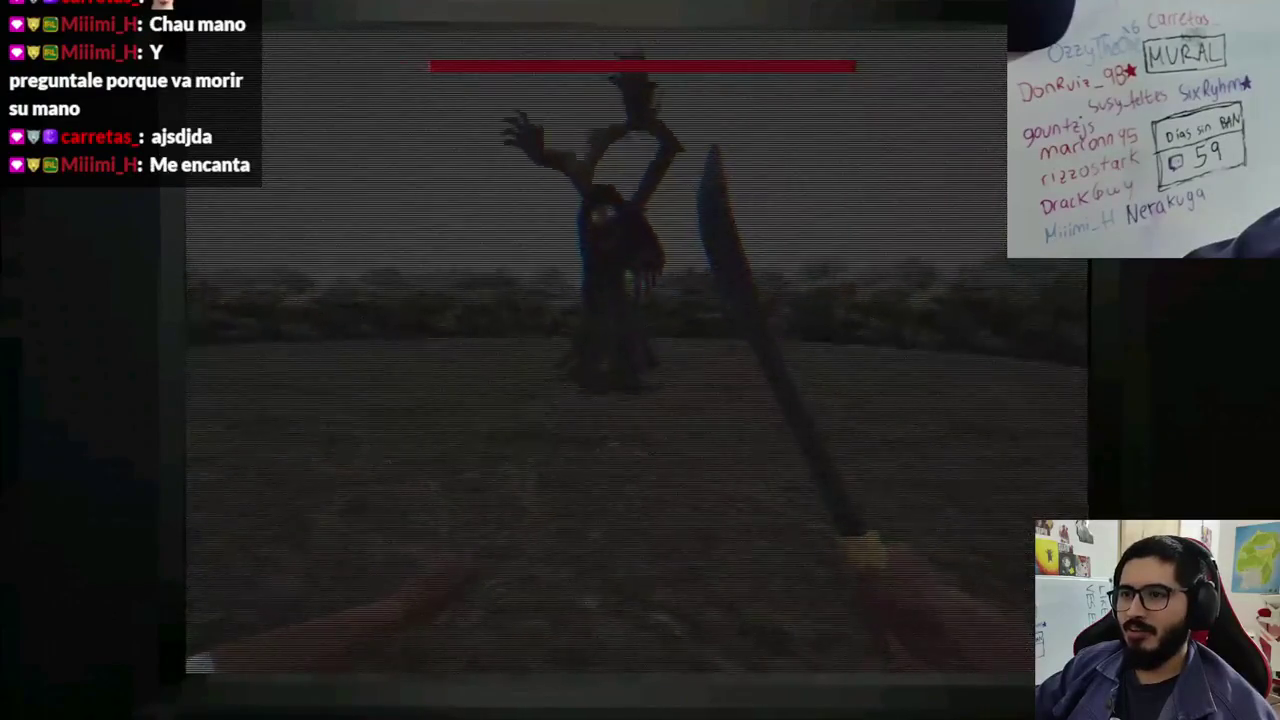
key("alt+F4")
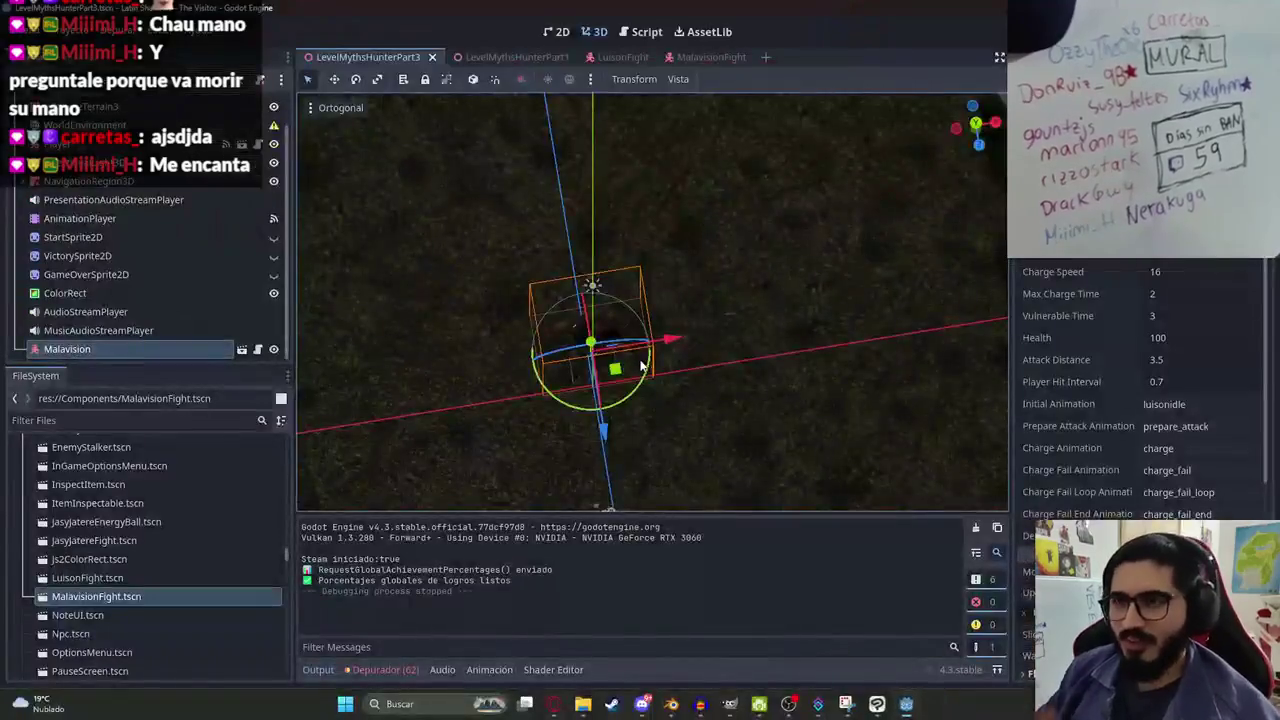
Filter for malavision.glb, change the charge animation's loop mode, and reimport the model.
left_click(93, 418)
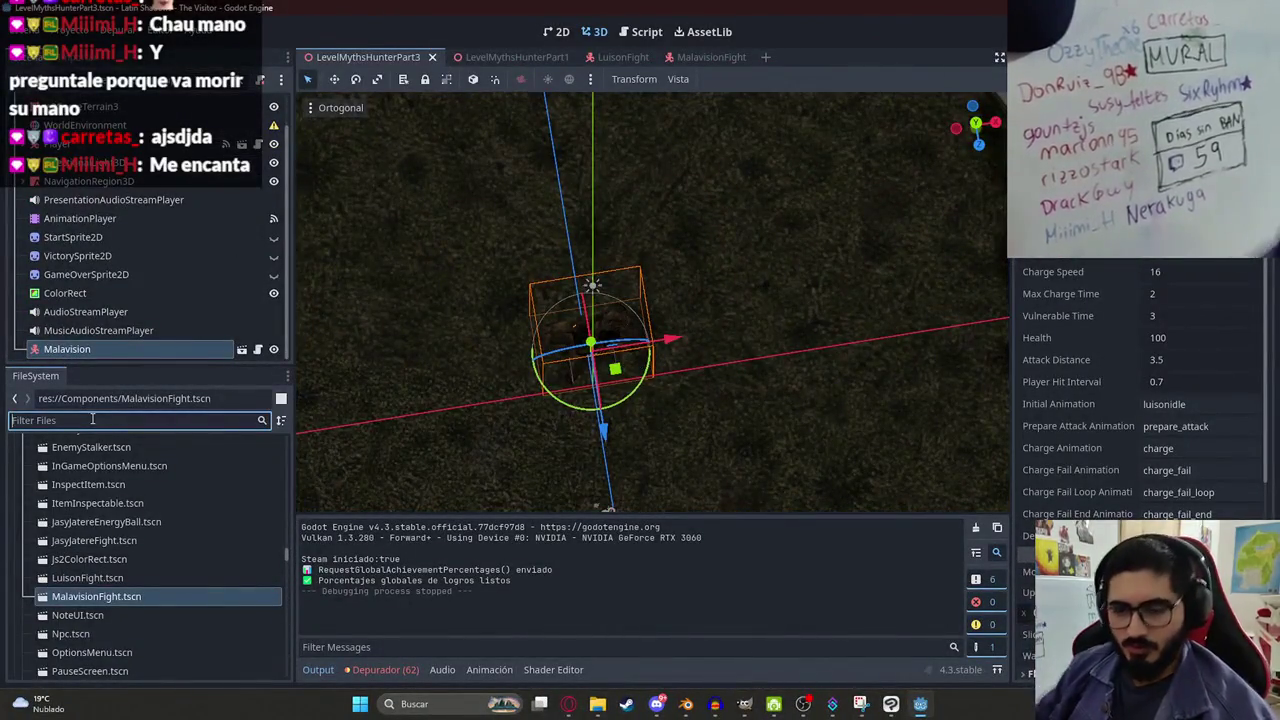
type("malavision")
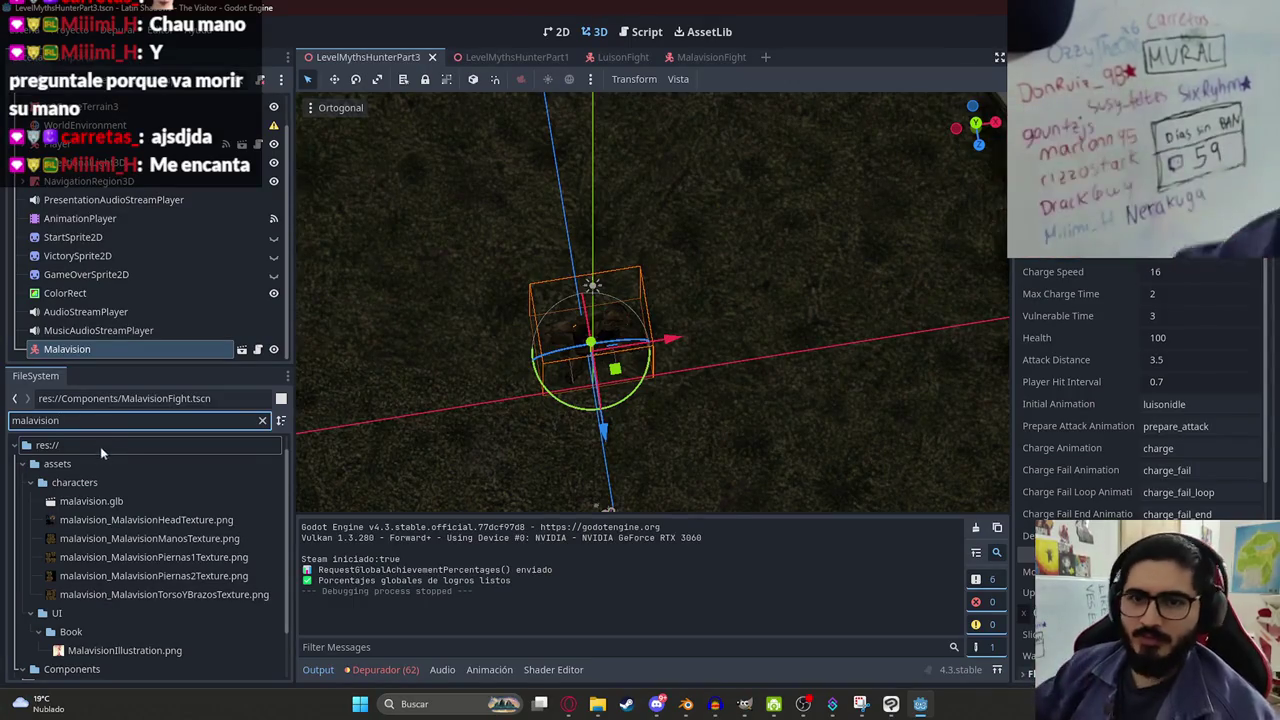
double_click(91, 501)
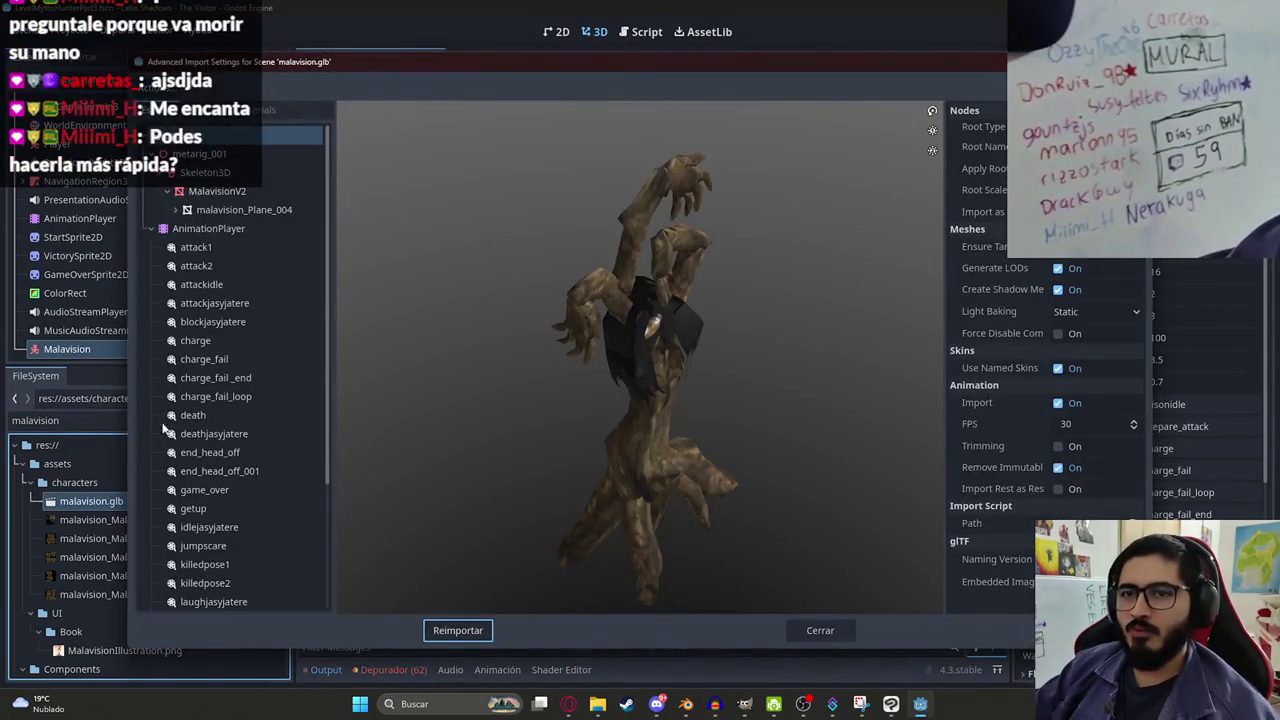
left_click(197, 342)
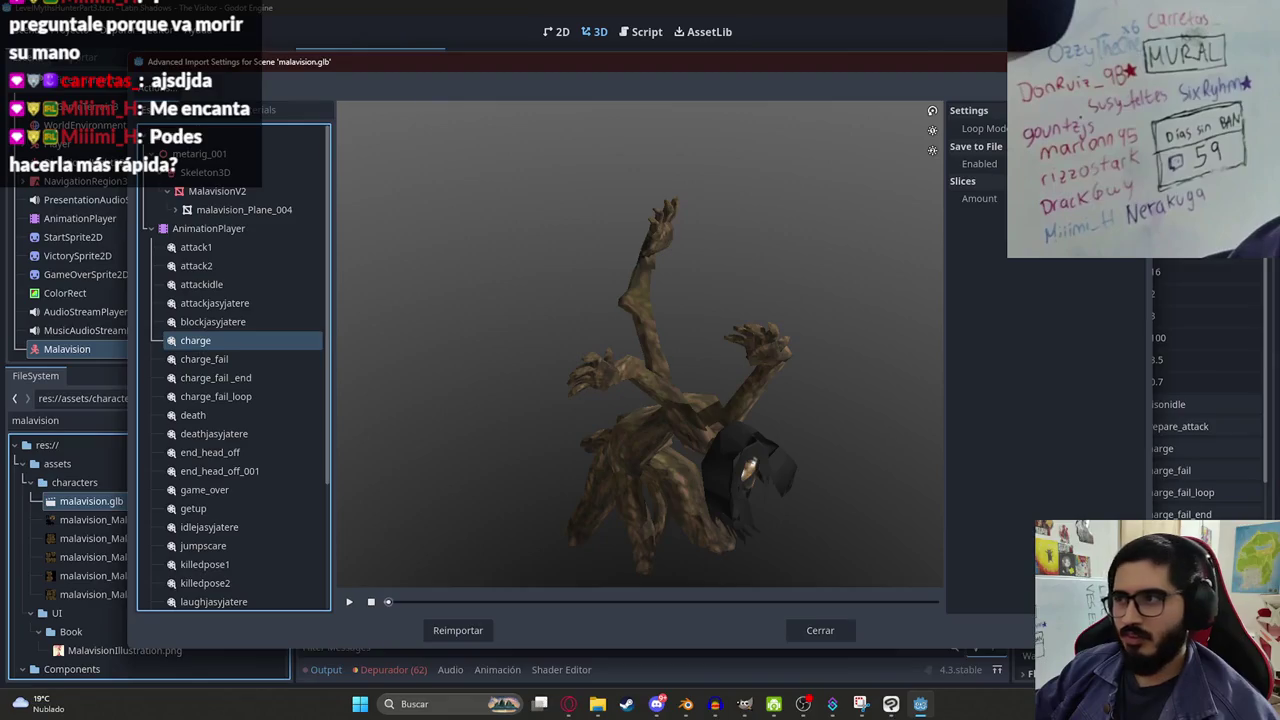
left_click(468, 636)
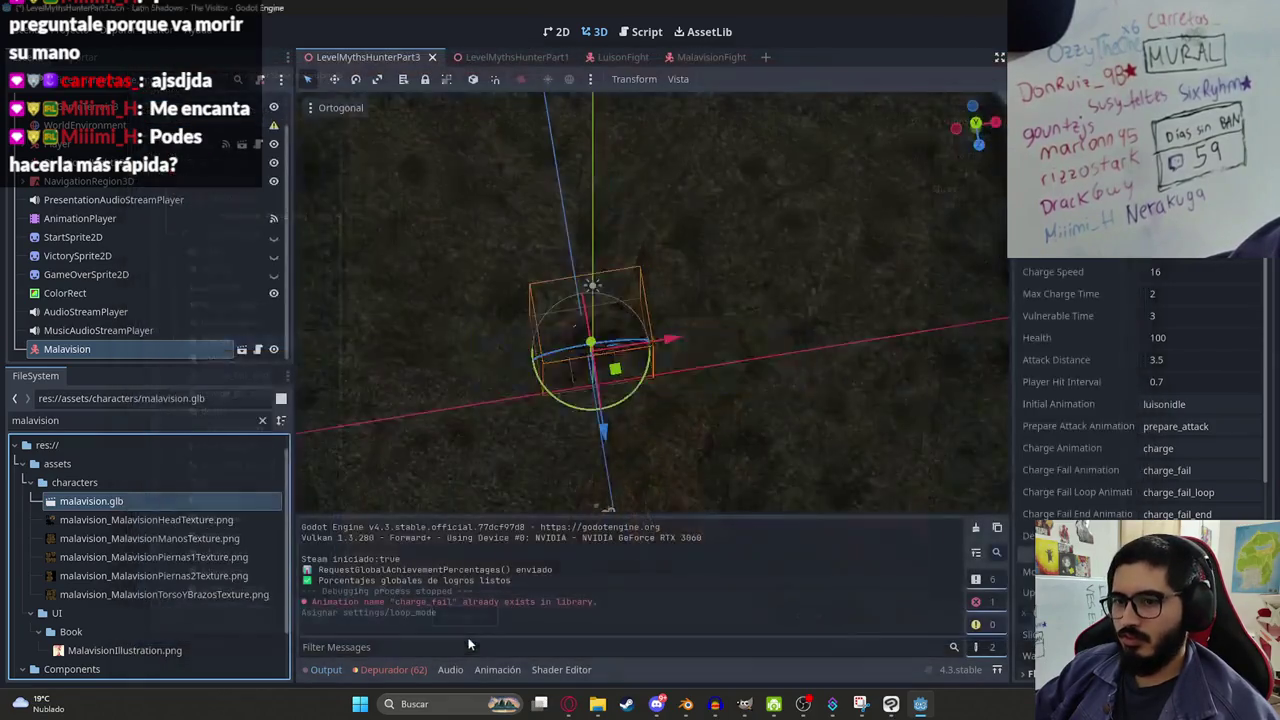
Change the charge_fail_loop animation's loop mode, reimport, and run the level scene again.
double_click(100, 501)
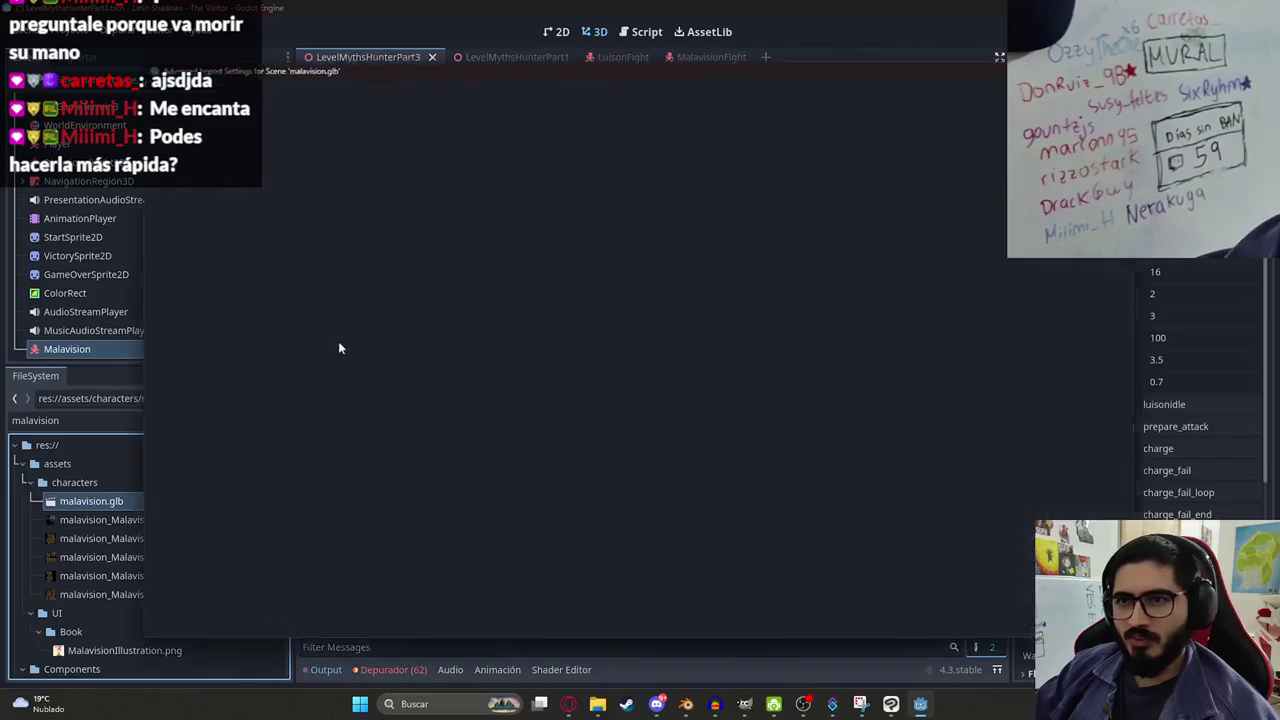
scroll(259, 320, "down", 5)
scroll(254, 388, "up", 3)
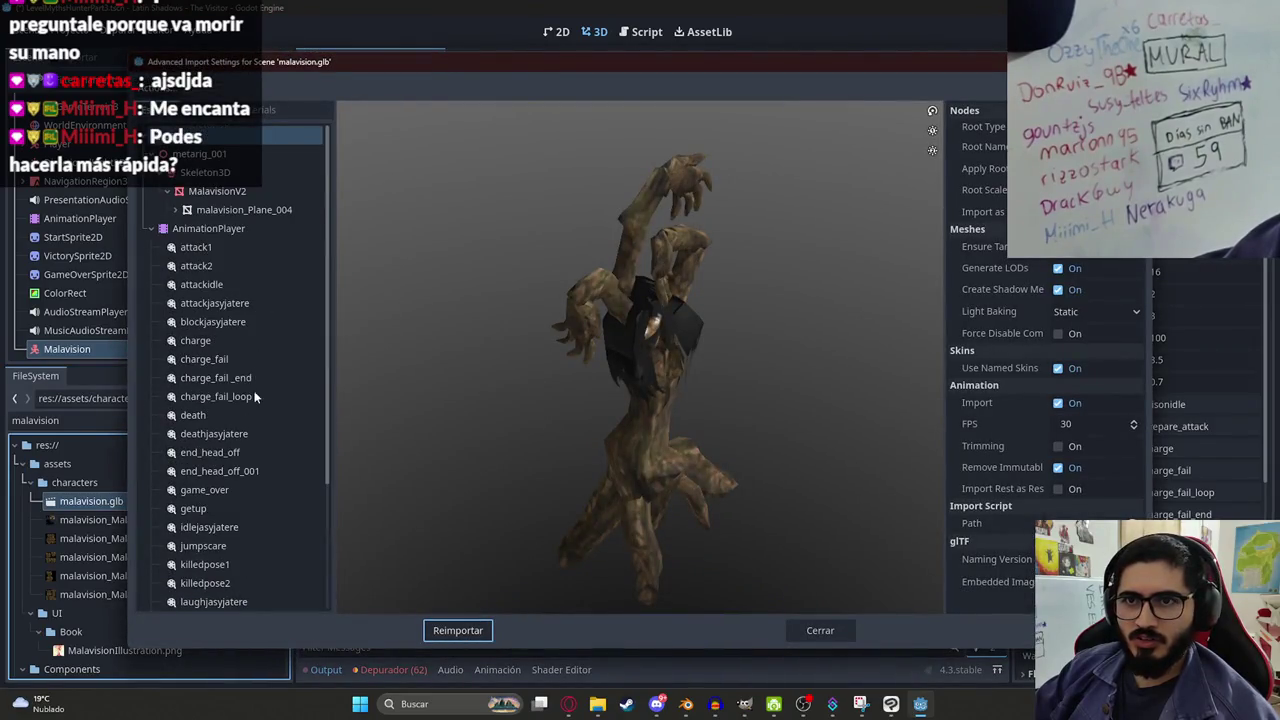
left_click(239, 398)
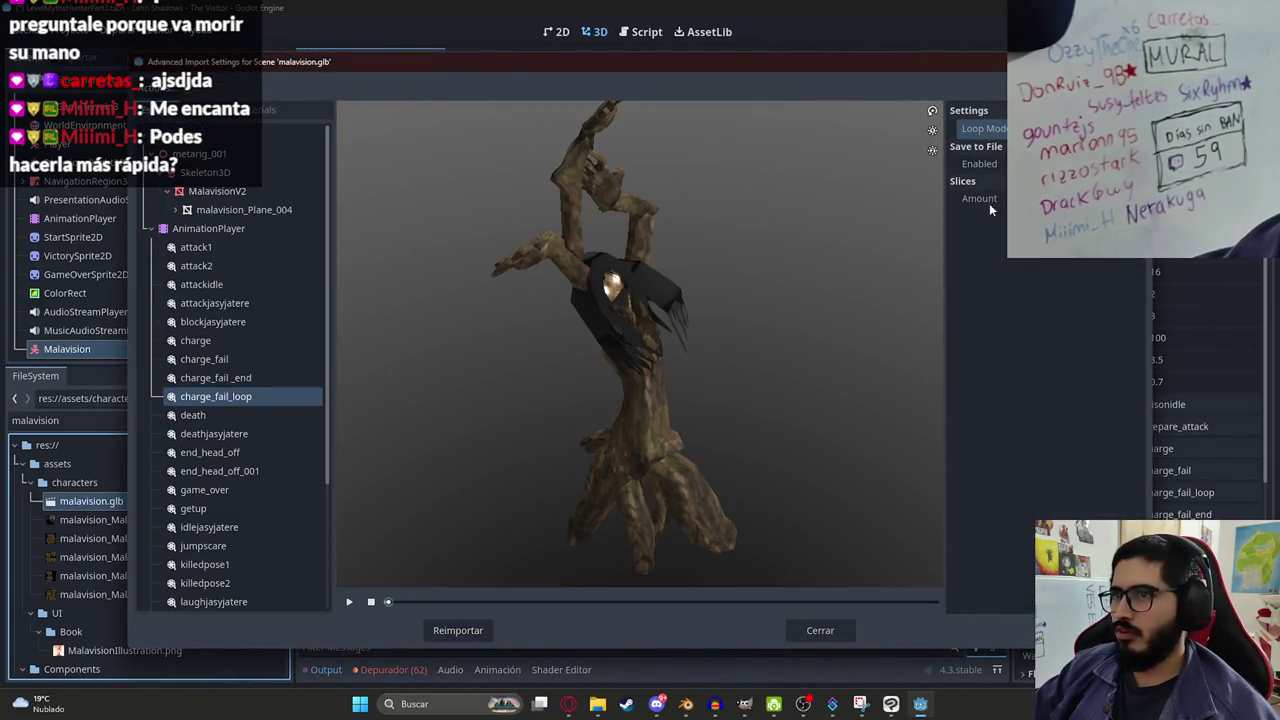
left_click(457, 630)
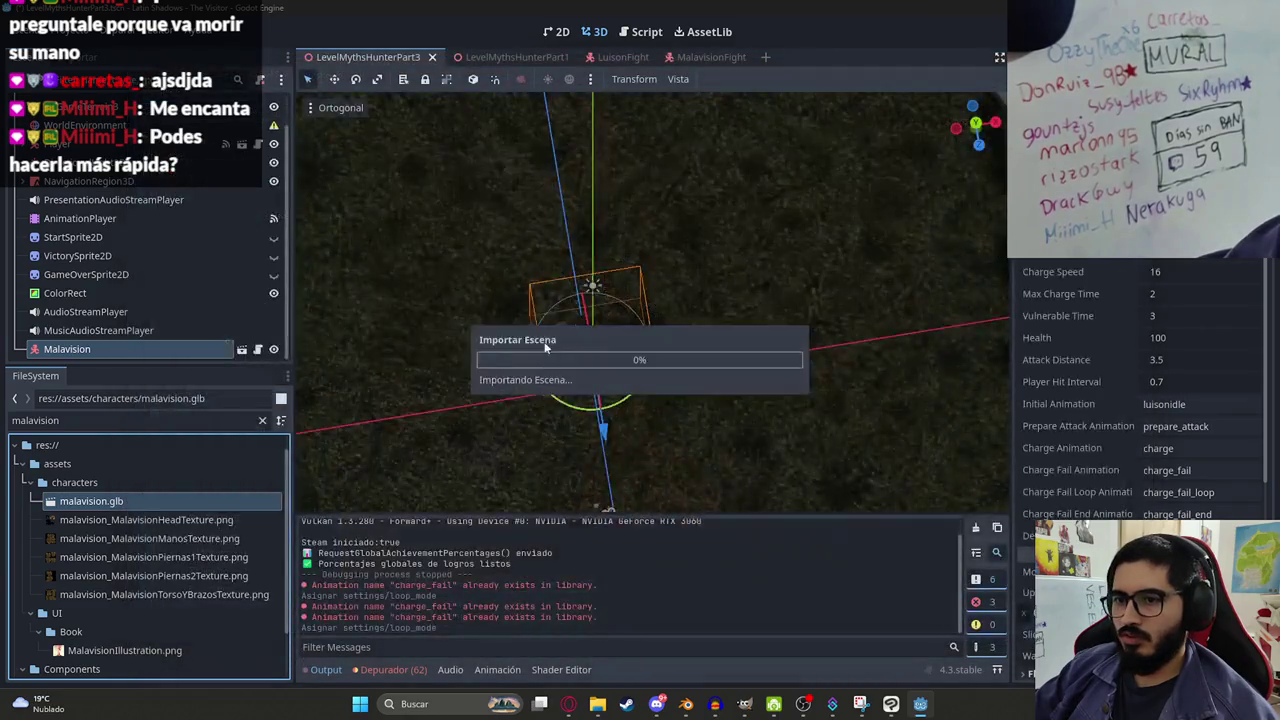
right_click(371, 57)
left_click(458, 164)
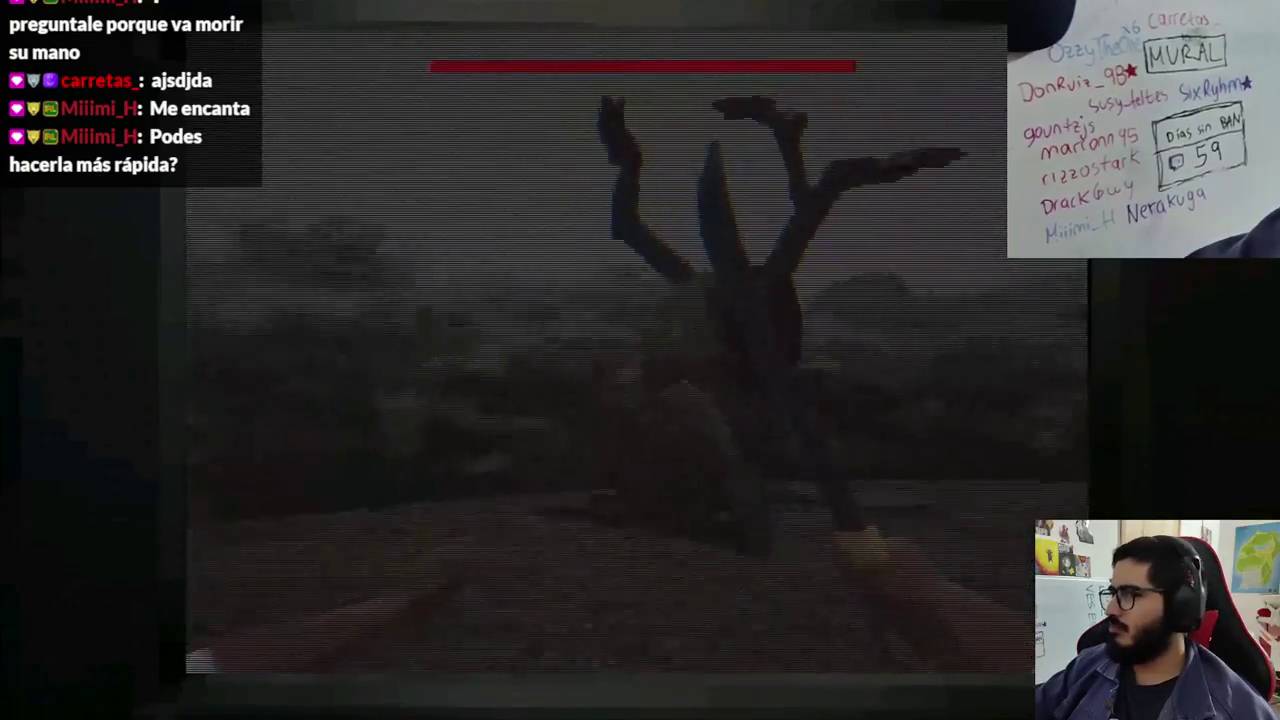
Stop the playtest with F8 after checking the reimported Malavision animations.
key("F8")
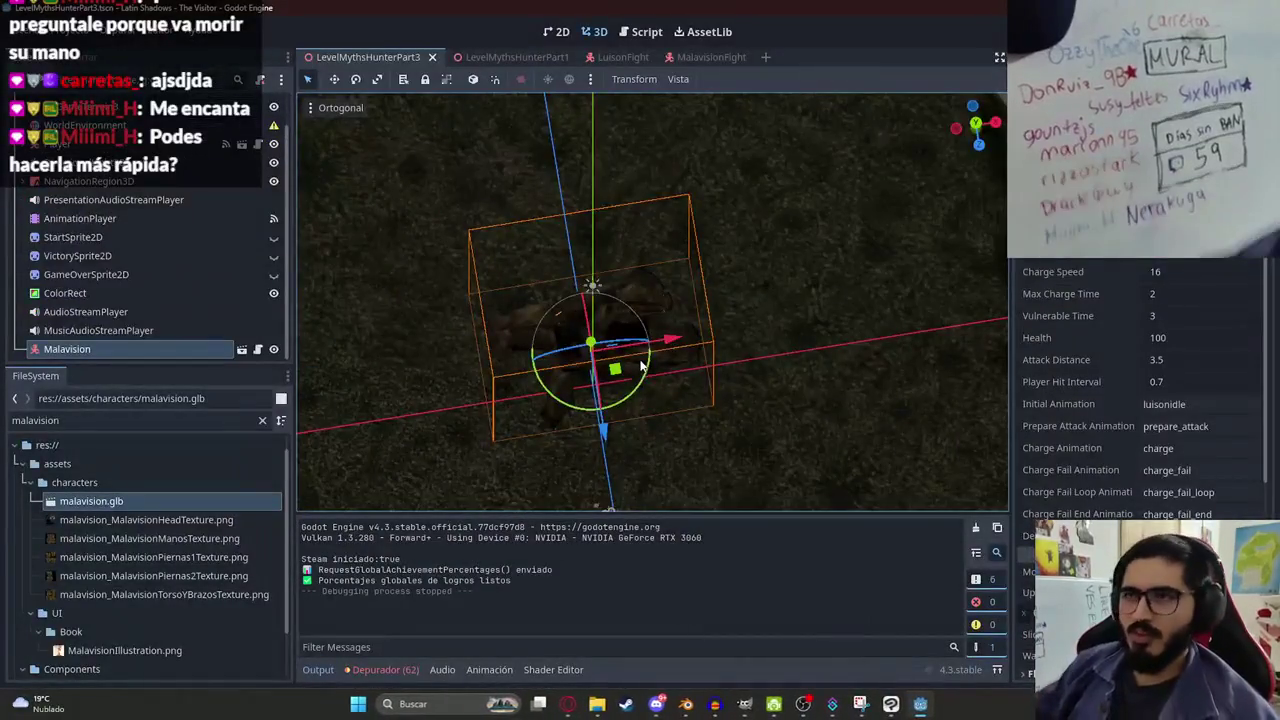
Change charge_speed from 16.0 to 32.0 in malavision_fight.gd, then launch the game with F6.
left_click(722, 58)
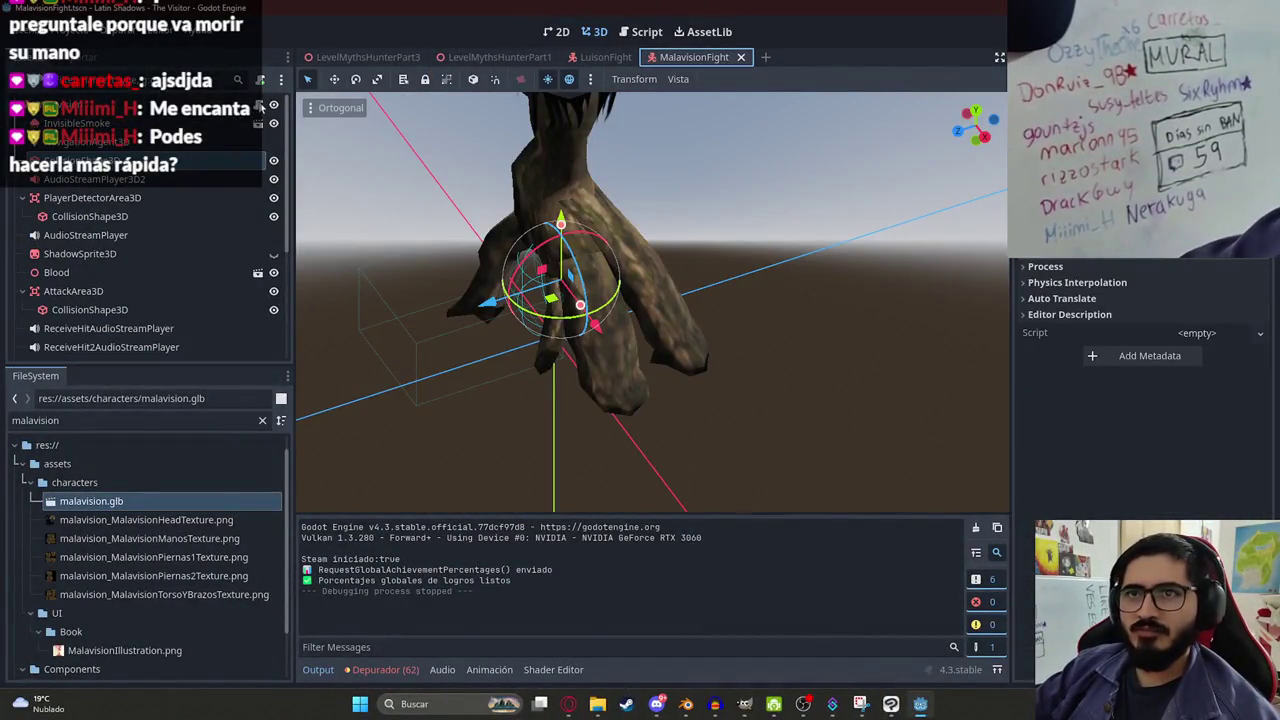
left_click(258, 107)
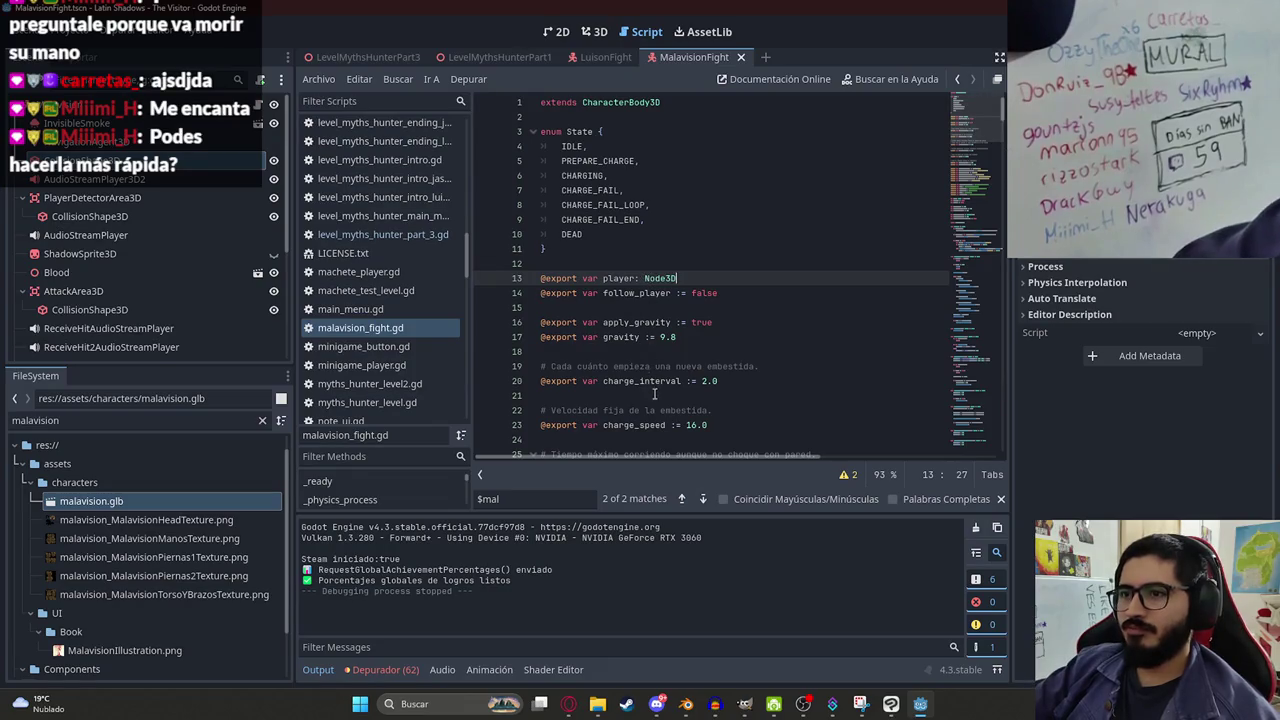
scroll(655, 393, "down", 4)
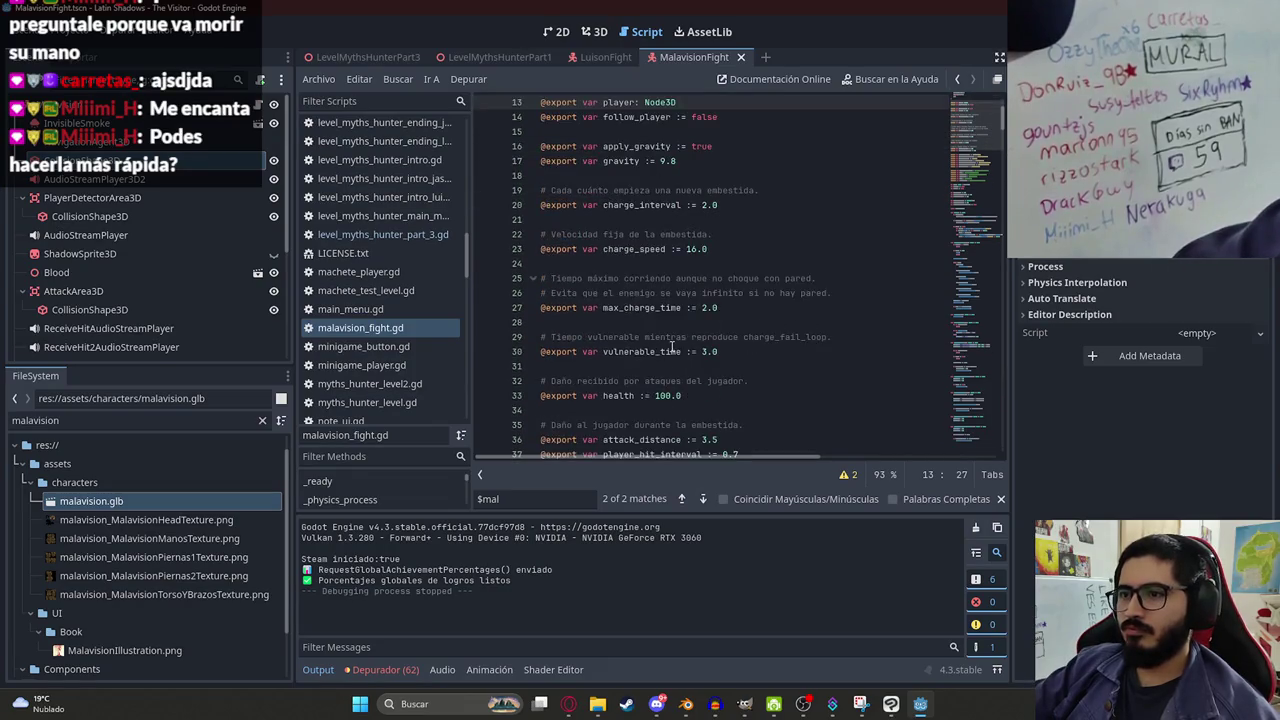
double_click(692, 250)
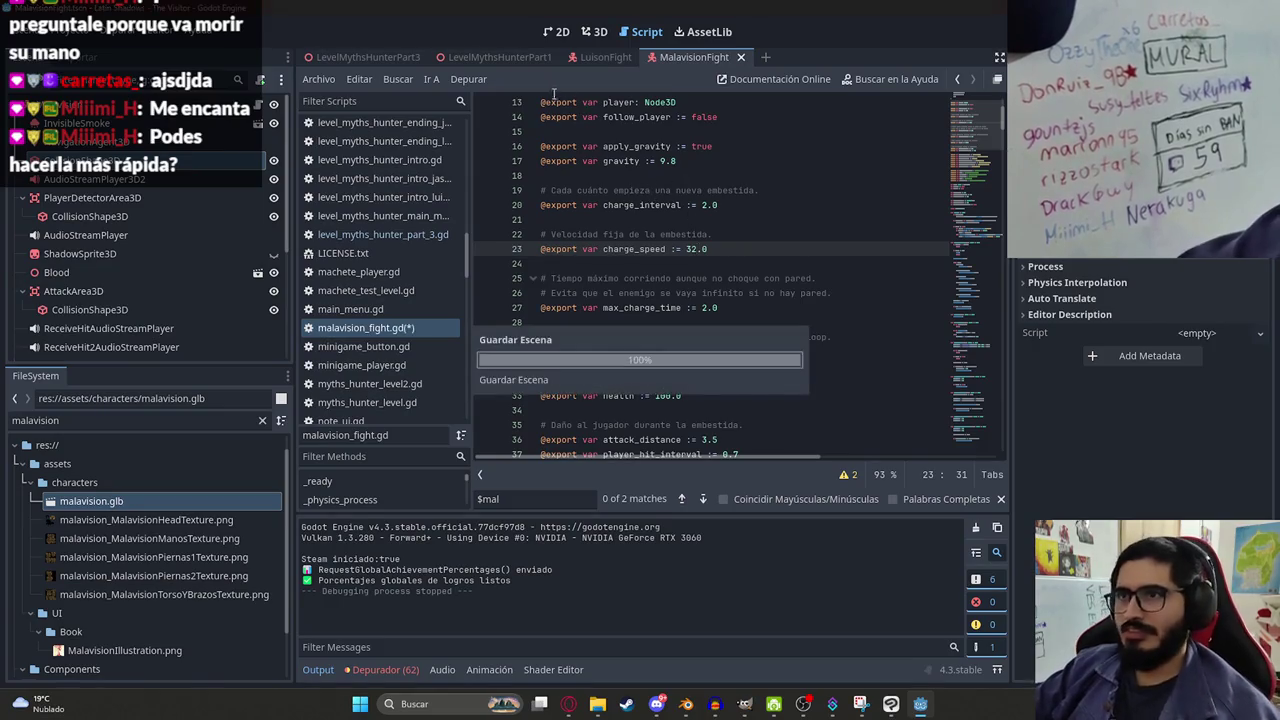
left_click(360, 57)
right_click(353, 58)
key("Escape")
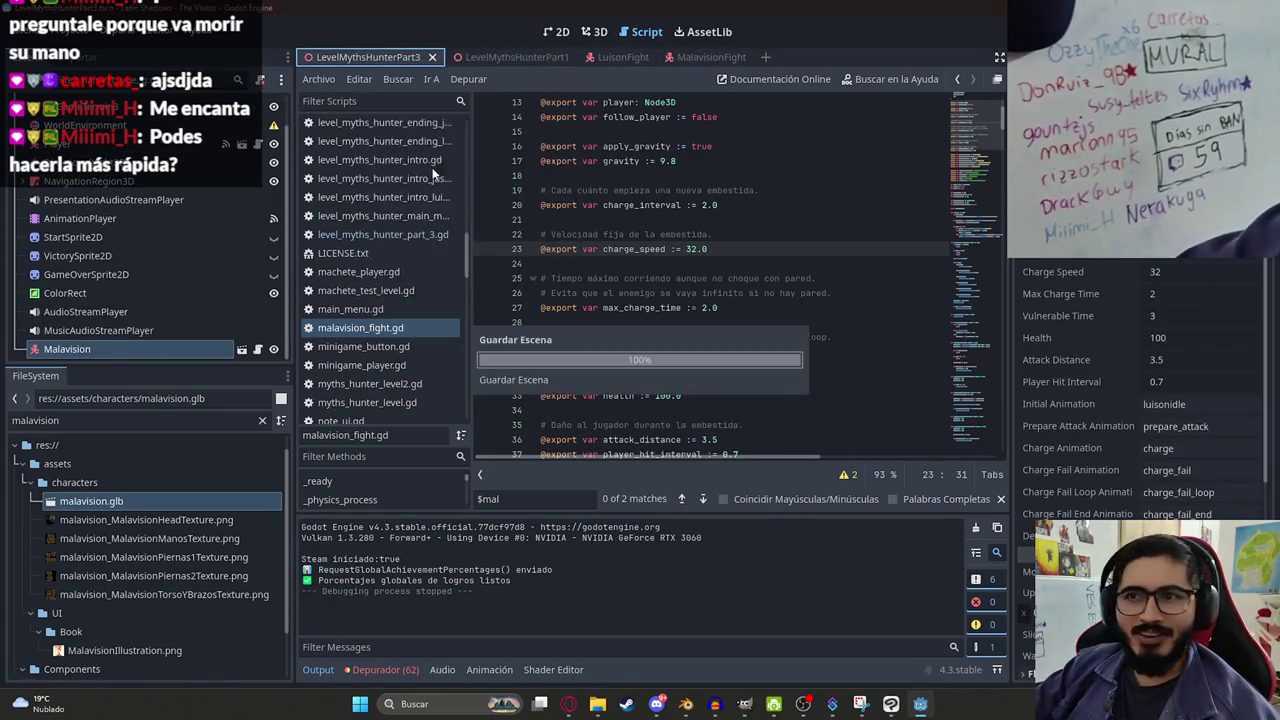
key("F6")
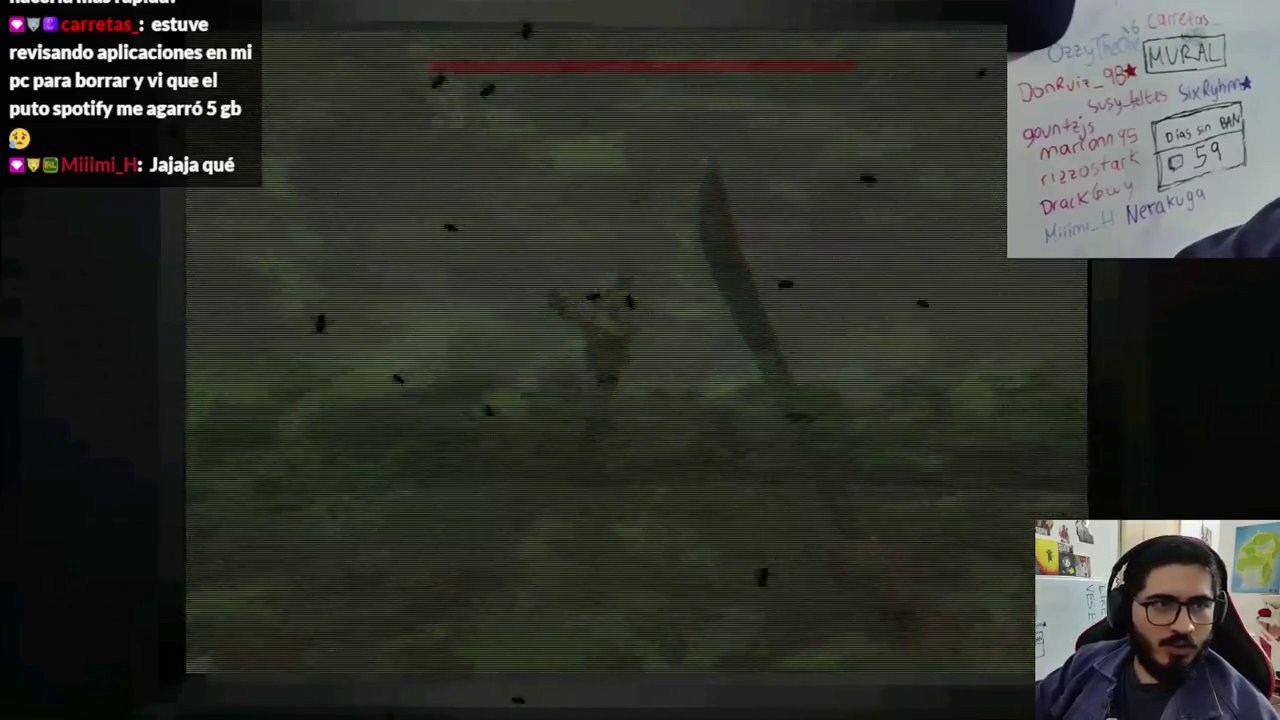
Close the running game with Alt+F4 after testing the faster charge.
key("alt+F4")
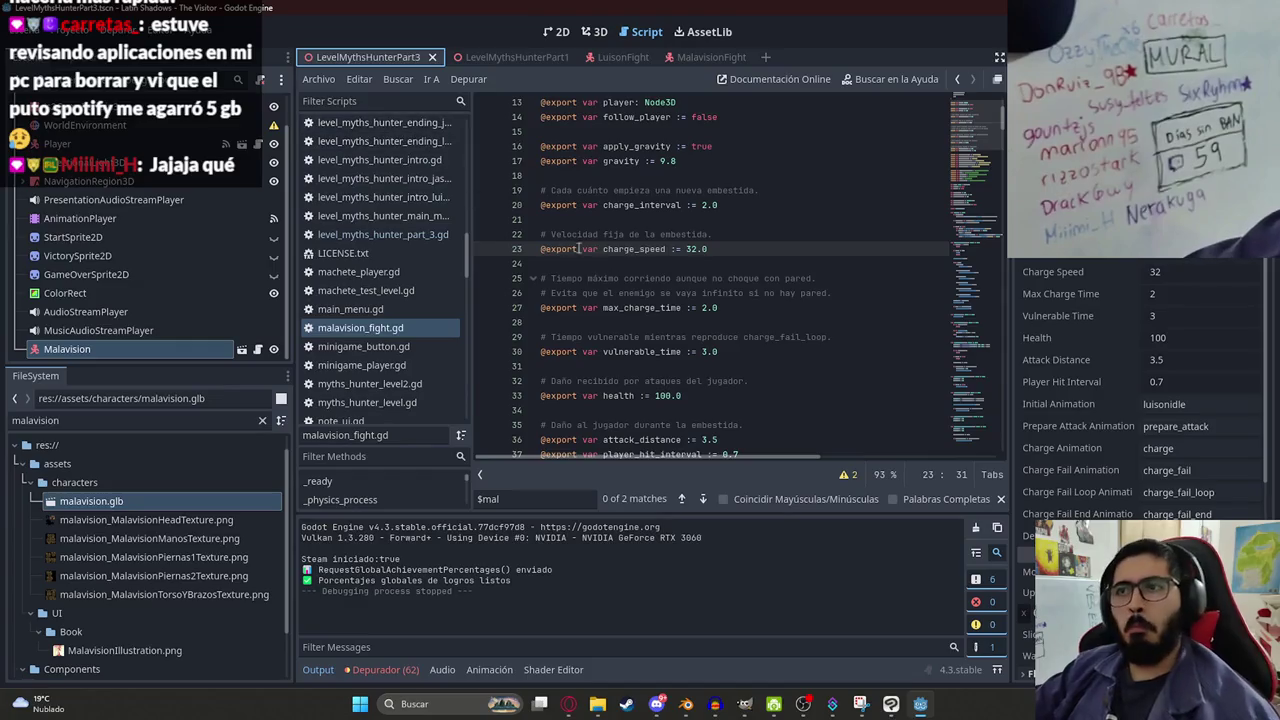
Inspect the script's onready references: AnimationPlayer, model, and attack_audio.
scroll(968, 133, "down", 9)
left_click(755, 220)
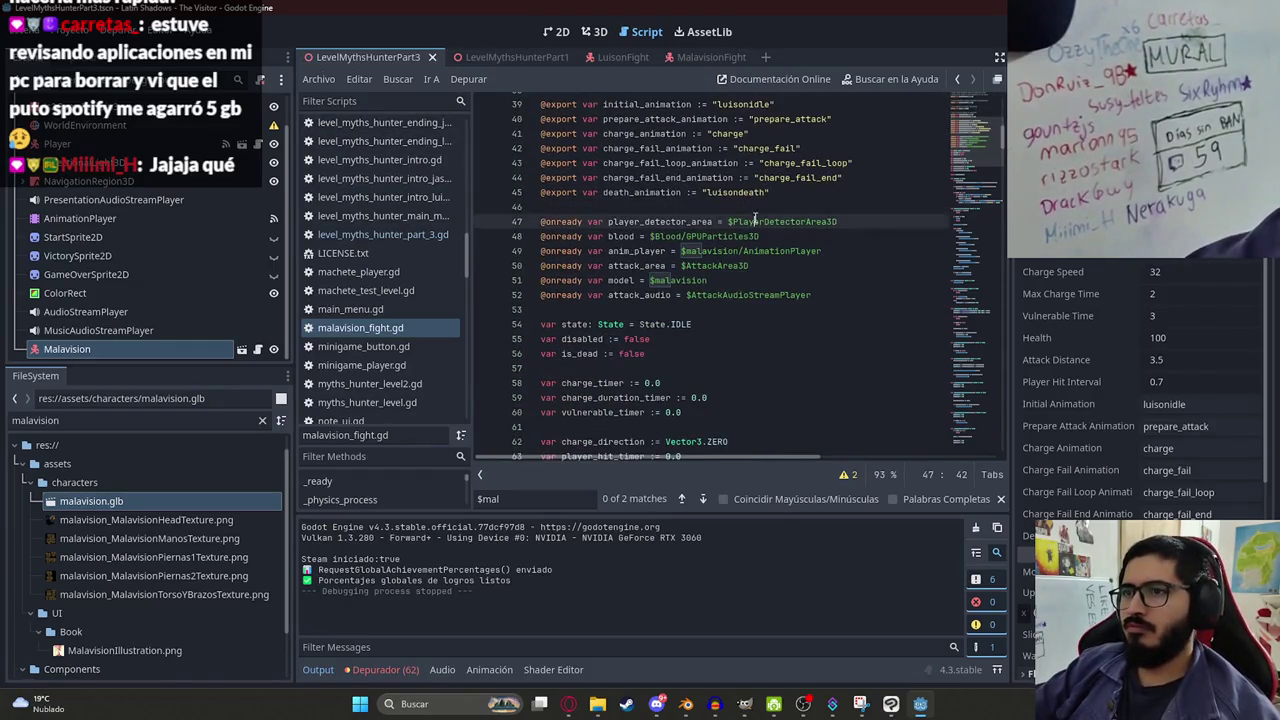
left_click(625, 251)
left_click(626, 280)
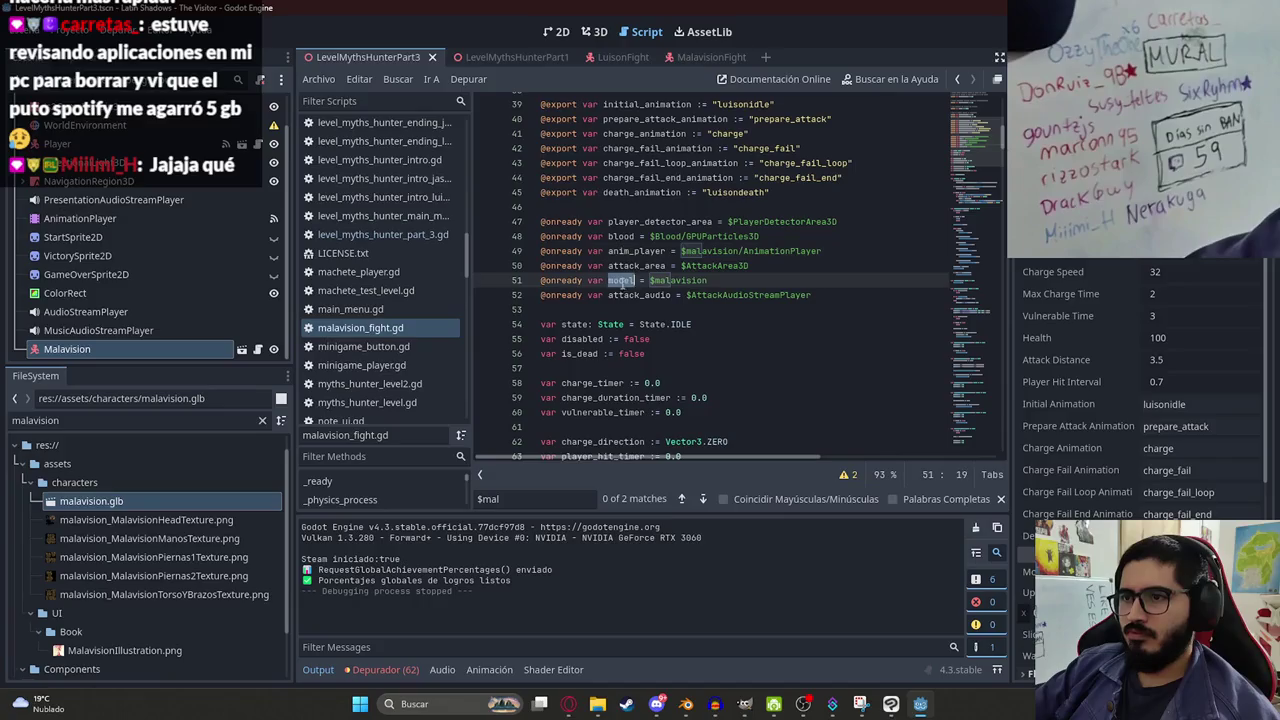
double_click(628, 295)
Review the exported animation names, from initial_animation to charge_fail_end, then switch to Blender.
scroll(656, 250, "up", 1)
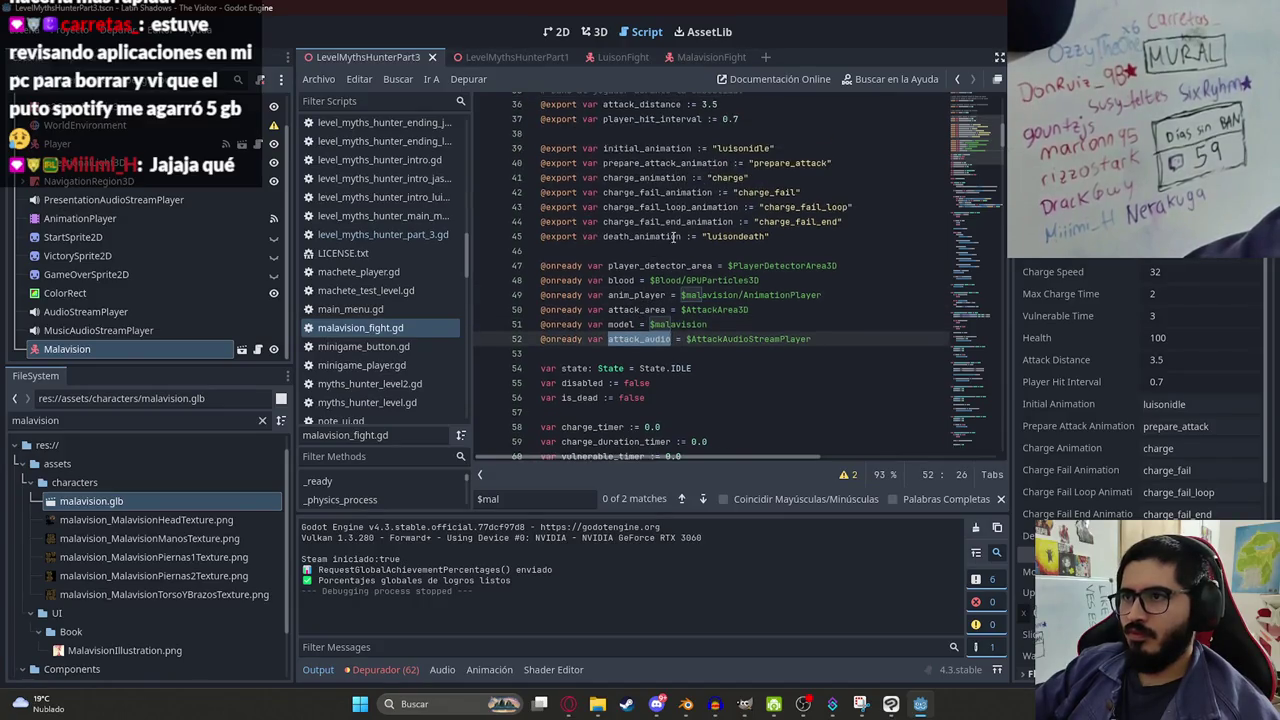
left_click(661, 207)
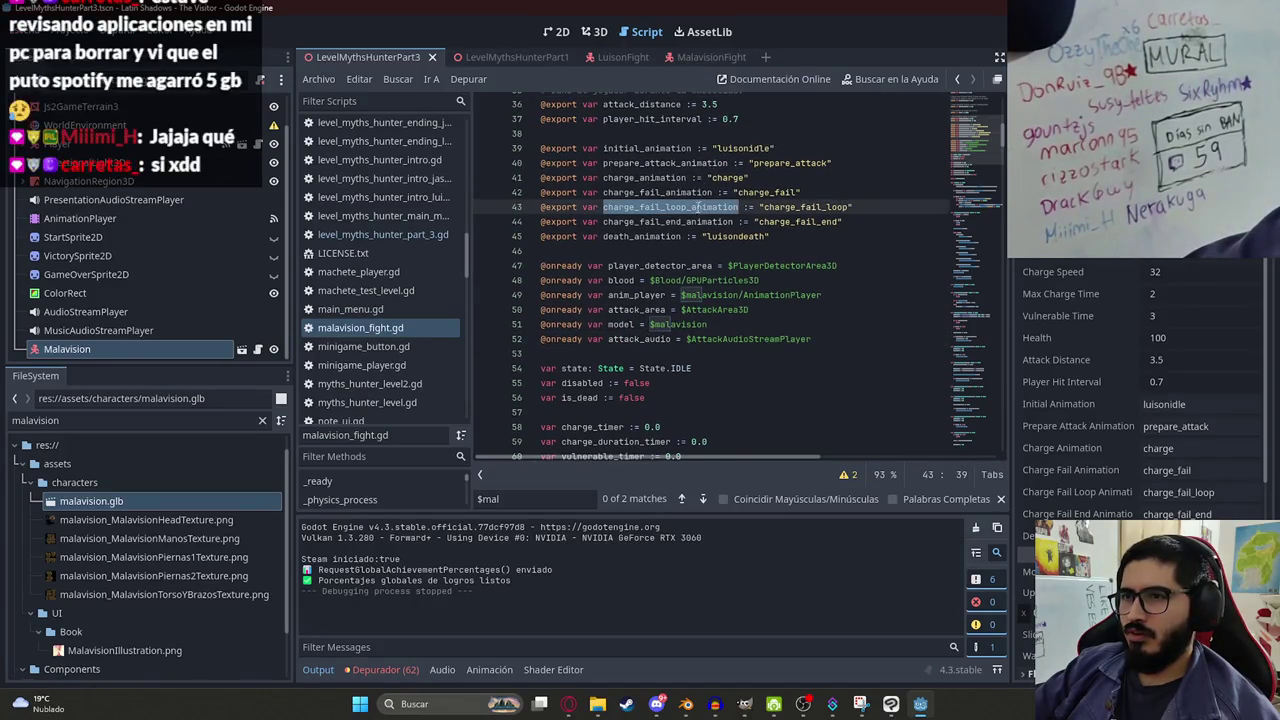
left_click(692, 221)
double_click(665, 192)
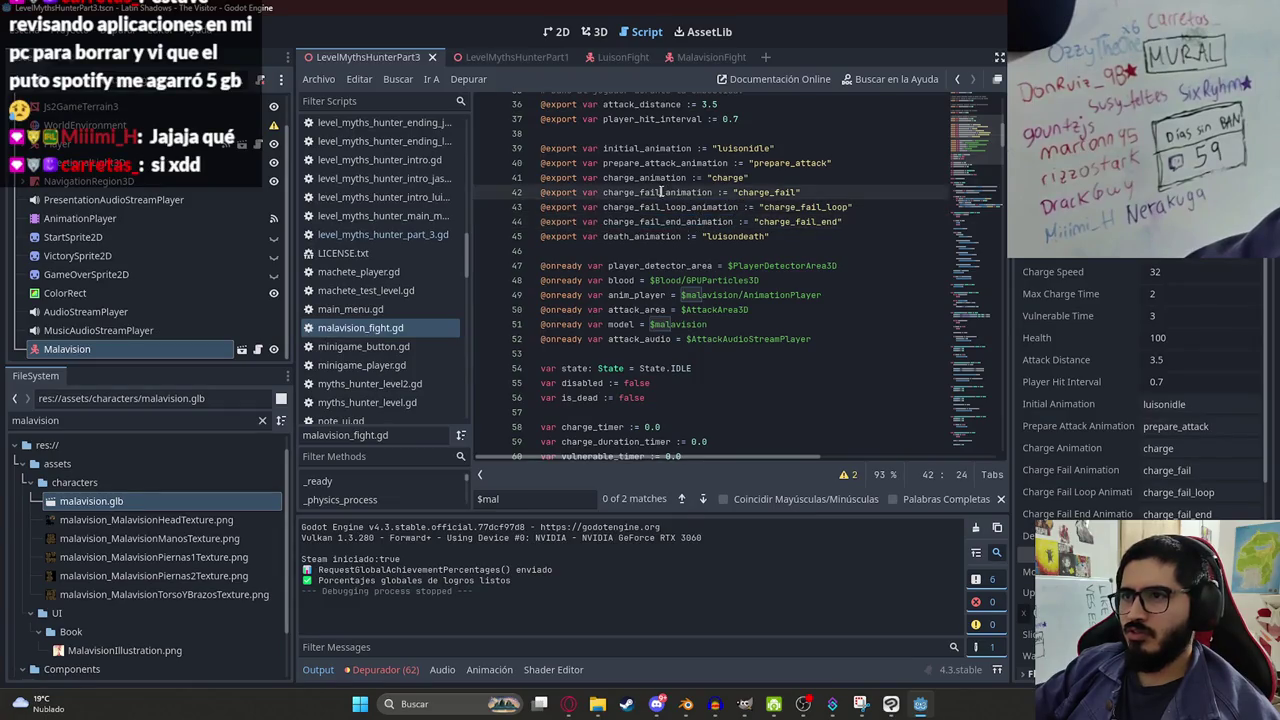
left_click(1003, 498)
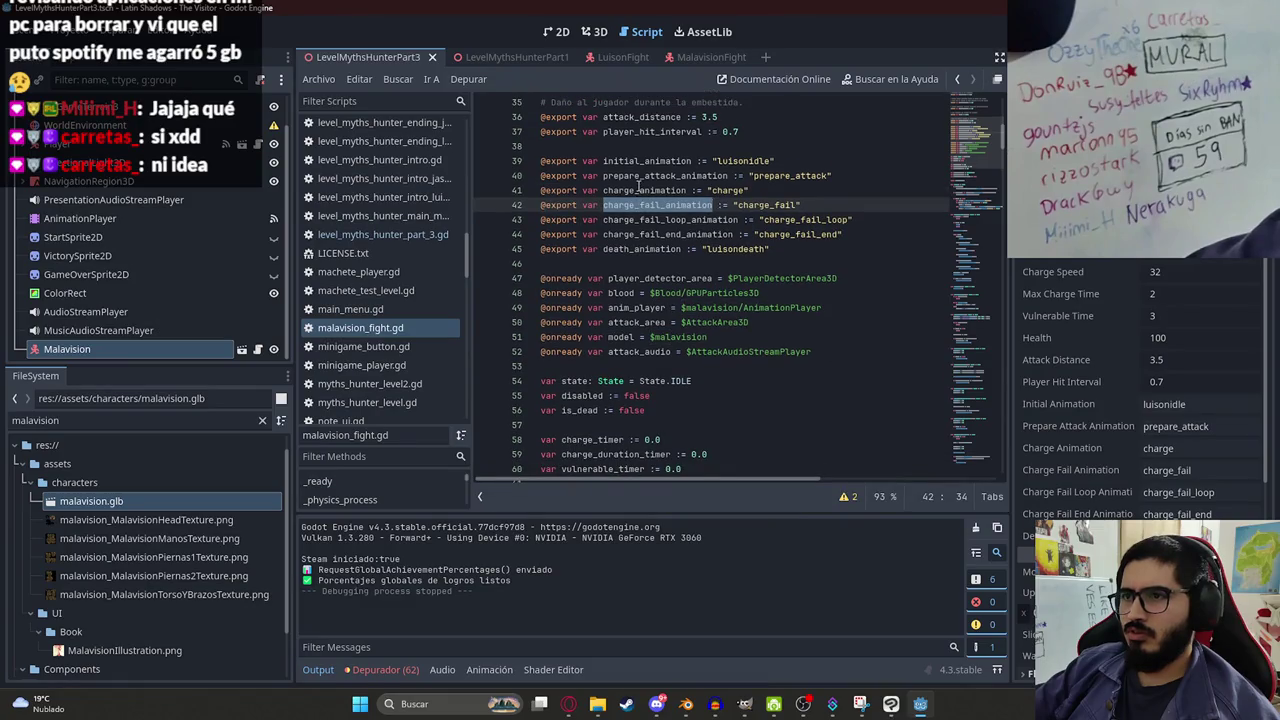
left_click(638, 189)
double_click(704, 175)
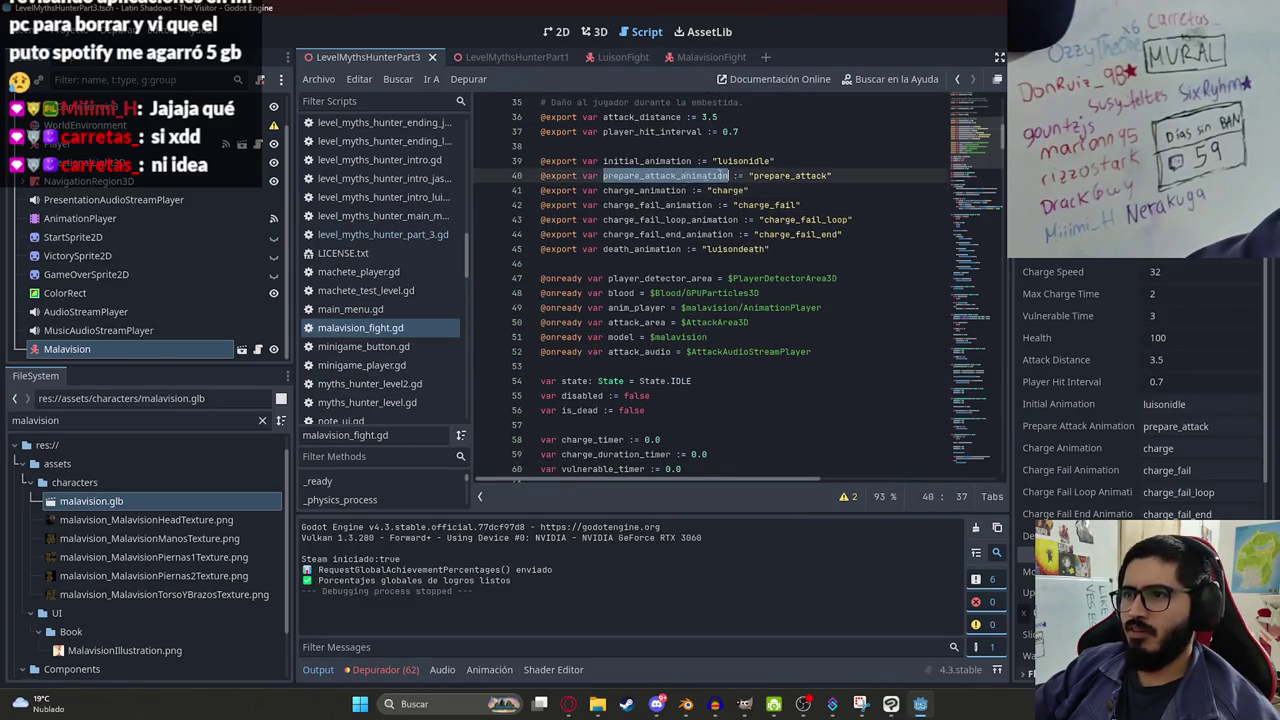
double_click(640, 161)
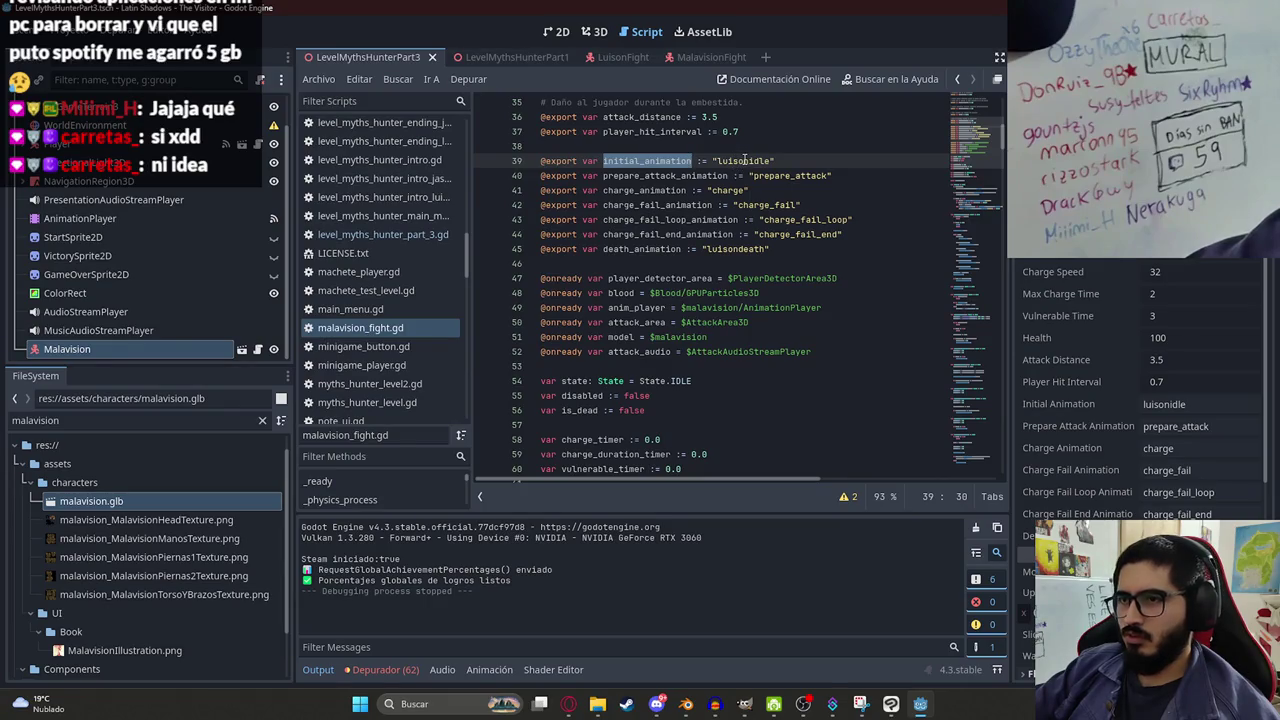
left_click(688, 706)
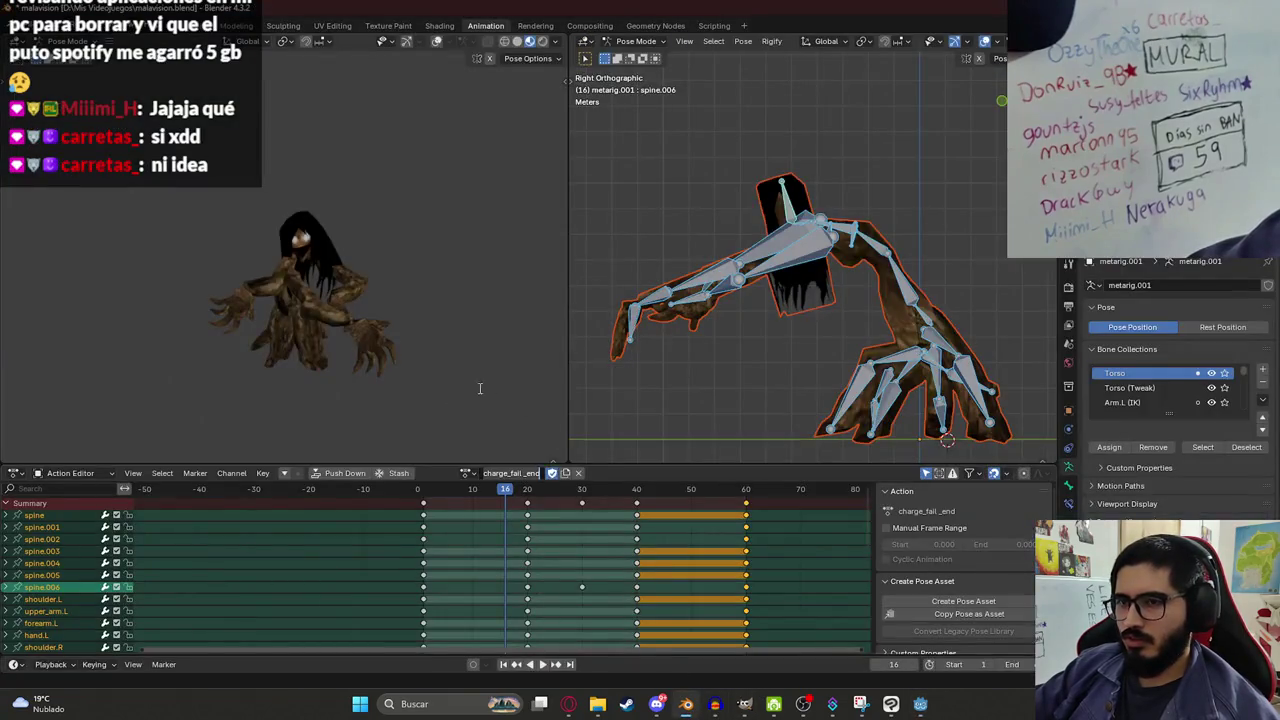
Search the rig's action list, play the charge_fail_end animation, then return to Godot.
left_click(470, 475)
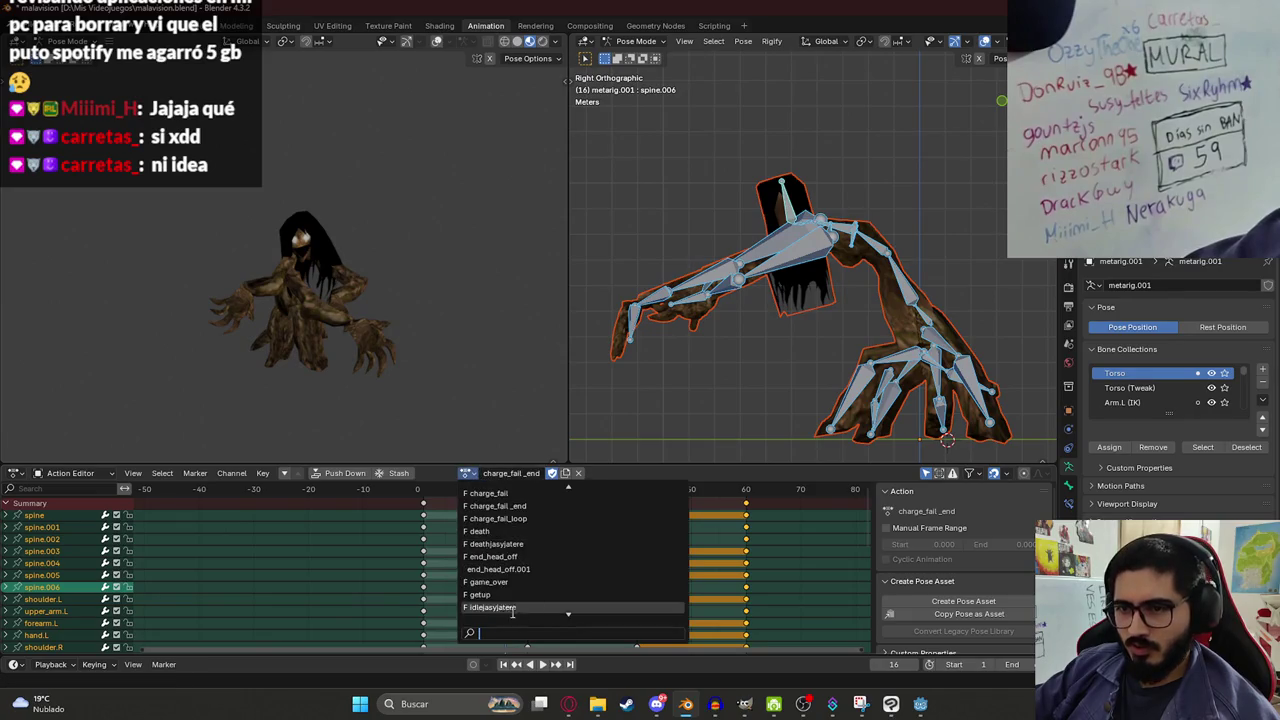
type("la")
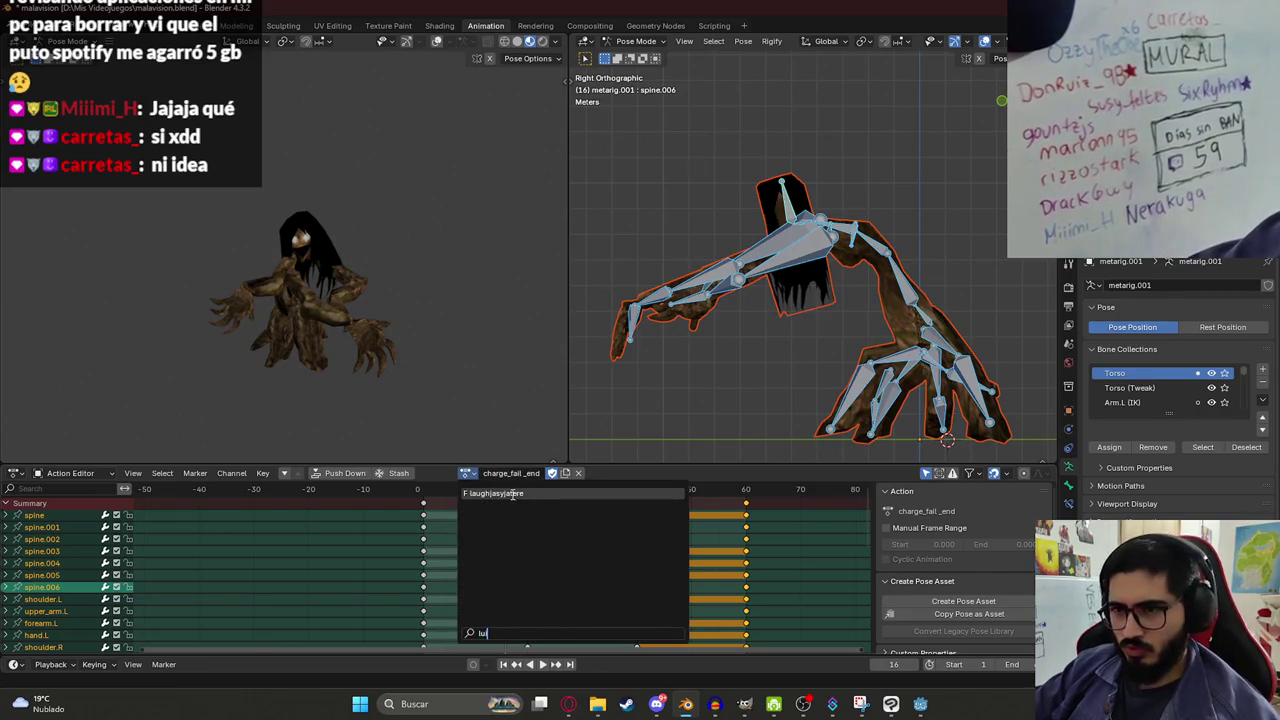
key("BackSpace")
key("BackSpace")
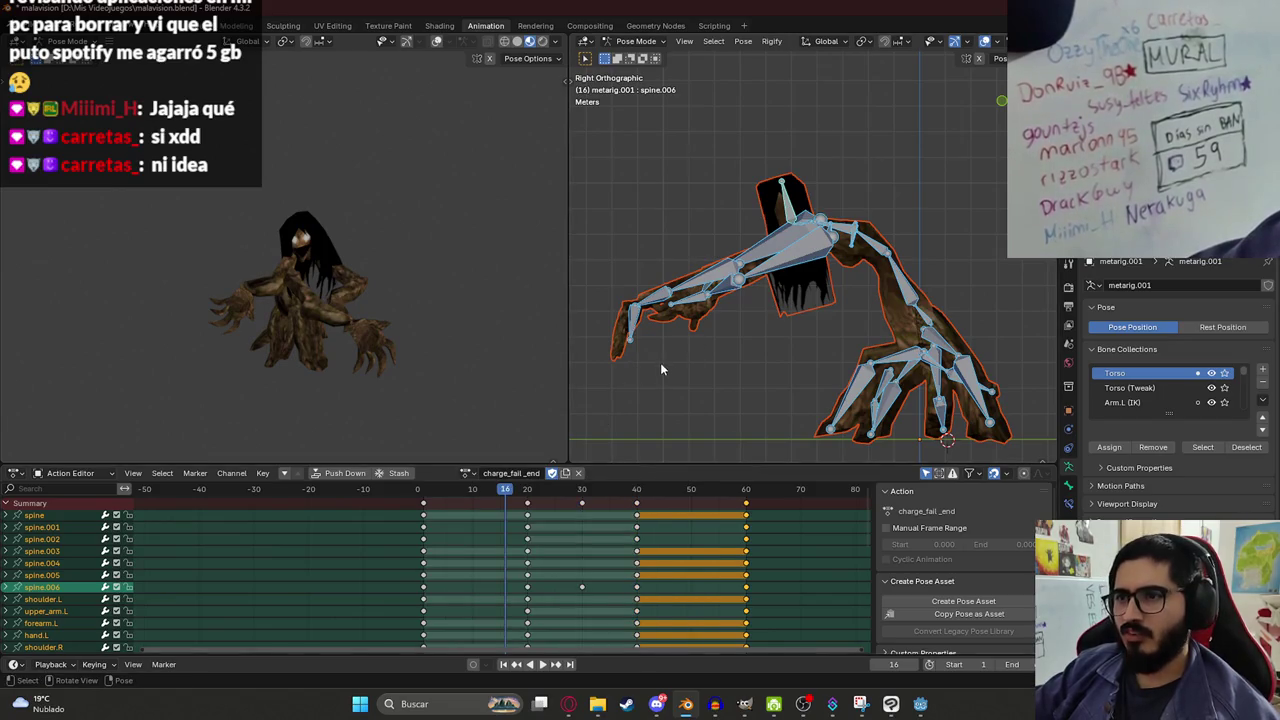
key("space")
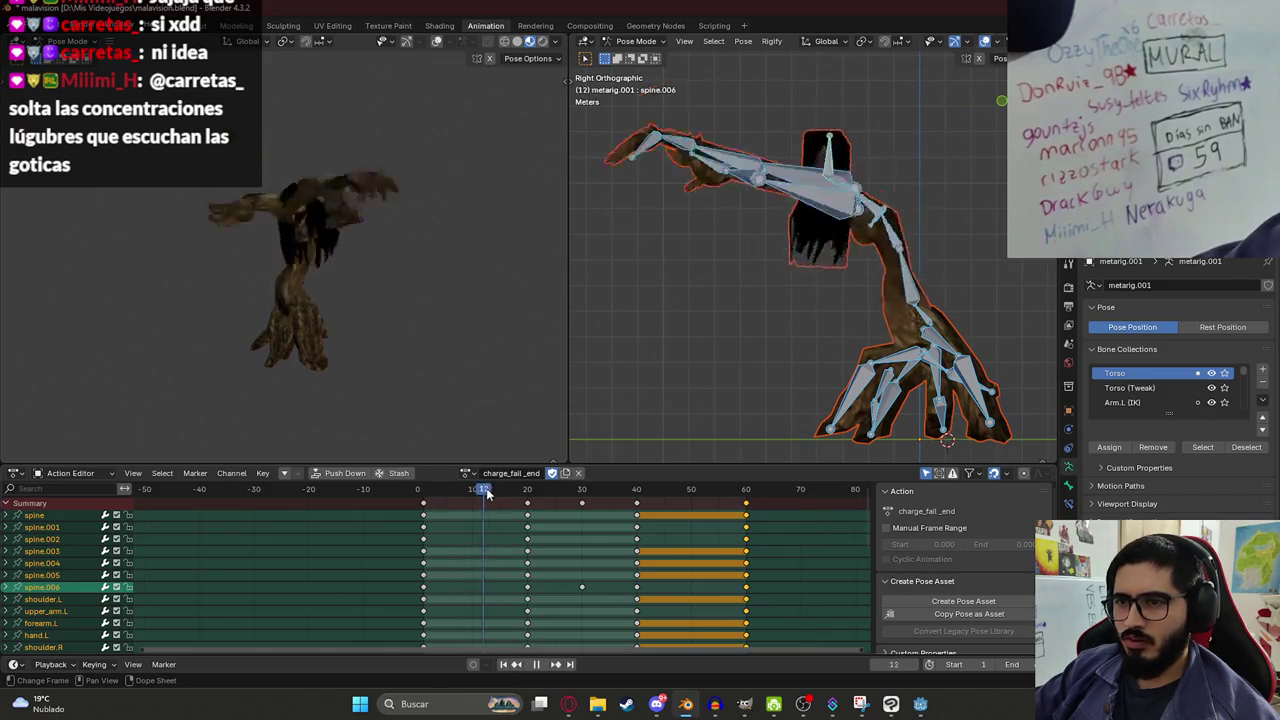
key("alt+Tab")
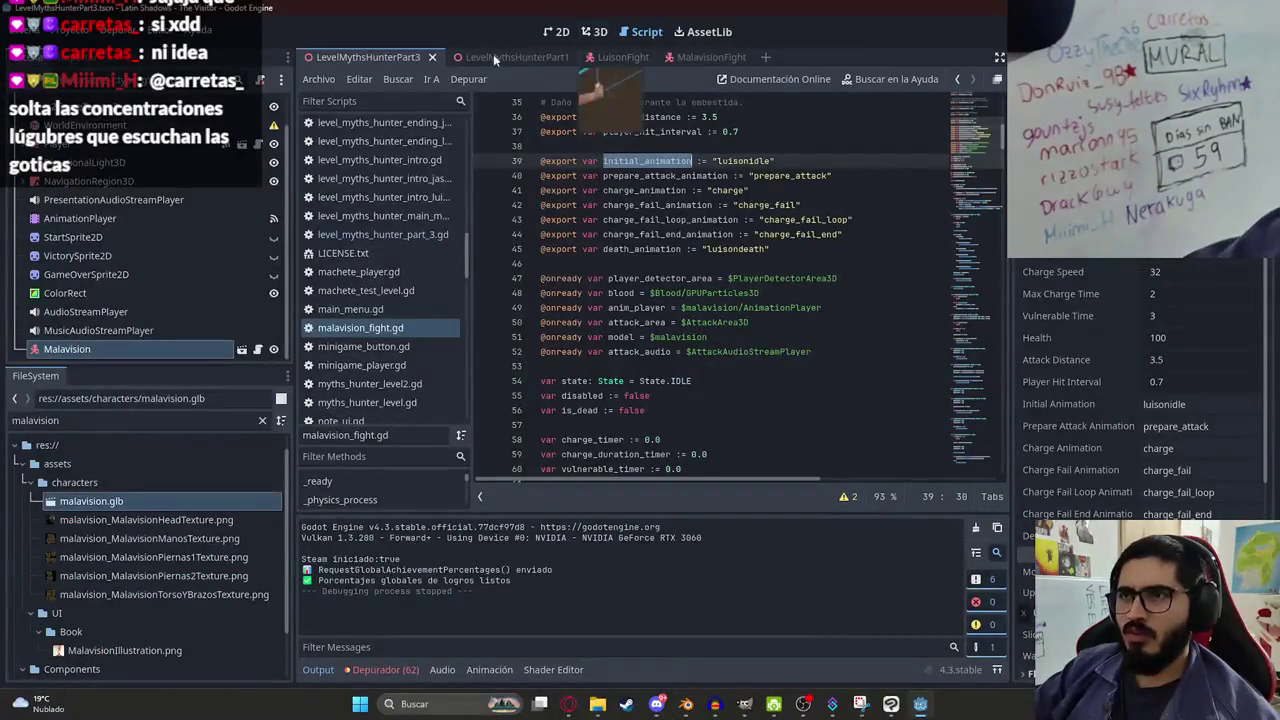
right_click(418, 57)
Test-run the level scene's Malavision fight, stop it, and select charge_fail_end on line 44.
left_click(461, 166)
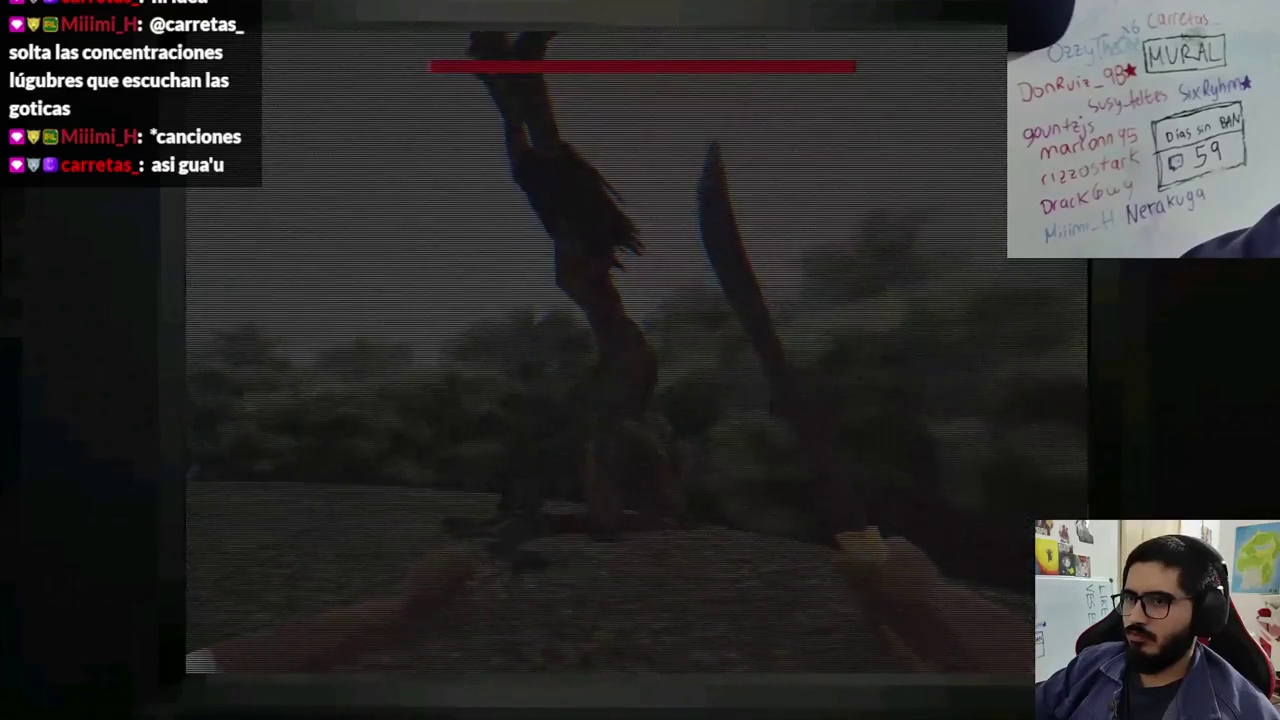
key("F8")
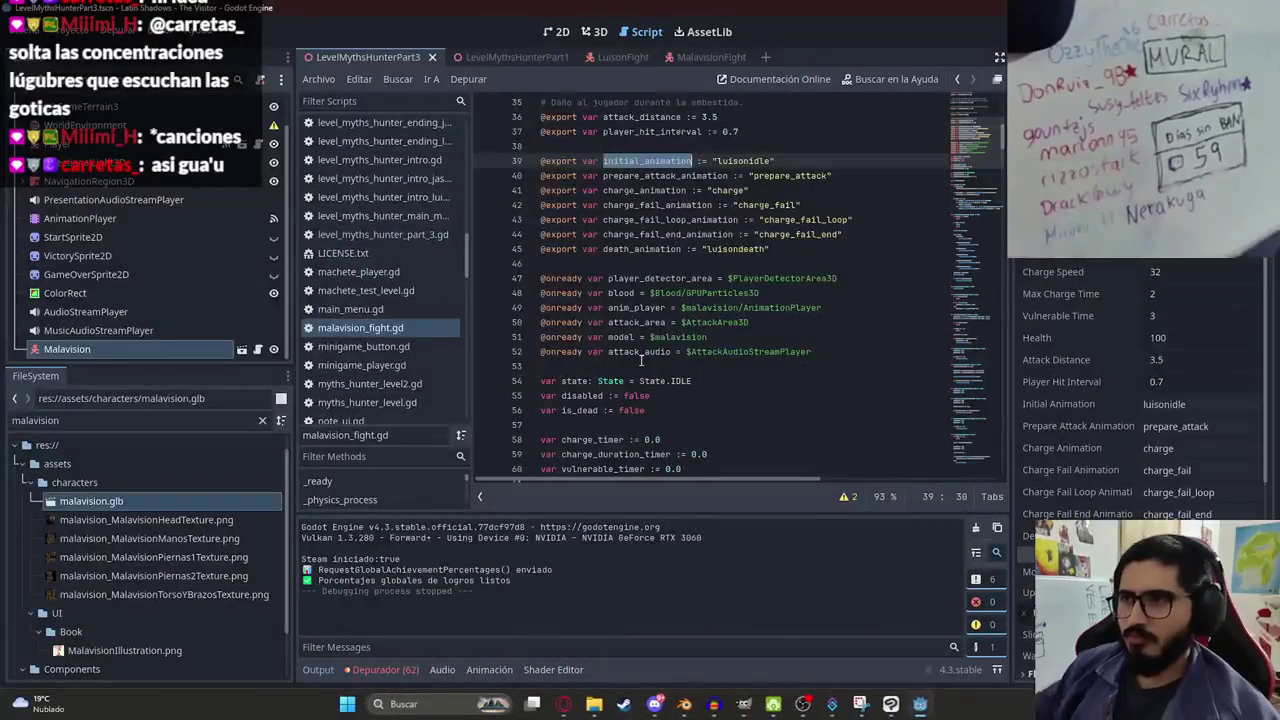
double_click(812, 233)
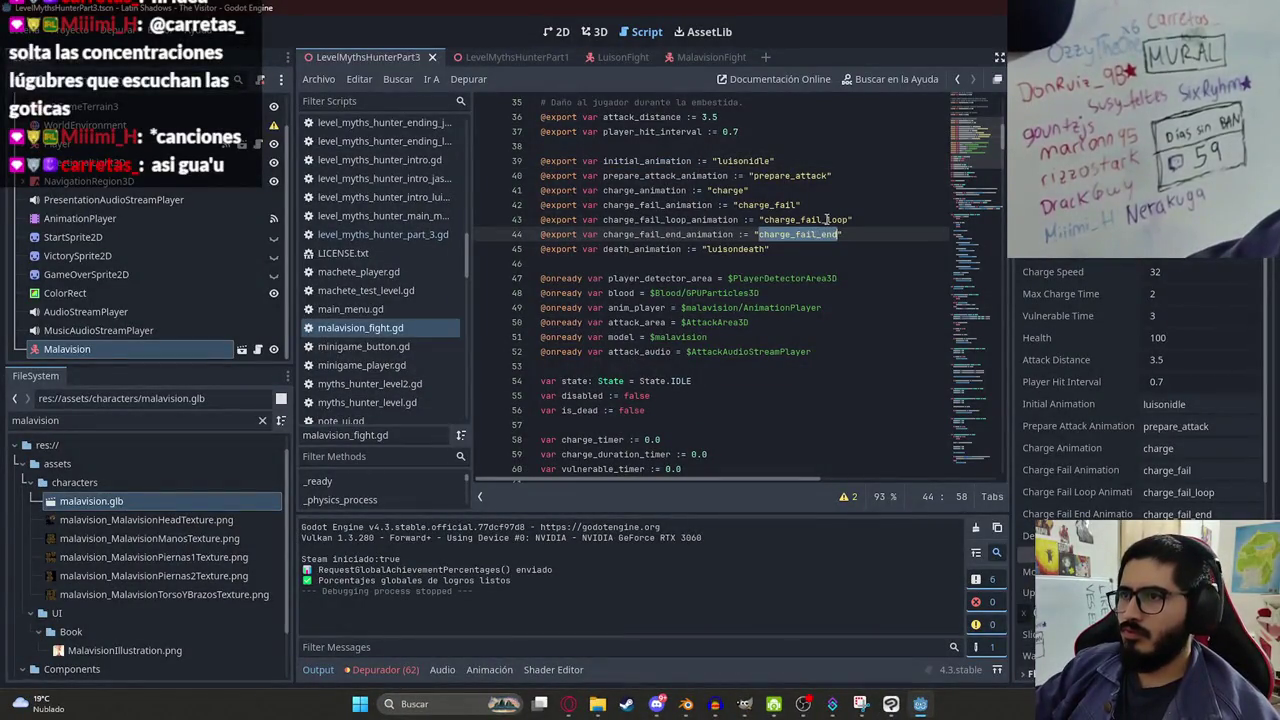
Match Blender's action name by changing line 44 to "charge_fail _end" and save the script.
left_click(715, 704)
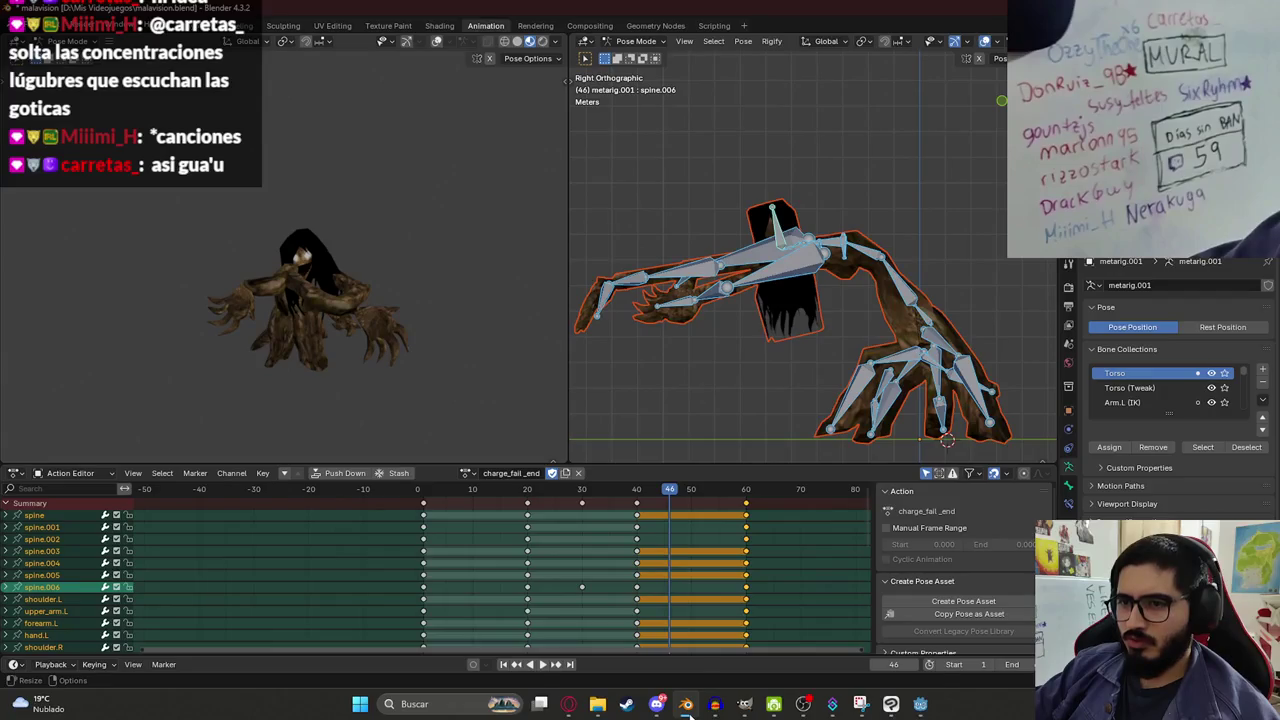
left_click(686, 704)
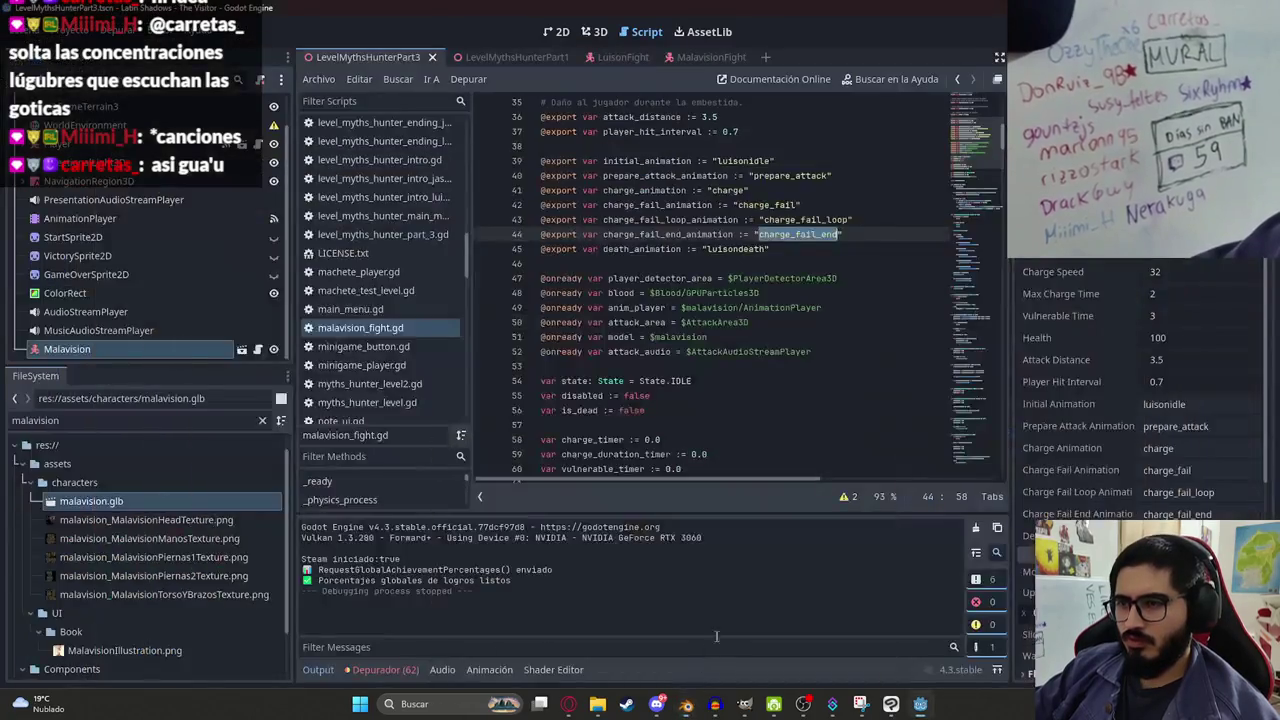
key("End")
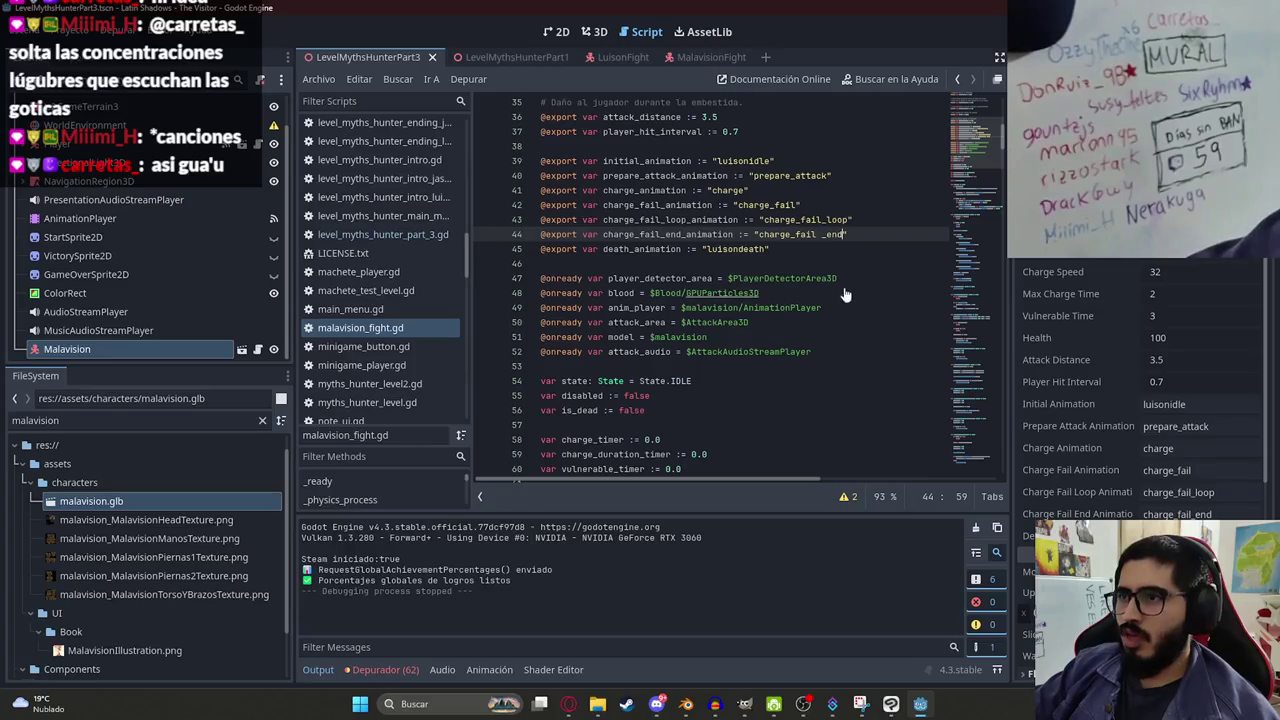
key("ctrl+s")
left_click(319, 79)
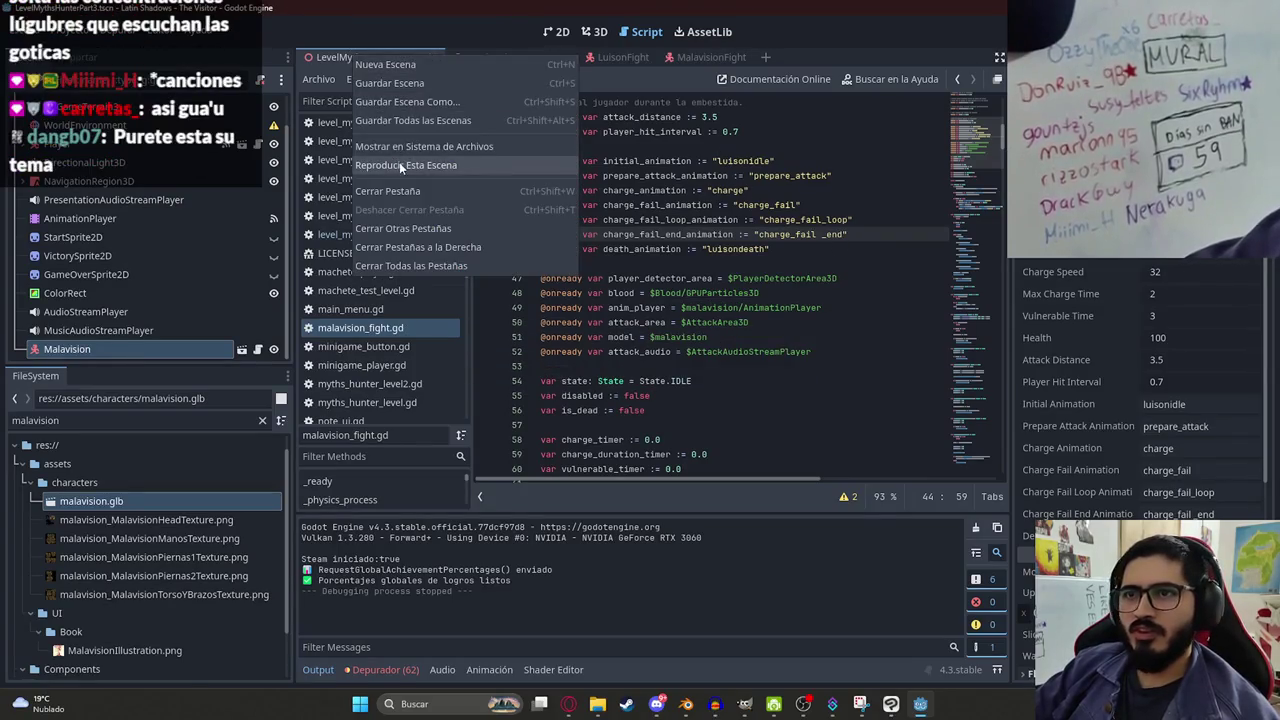
Run LevelMythsHunterPart3 to check the corrected "charge_fail _end" animation plays.
left_click(457, 201)
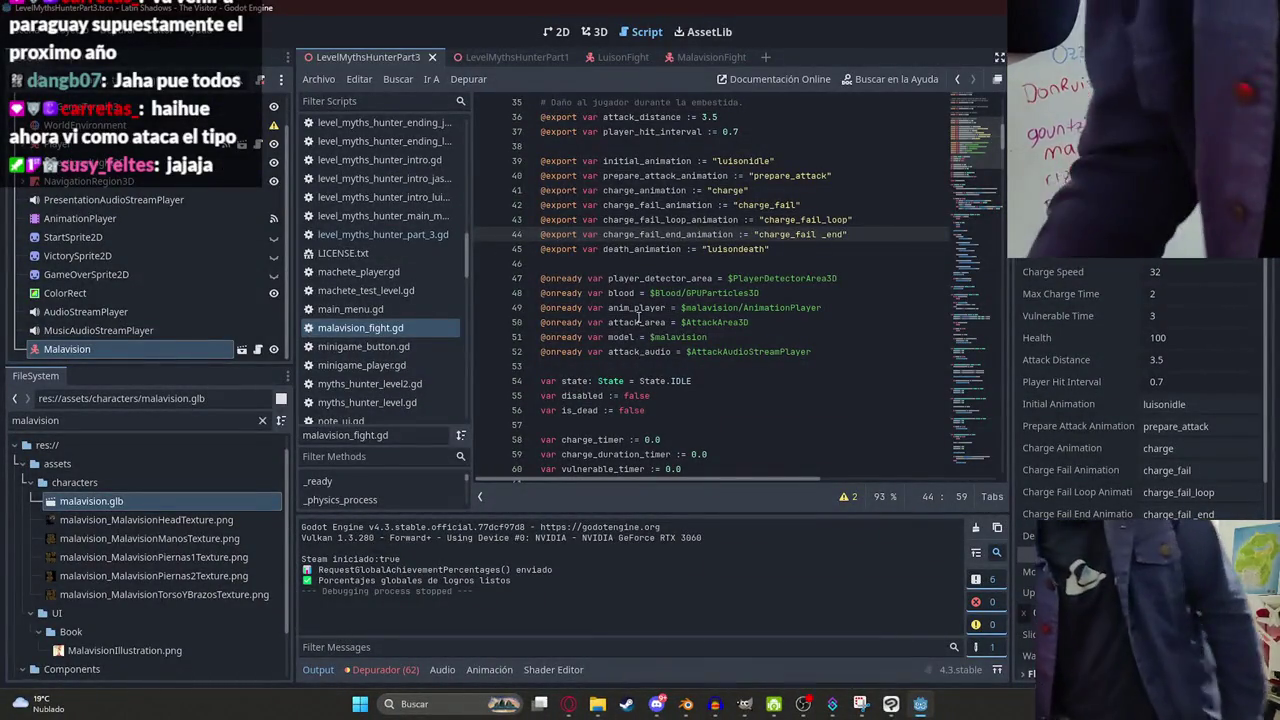
Play the objetos girando con música de fondo playlist and watch the dorito video full screen.
left_click(568, 704)
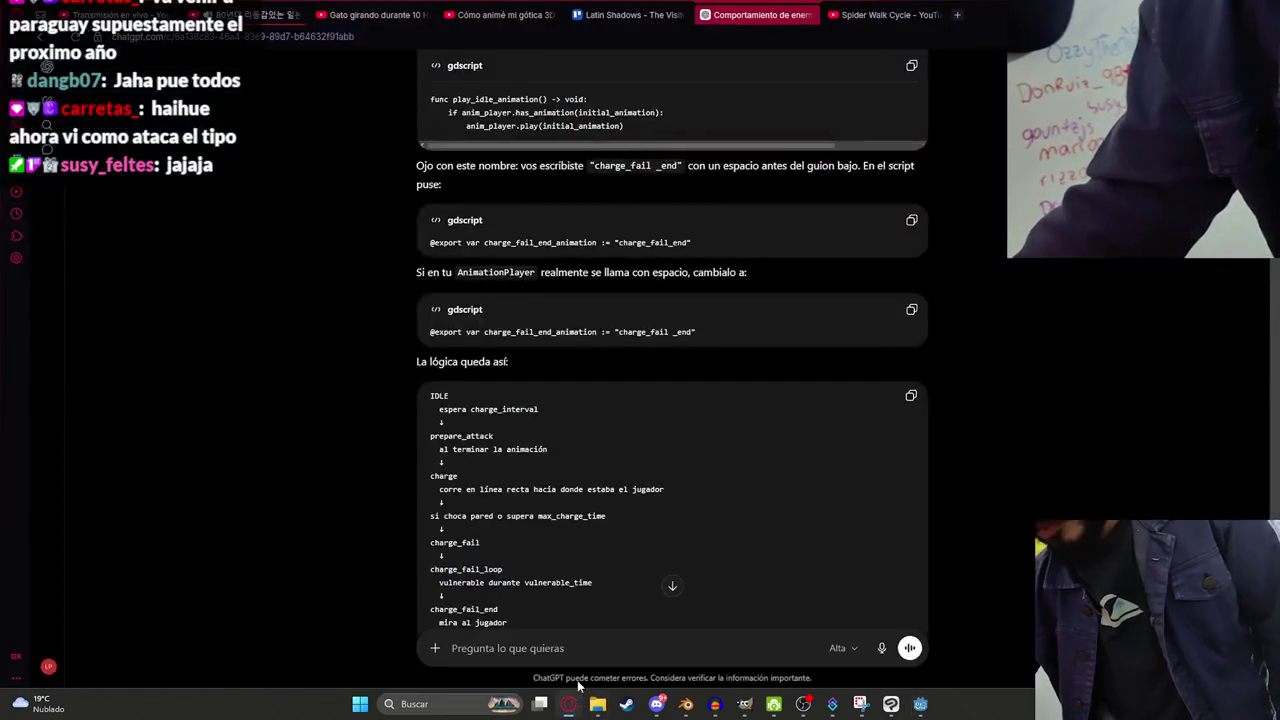
left_click(250, 14)
left_click(392, 10)
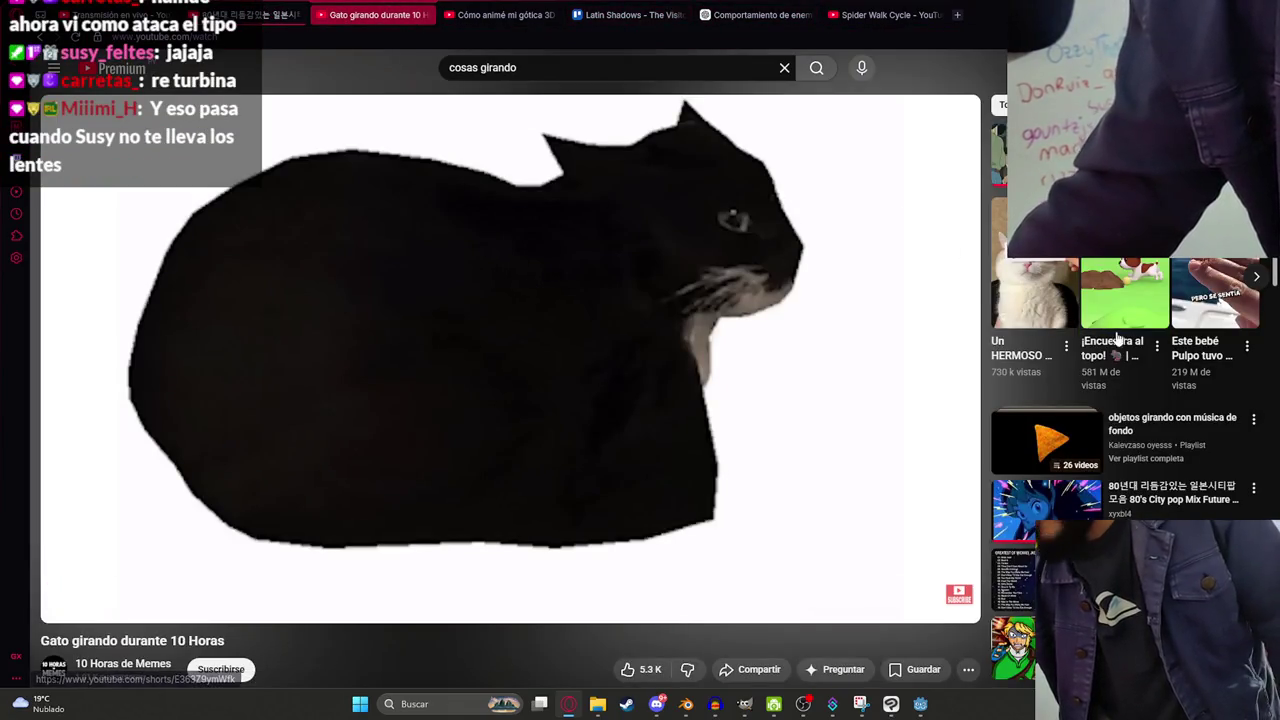
scroll(1034, 289, "down", 2)
left_click(1034, 289)
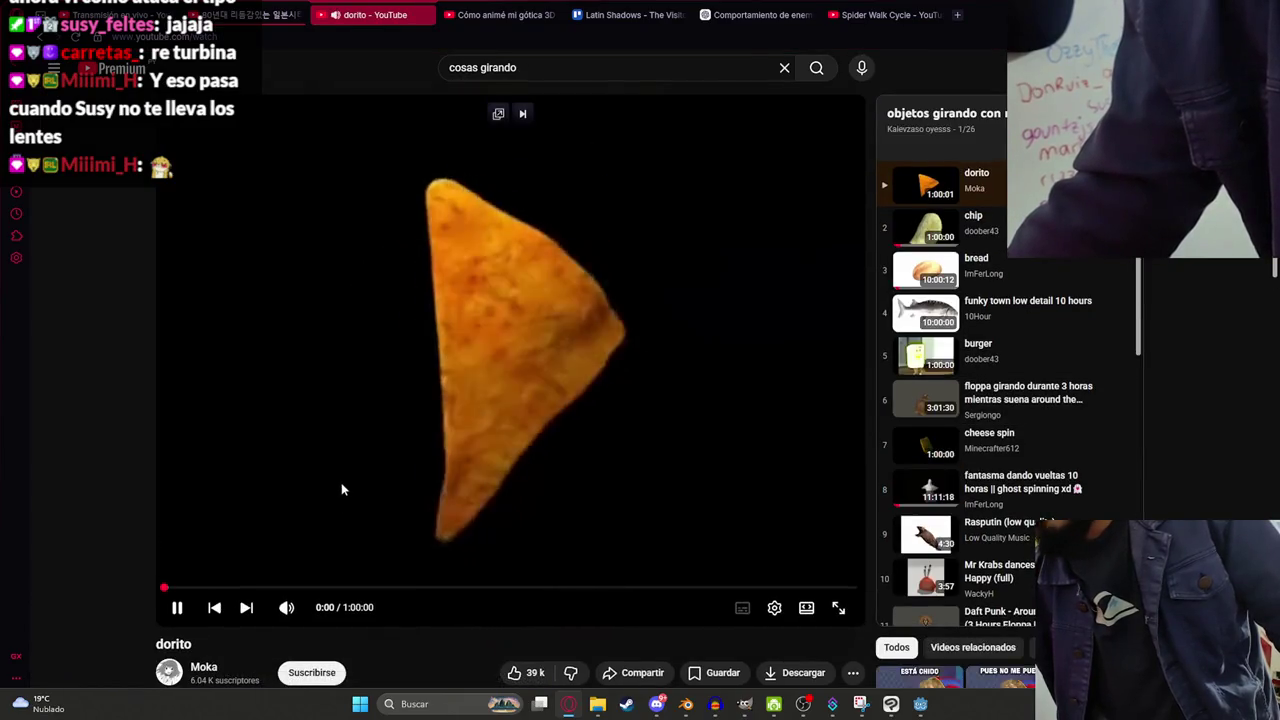
double_click(341, 482)
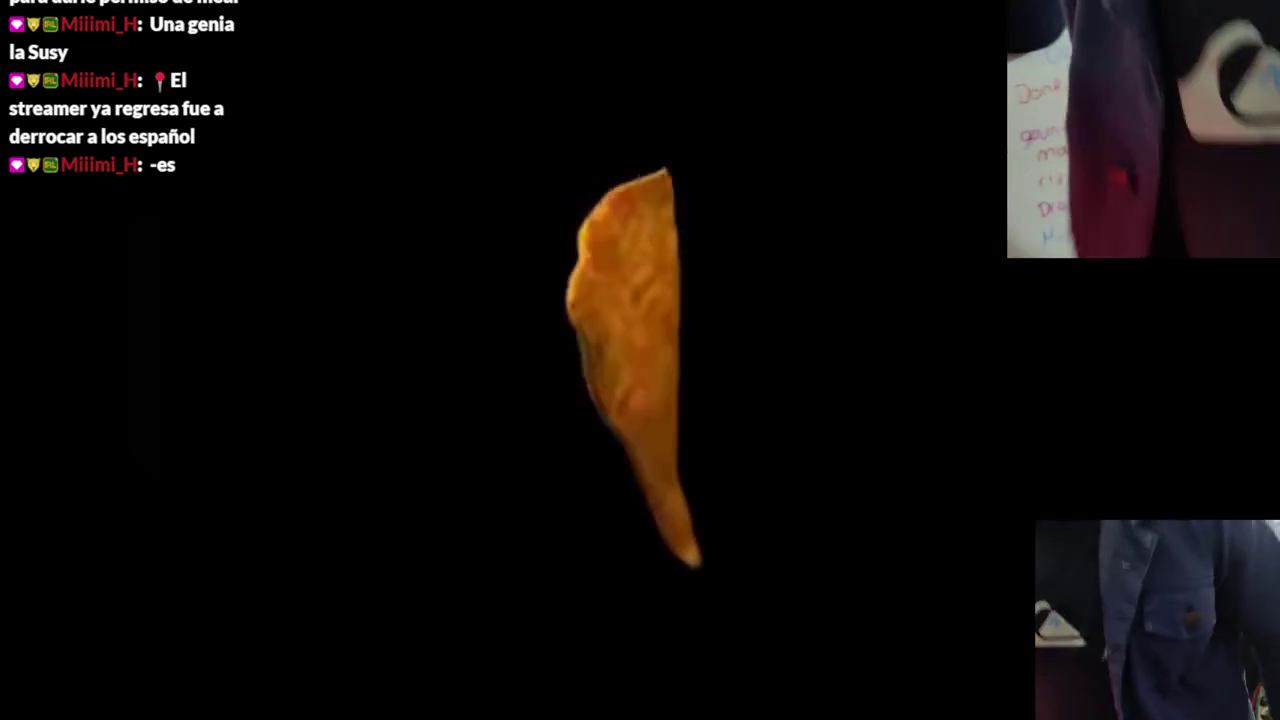
key("Escape")
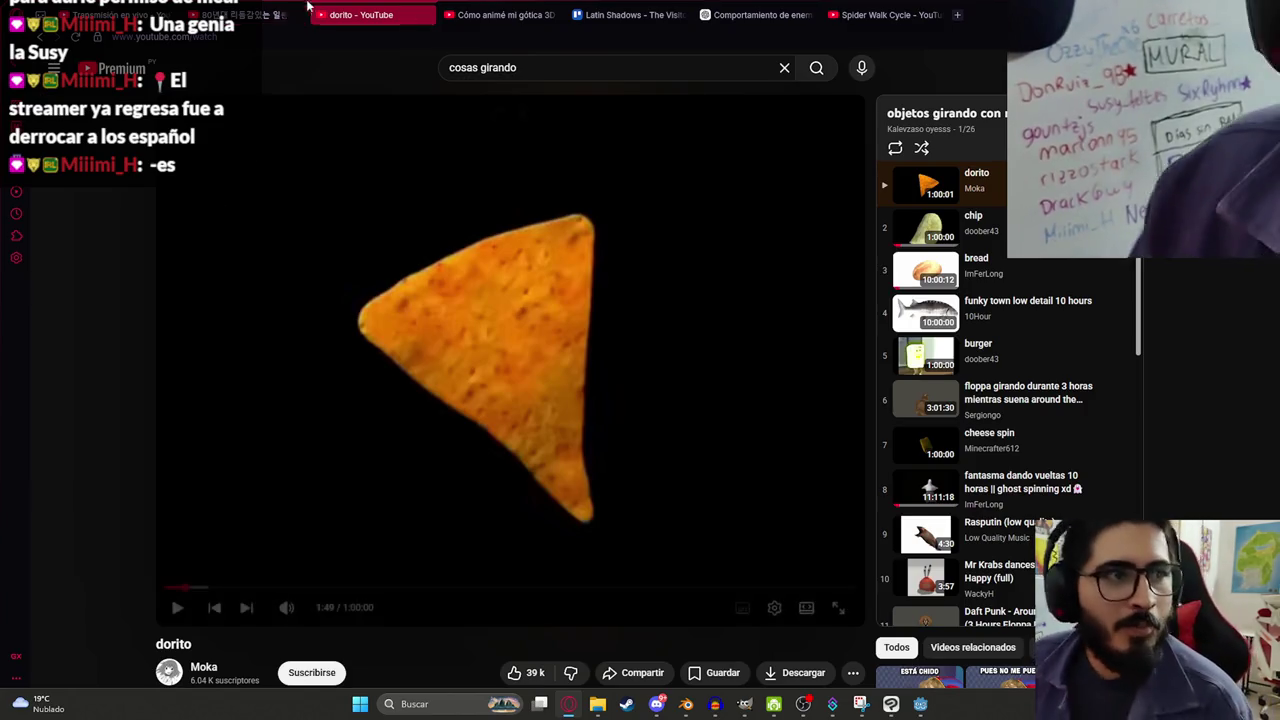
Flip between the city pop and dorito tabs, then return to Blender.
left_click(240, 10)
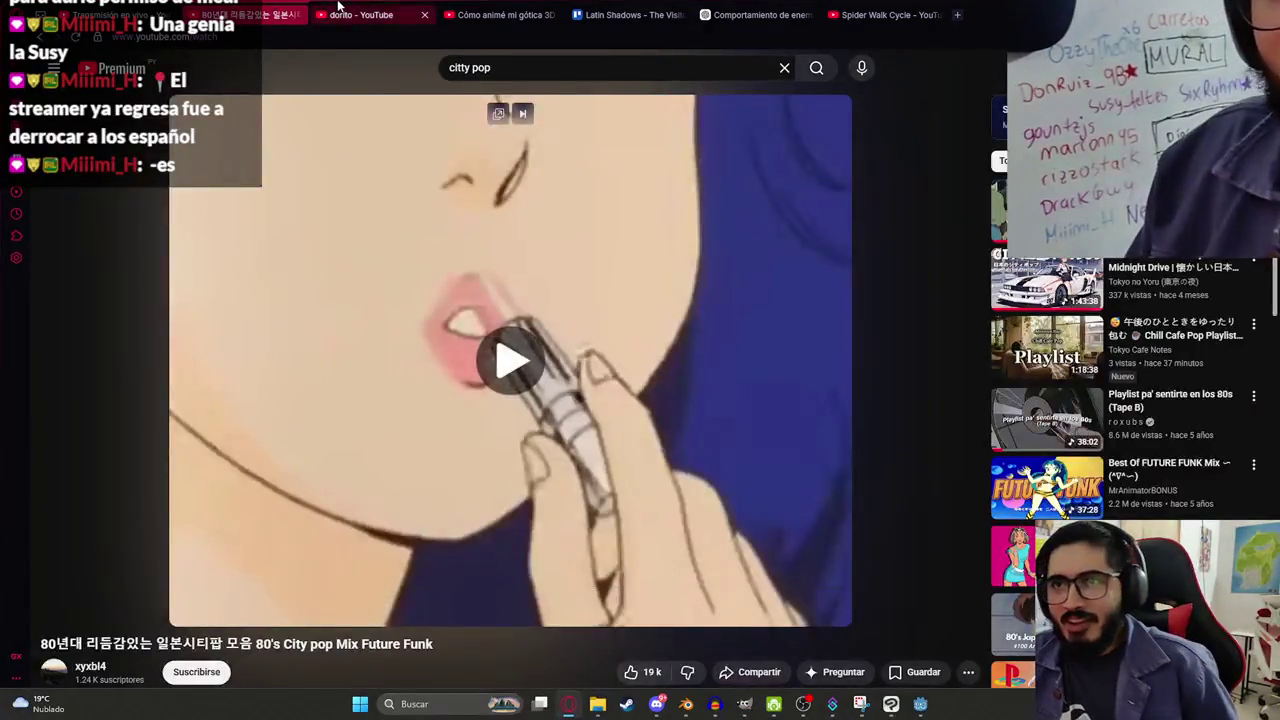
left_click(338, 10)
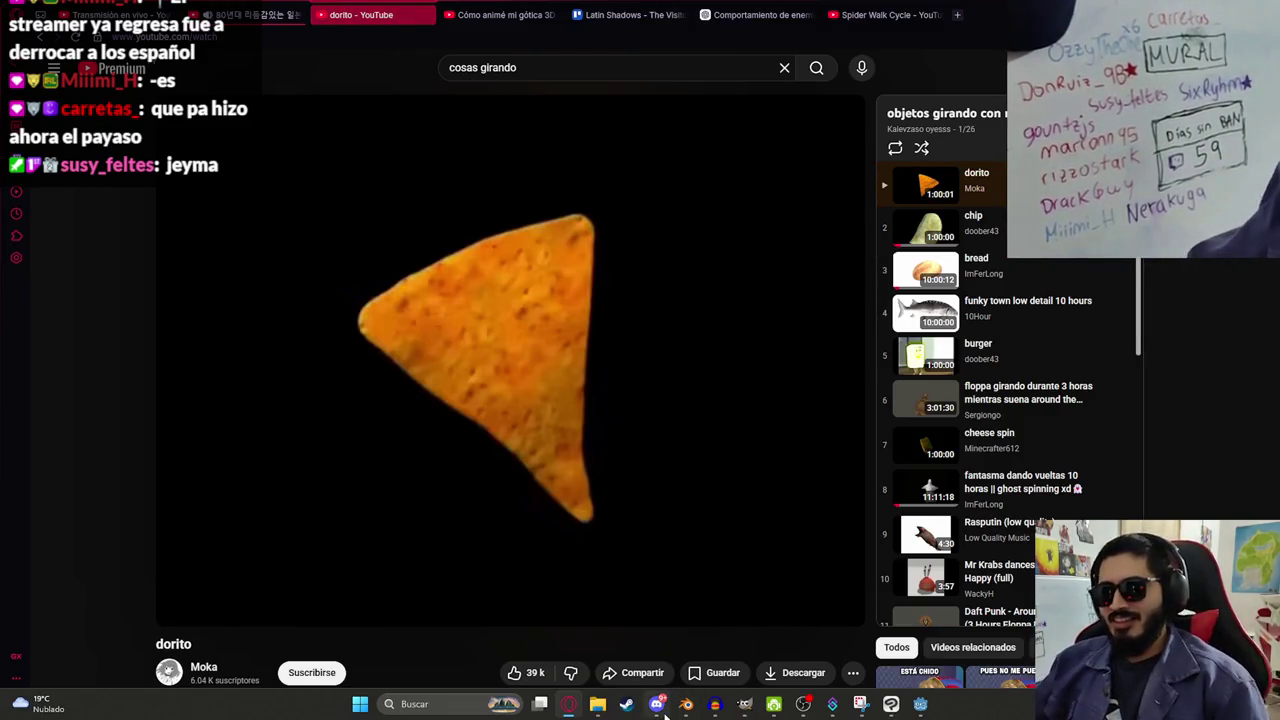
mouse_move(686, 704)
left_click(617, 621)
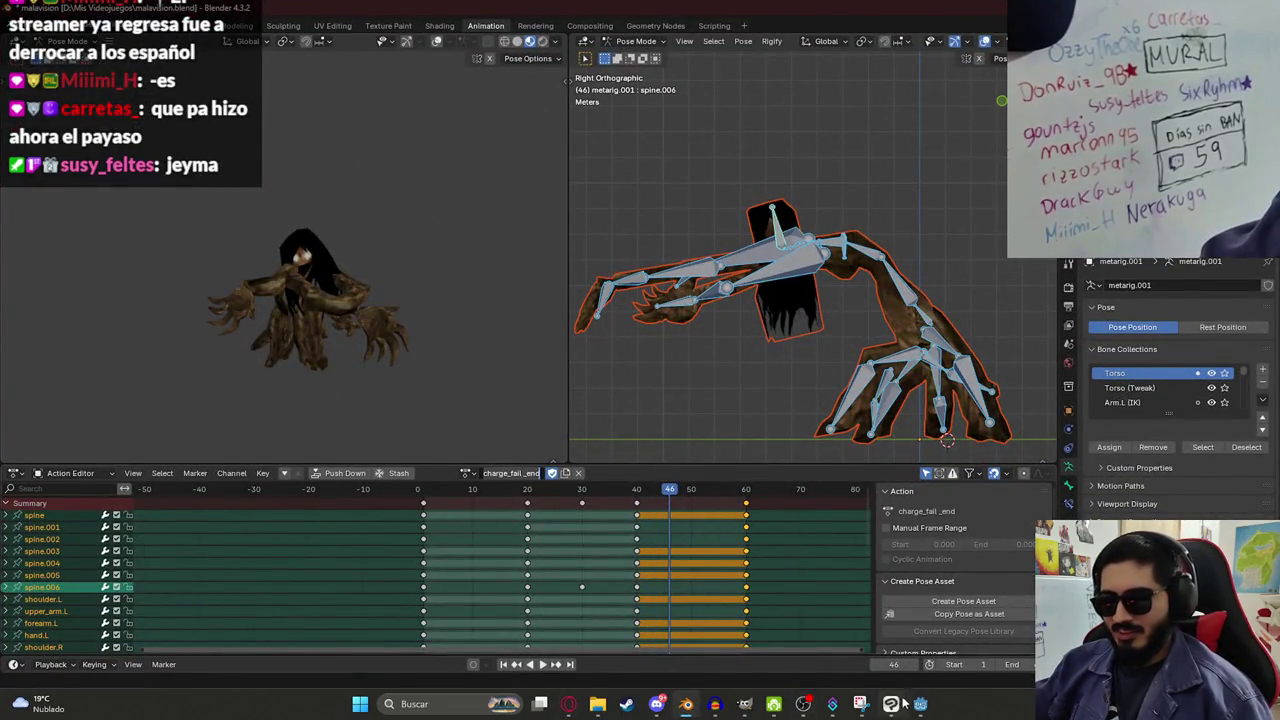
Back in Godot's 3D view, playtest LevelMythsHunterPart3's Malavision fight, then stop the game.
mouse_move(903, 704)
left_click(905, 630)
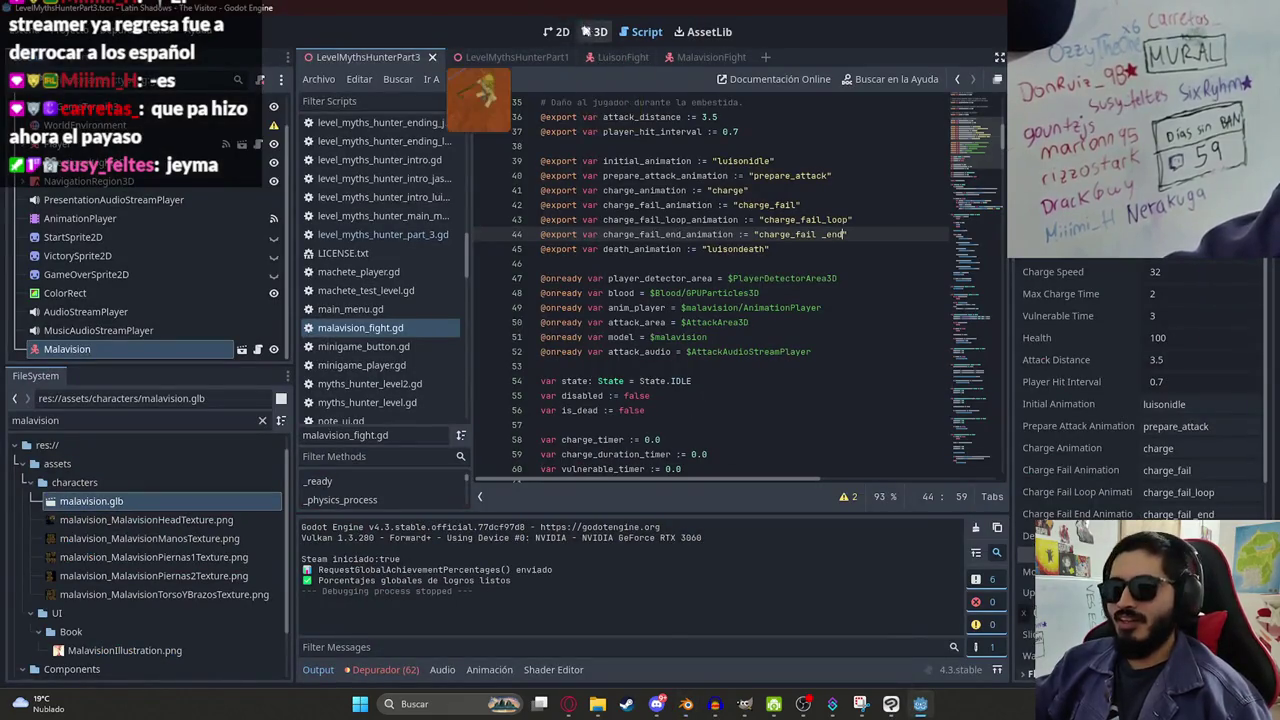
left_click(594, 31)
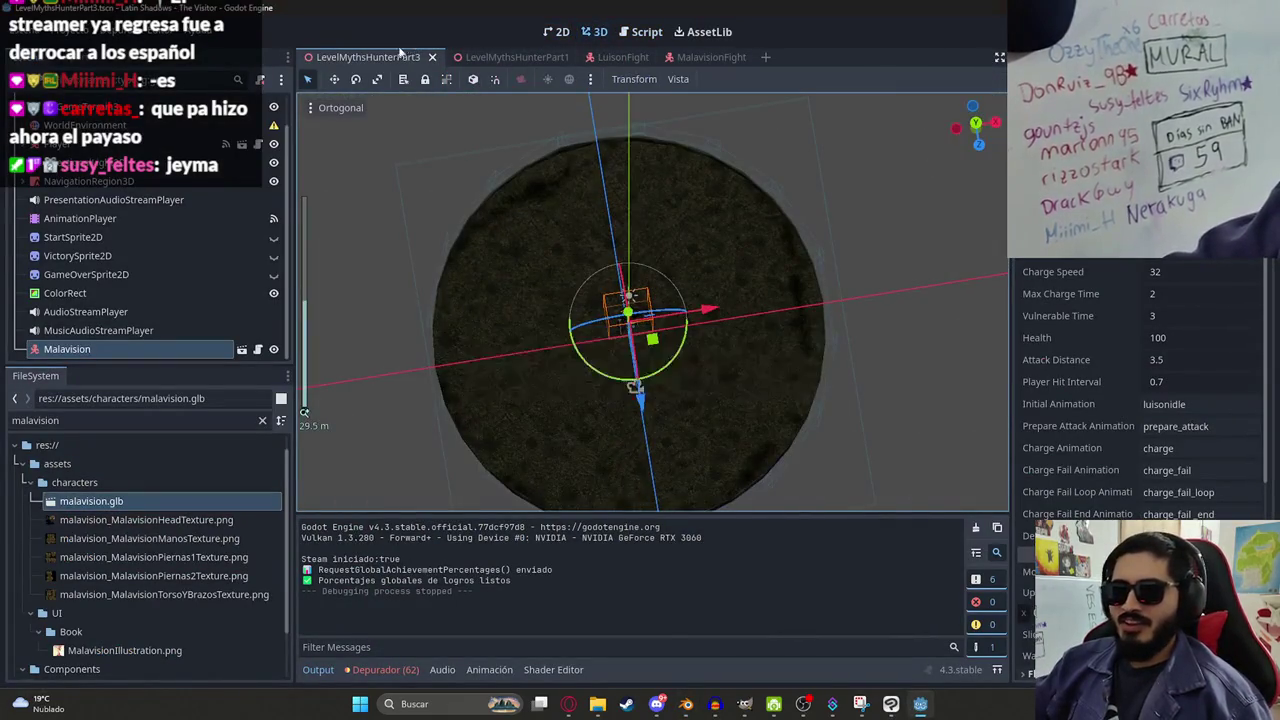
right_click(371, 55)
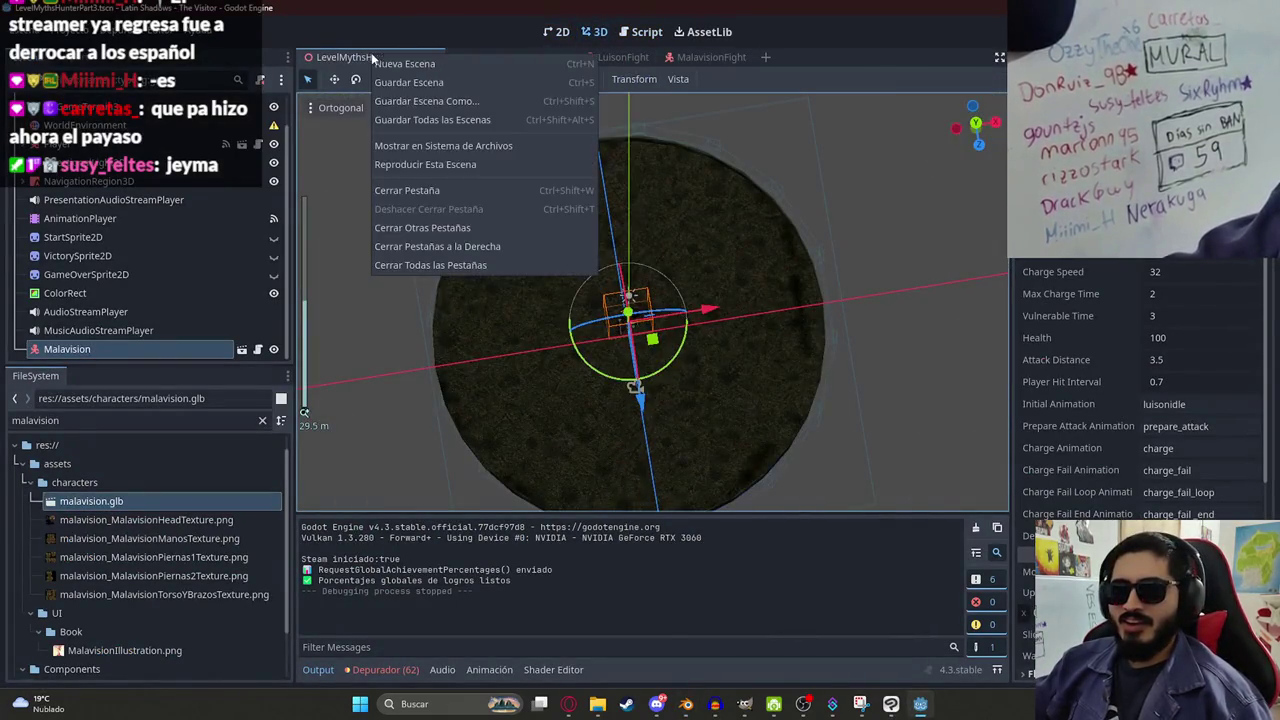
left_click(447, 167)
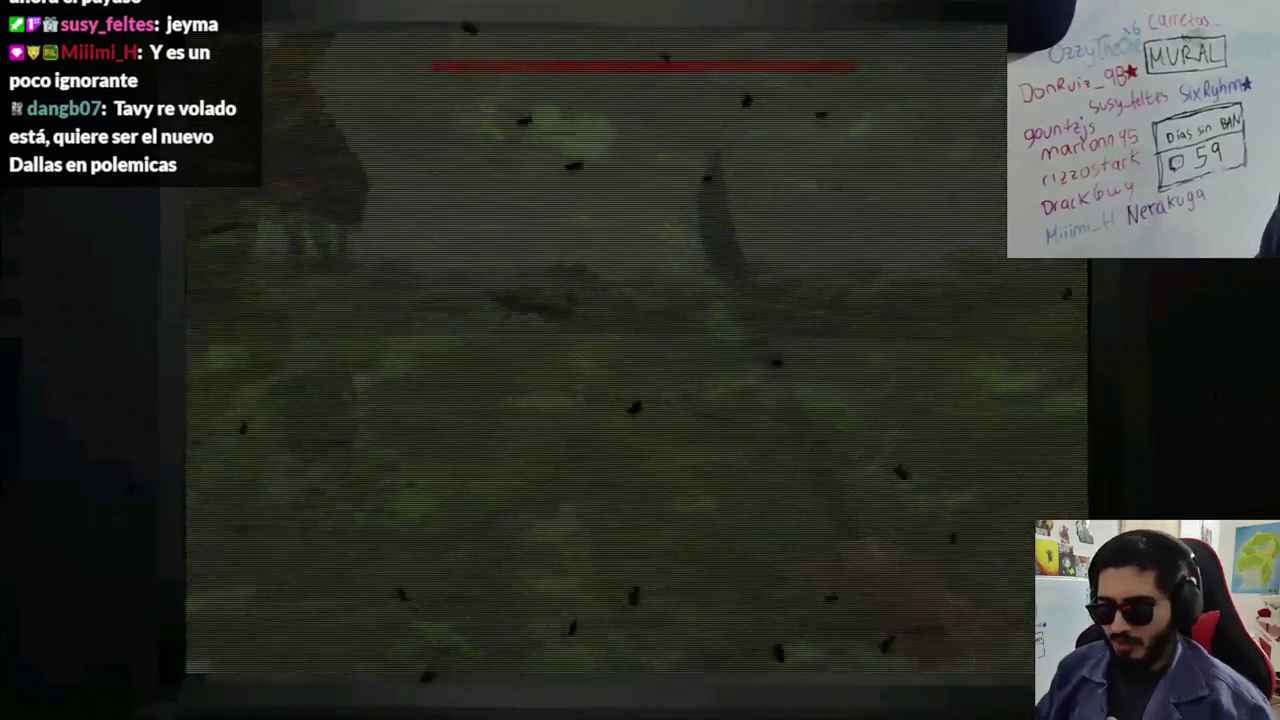
key("F8")
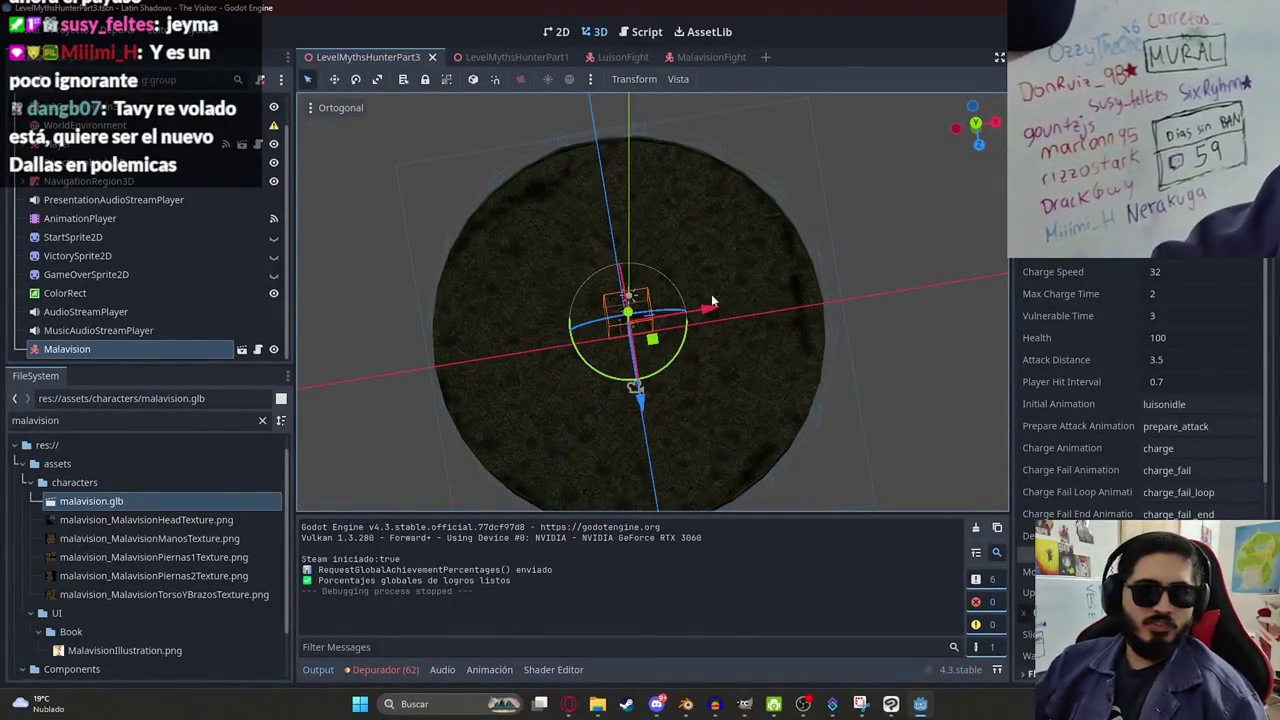
scroll(245, 118, "up", 1)
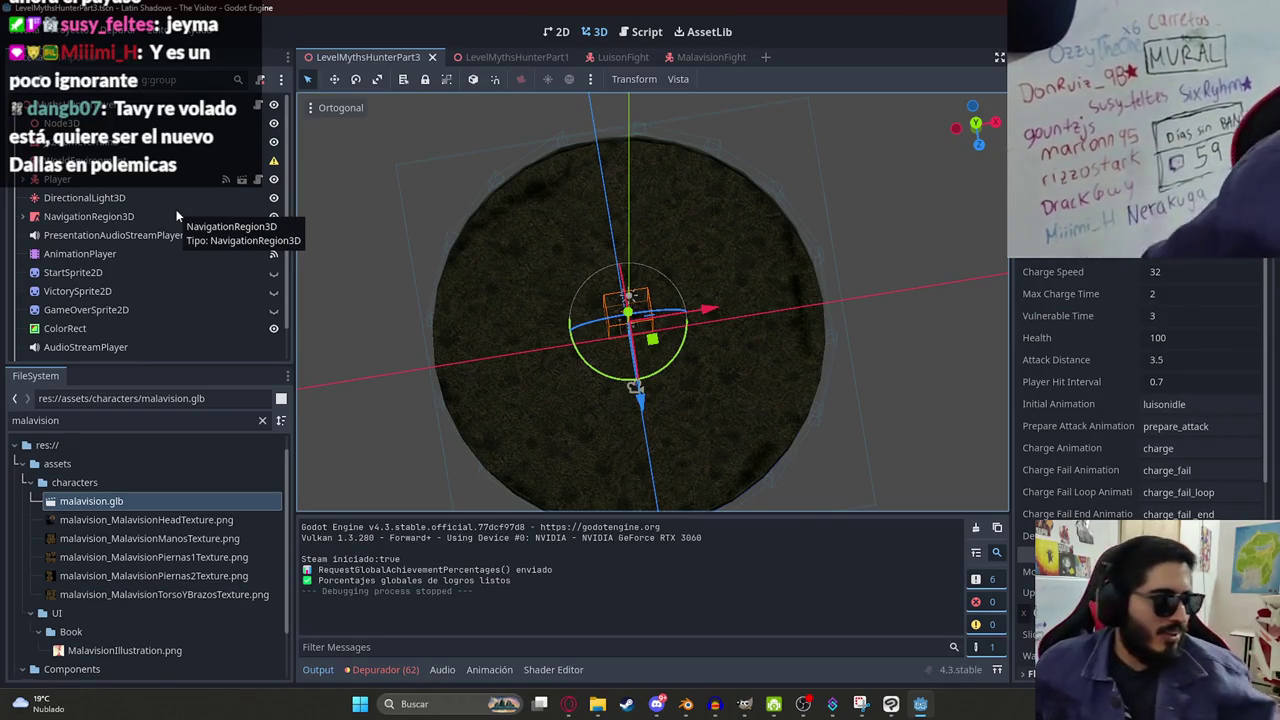
scroll(496, 220, "down", 3)
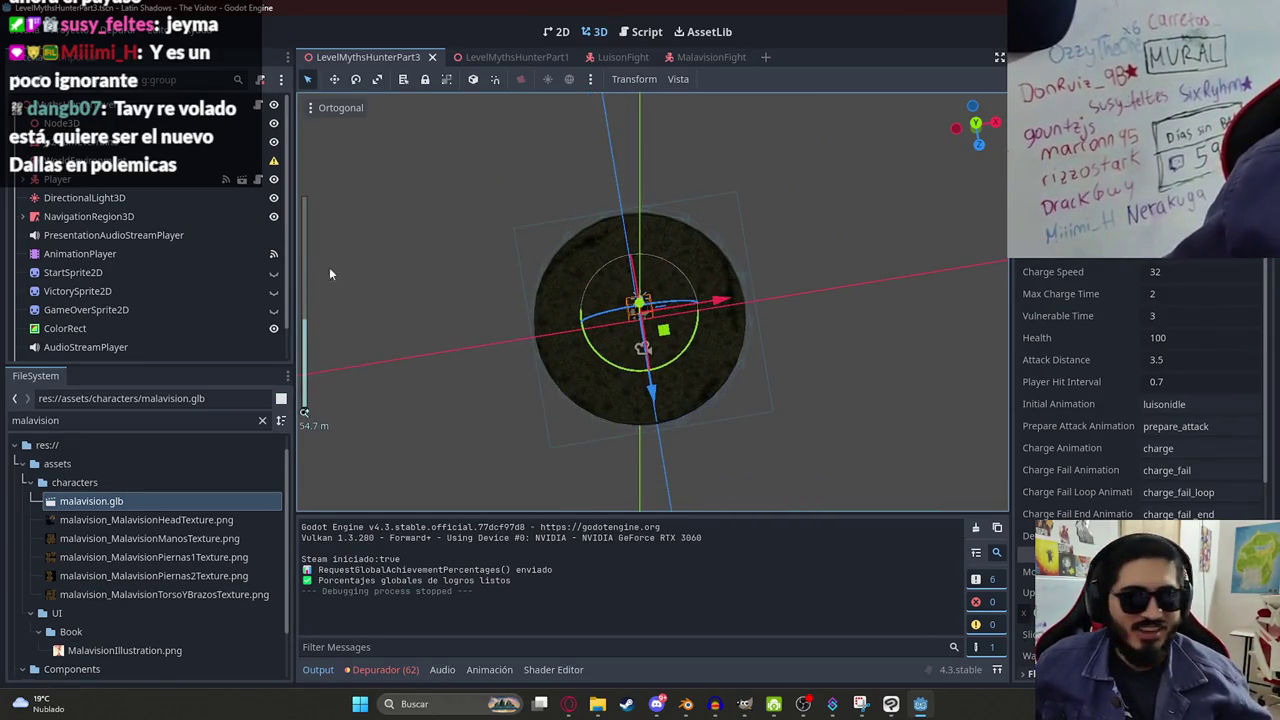
scroll(515, 345, "up", 2)
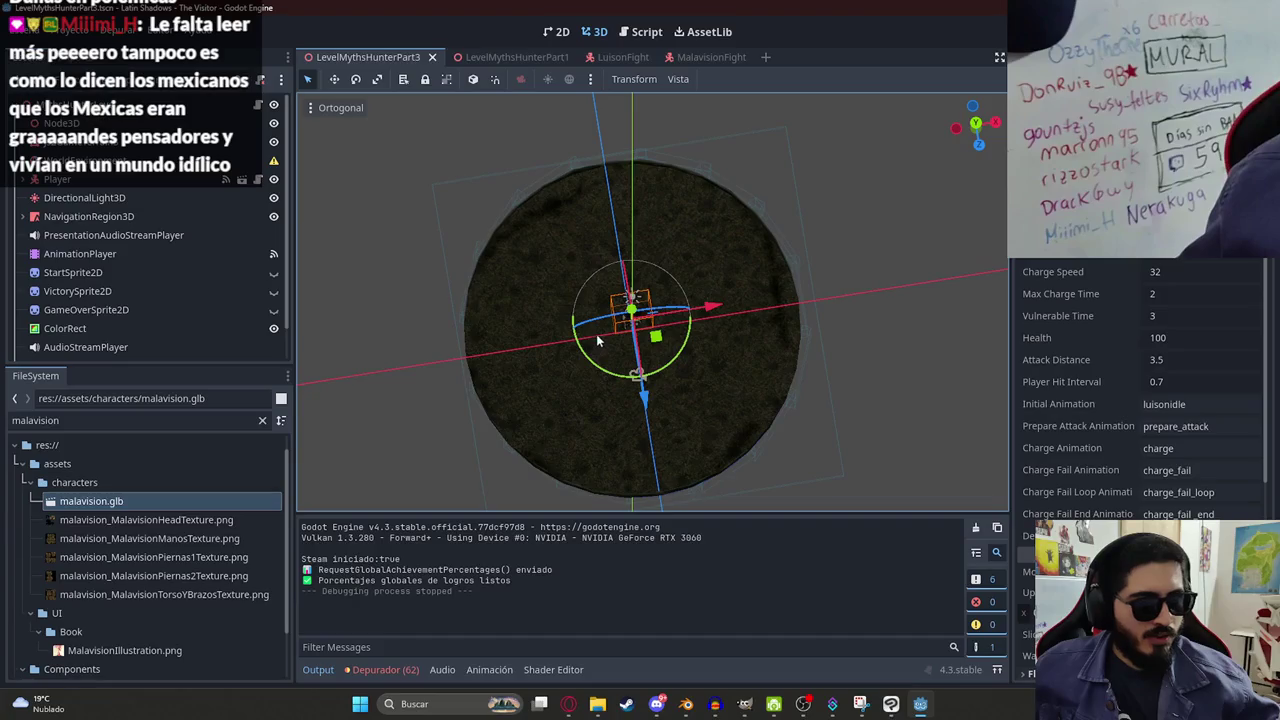
mouse_move(600, 330)
left_mouse_down()
mouse_move(692, 242)
mouse_move(686, 282)
left_mouse_up()
scroll(686, 282, "up", 5)
mouse_move(623, 389)
left_mouse_down()
mouse_move(709, 226)
mouse_move(557, 260)
mouse_move(480, 315)
mouse_move(609, 430)
mouse_move(610, 343)
mouse_move(731, 422)
mouse_move(626, 398)
left_mouse_up()
scroll(549, 253, "down", 3)
scroll(569, 292, "up", 8)
scroll(540, 390, "down", 8)
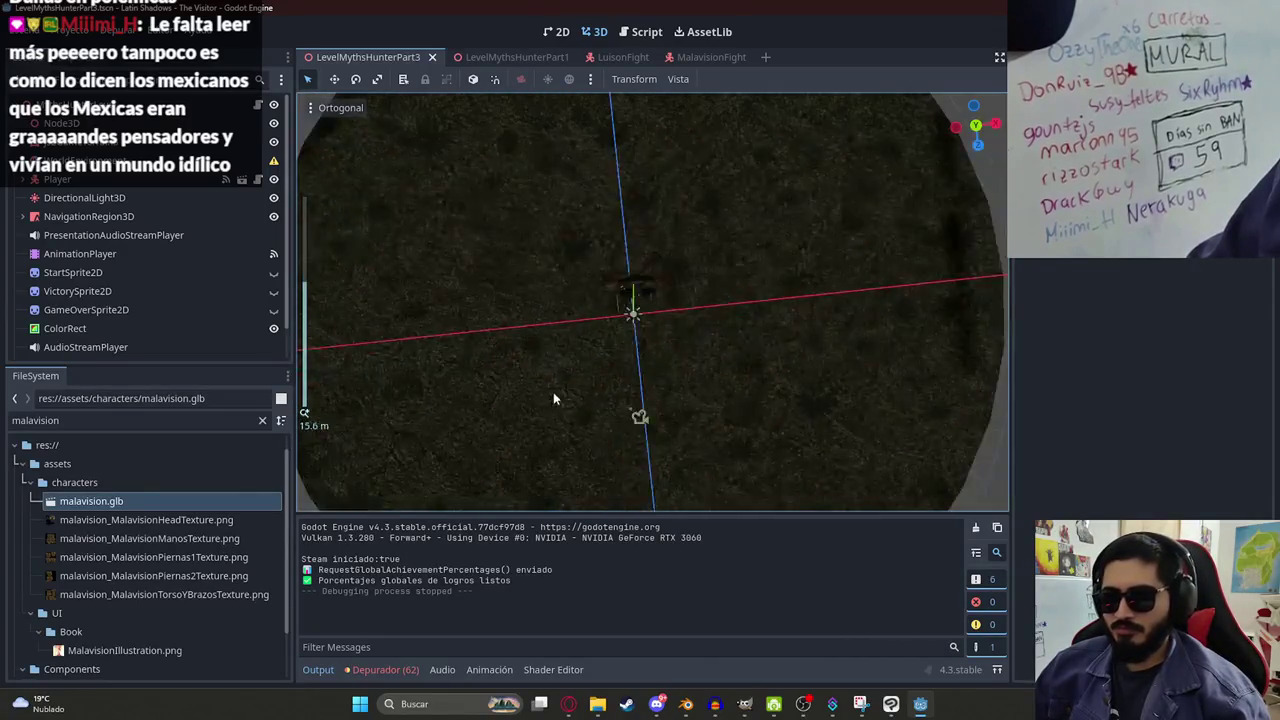
scroll(589, 399, "up", 7)
scroll(571, 370, "down", 6)
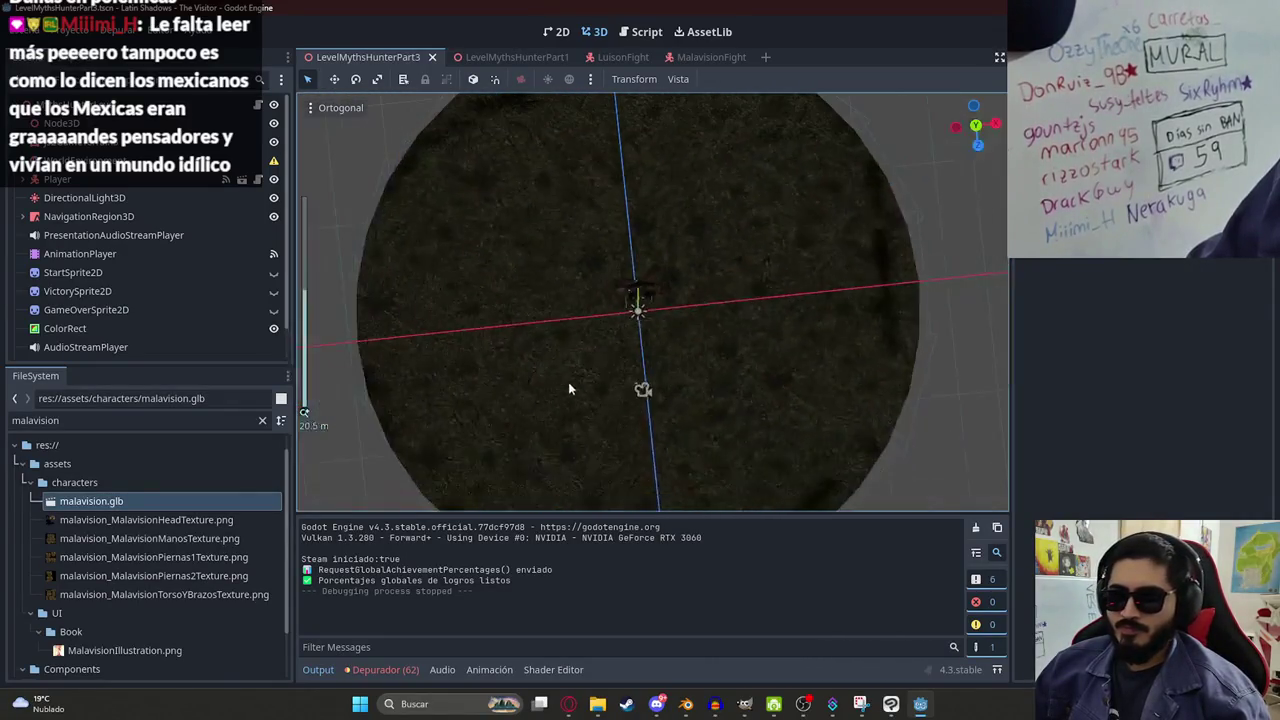
Show the MalavisionFight scene in the 2D workspace.
left_click(706, 57)
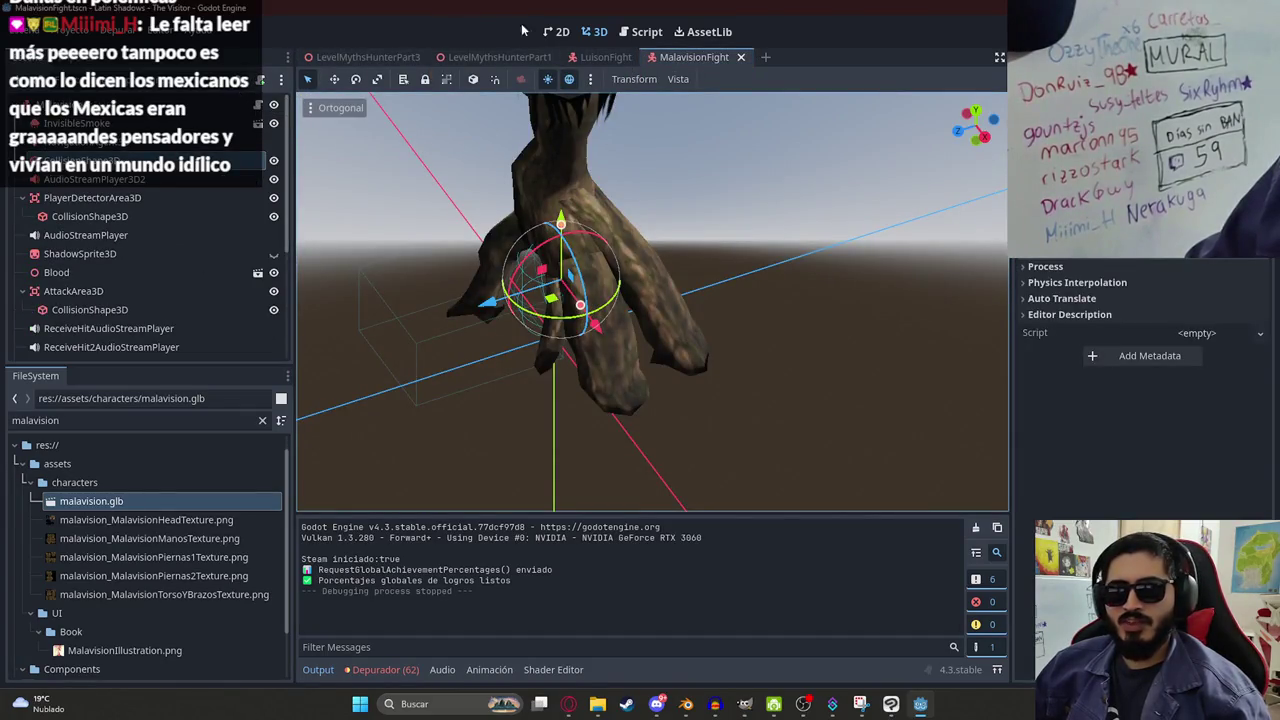
left_click(562, 31)
scroll(152, 246, "down", 2)
scroll(153, 246, "down", 2)
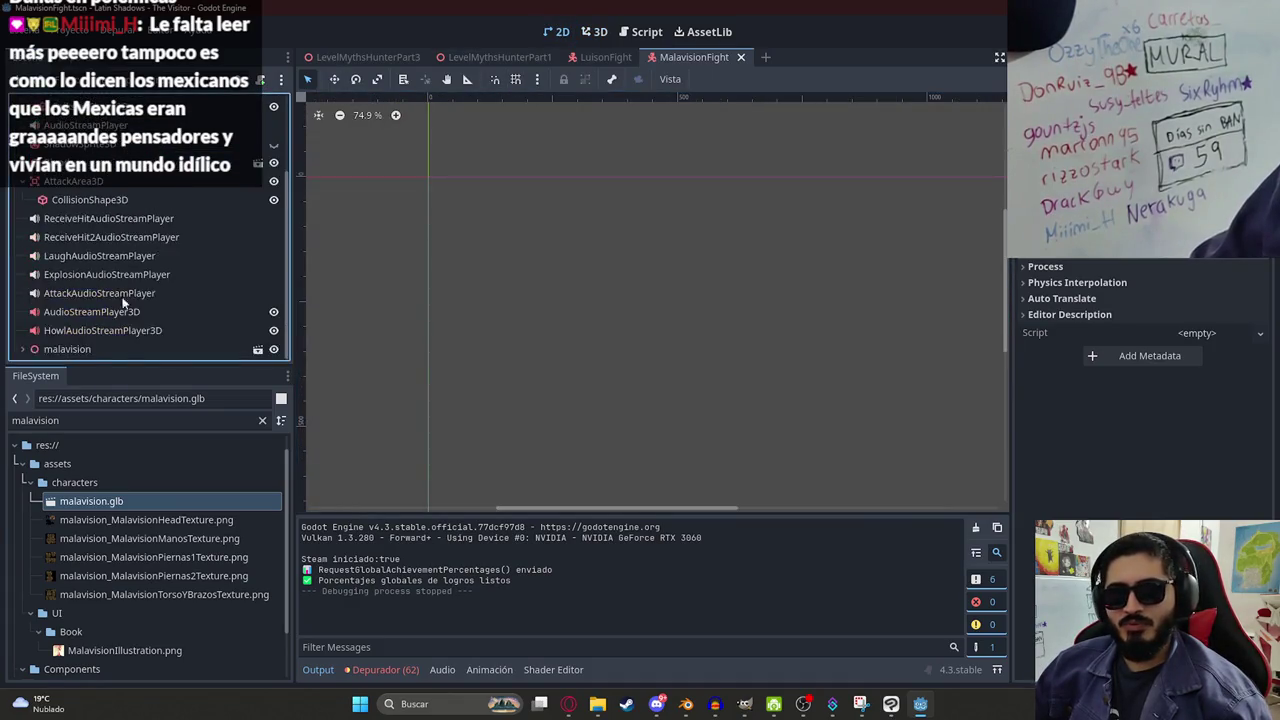
scroll(150, 260, "up", 5)
scroll(220, 262, "down", 5)
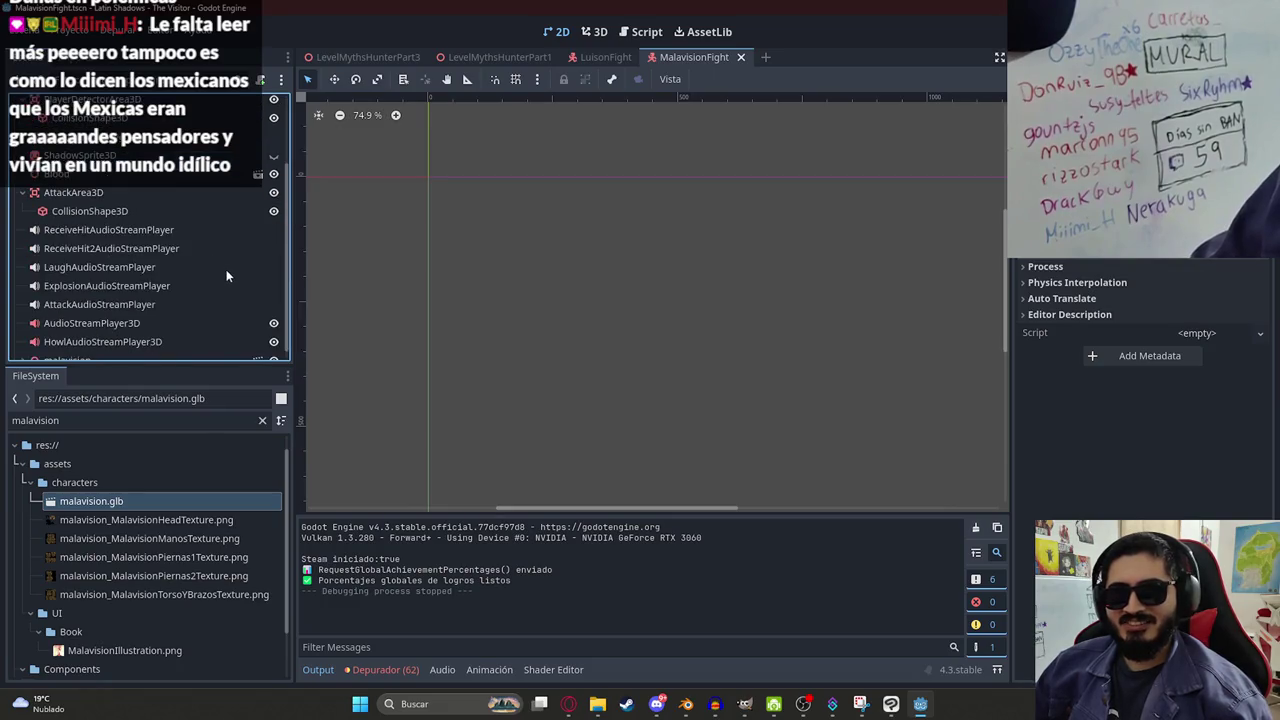
scroll(230, 272, "up", 3)
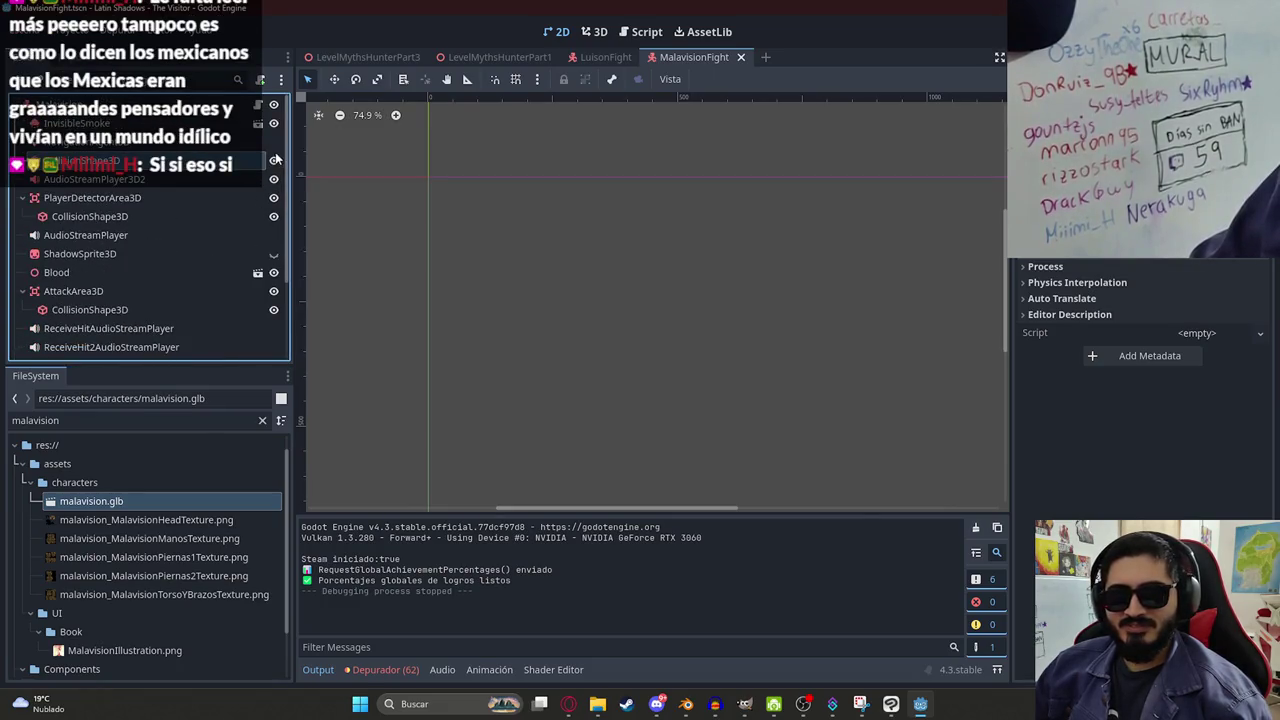
Toggle ShadowSprite3D's visibility off and back on, save MalavisionFight, and go to LevelMythsHunterPart3.
left_click(274, 255)
left_click(274, 255)
scroll(591, 315, "down", 3)
scroll(506, 299, "up", 1)
key("ctrl+s")
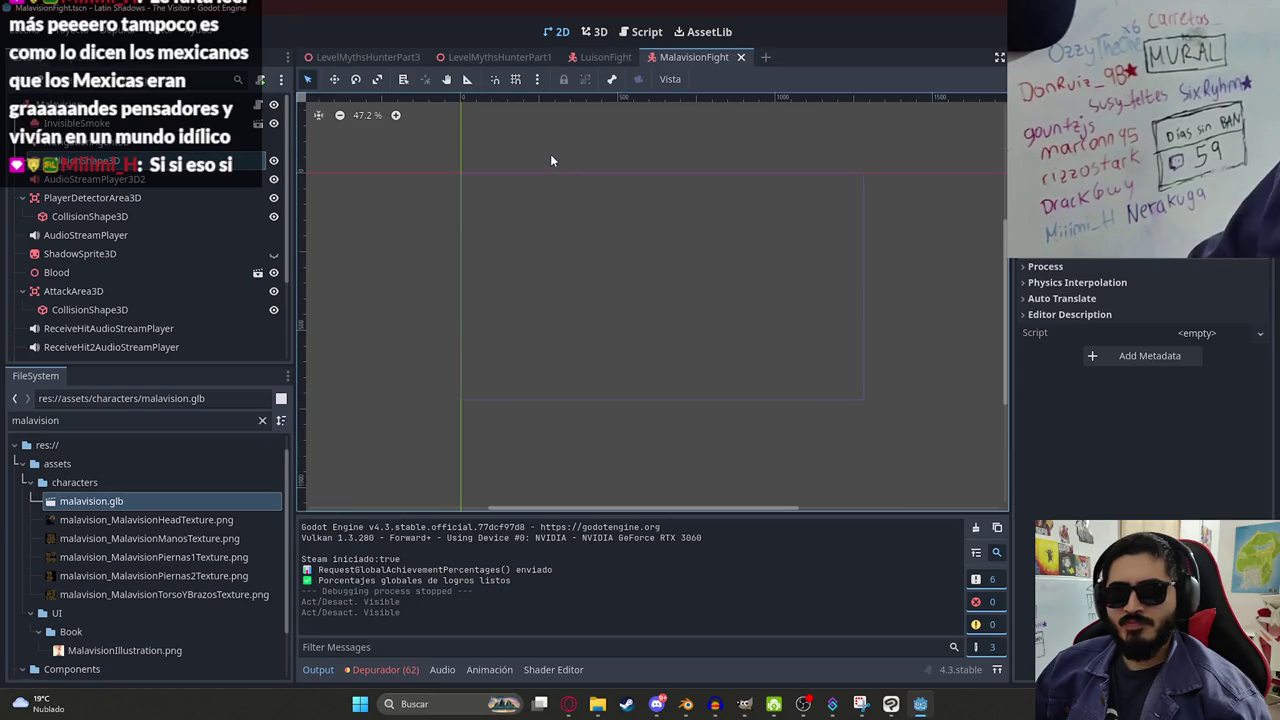
left_click(415, 58)
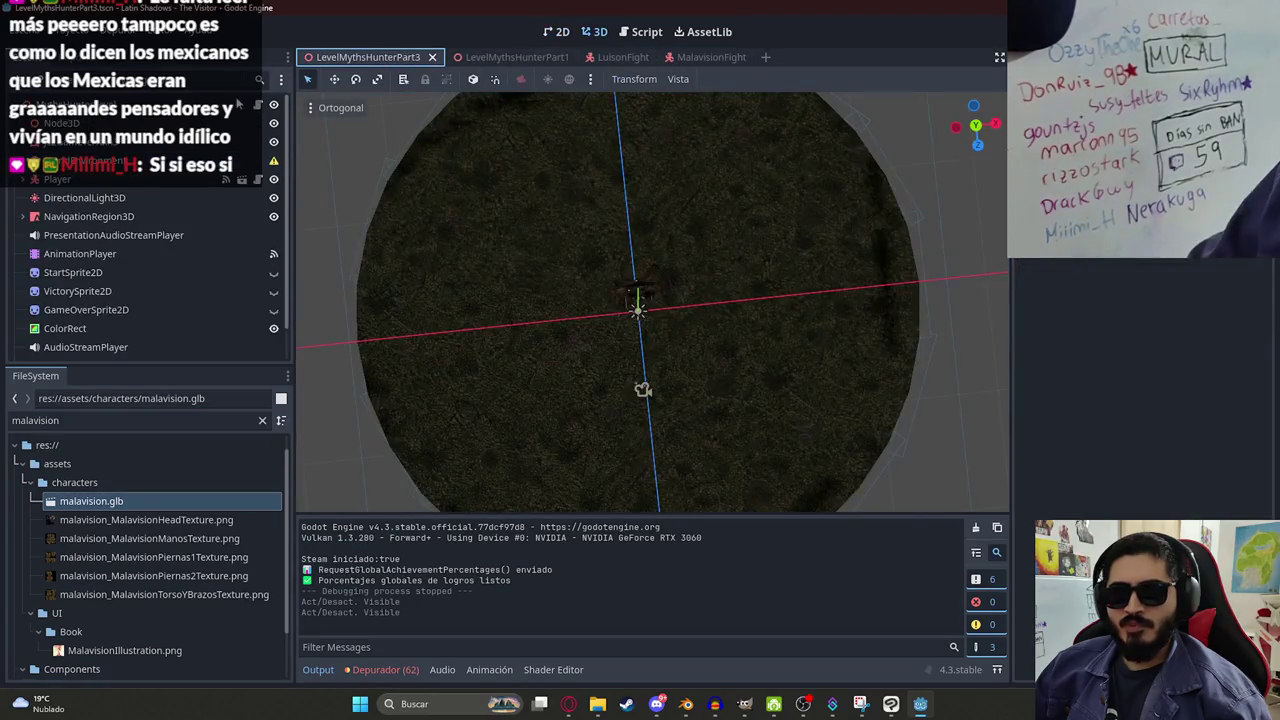
In 2D, briefly show then hide the StartSprite2D and GameOverSprite2D overlays.
left_click(556, 31)
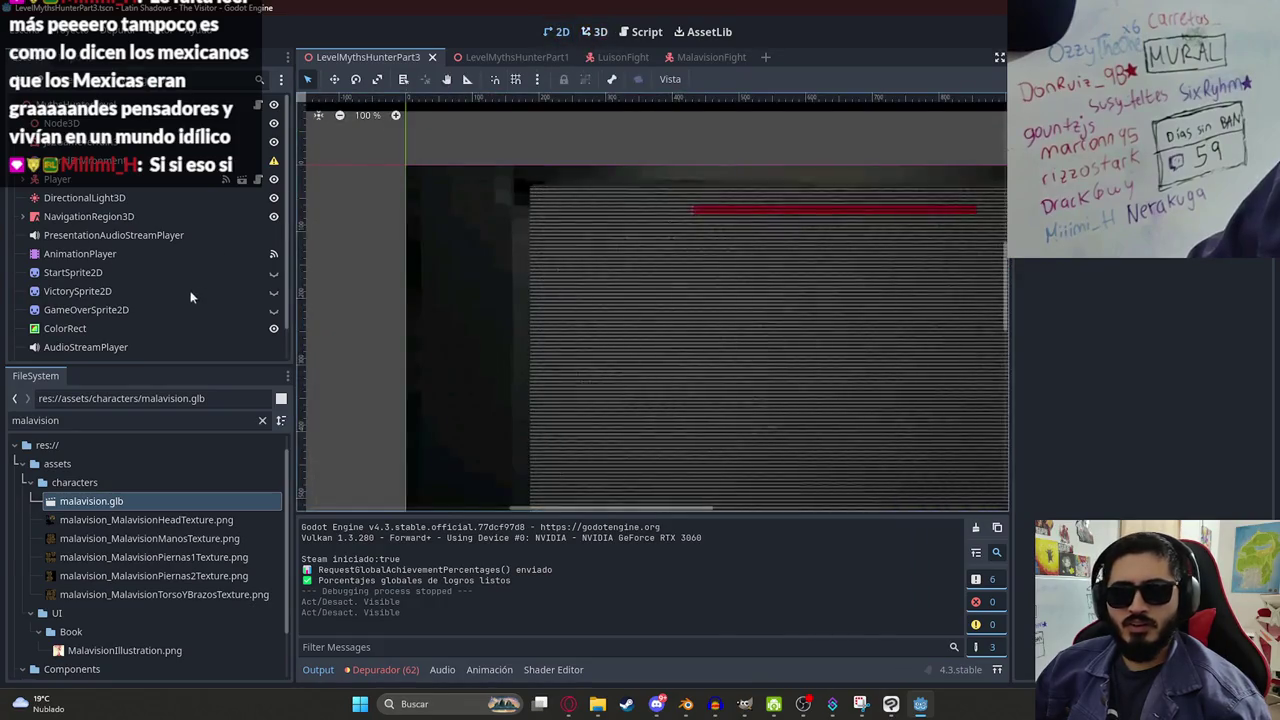
scroll(268, 272, "down", 1)
left_click(275, 238)
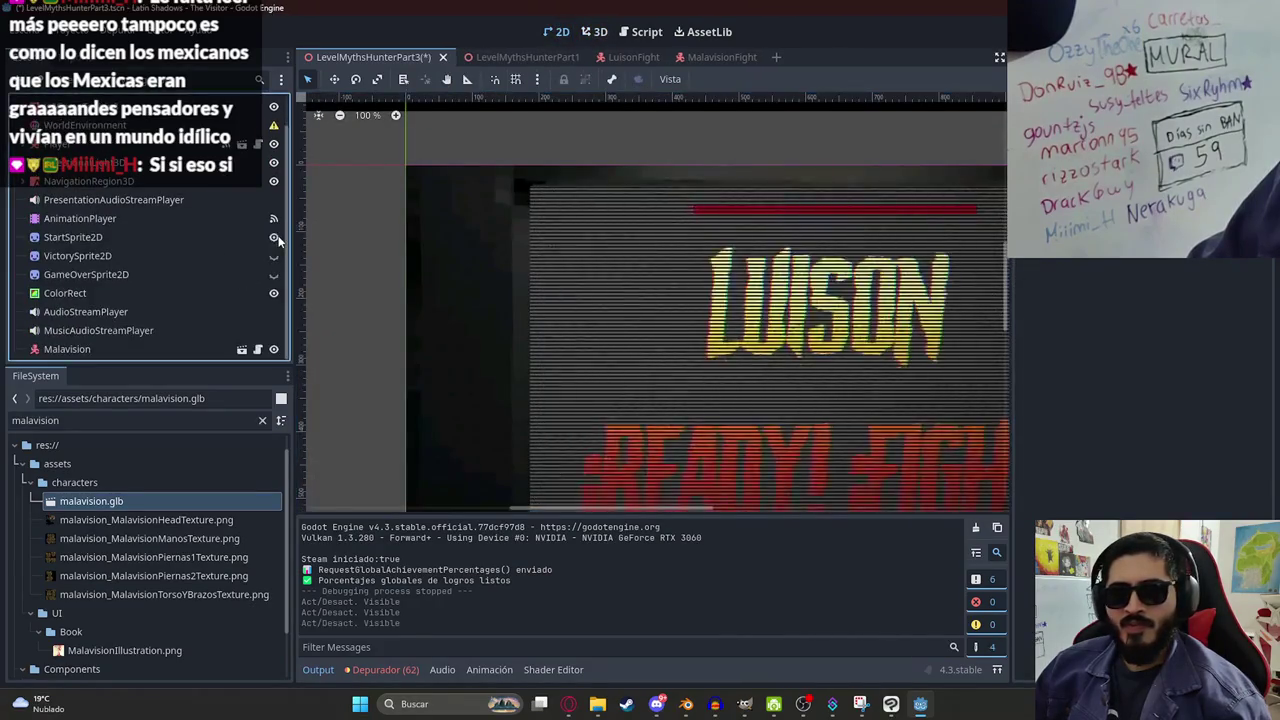
left_click(275, 238)
left_click(274, 272)
left_click(274, 272)
left_click(275, 275)
left_click(274, 275)
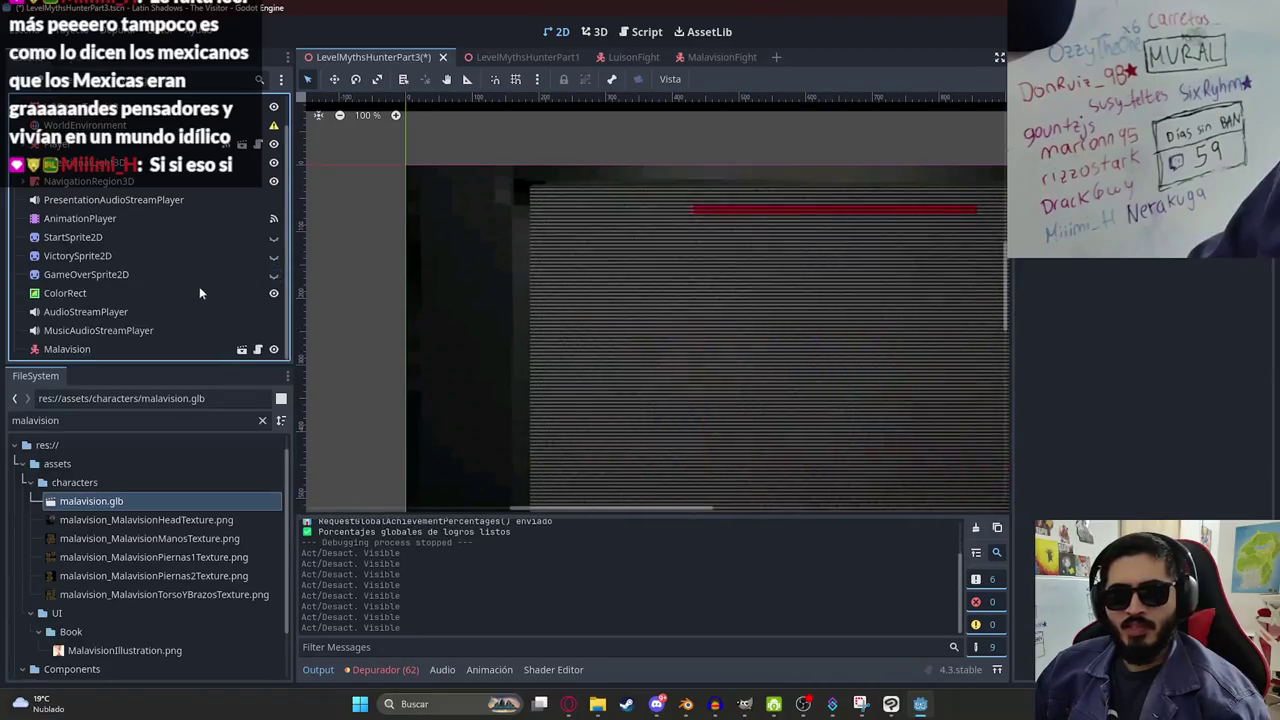
Inspect the VictorySprite2D, GameOverSprite2D and ColorRect overlays, leaving GAME OVER hidden.
scroll(160, 190, "up", 2)
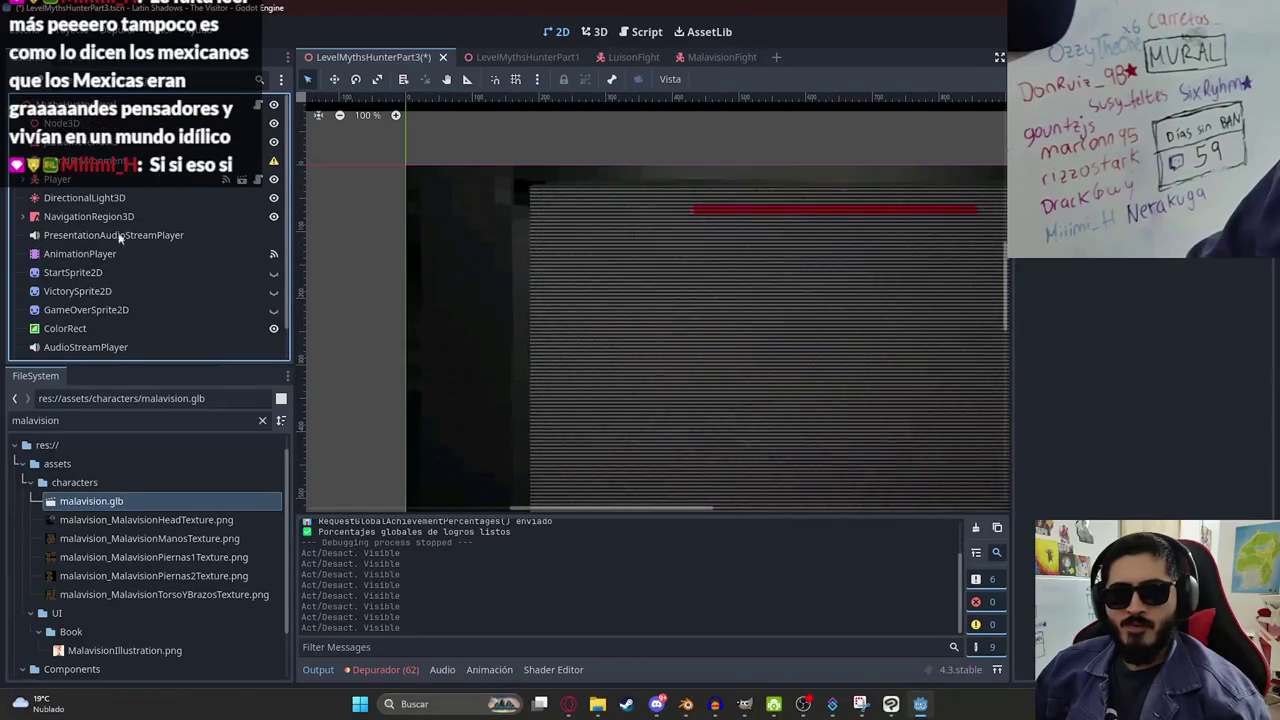
scroll(159, 310, "down", 2)
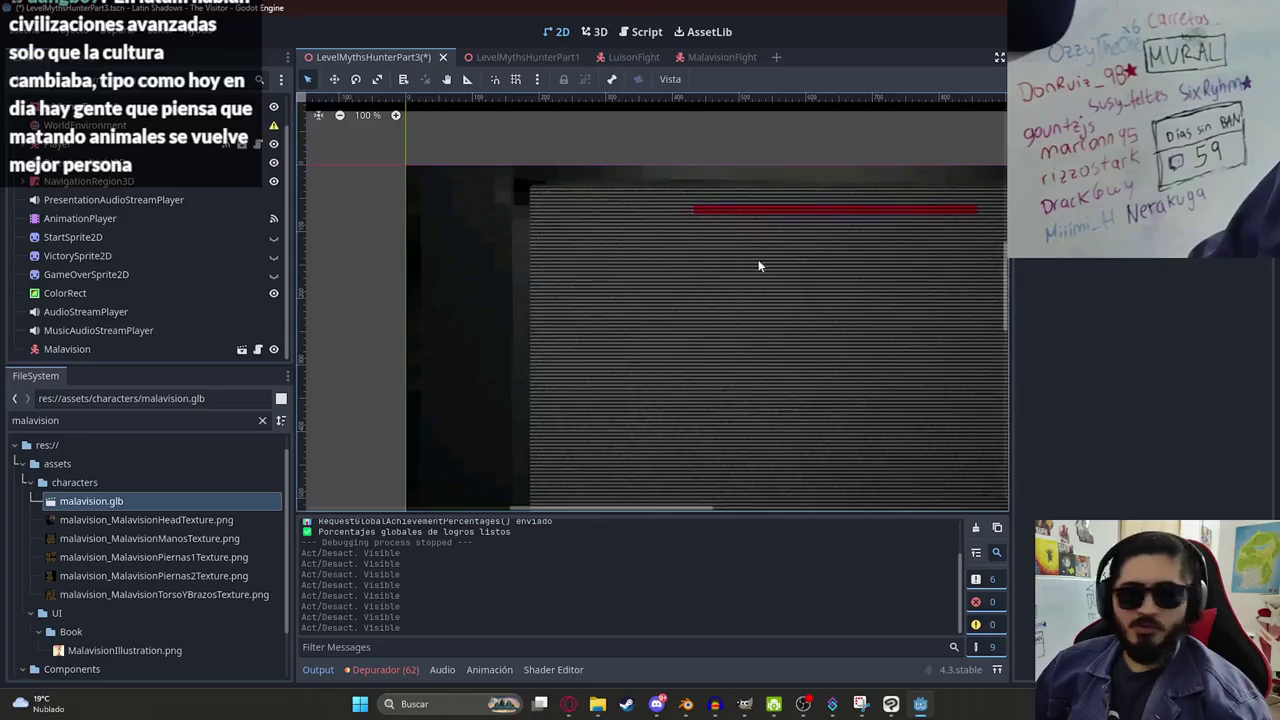
scroll(723, 289, "down", 3)
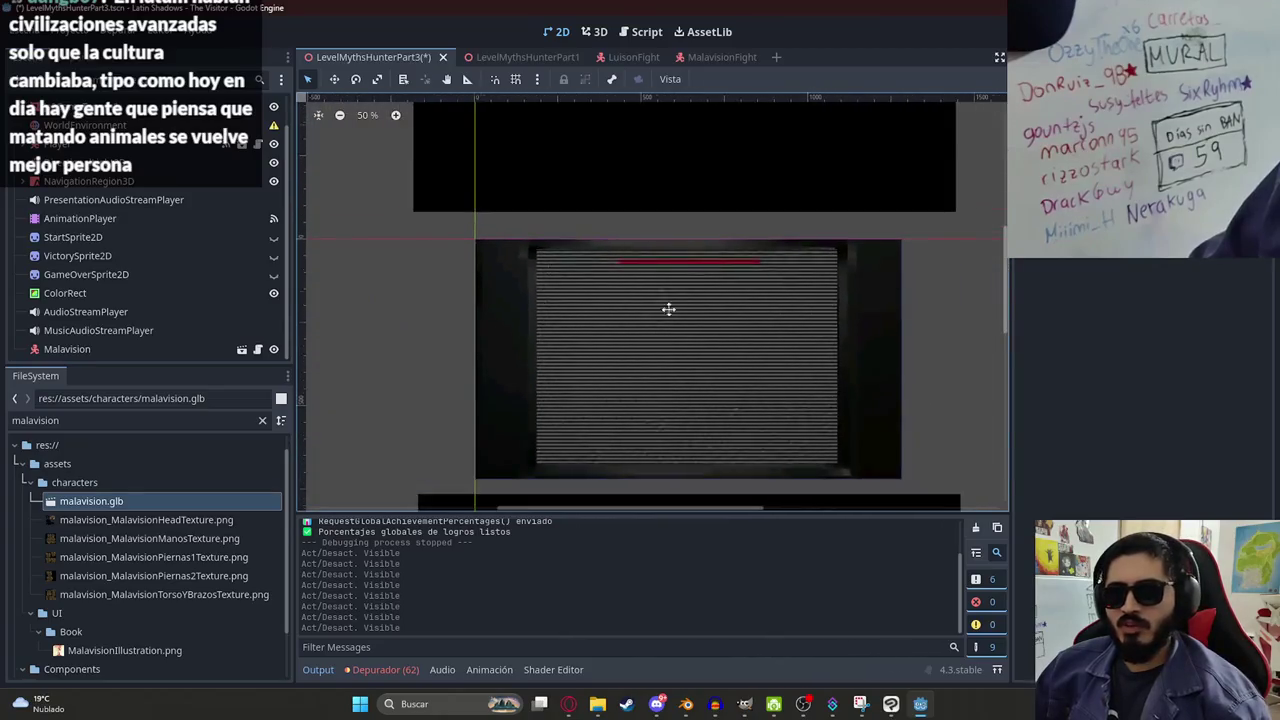
left_click_drag(665, 326, 619, 276)
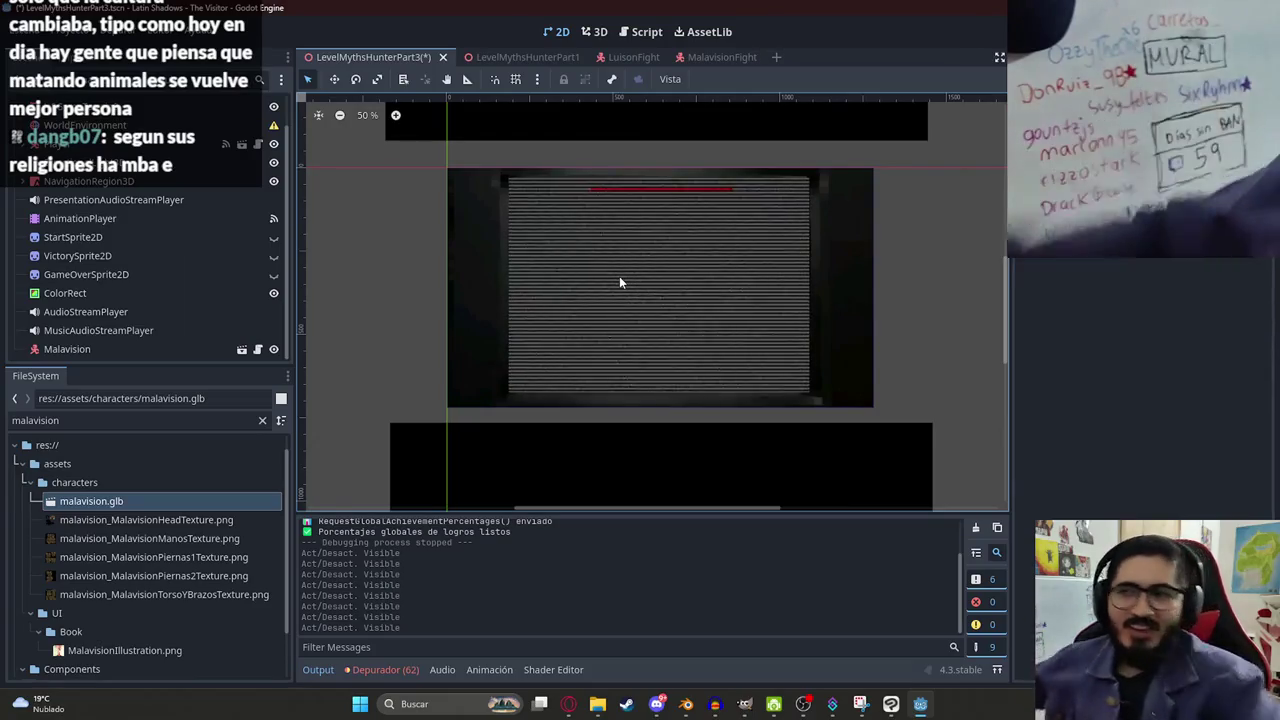
scroll(589, 280, "up", 1)
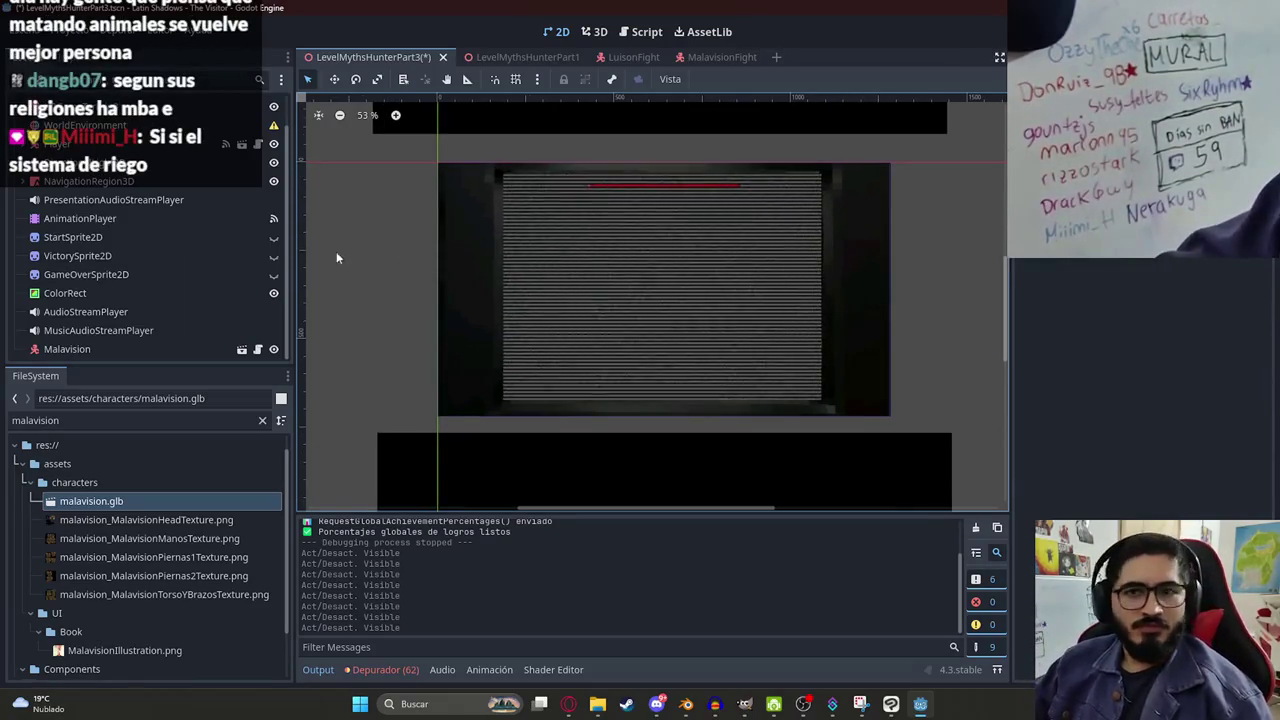
left_click(226, 256)
left_click(175, 277)
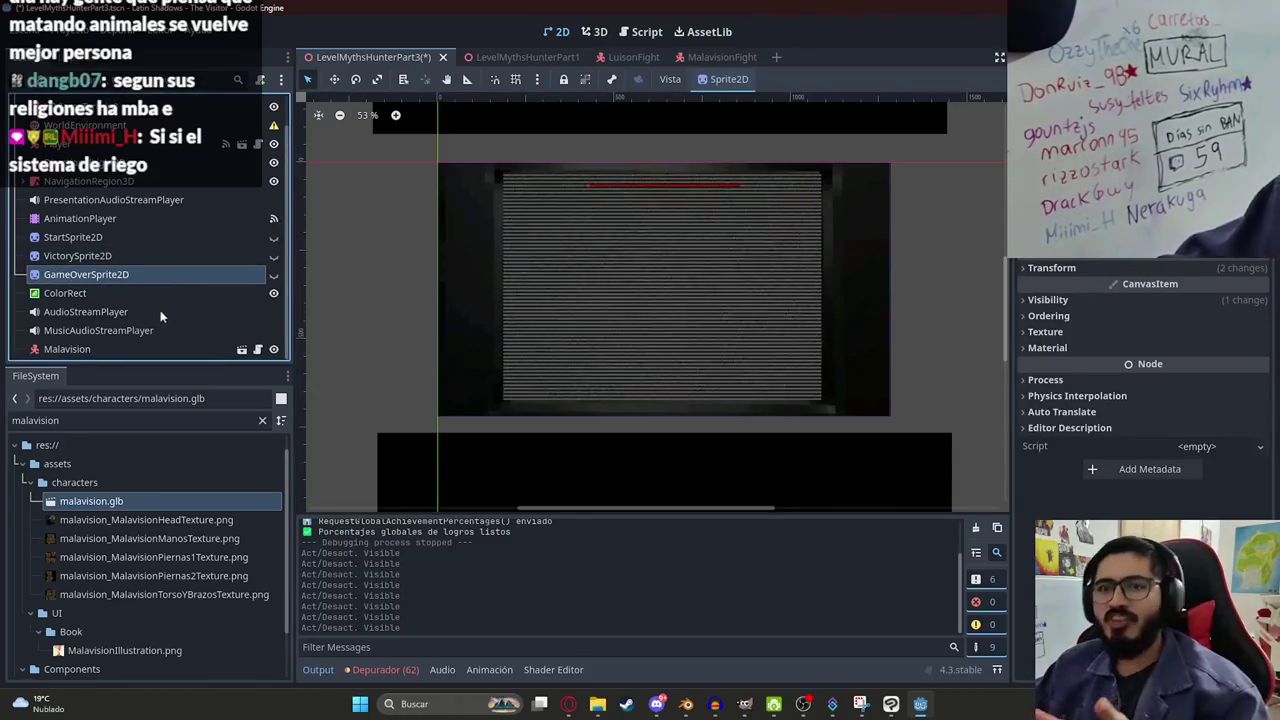
left_click(217, 293)
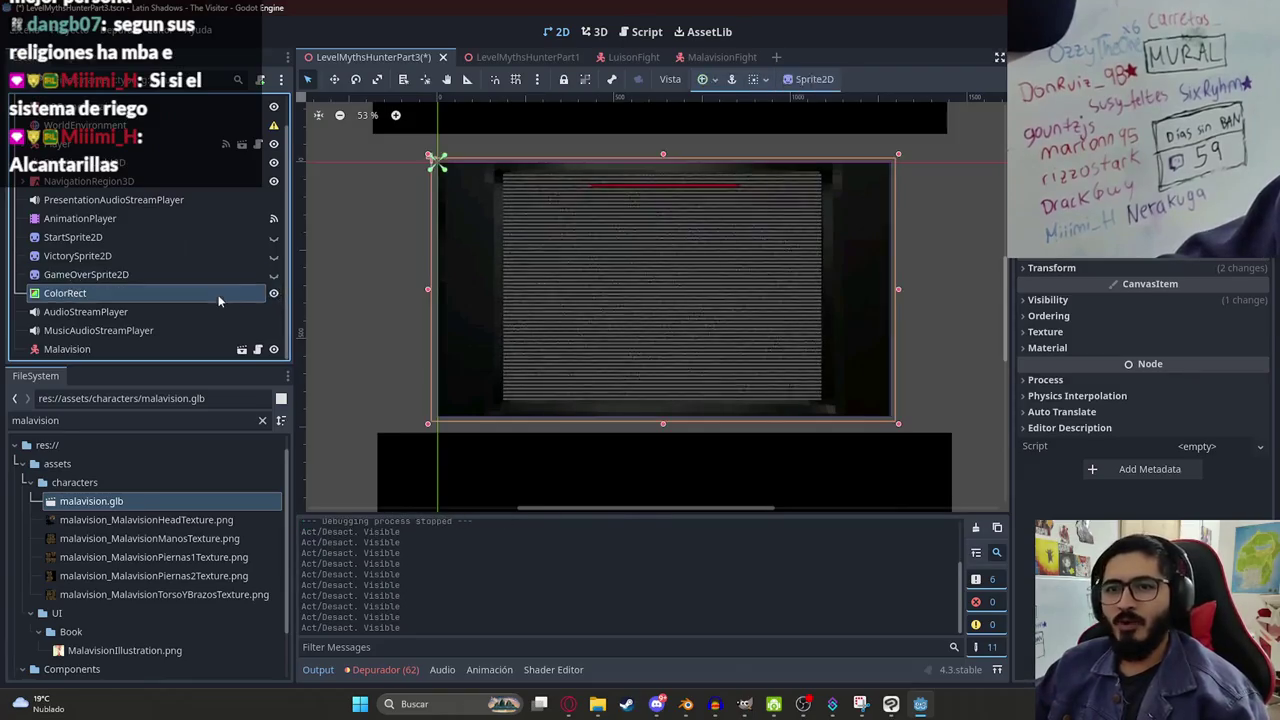
scroll(490, 318, "up", 1)
left_click(162, 277)
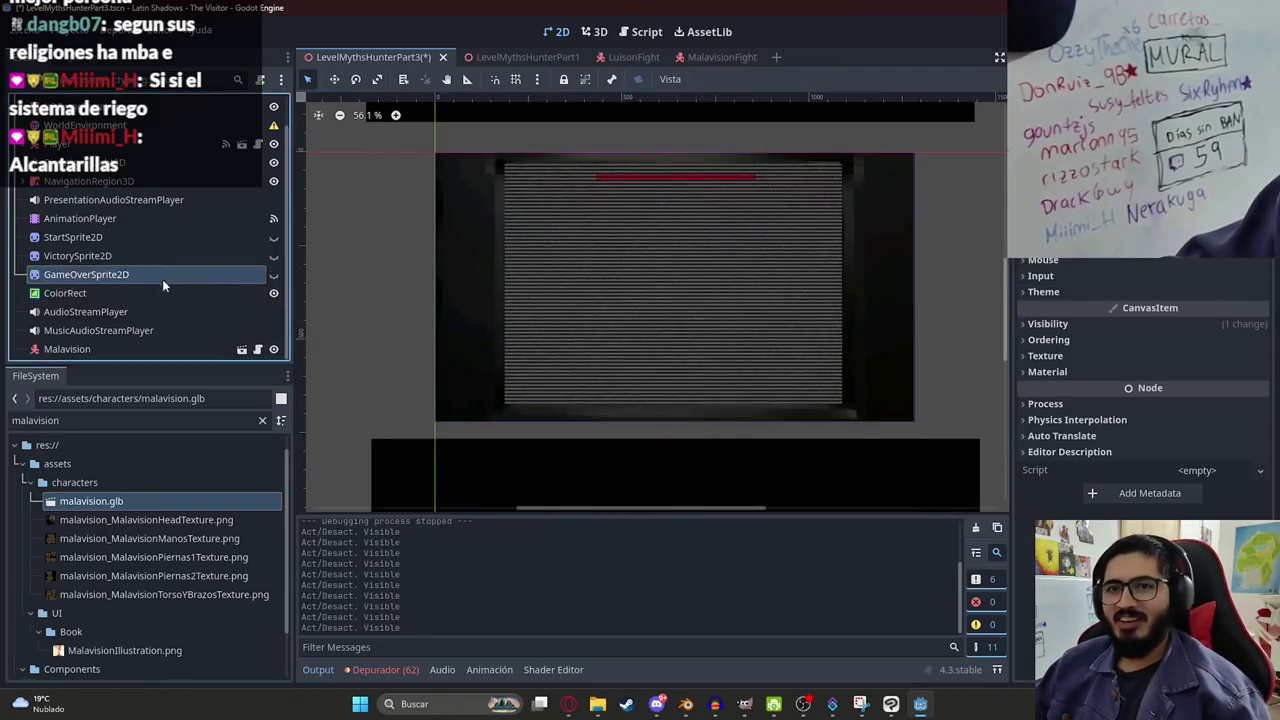
left_click(273, 278)
left_click(273, 278)
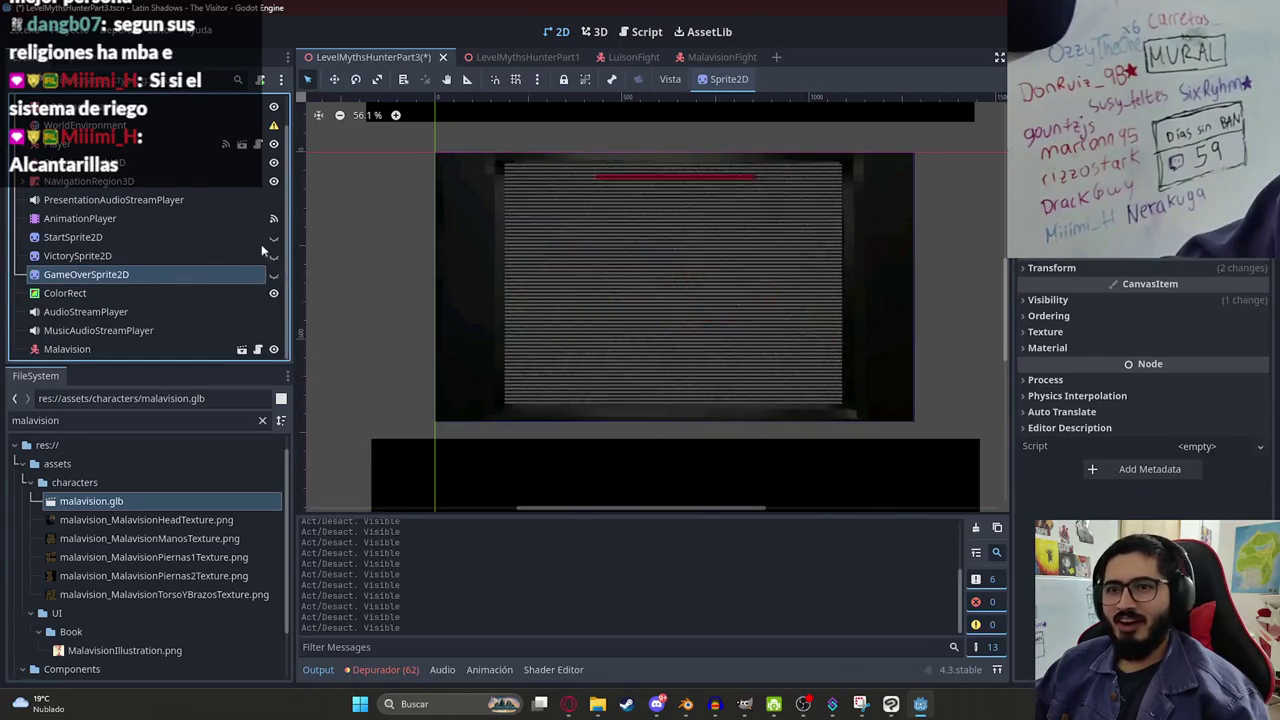
scroll(221, 246, "up", 2)
Save the LevelMythsHunterPart3 scene.
key("ctrl+s")
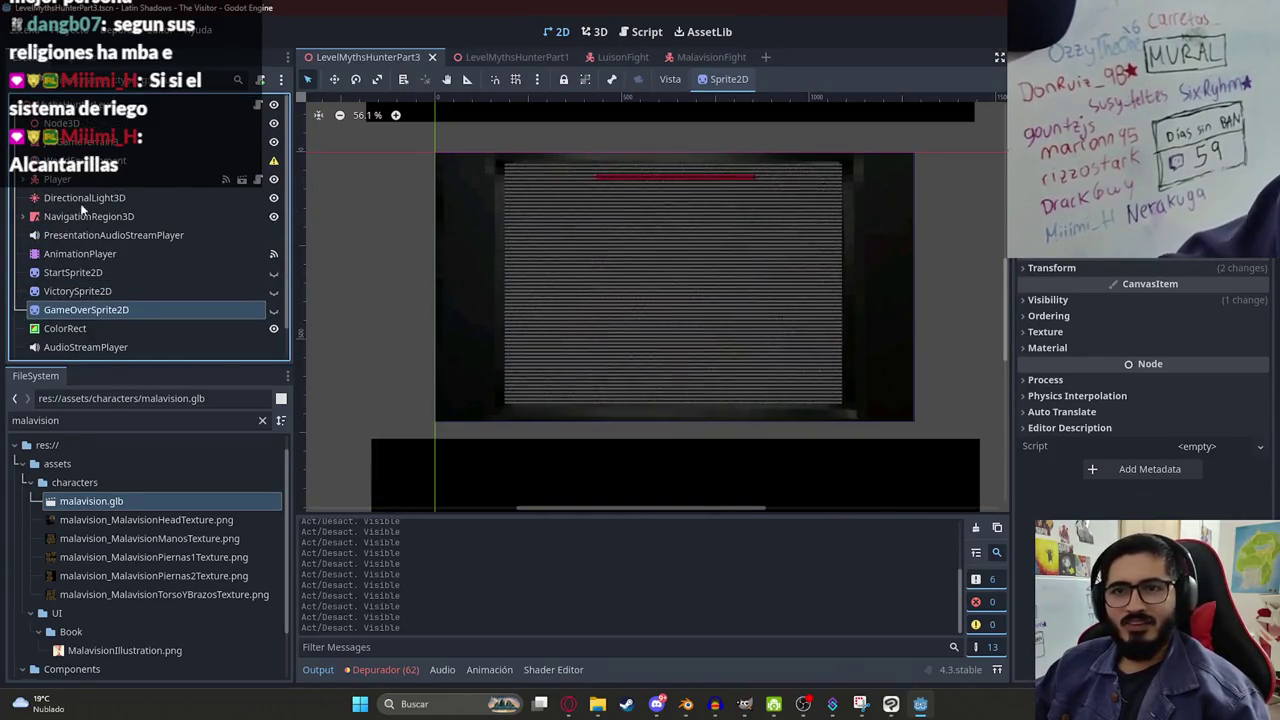
scroll(150, 230, "down", 3)
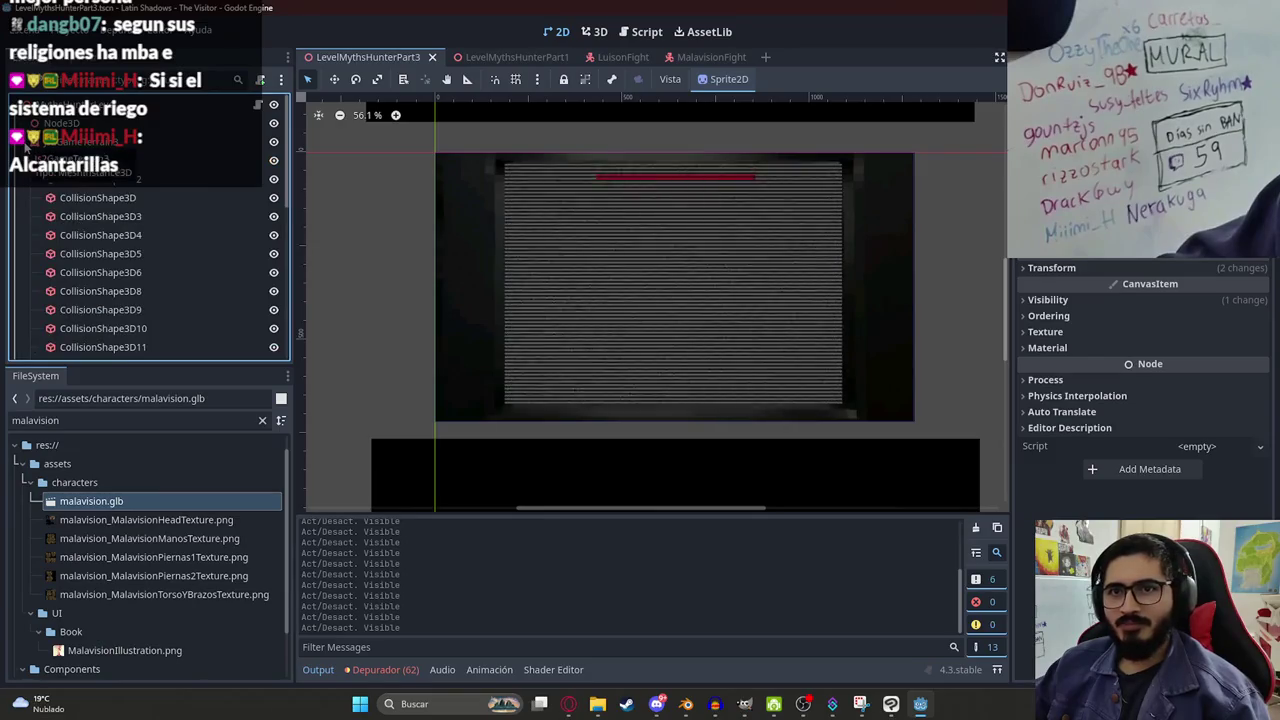
scroll(150, 230, "up", 3)
left_click(510, 57)
Close the LevelMythsHunterPart1 and LuisonFight scene tabs.
left_click(575, 57)
left_click(505, 57)
left_click(575, 57)
left_click(497, 60)
left_click(511, 58)
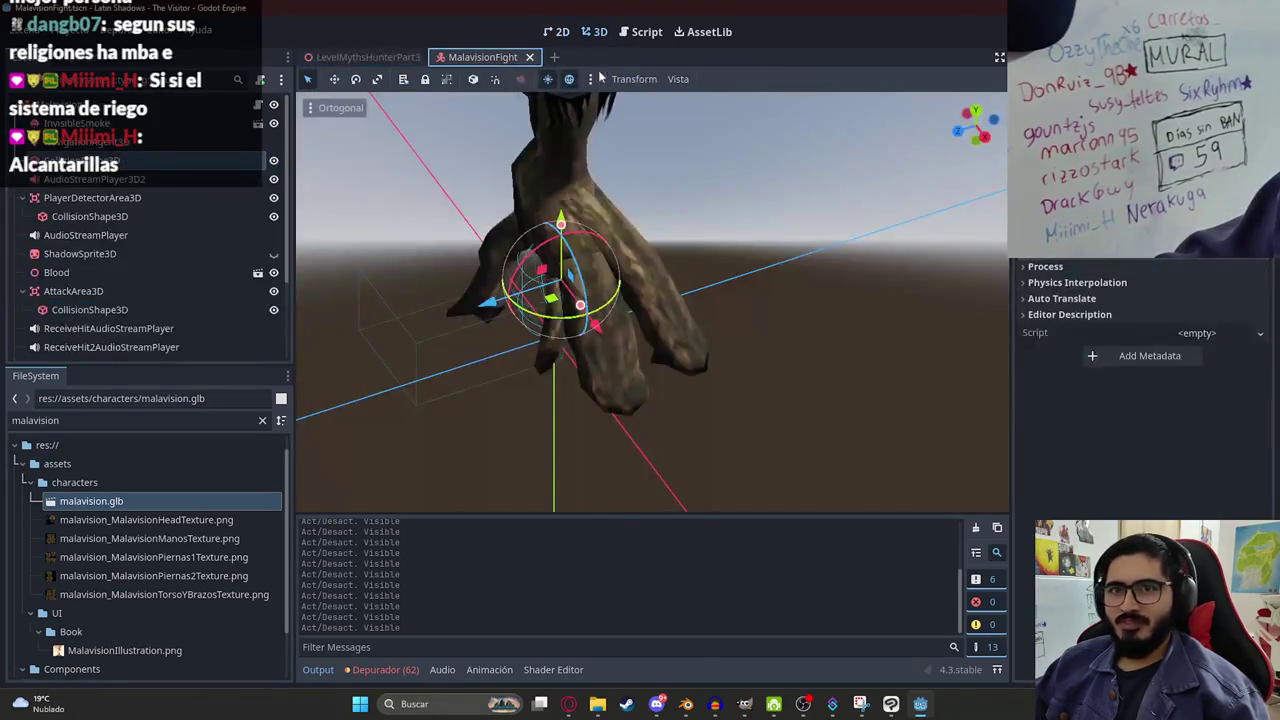
In MalavisionFight's 2D view, check the malavision rig, then open malavision_fight.gd from InvisibleSmoke.
left_click(558, 32)
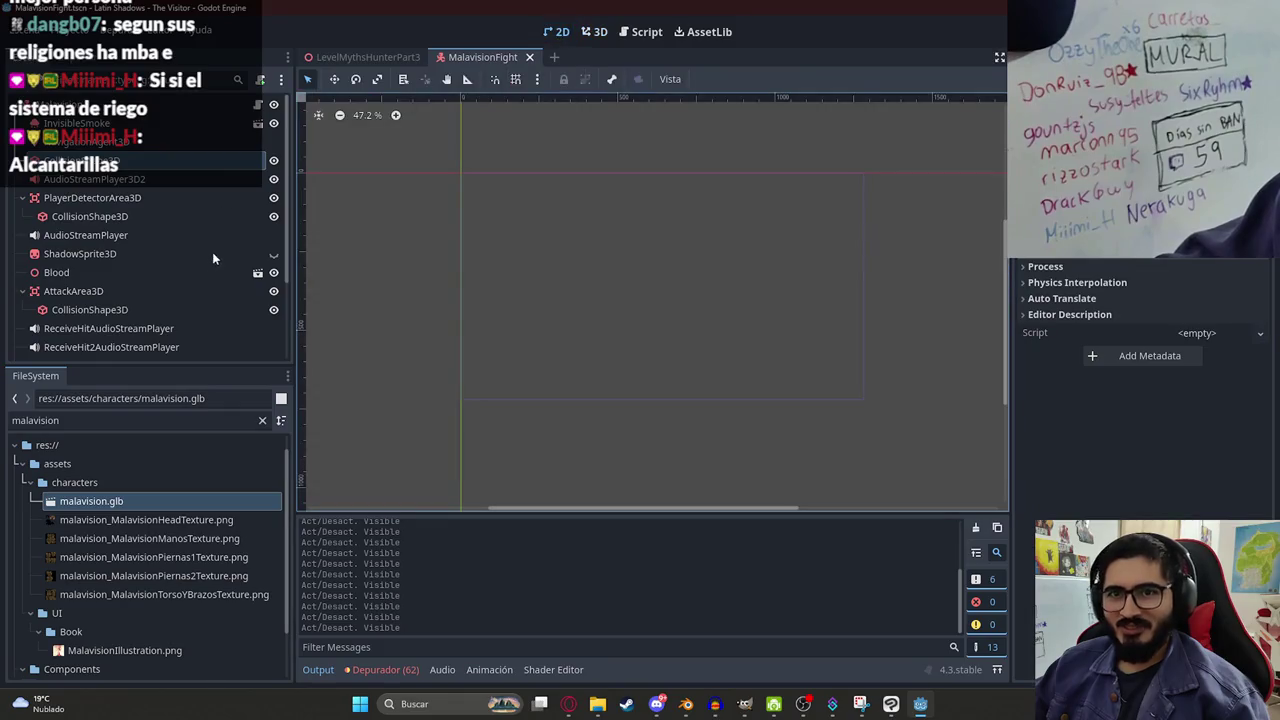
scroll(210, 255, "down", 3)
left_click(23, 349)
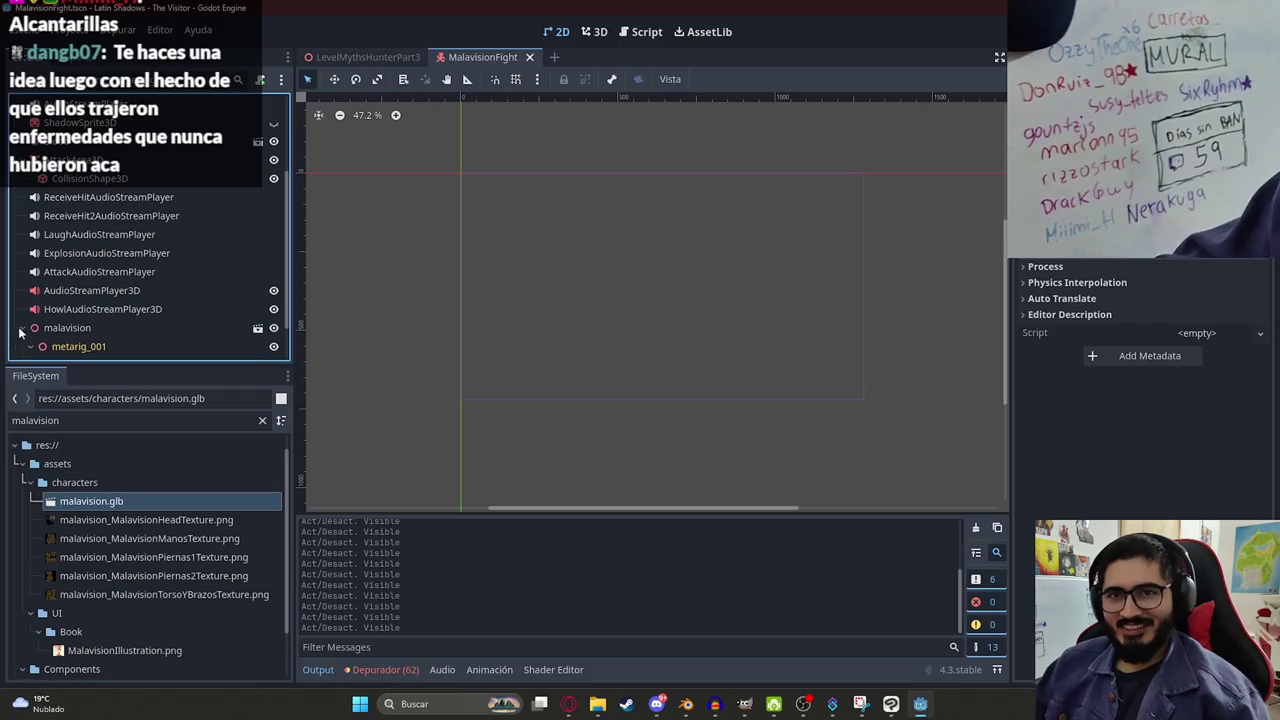
left_click(21, 328)
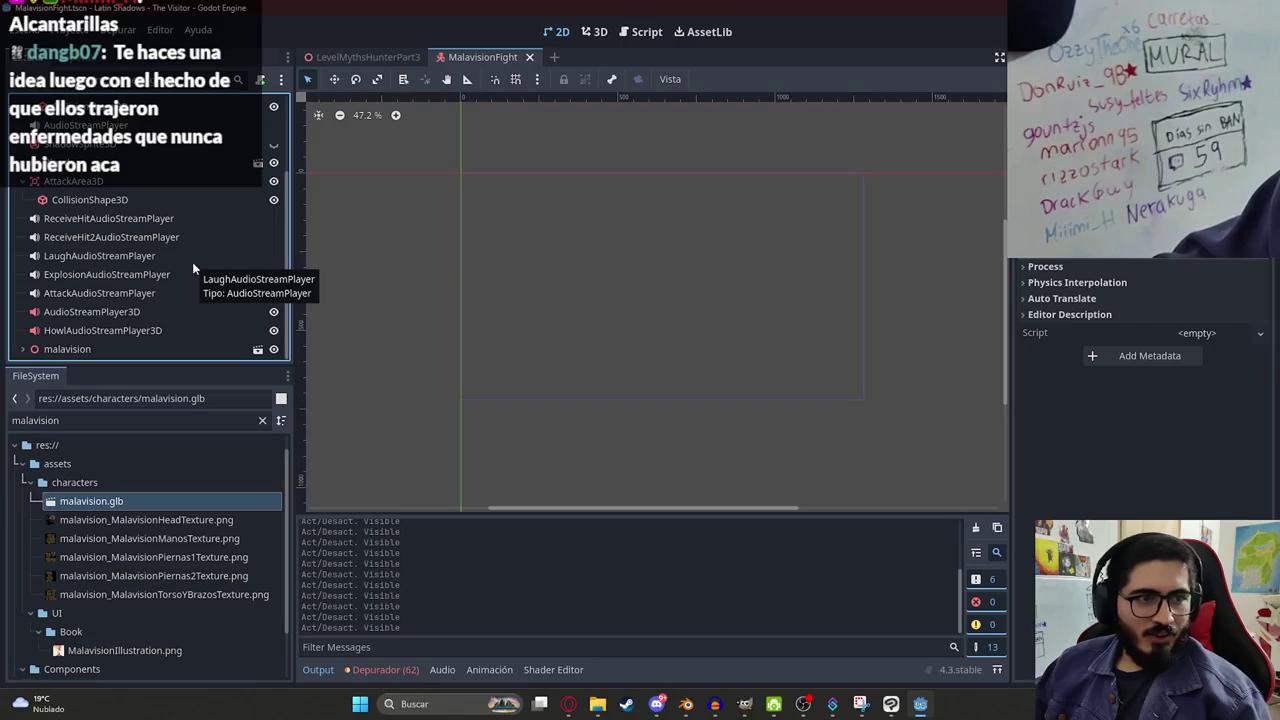
scroll(210, 250, "up", 2)
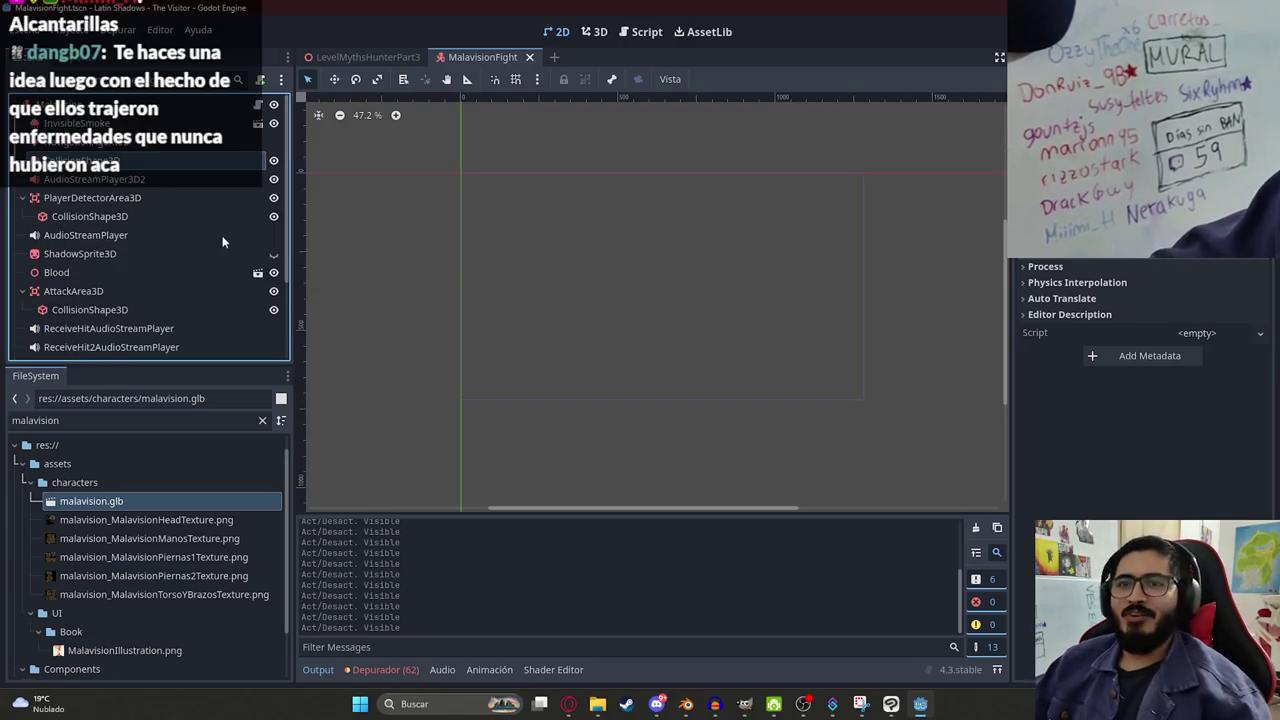
left_click(80, 123)
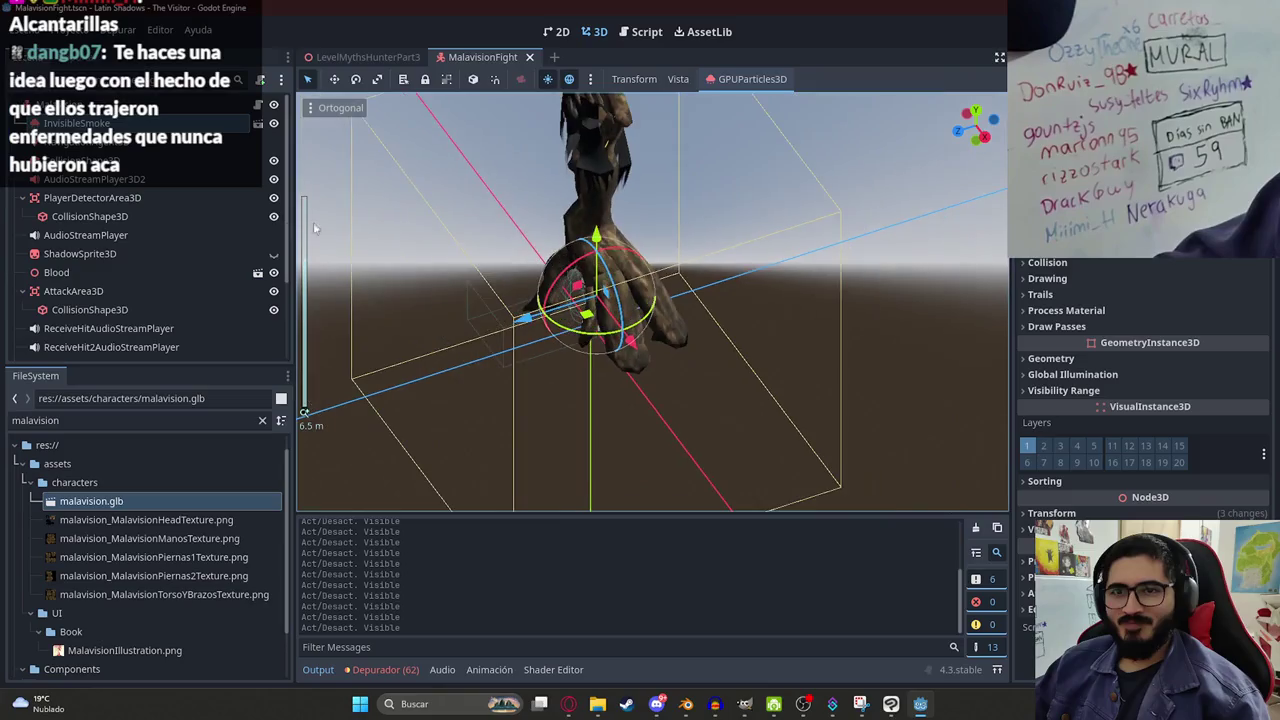
left_click(259, 105)
left_click(598, 219)
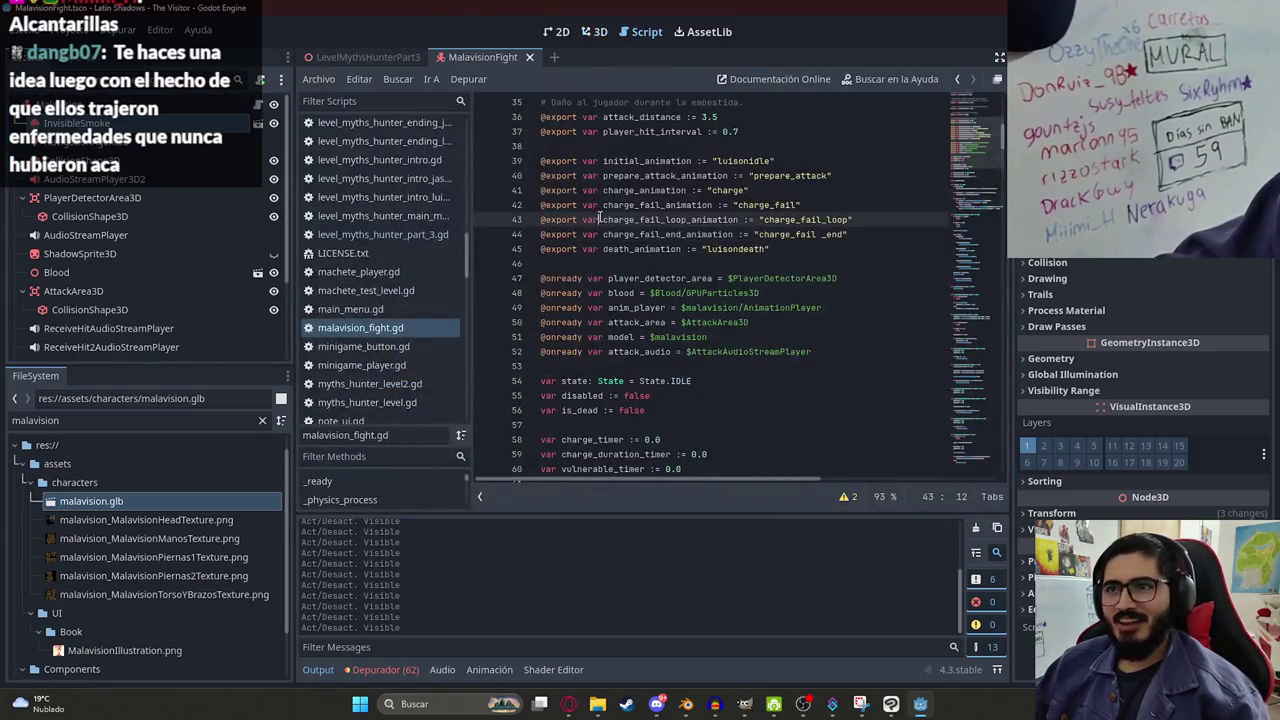
Select the GPUParticles3D part of the blood particles path in the script.
left_click(756, 293)
double_click(722, 293)
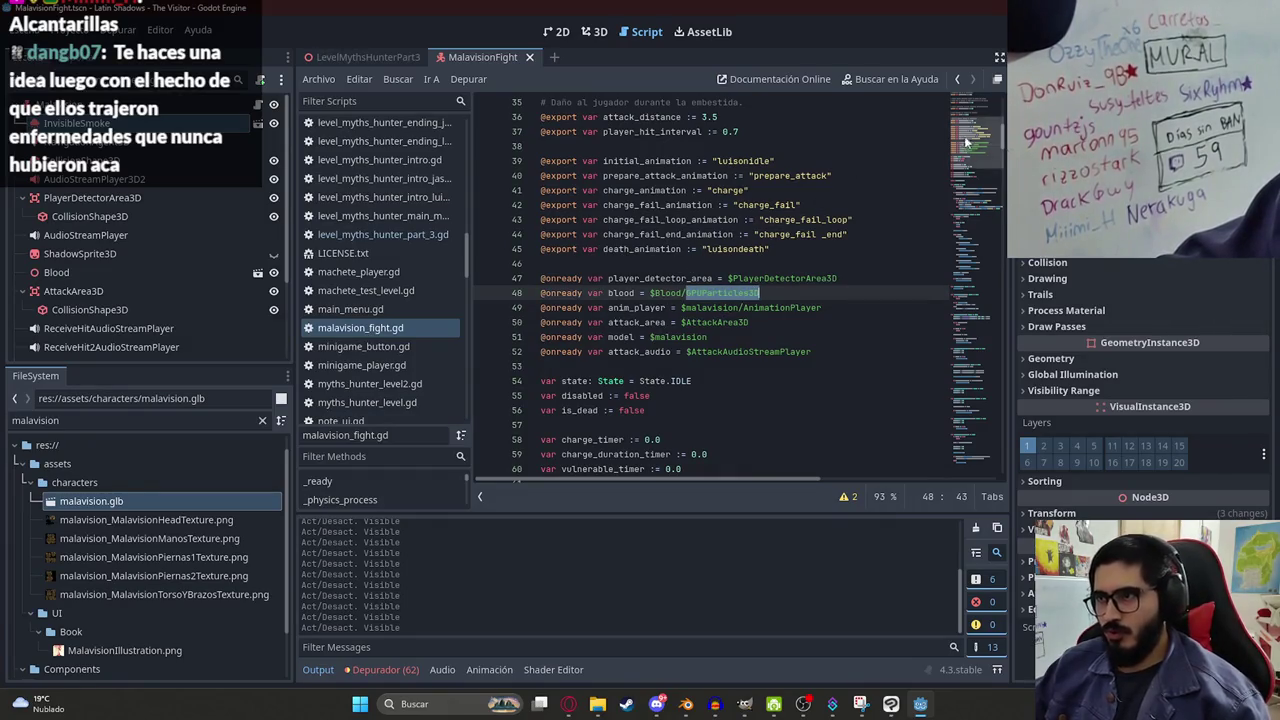
scroll(967, 142, "down", 10)
scroll(973, 149, "up", 15)
mouse_move(980, 115)
left_mouse_down()
mouse_move(979, 92)
mouse_move(982, 140)
left_mouse_up()
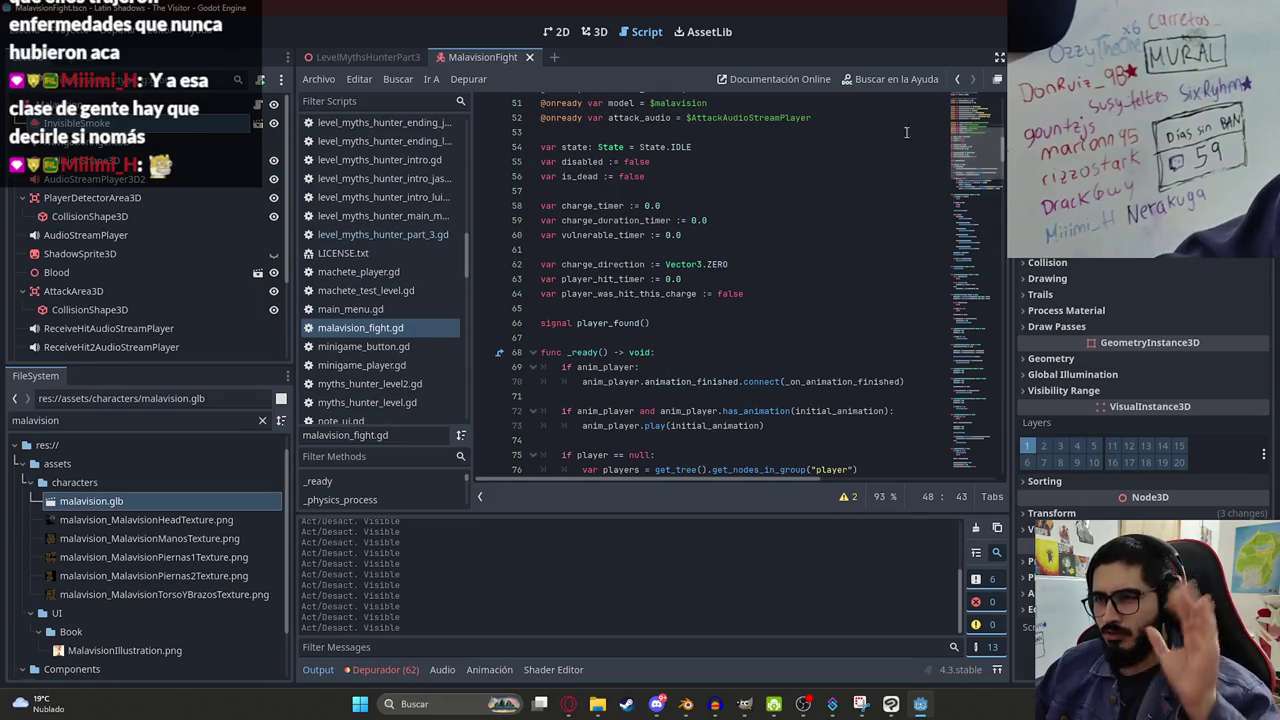
Filter the FileSystem dock by "js2" and open js2_machete_player.gd.
double_click(108, 419)
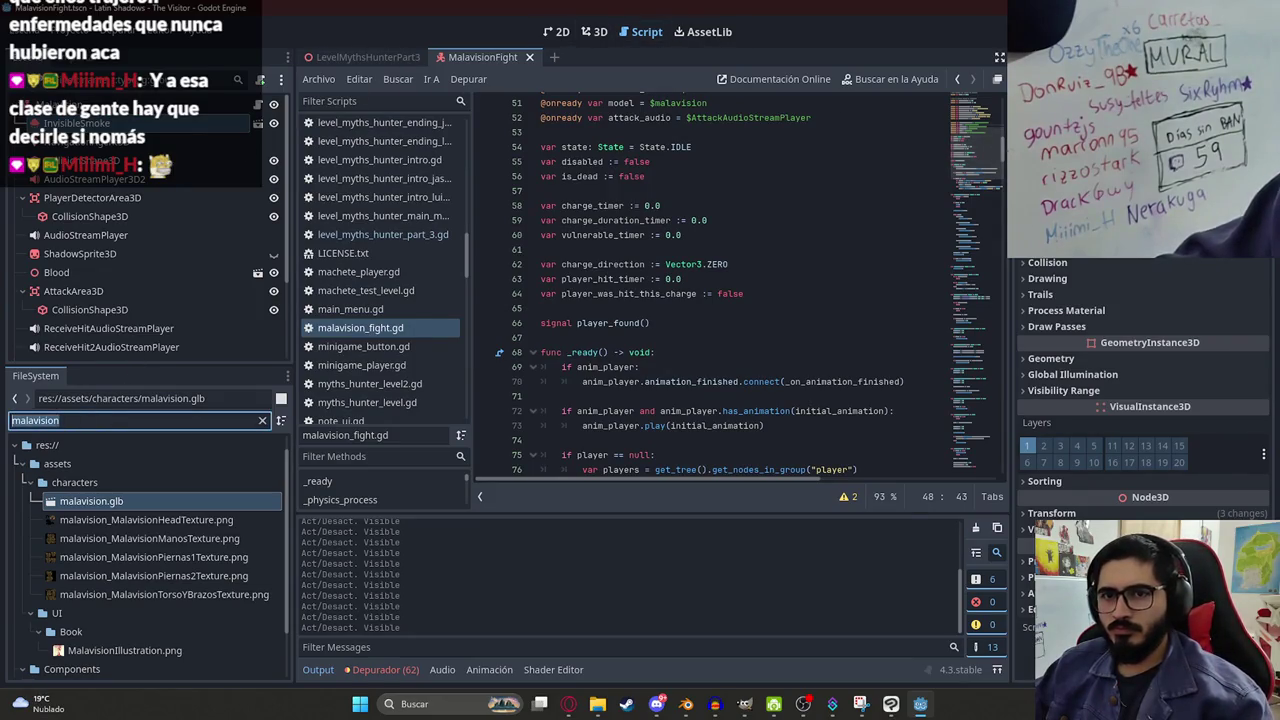
type("js2")
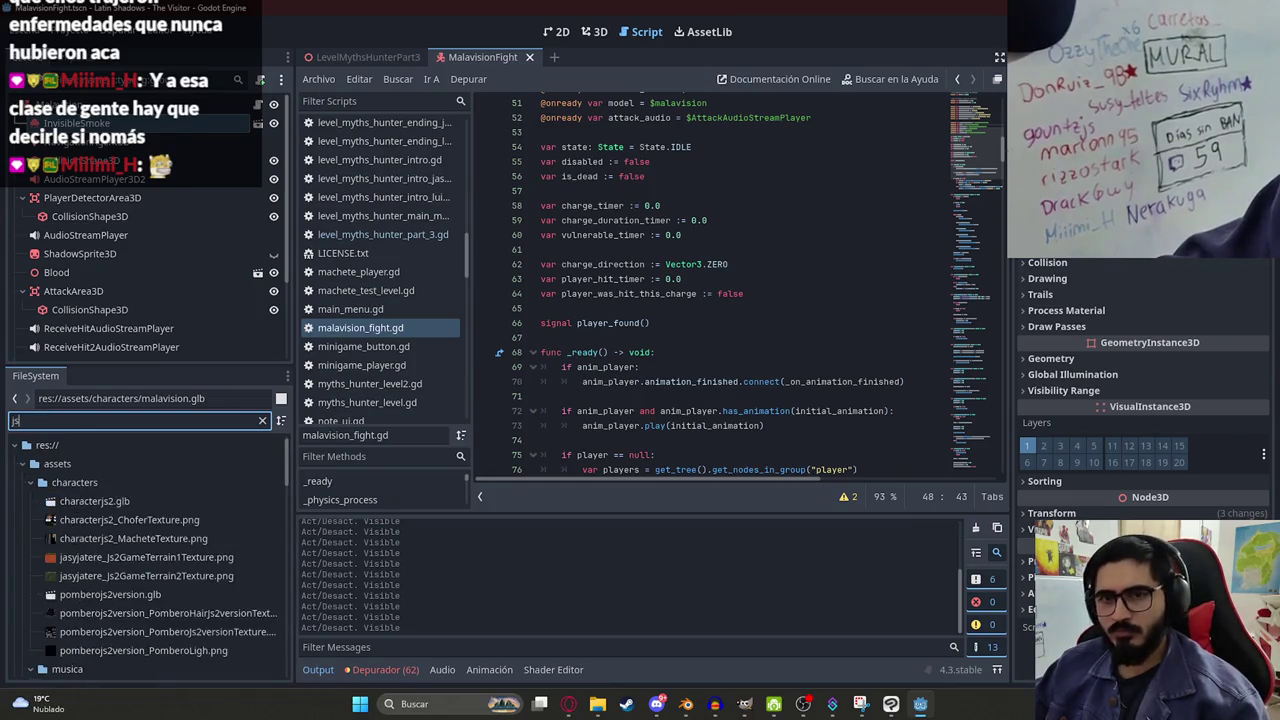
left_click(768, 271)
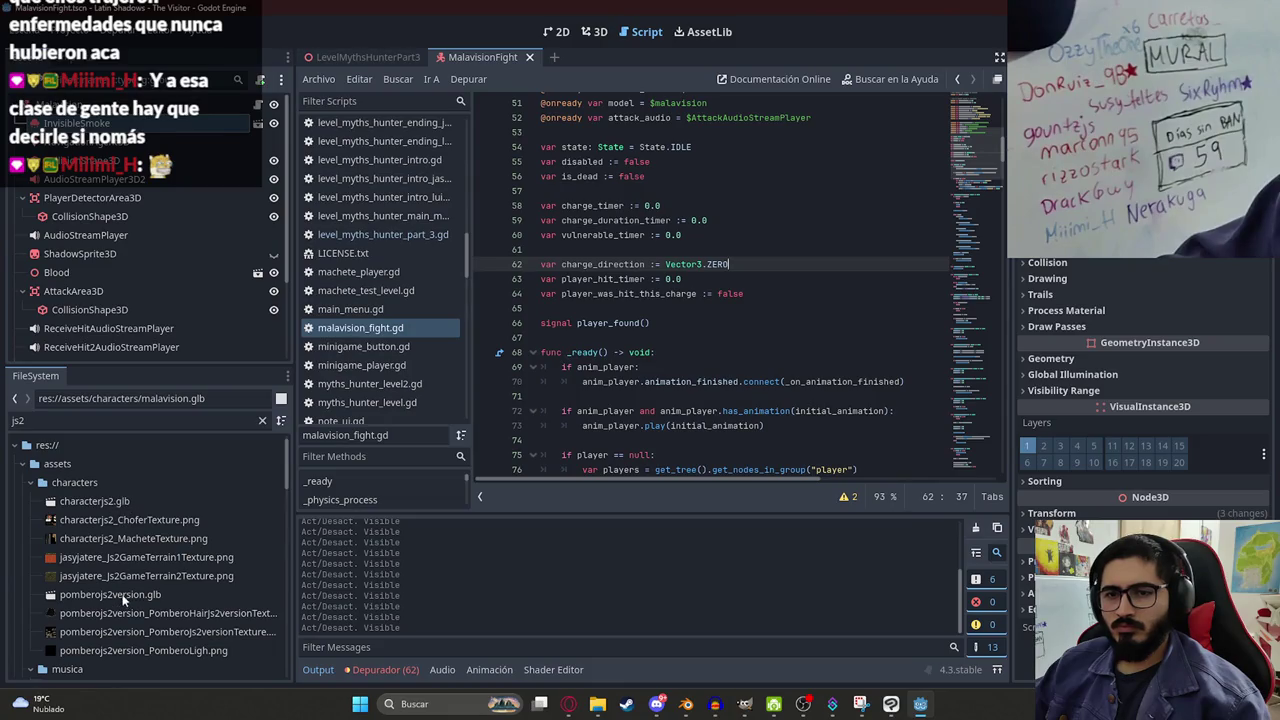
scroll(136, 533, "down", 8)
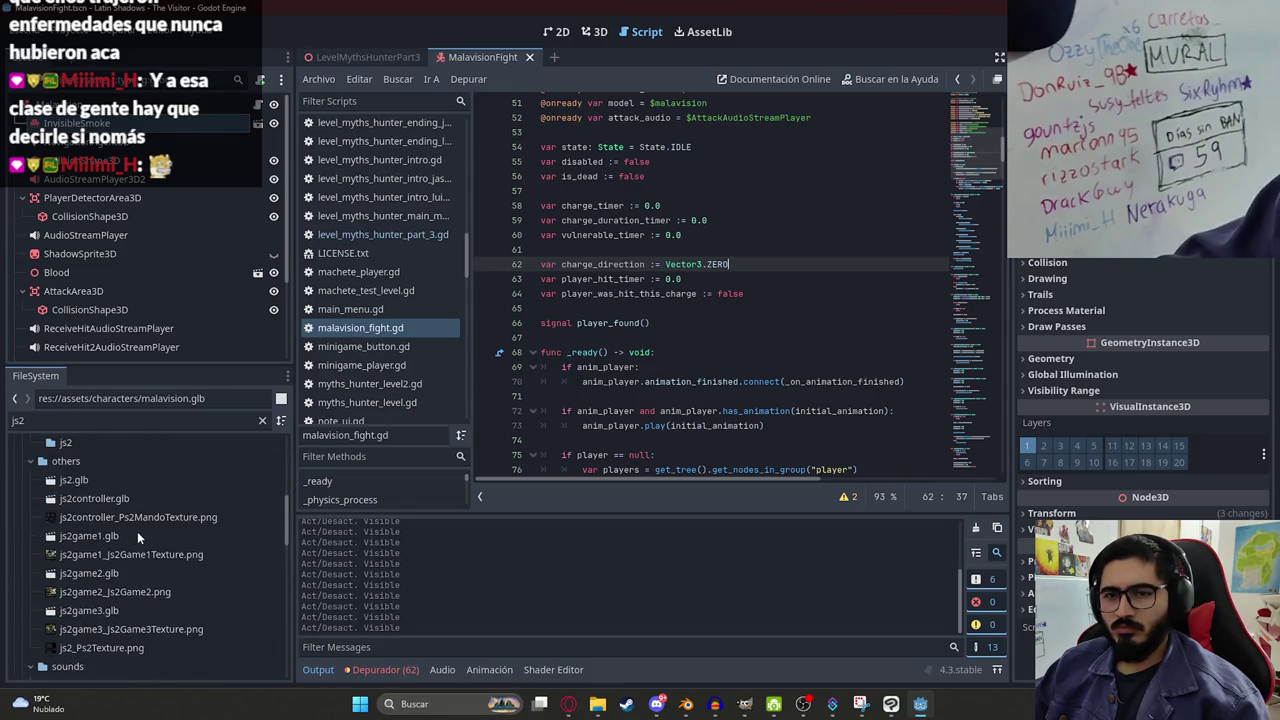
scroll(139, 535, "down", 10)
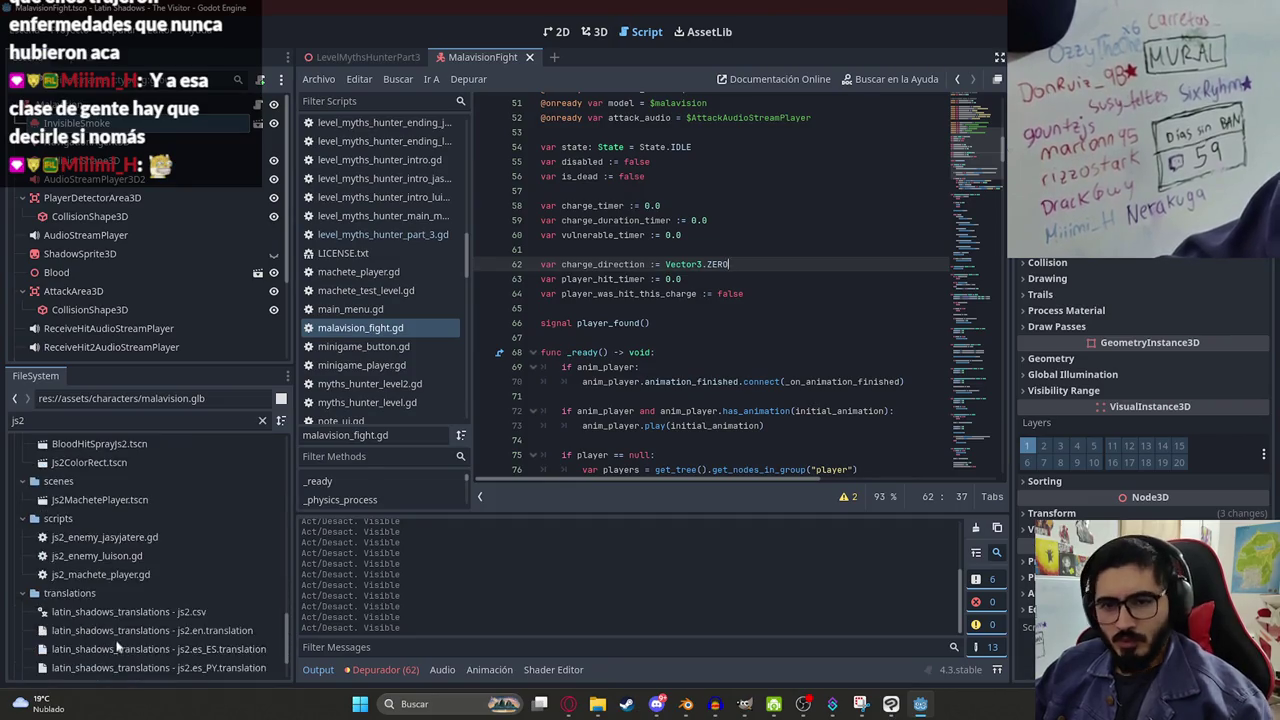
double_click(100, 497)
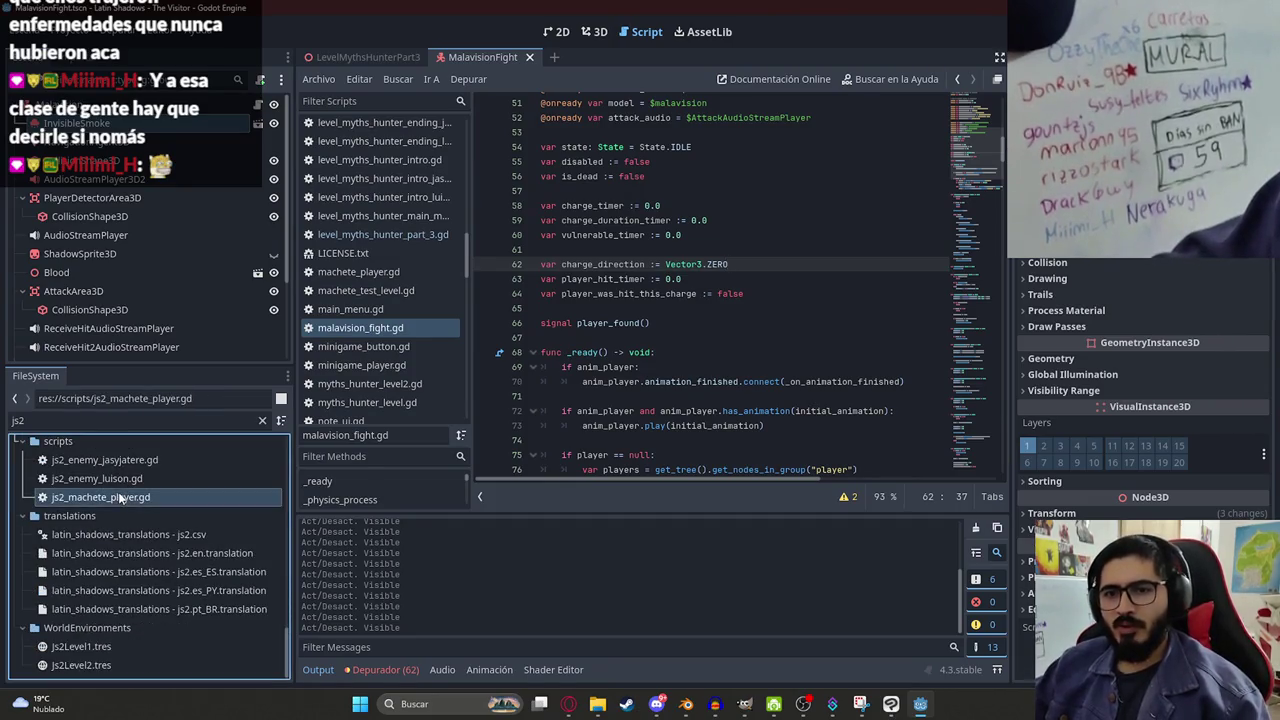
Search js2_machete_player.gd for luison_effect.
left_click(984, 168)
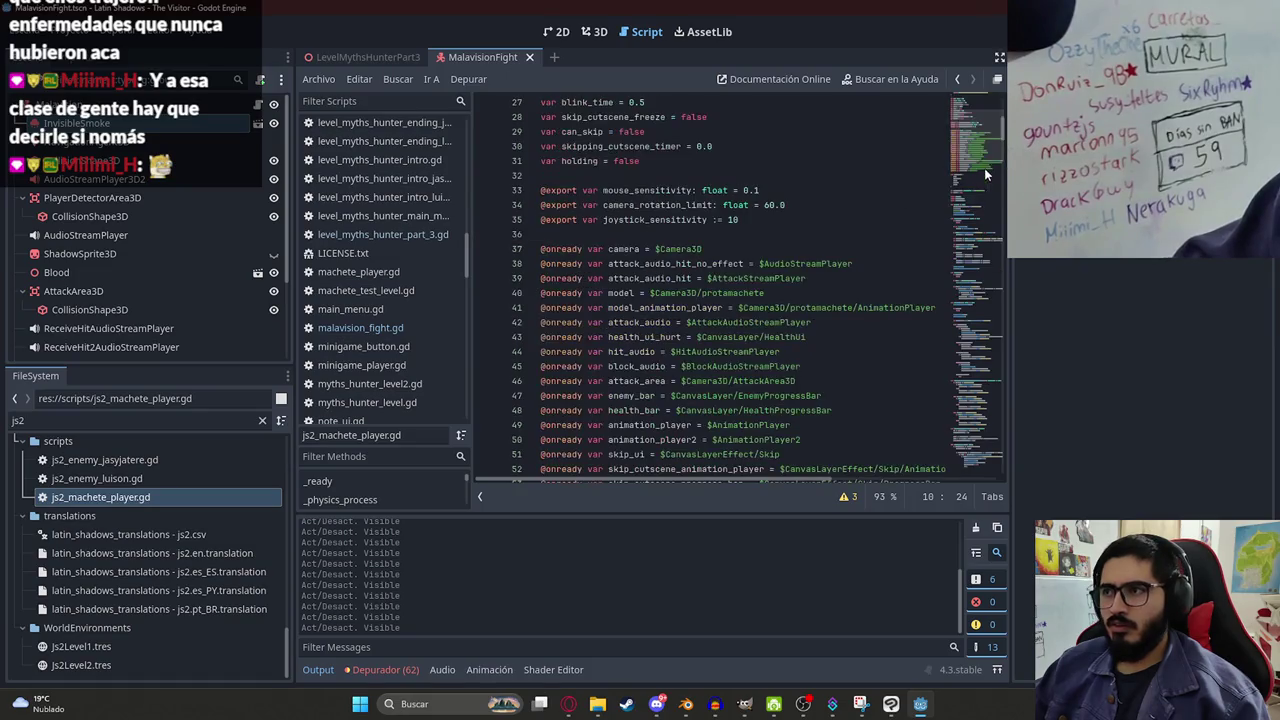
scroll(979, 147, "down", 4)
key("ctrl+f")
type("l")
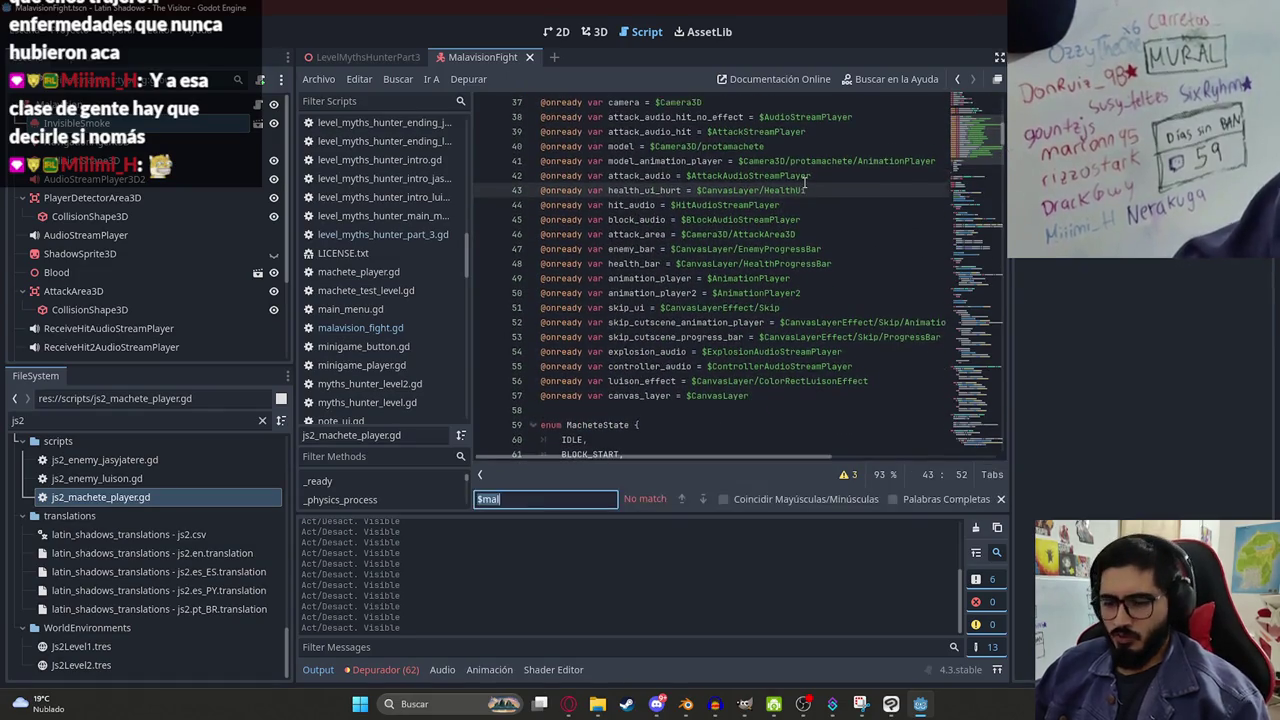
type("uis")
double_click(640, 278)
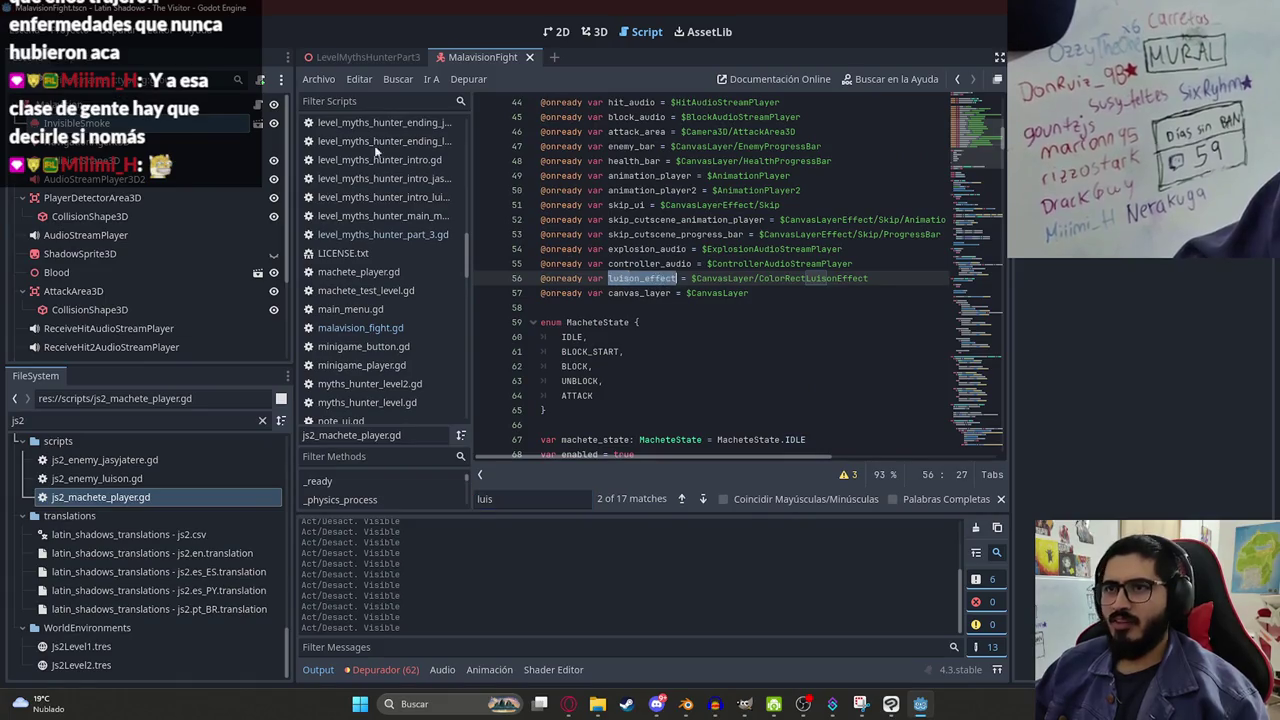
key("ctrl+f")
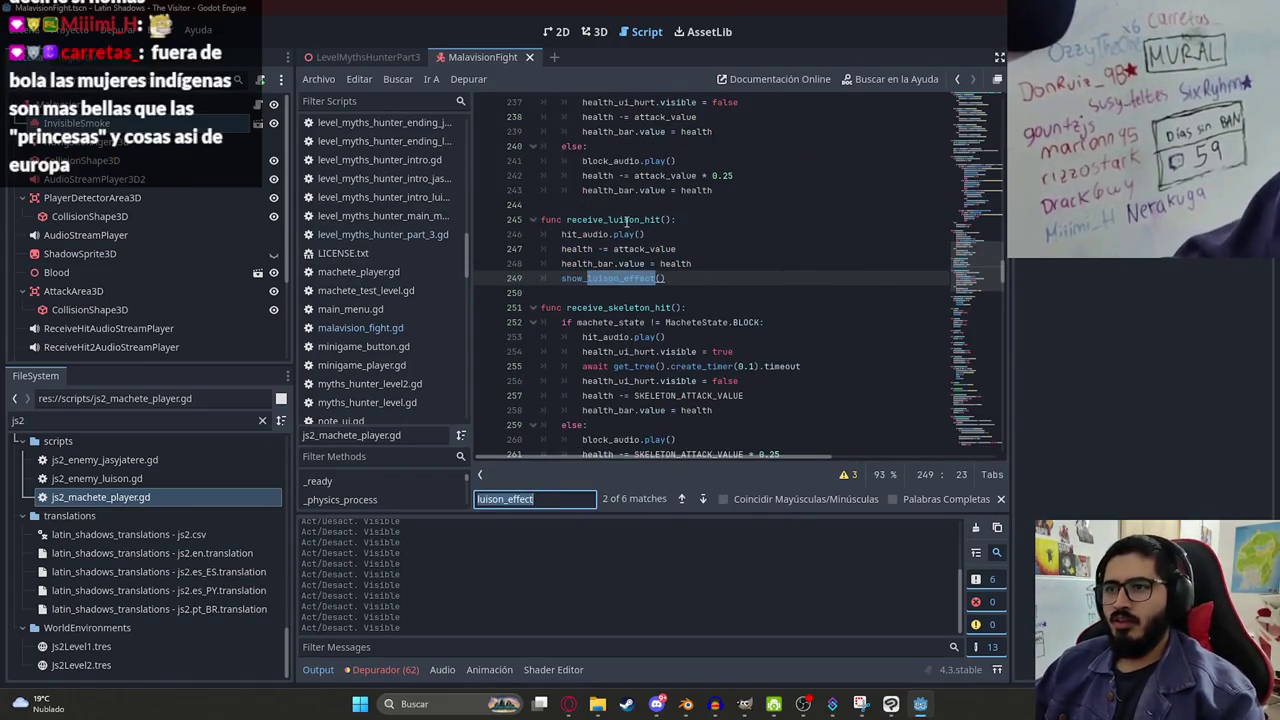
In receive_luison_hit, add a blank line after show_luison_effect() for a new function.
left_click(627, 219)
left_click(680, 277)
key("Return")
key("Return")
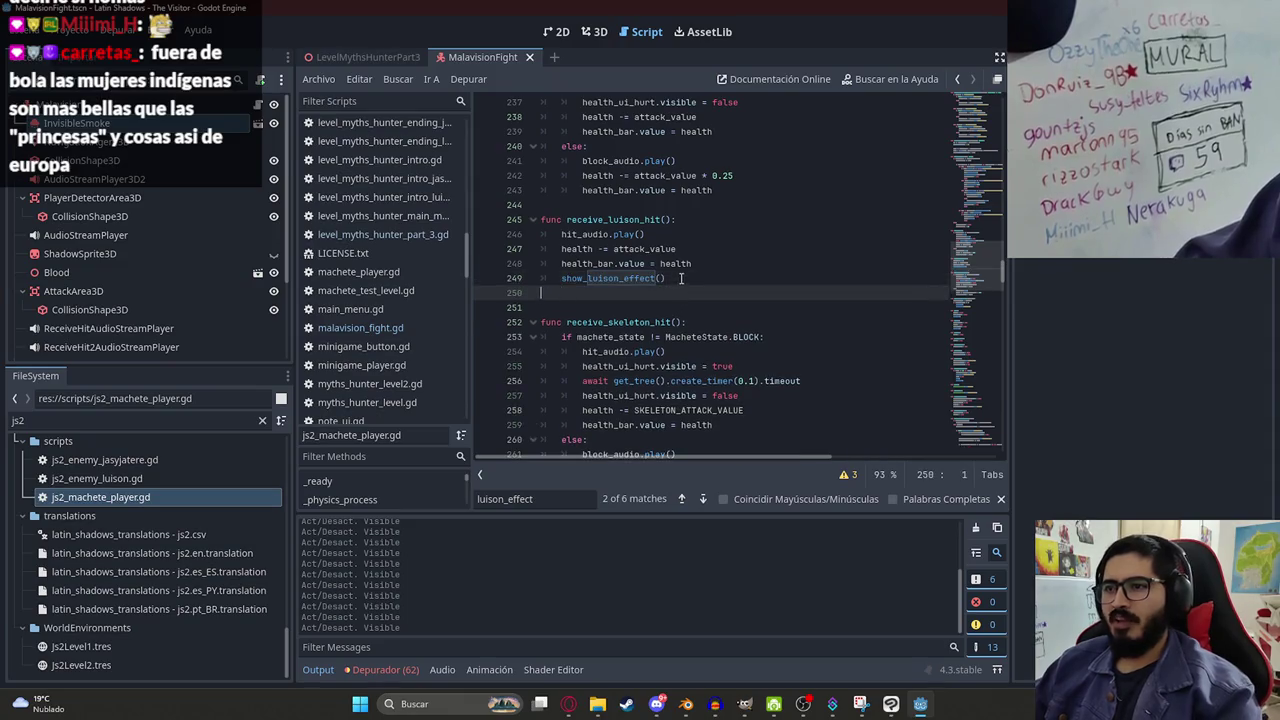
Declare a new receive_malavision_hit(): function in the player script, fixing typos in the name.
type("func ")
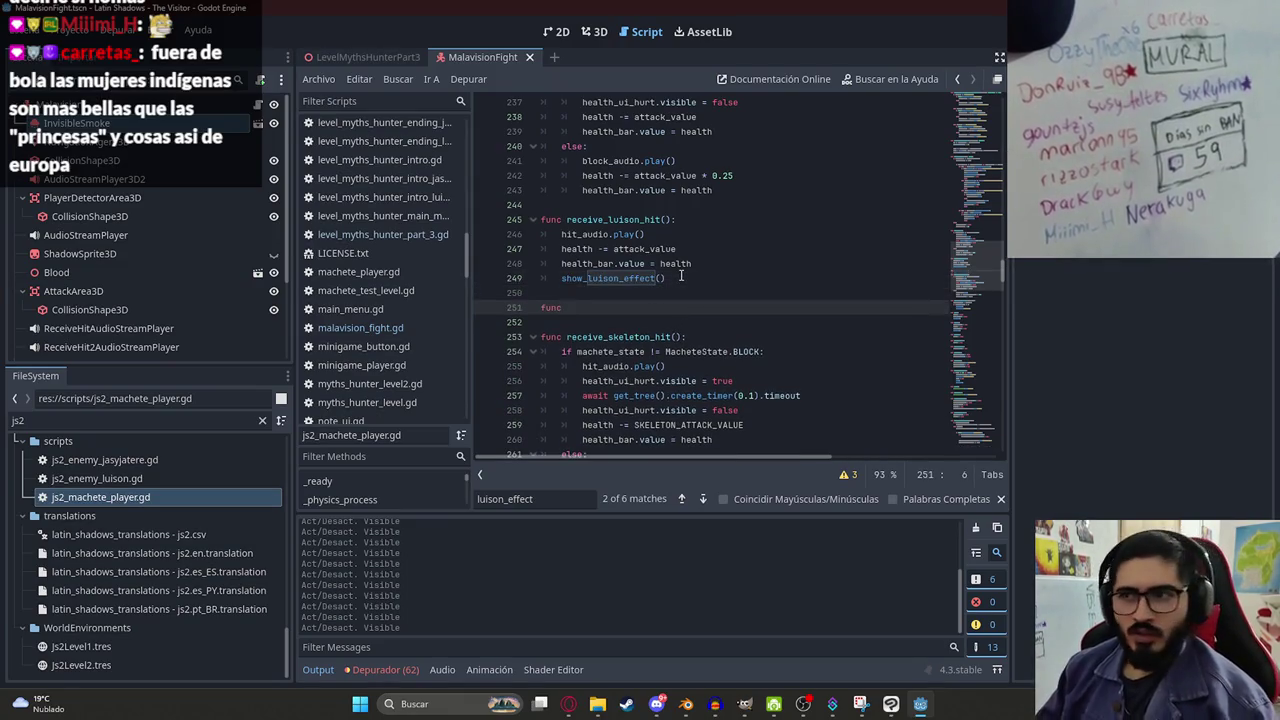
type("receive_")
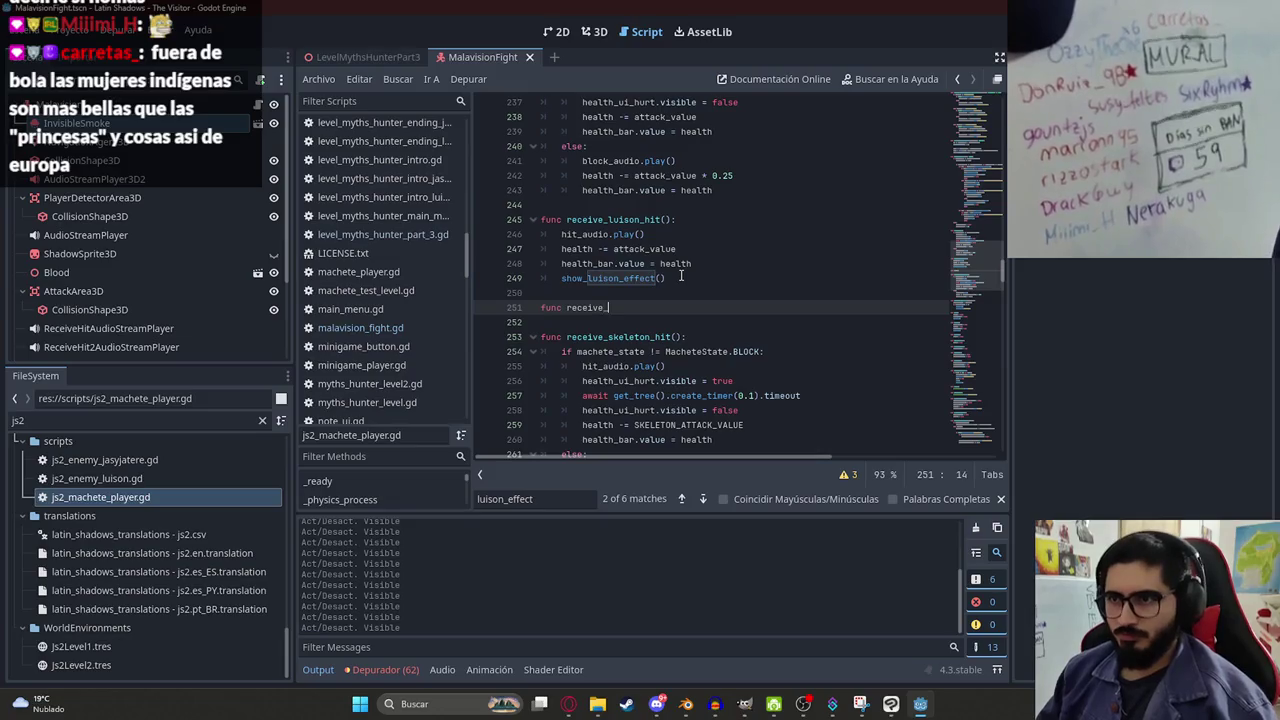
type("malavision_hit(")
key("BackSpace")
key("BackSpace")
key("BackSpace")
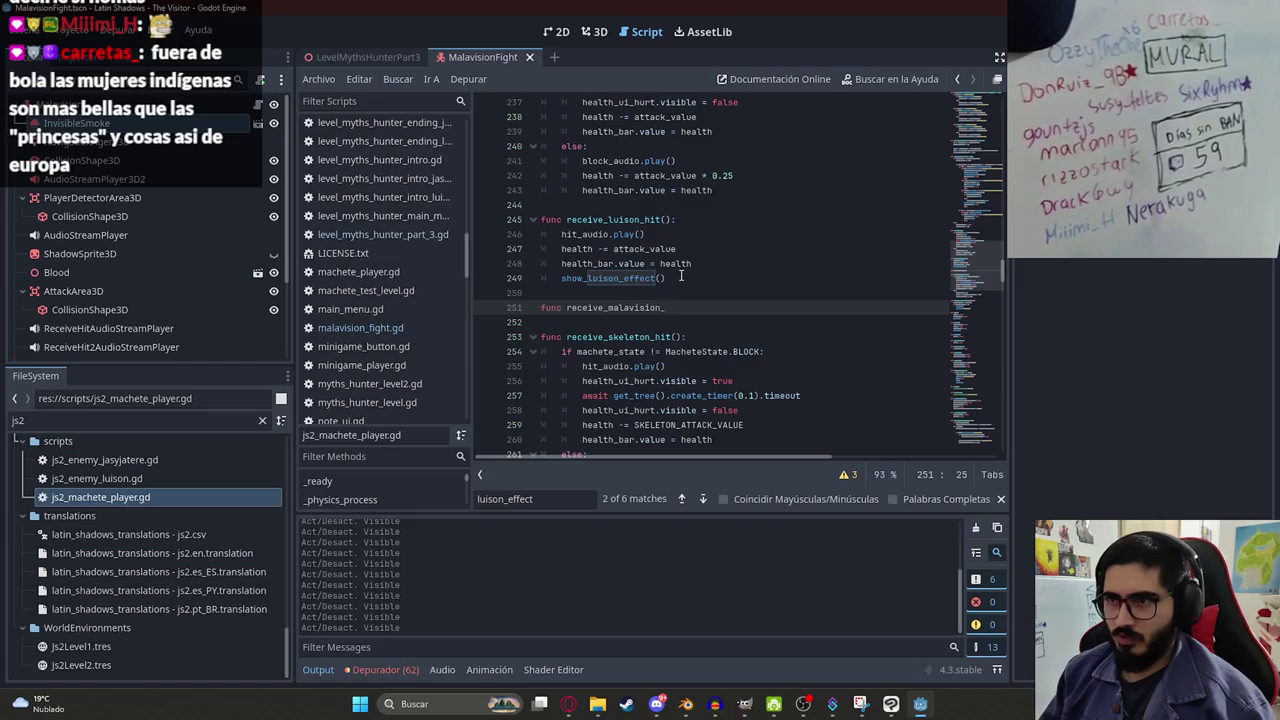
type("it")
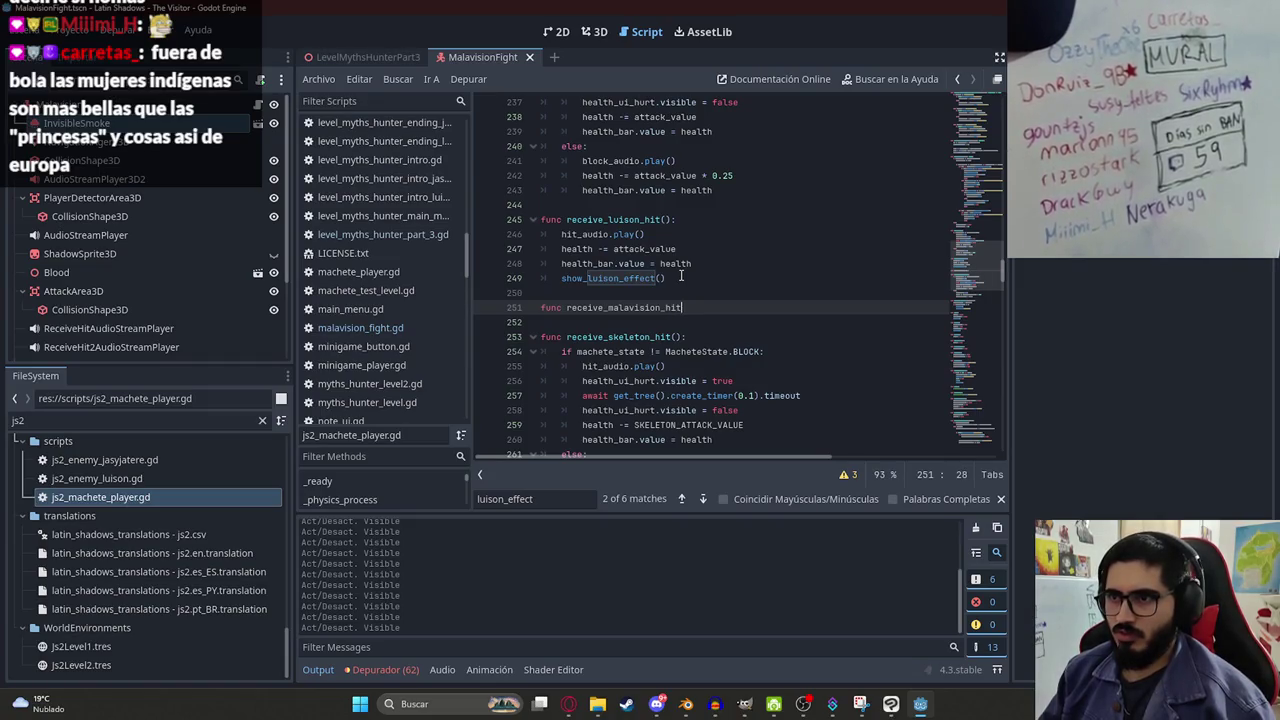
type("()Ñ")
key("Return")
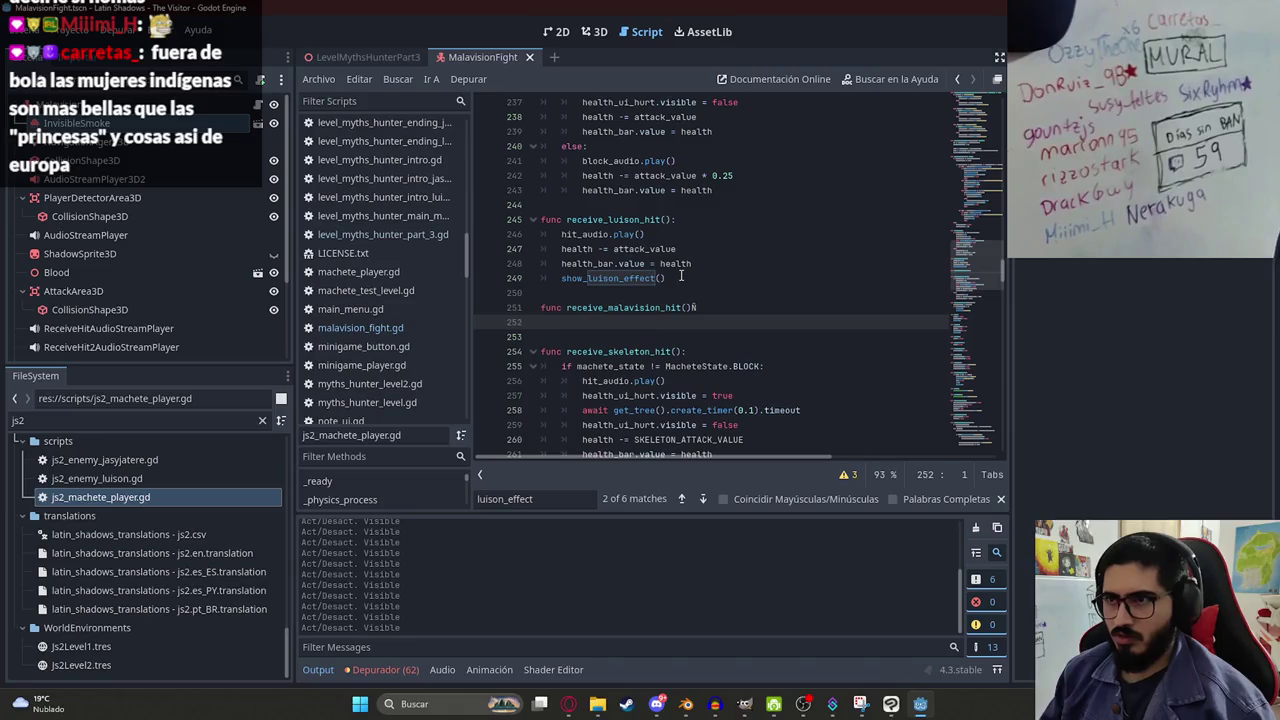
key("BackSpace")
key("BackSpace")
type(":")
key("Return")
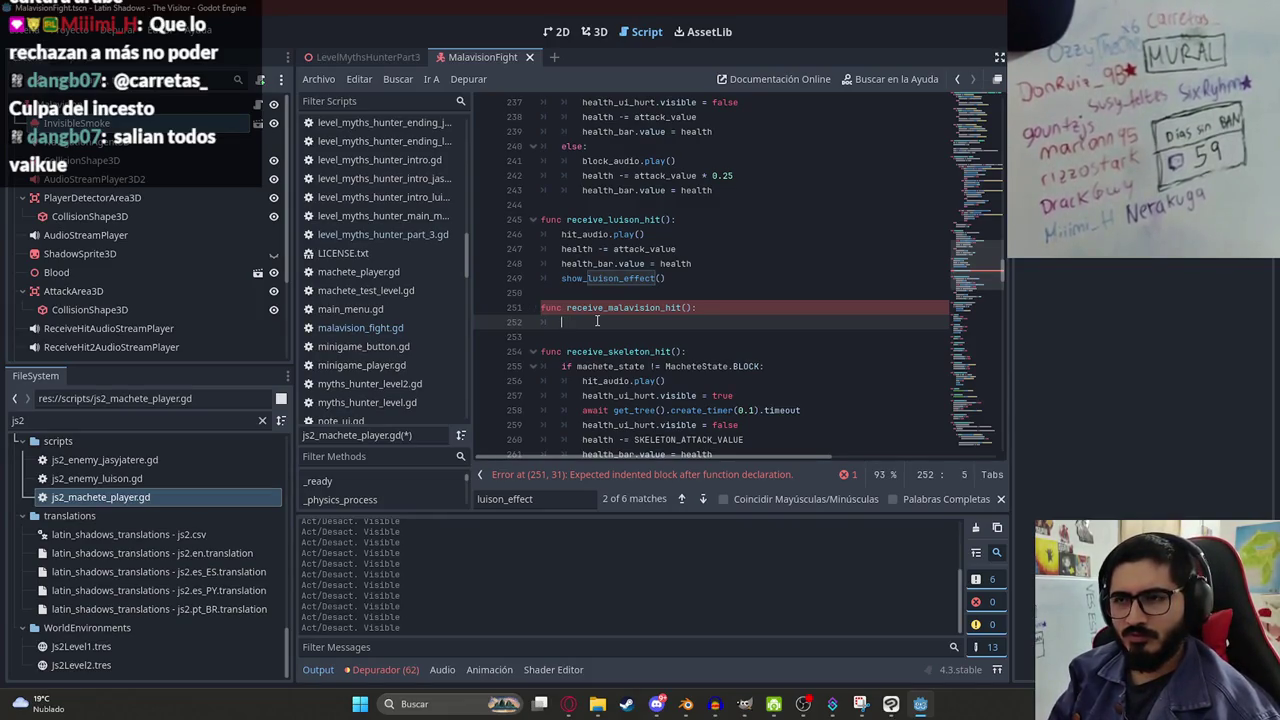
Fill its body with receive_luison_hit's three lines that play the hit sound and subtract attack_value.
left_click_drag(695, 264, 565, 234)
key("ctrl+c")
left_click(580, 322)
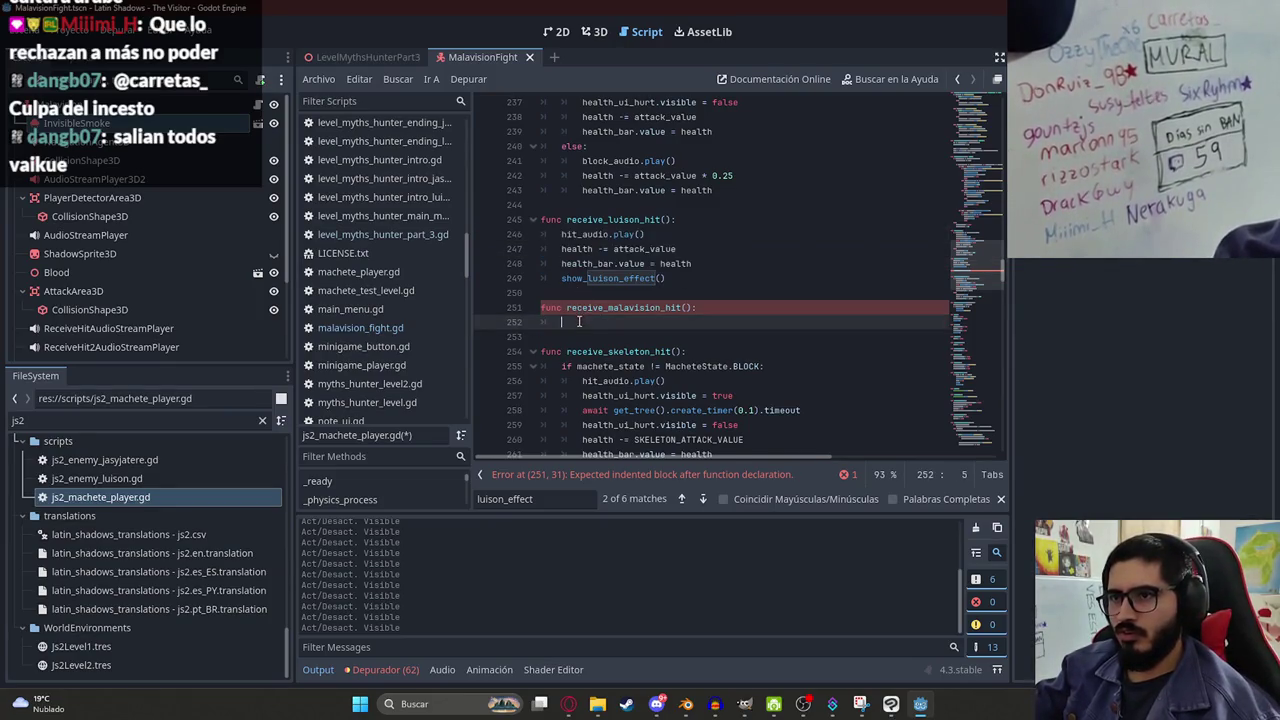
key("ctrl+v")
double_click(656, 337)
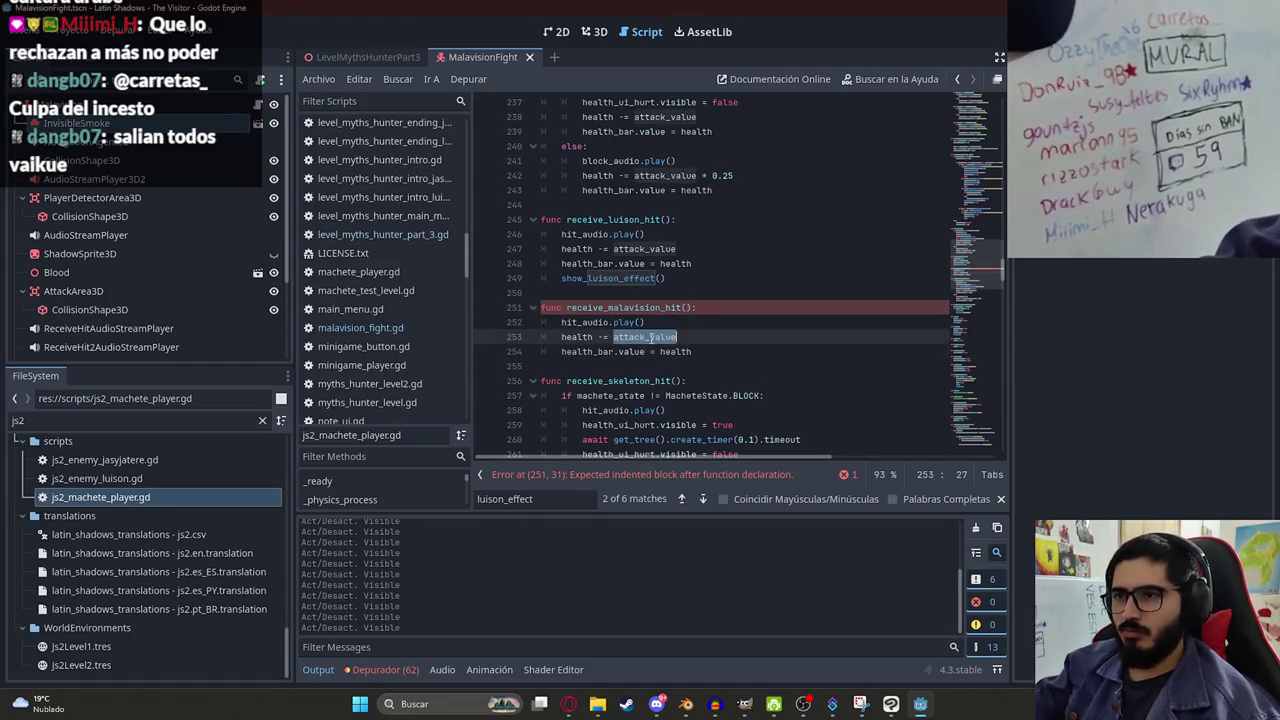
double_click(625, 308)
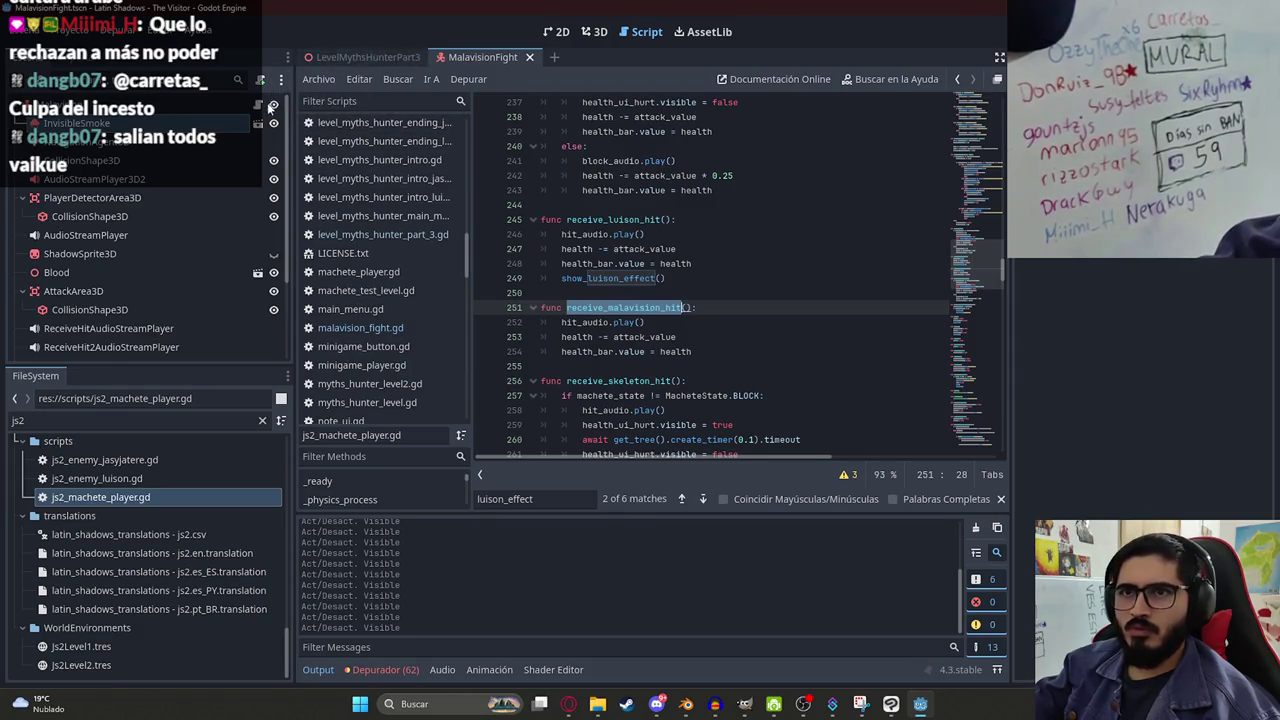
Back in malavision_fight.gd, search for 'receive_' calls.
left_click(360, 327)
key("ctrl+f")
type("receive")
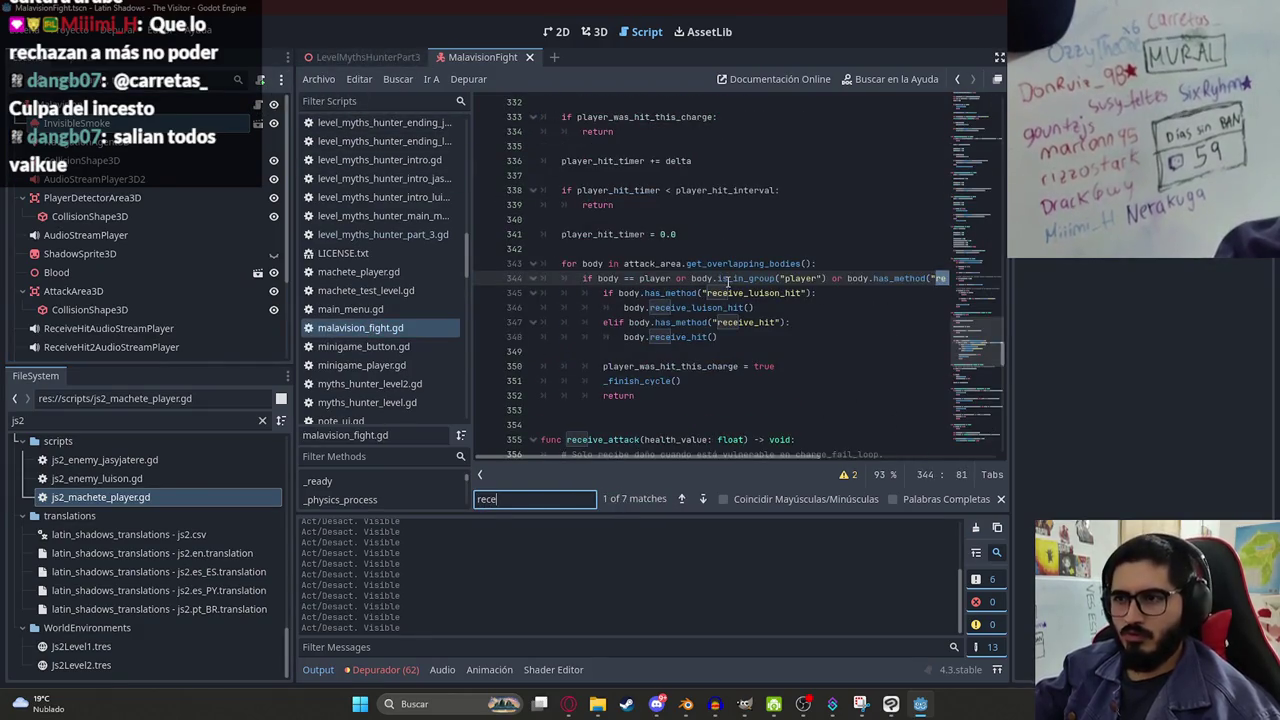